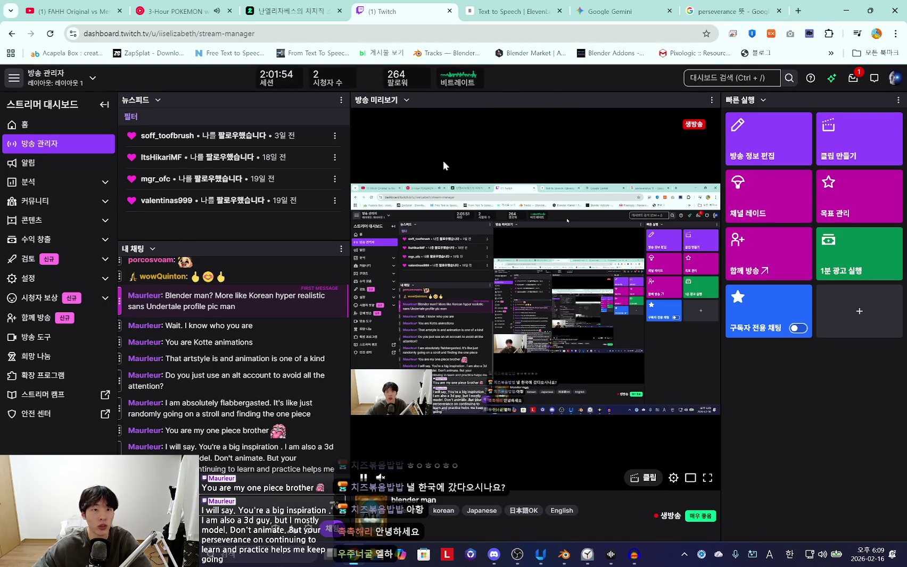
Switch from the Twitch stream manager back to the Blender '3.59 lets make judy mouth' animation
{"action": "left_click", "coordinate": [847, 11]}
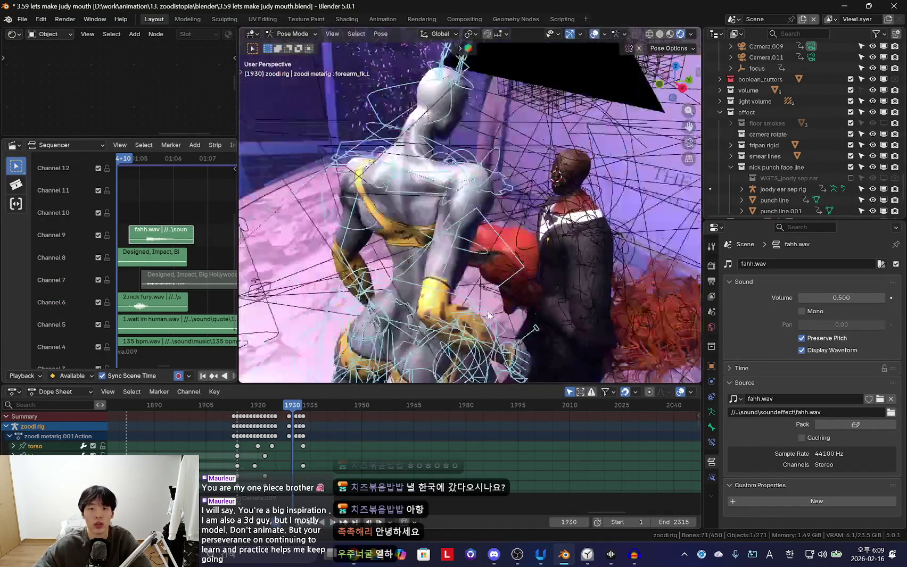
Rotate the left upper arm bone (upper_arm_fk.L) to a new pose at frame 1929
{"action": "mouse_move", "coordinate": [474, 306]}
{"action": "middle_mouse_down"}
{"action": "mouse_move", "coordinate": [580, 298]}
{"action": "mouse_move", "coordinate": [510, 249]}
{"action": "mouse_move", "coordinate": [518, 283]}
{"action": "mouse_move", "coordinate": [532, 288]}
{"action": "mouse_move", "coordinate": [445, 311]}
{"action": "mouse_move", "coordinate": [469, 276]}
{"action": "mouse_move", "coordinate": [494, 276]}
{"action": "mouse_move", "coordinate": [402, 372]}
{"action": "mouse_move", "coordinate": [504, 294]}
{"action": "mouse_move", "coordinate": [581, 257]}
{"action": "mouse_move", "coordinate": [491, 316]}
{"action": "middle_mouse_up"}
{"action": "left_click", "coordinate": [510, 249]}
{"action": "key", "text": "shift+alt+z"}
{"action": "key", "text": "Left"}
{"action": "key", "text": "r"}
{"action": "left_click", "coordinate": [555, 321]}
{"action": "key", "text": "shift+alt+z"}
Orbit around the characters and reselect the left upper arm bone
{"action": "key", "text": "a"}
{"action": "key", "text": "shift+alt+z"}
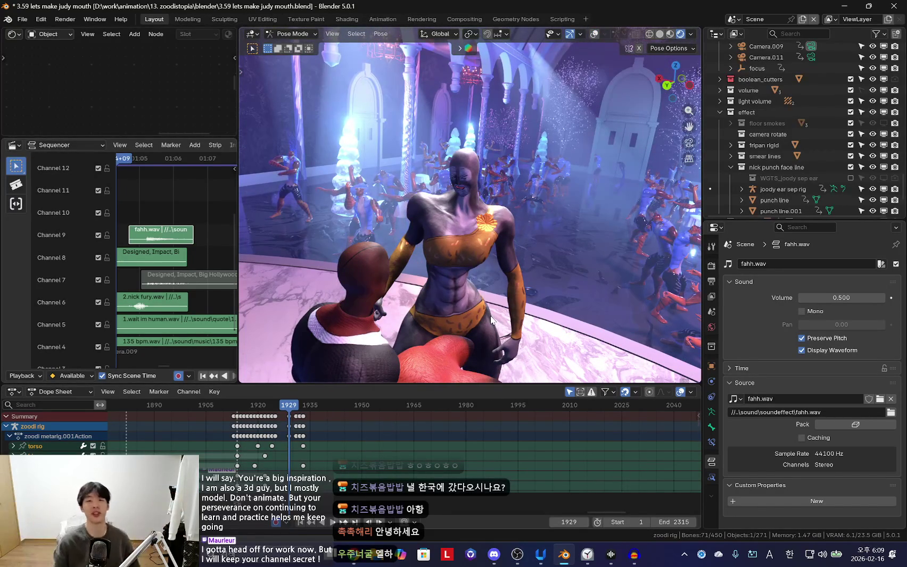
{"action": "middle_click_drag", "start_coordinate": [515, 308], "coordinate": [529, 289]}
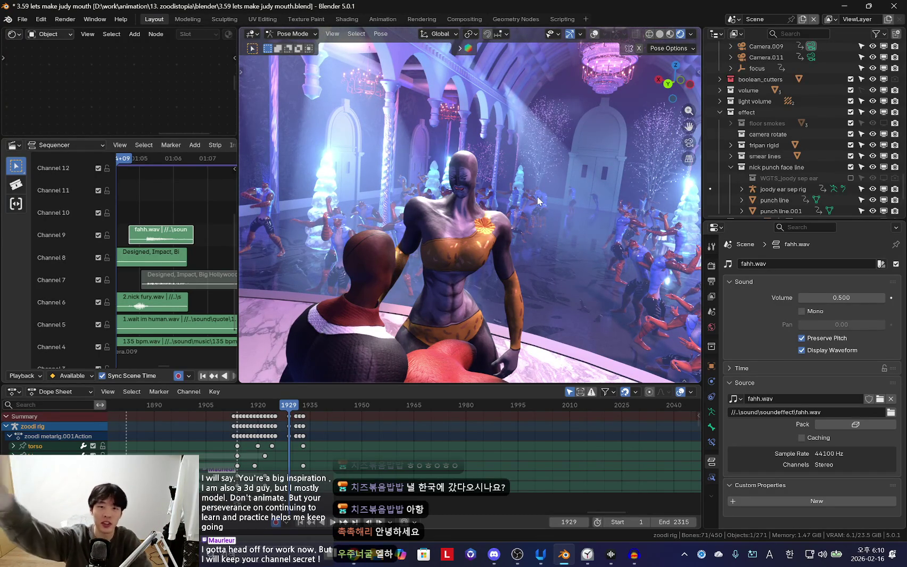
{"action": "key", "text": "shift+alt+z"}
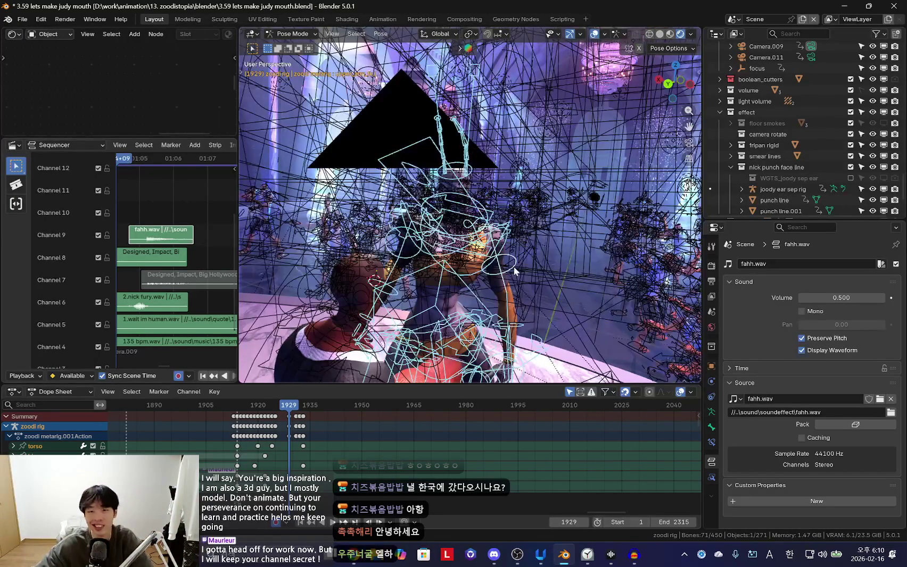
{"action": "left_click", "coordinate": [513, 265]}
{"action": "key", "text": "shift+alt+z"}
{"action": "mouse_move", "coordinate": [514, 265]}
{"action": "middle_mouse_down"}
{"action": "mouse_move", "coordinate": [413, 308]}
{"action": "mouse_move", "coordinate": [492, 316]}
{"action": "middle_mouse_up"}
{"action": "key", "text": "shift+alt+z"}
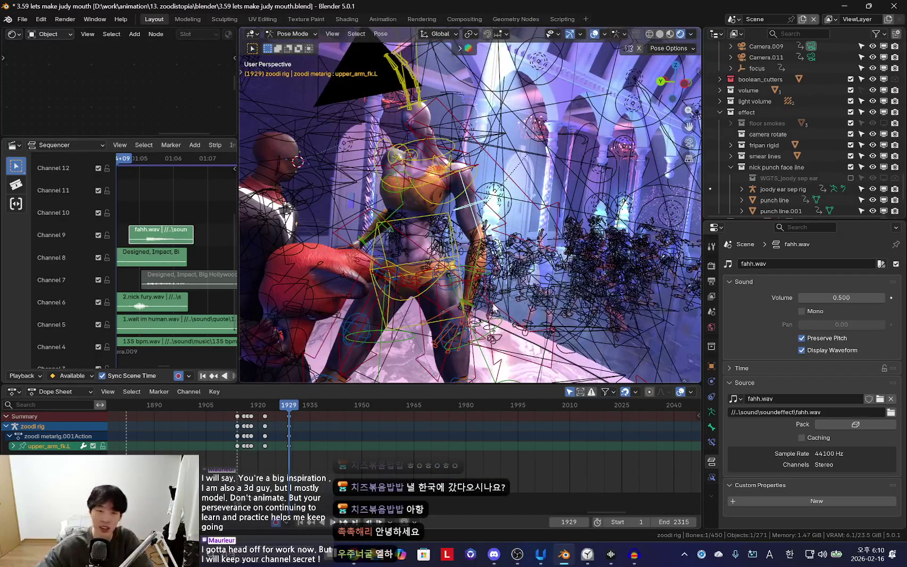
Preview the shot through the scene camera without overlays, playing from frame 1916
{"action": "key", "text": "KP_0"}
{"action": "key", "text": "shift+alt+z"}
{"action": "key", "text": "shift+alt+z"}
{"action": "key", "text": "shift+alt+z"}
{"action": "key", "text": "shift+ctrl+space"}
{"action": "scroll", "coordinate": [302, 440], "scroll_direction": "up", "scroll_amount": 4}
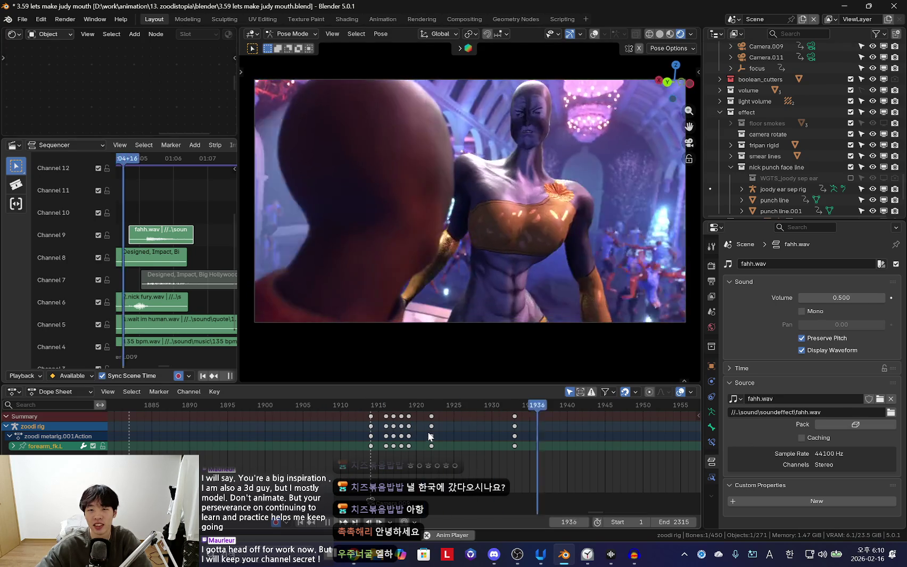
{"action": "scroll", "coordinate": [427, 431], "scroll_direction": "down", "scroll_amount": 3}
{"action": "key", "text": "alt+Tab"}
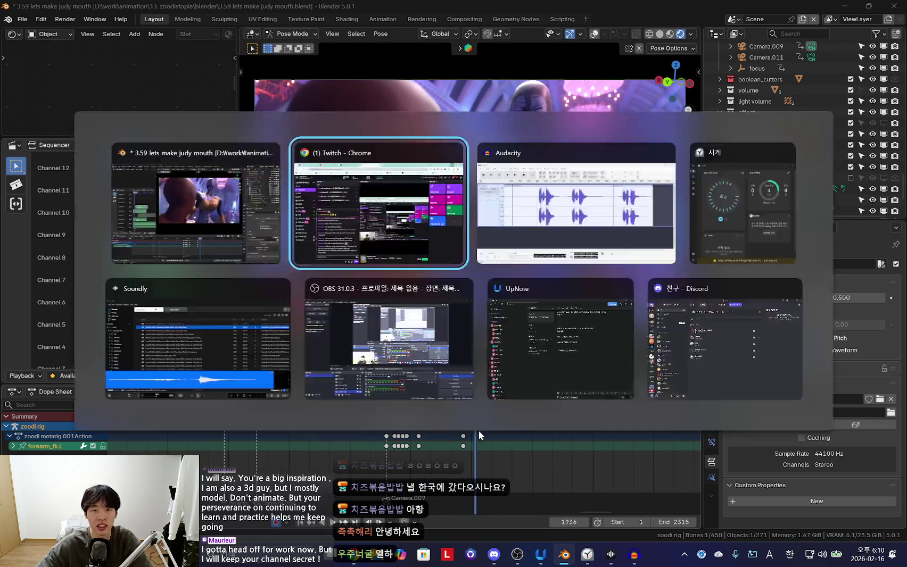
Show the ElevenLabs 'are we friends!' generations, then play the Audacity recording
{"action": "left_click", "coordinate": [553, 5]}
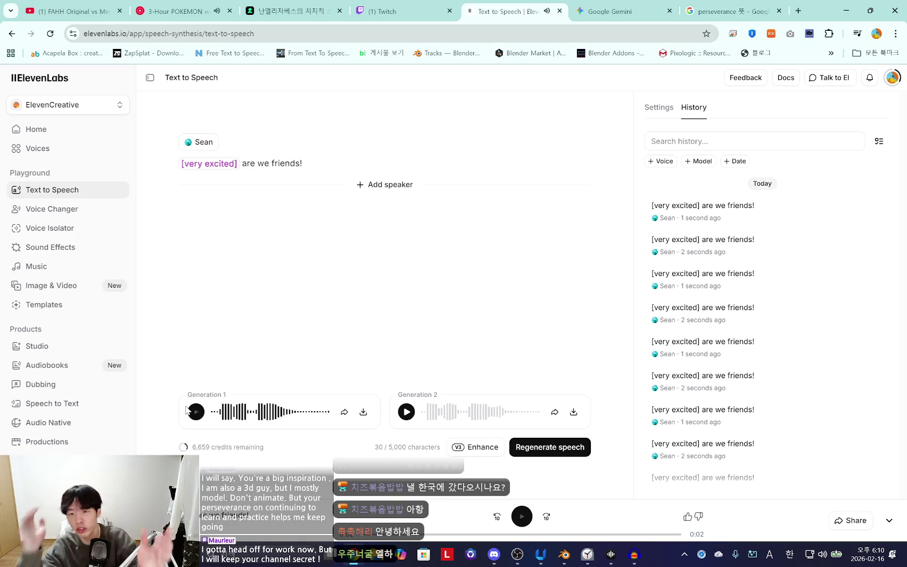
{"action": "left_click", "coordinate": [634, 556]}
{"action": "key", "text": "space"}
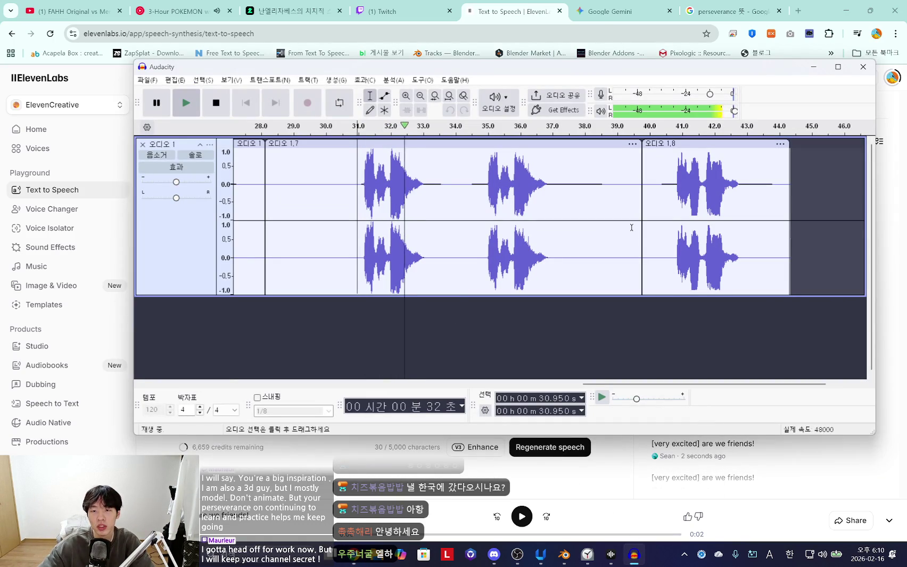
Copy the 34.8–39.0 s phrase and paste it as a new clip at 44.8 s
{"action": "left_click", "coordinate": [672, 181]}
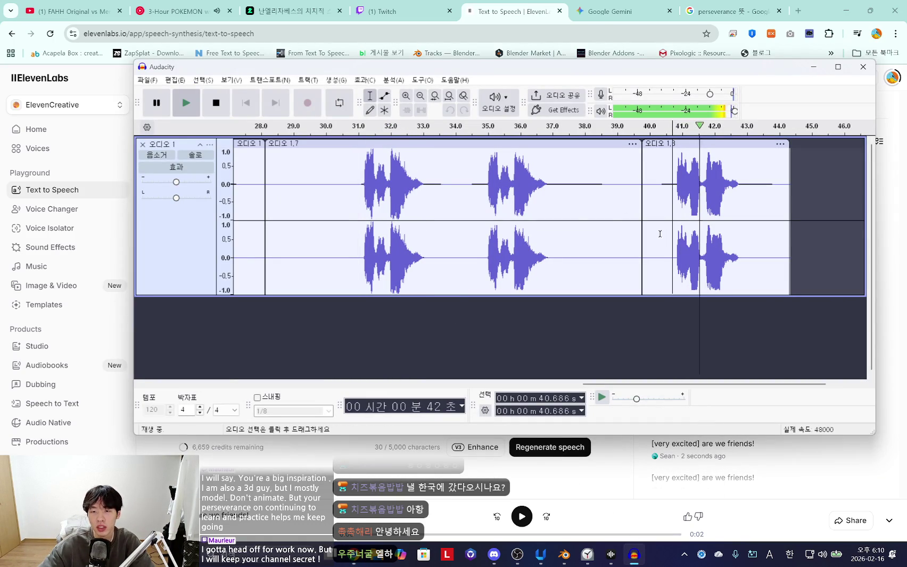
{"action": "left_click", "coordinate": [483, 187]}
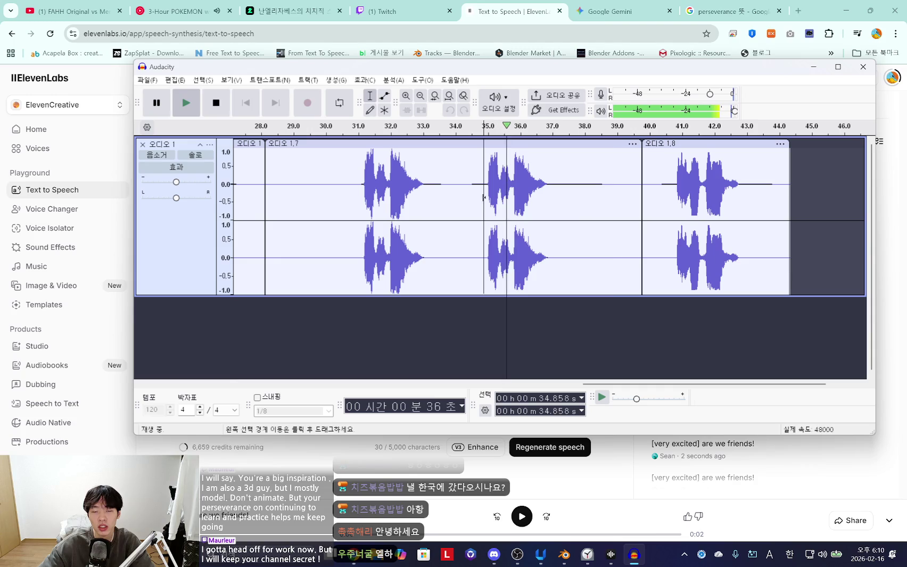
{"action": "key", "text": "space"}
{"action": "left_click_drag", "start_coordinate": [482, 197], "coordinate": [615, 209]}
{"action": "left_click", "coordinate": [803, 192]}
{"action": "key", "text": "ctrl+v"}
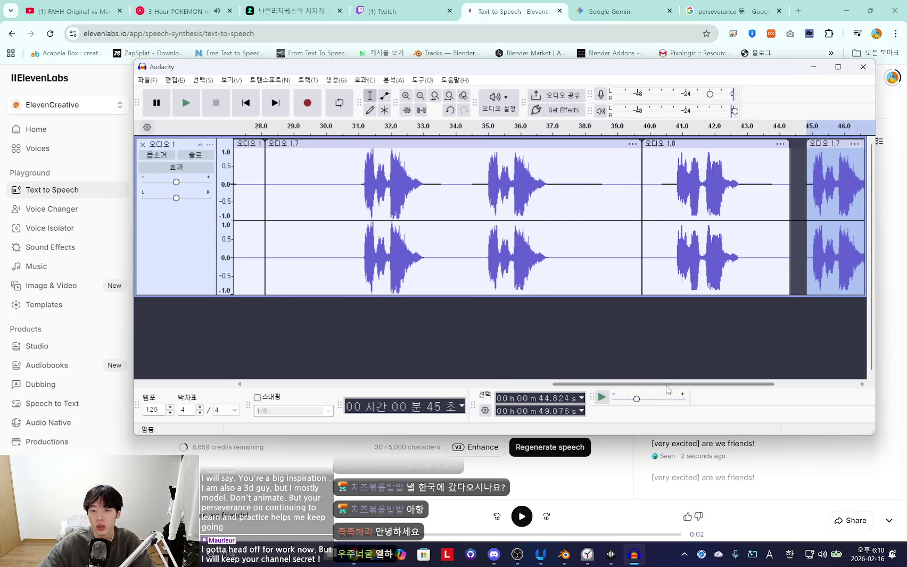
{"action": "left_click_drag", "start_coordinate": [666, 385], "coordinate": [755, 376]}
{"action": "left_click", "coordinate": [365, 80]}
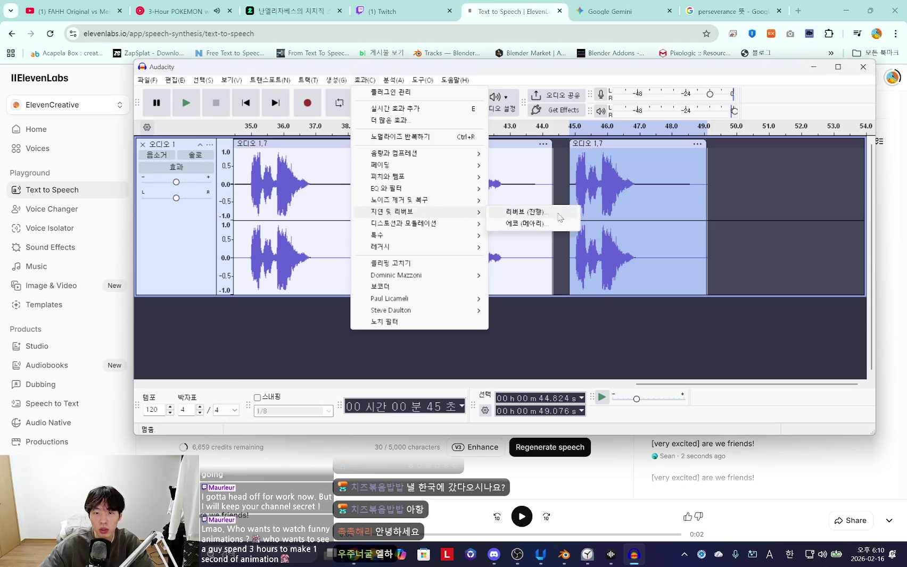
Apply Reverb to the pasted clip, preview it, then return to Blender
{"action": "mouse_move", "coordinate": [392, 212]}
{"action": "left_click", "coordinate": [548, 214]}
{"action": "left_click", "coordinate": [559, 351]}
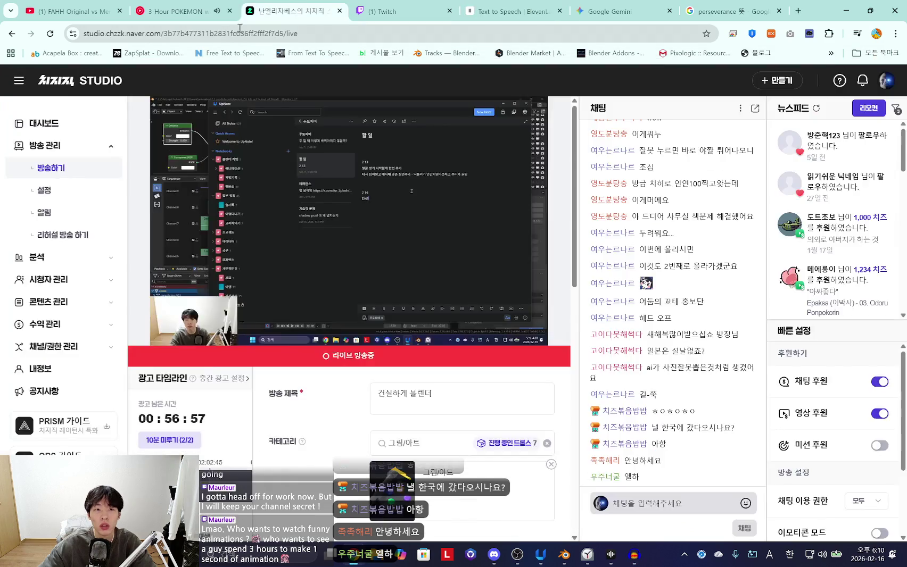
{"action": "left_click", "coordinate": [175, 11]}
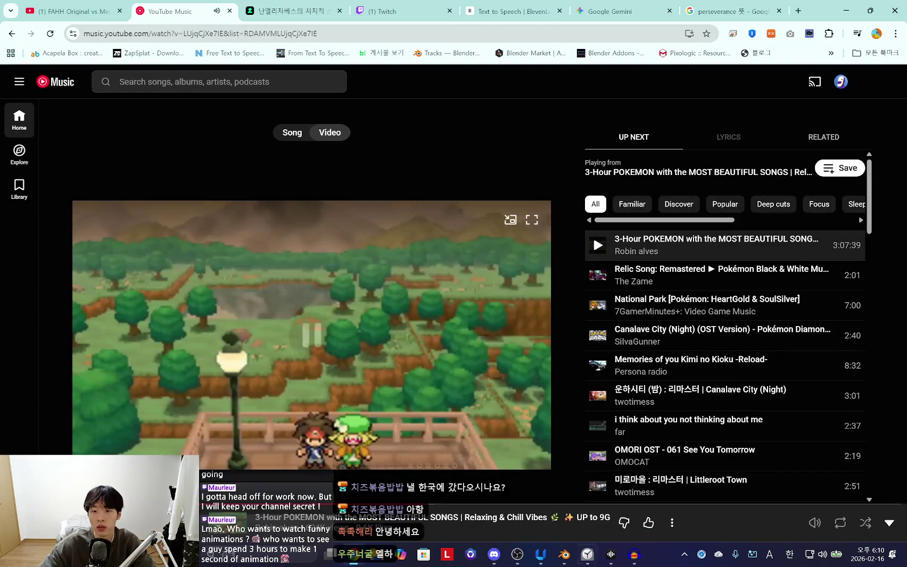
{"action": "left_click", "coordinate": [633, 554]}
{"action": "key", "text": "space"}
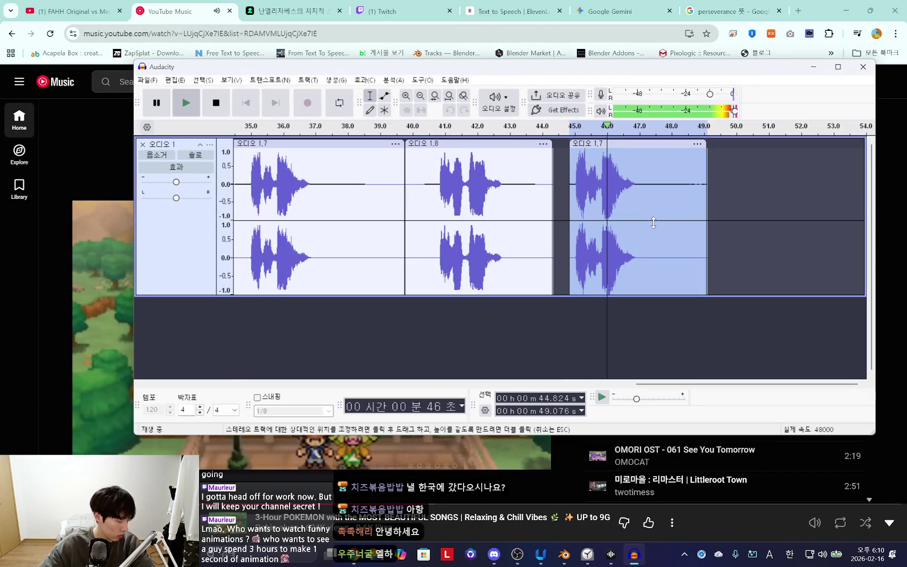
{"action": "key", "text": "space"}
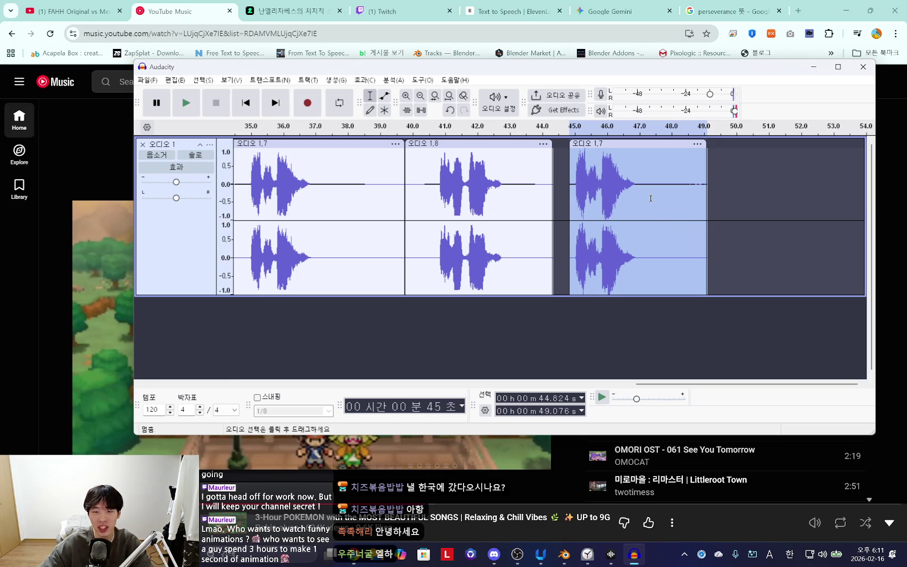
{"action": "key", "text": "alt+Tab"}
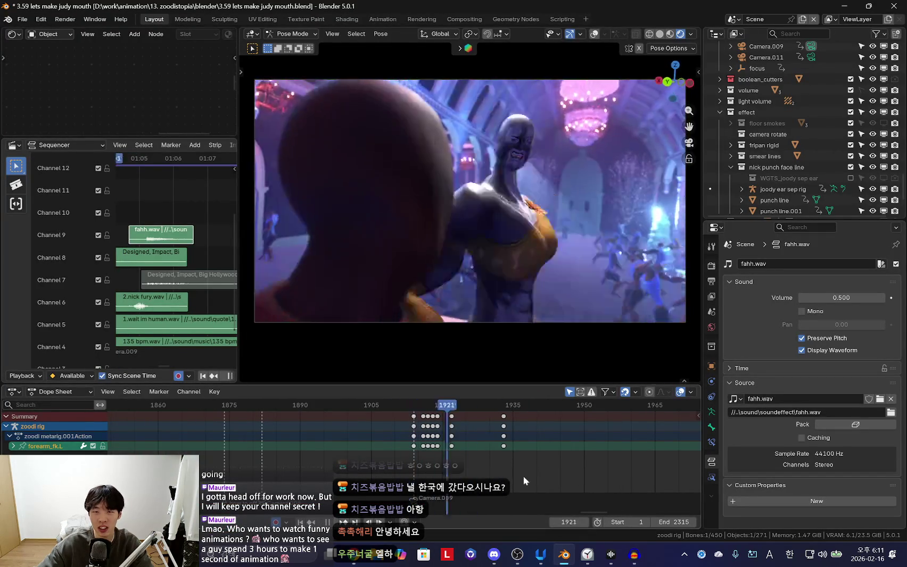
Back in Audacity, select the final clip spanning 44.8–49.1 s
{"action": "middle_click_drag", "start_coordinate": [399, 458], "coordinate": [471, 456], "text": "ctrl"}
{"action": "key", "text": "alt+Tab"}
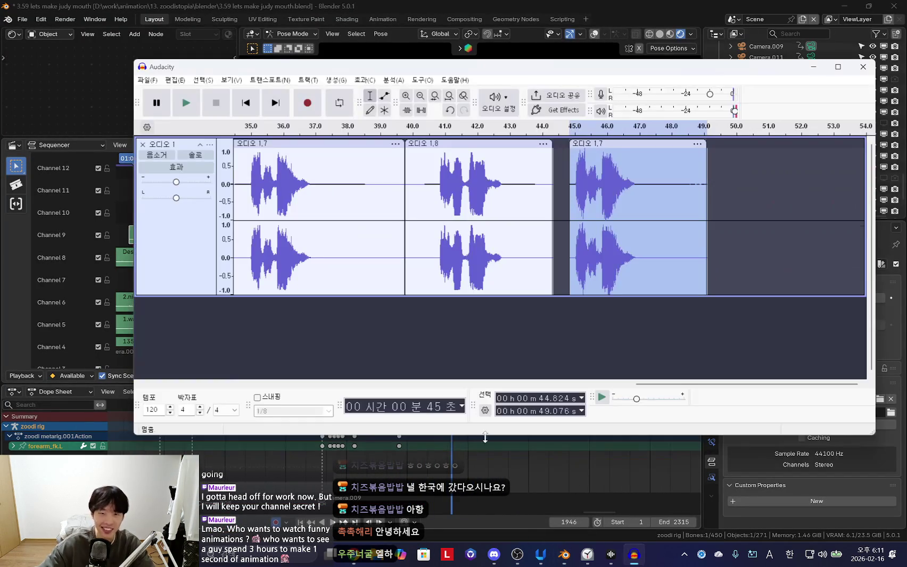
{"action": "scroll", "coordinate": [709, 322], "scroll_direction": "down", "scroll_amount": 1, "text": "ctrl"}
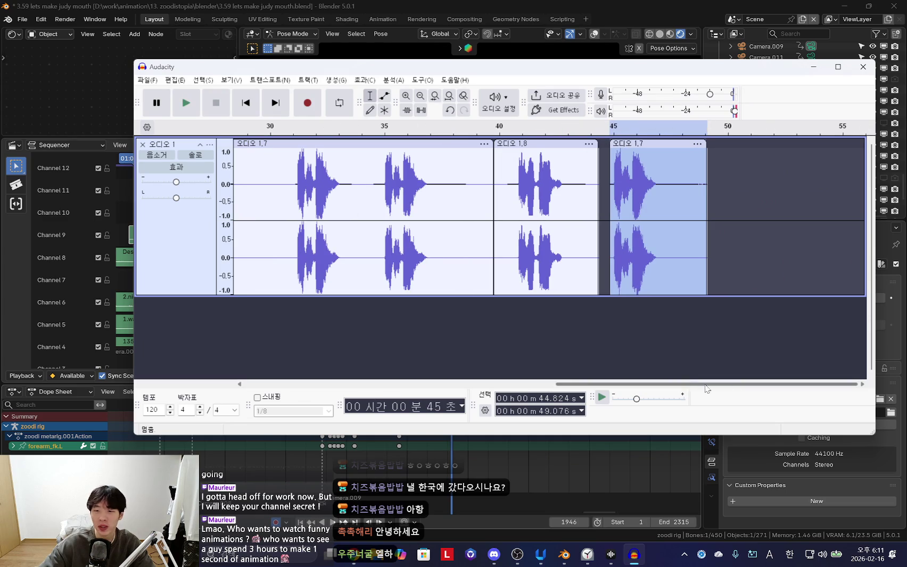
{"action": "left_click", "coordinate": [633, 210]}
{"action": "left_click_drag", "start_coordinate": [612, 171], "coordinate": [693, 181]}
{"action": "left_click", "coordinate": [632, 181]}
{"action": "left_click_drag", "start_coordinate": [609, 181], "coordinate": [704, 183]}
{"action": "left_click", "coordinate": [633, 199]}
{"action": "mouse_move", "coordinate": [616, 183]}
{"action": "left_mouse_down"}
{"action": "mouse_move", "coordinate": [751, 183]}
{"action": "mouse_move", "coordinate": [613, 202]}
{"action": "left_mouse_up"}
{"action": "left_click", "coordinate": [751, 184]}
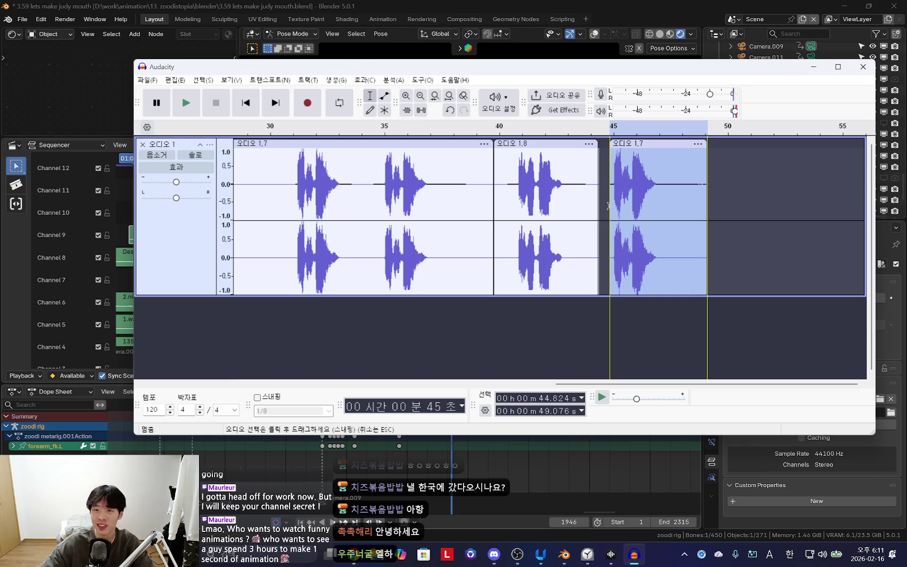
Amplify the selected clip by -8.2 dB to make it quieter
{"action": "left_click", "coordinate": [364, 80]}
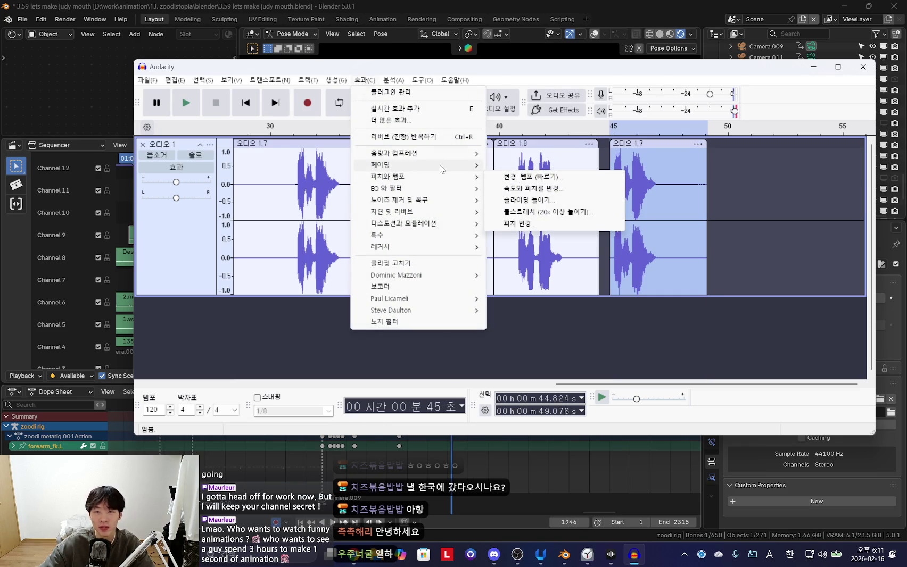
{"action": "mouse_move", "coordinate": [418, 153]}
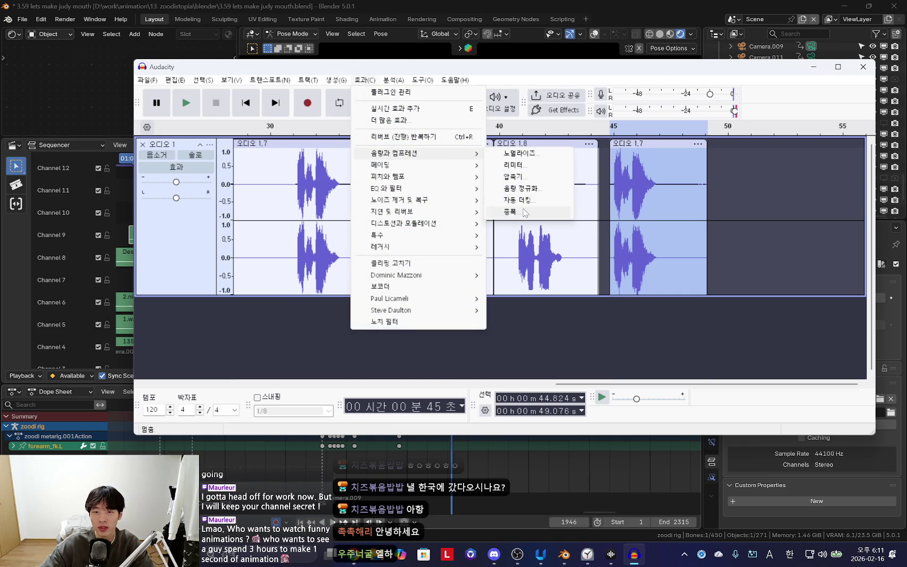
{"action": "left_click", "coordinate": [525, 213]}
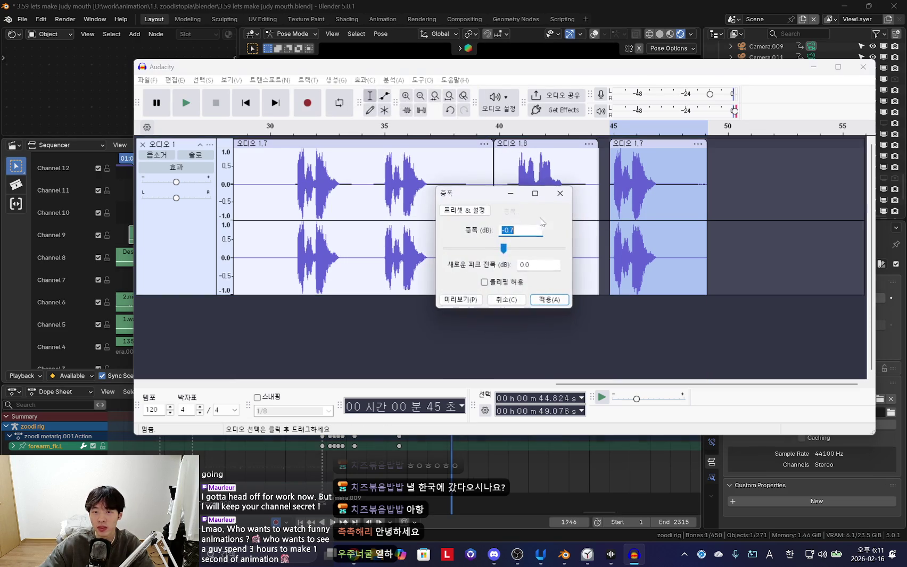
{"action": "left_click", "coordinate": [537, 302]}
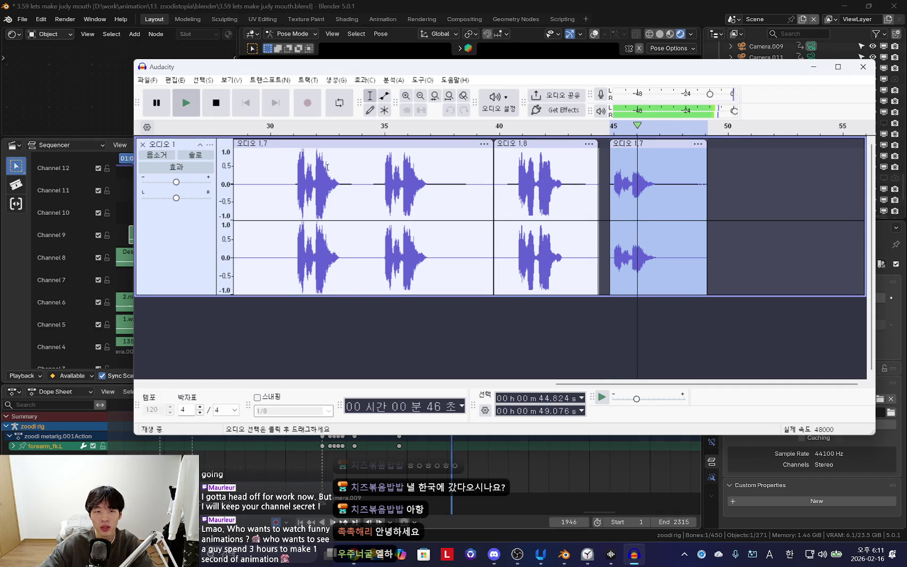
{"action": "key", "text": "space"}
{"action": "left_click", "coordinate": [147, 80]}
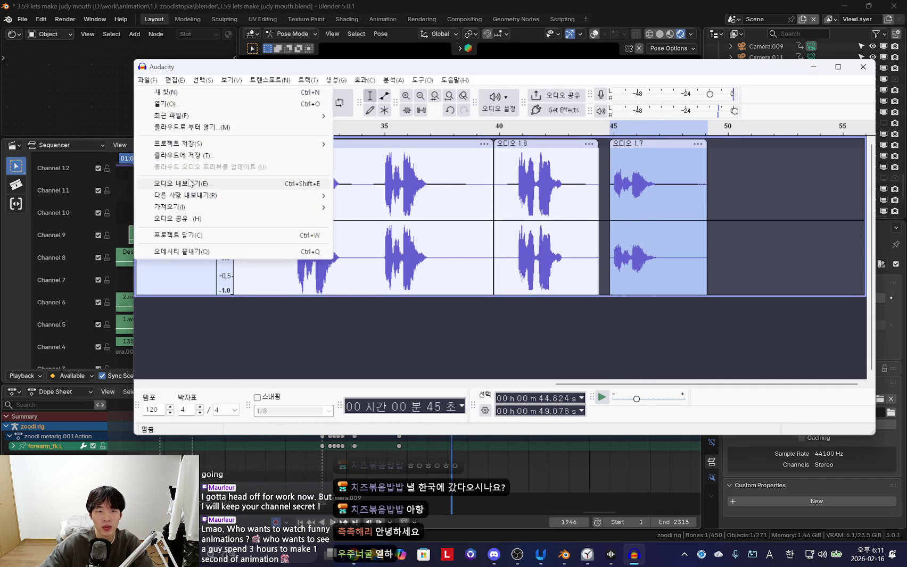
Export the clip as '3.are we friends.wav' into the sound/quote folder
{"action": "left_click", "coordinate": [213, 185]}
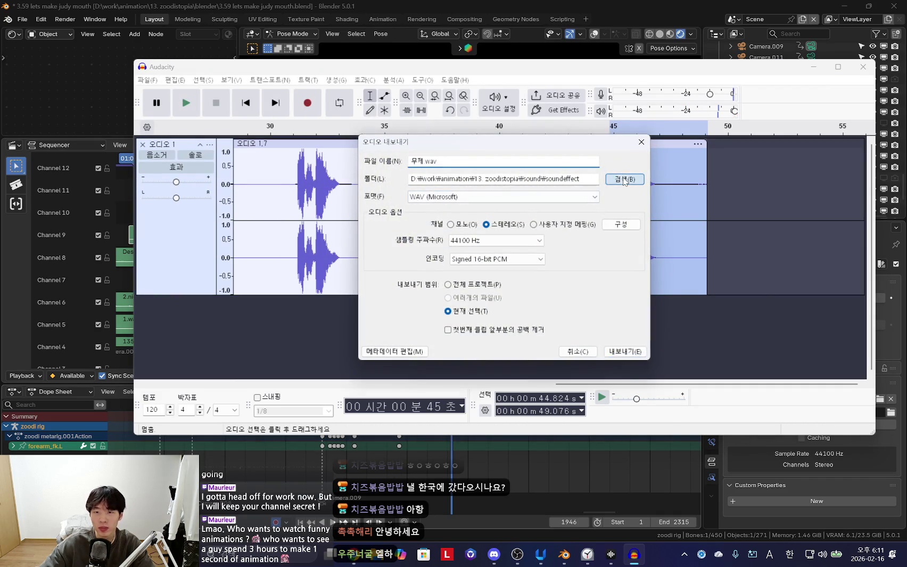
{"action": "left_click", "coordinate": [624, 179]}
{"action": "left_click", "coordinate": [424, 181]}
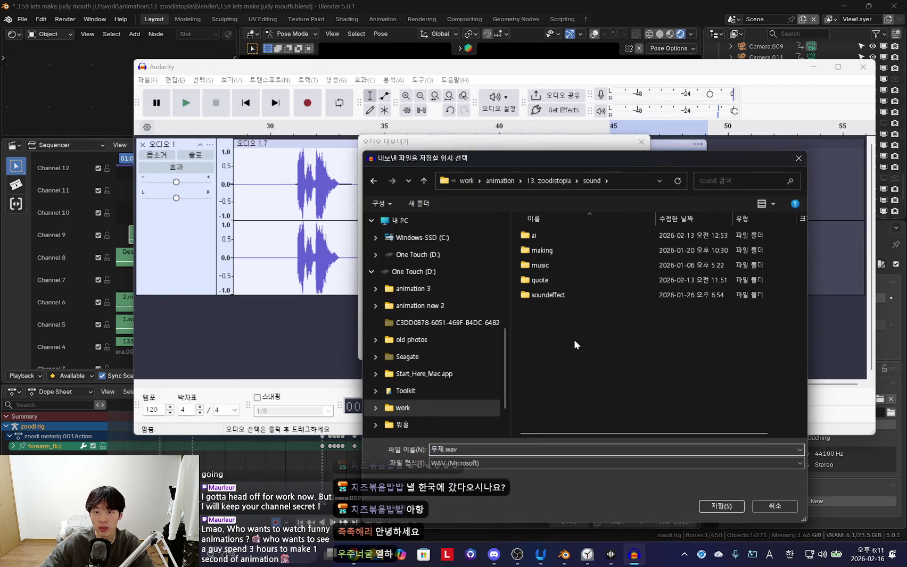
{"action": "double_click", "coordinate": [552, 287]}
{"action": "triple_click", "coordinate": [512, 448]}
{"action": "type", "text": "3.are we friends"}
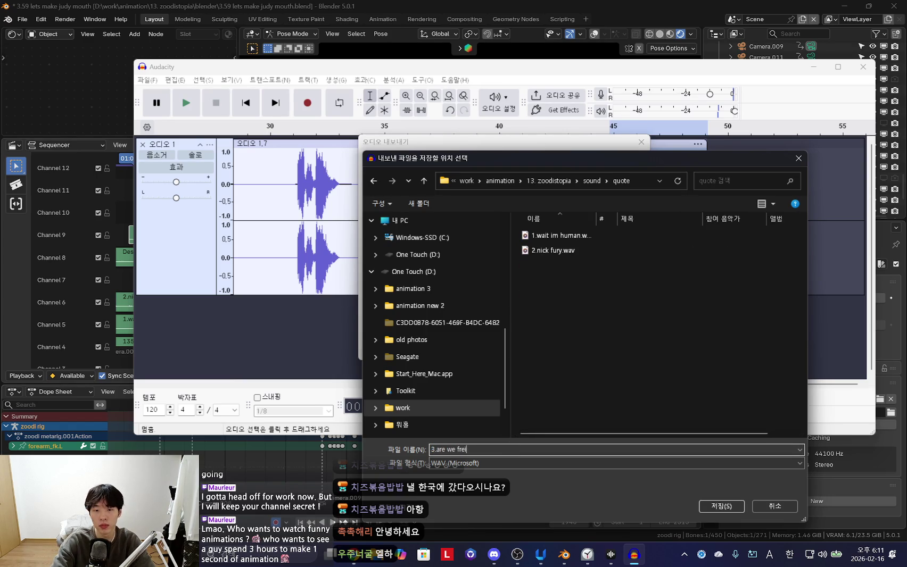
{"action": "left_click", "coordinate": [724, 507]}
{"action": "left_click", "coordinate": [621, 355]}
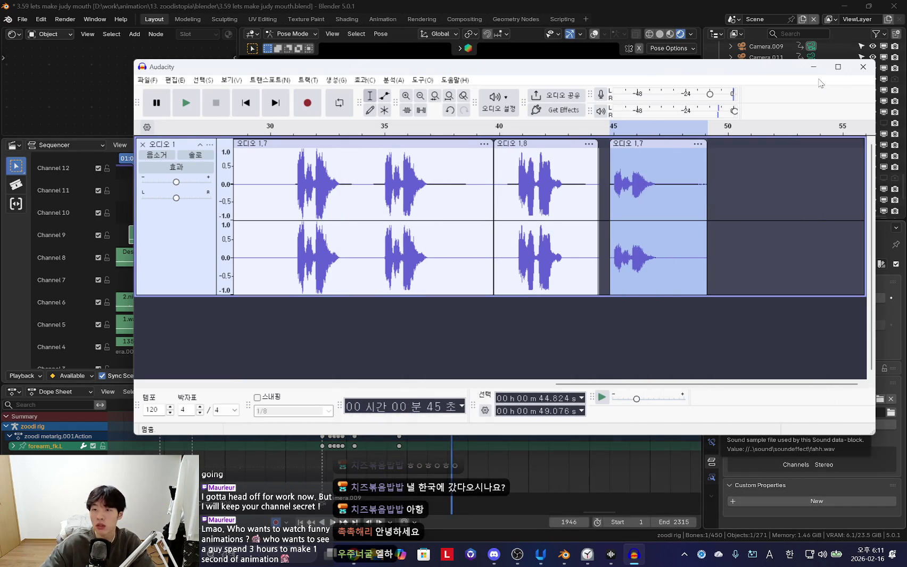
Minimize Audacity and start adding a sound strip in Blender's sequencer
{"action": "left_click", "coordinate": [813, 67]}
{"action": "key", "text": "shift+a"}
{"action": "left_click", "coordinate": [179, 212]}
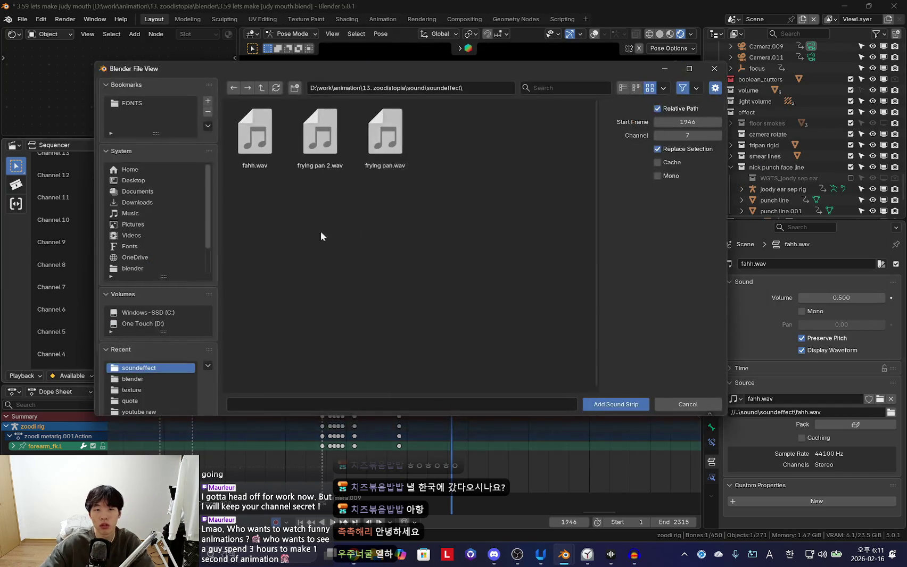
Load '3.are we friends.wav' from sound/quote onto sequencer channel 10
{"action": "left_click", "coordinate": [261, 88]}
{"action": "double_click", "coordinate": [319, 130]}
{"action": "left_click", "coordinate": [263, 138]}
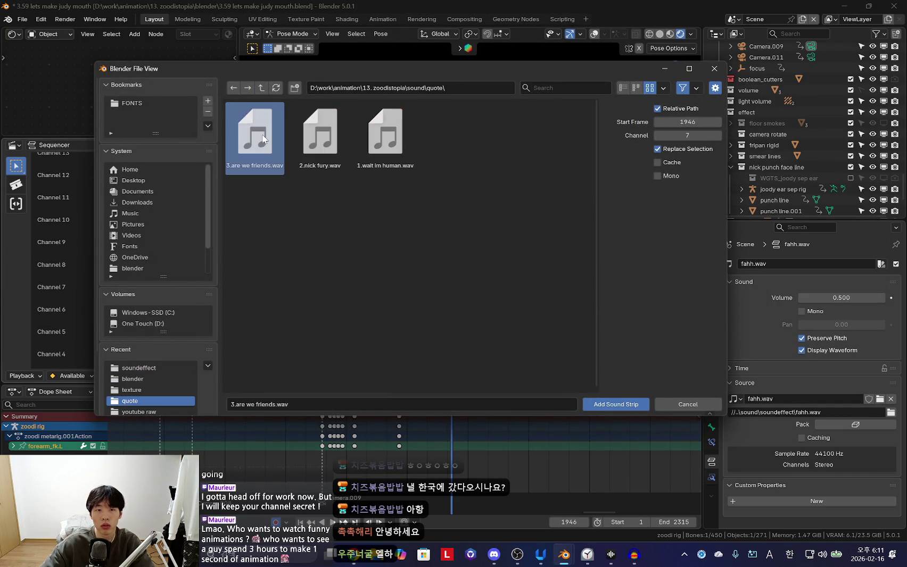
{"action": "double_click", "coordinate": [262, 138]}
{"action": "left_click", "coordinate": [174, 185]}
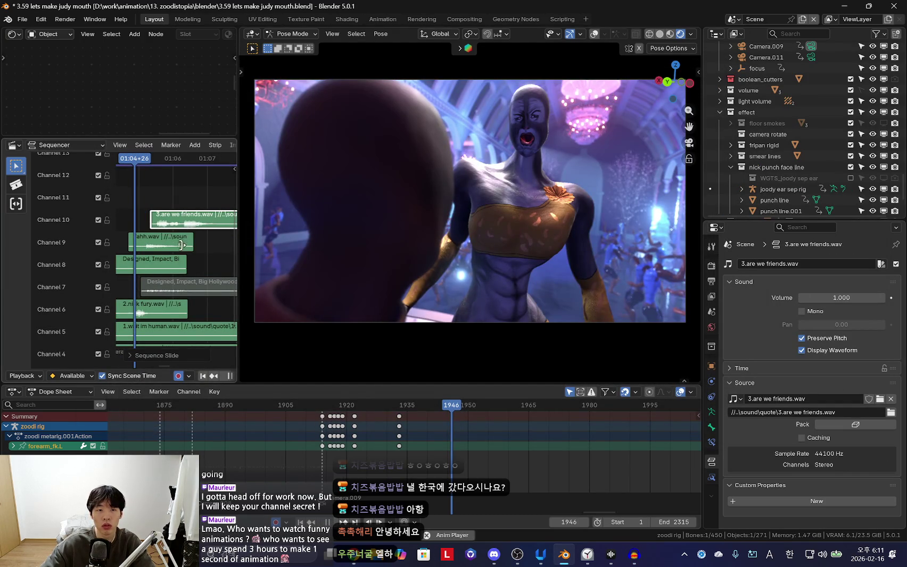
Widen the sequencer view and replay the shot with the new voice clip
{"action": "left_click_drag", "start_coordinate": [238, 209], "coordinate": [281, 213]}
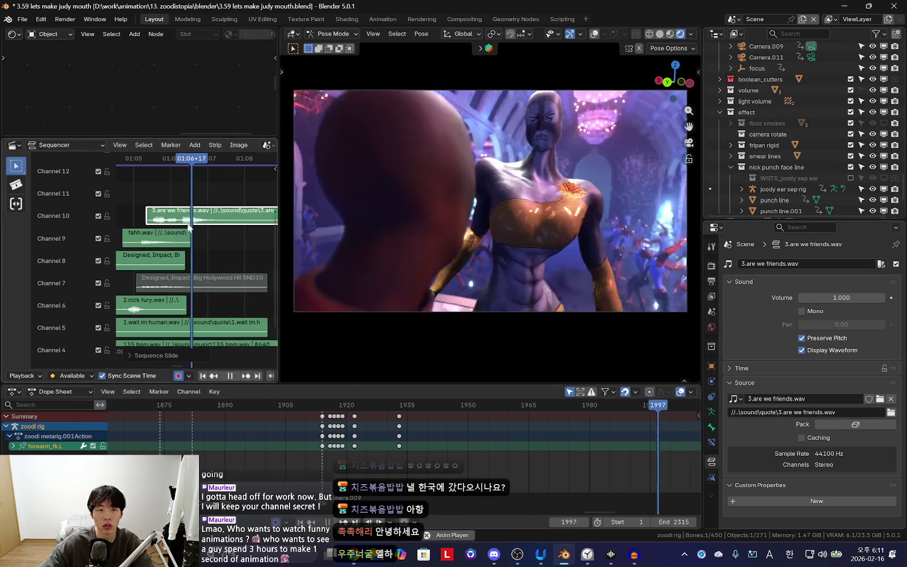
{"action": "key", "text": "Escape"}
{"action": "key", "text": "space"}
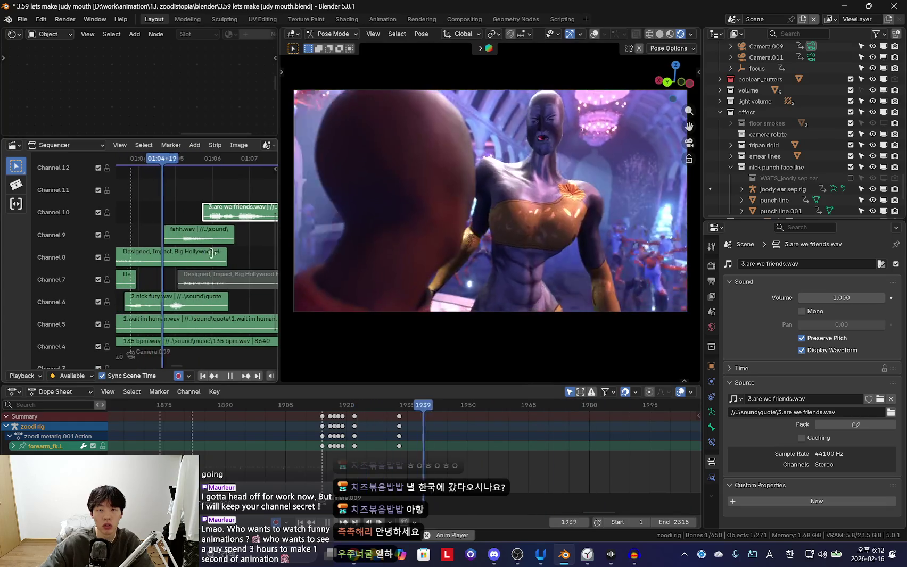
{"action": "scroll", "coordinate": [213, 250], "scroll_direction": "up", "scroll_amount": 2}
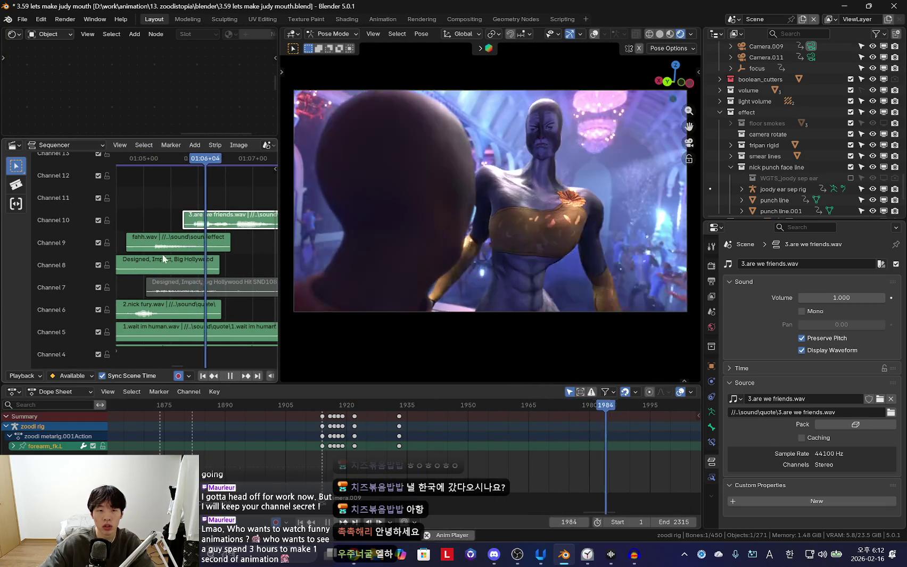
{"action": "scroll", "coordinate": [224, 298], "scroll_direction": "down", "scroll_amount": 4}
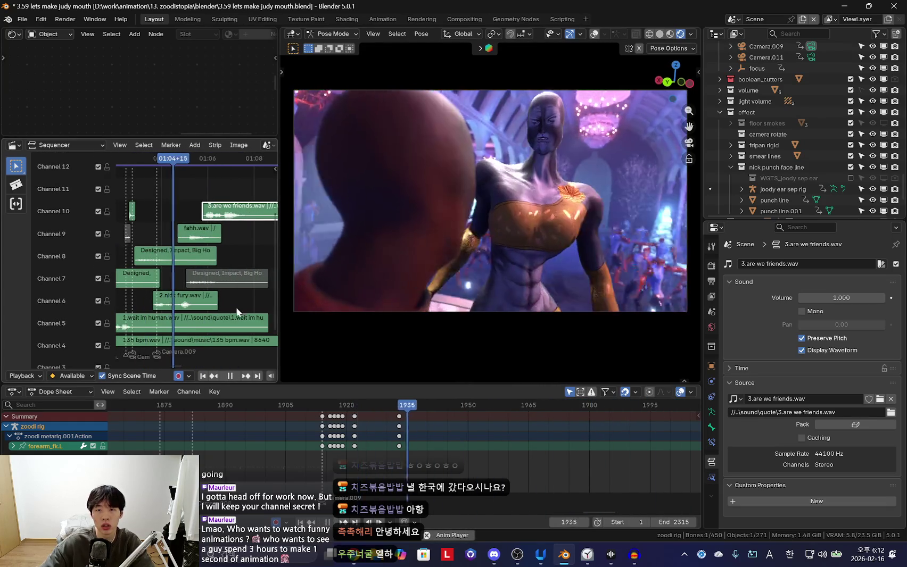
{"action": "scroll", "coordinate": [329, 463], "scroll_direction": "down", "scroll_amount": 5}
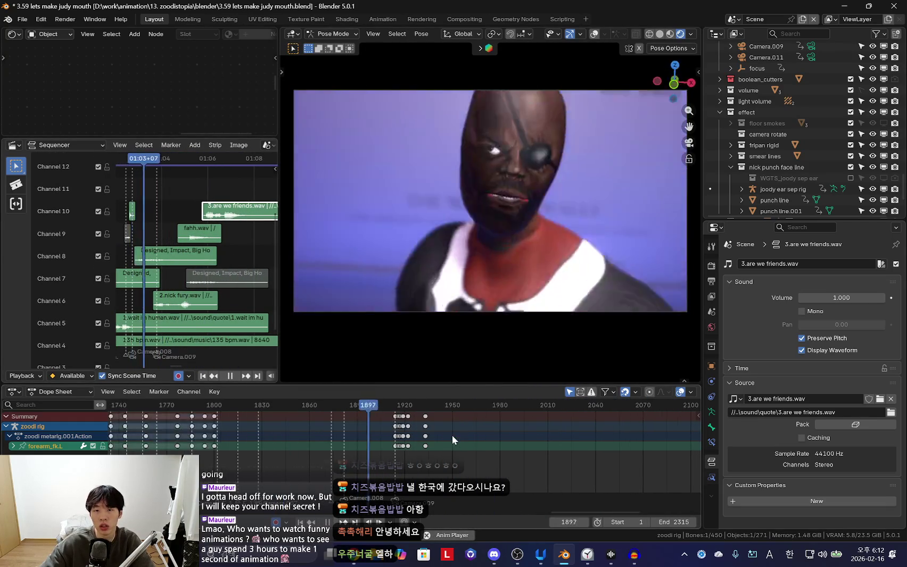
{"action": "scroll", "coordinate": [452, 434], "scroll_direction": "up", "scroll_amount": 4}
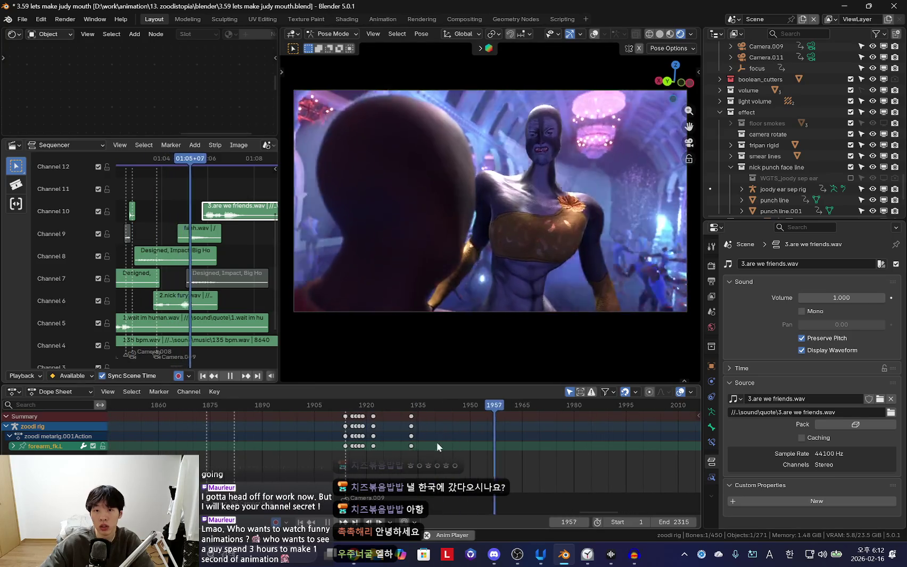
Select all rig bones and replay to review the reaction timing, stopping at frame 1934
{"action": "key", "text": "space"}
{"action": "key", "text": "shift+alt+z"}
{"action": "key", "text": "a"}
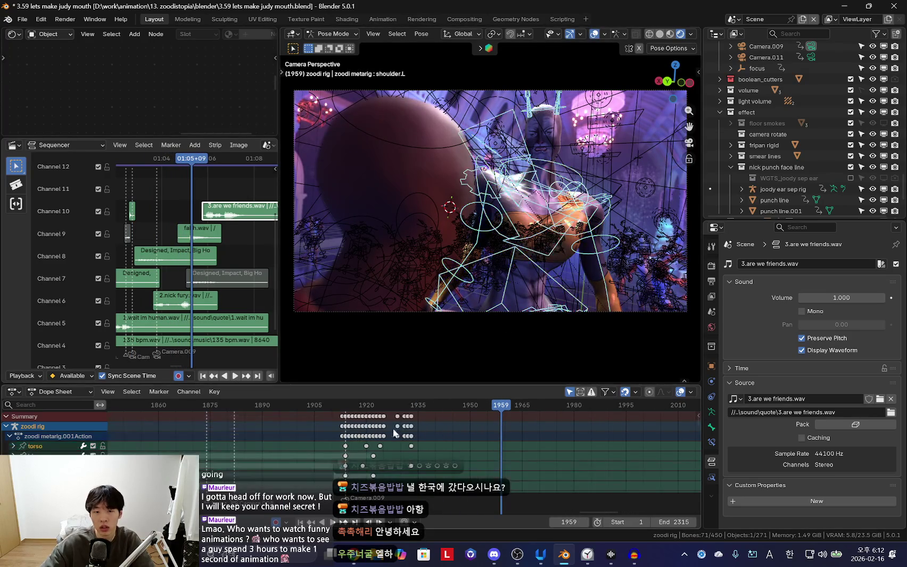
{"action": "key", "text": "space"}
{"action": "key", "text": "shift+alt+z"}
{"action": "scroll", "coordinate": [404, 432], "scroll_direction": "up", "scroll_amount": 2}
{"action": "key", "text": "space"}
{"action": "key", "text": "shift+alt+z"}
Step to frame 1933 and check the pose through the scene camera
{"action": "key", "text": "k"}
{"action": "key", "text": "Escape"}
{"action": "key", "text": "Left"}
{"action": "key", "text": "shift+alt+z"}
{"action": "key", "text": "KP_0"}
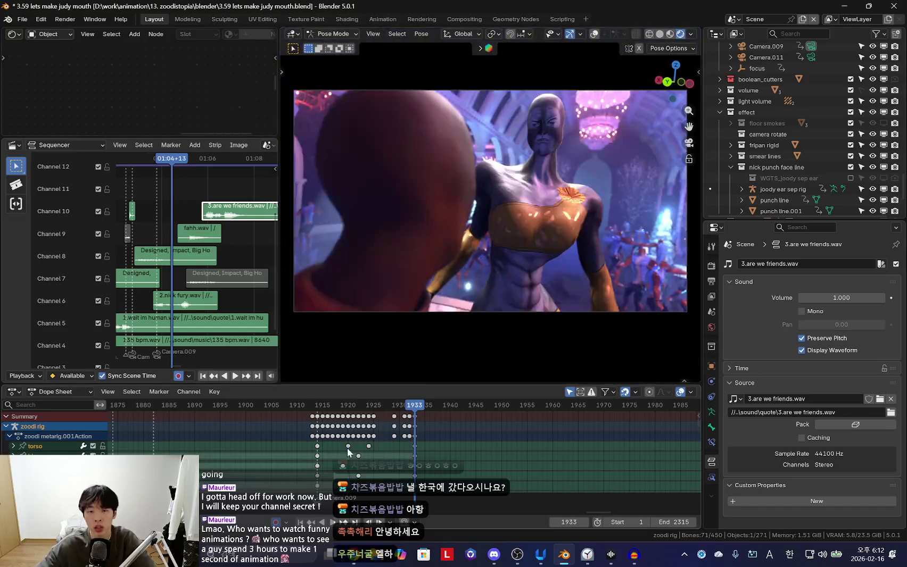
{"action": "key", "text": "Right"}
{"action": "key", "text": "Right"}
{"action": "key", "text": "Right"}
{"action": "key", "text": "shift+alt+z"}
Shift the chest bone's keys later to frame 1937 and re-rotate it at frame 1928
{"action": "left_click", "coordinate": [591, 215]}
{"action": "scroll", "coordinate": [468, 442], "scroll_direction": "up", "scroll_amount": 5}
{"action": "left_click_drag", "start_coordinate": [436, 426], "coordinate": [497, 426]}
{"action": "key", "text": "shift+alt+z"}
{"action": "key", "text": "space"}
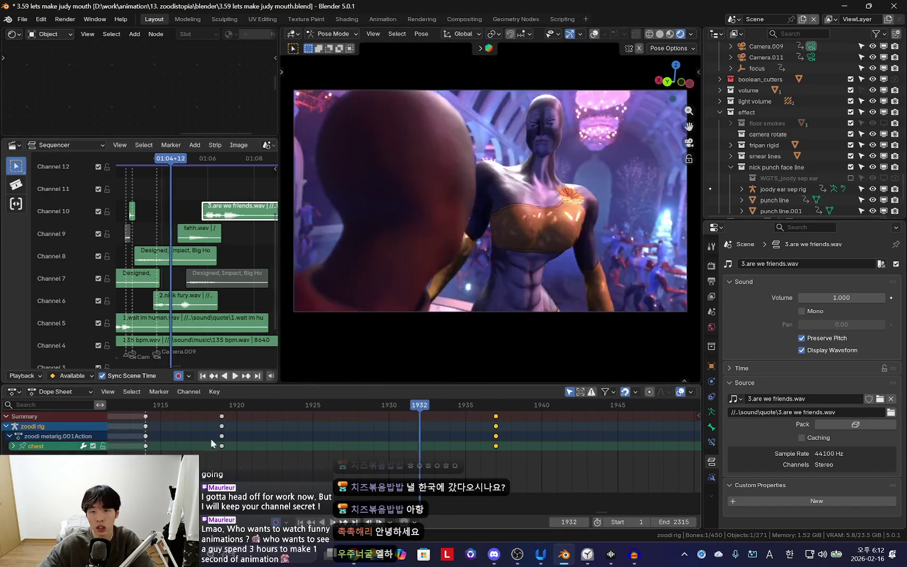
{"action": "key", "text": "space"}
{"action": "key", "text": "r"}
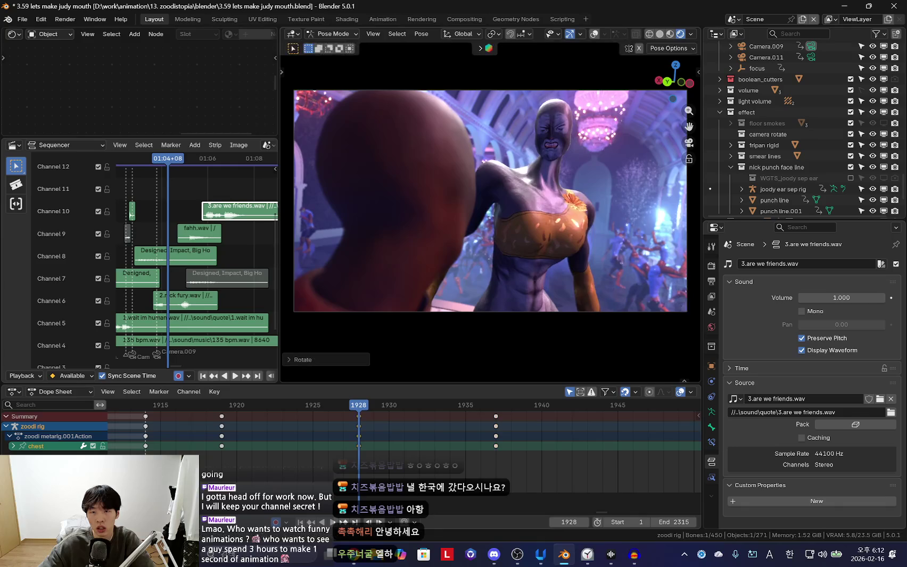
{"action": "left_click", "coordinate": [506, 331]}
{"action": "key", "text": "space"}
Rotate the chest bone further at the earlier keyframes and review playback
{"action": "scroll", "coordinate": [374, 447], "scroll_direction": "down", "scroll_amount": 1}
{"action": "scroll", "coordinate": [346, 445], "scroll_direction": "down", "scroll_amount": 3}
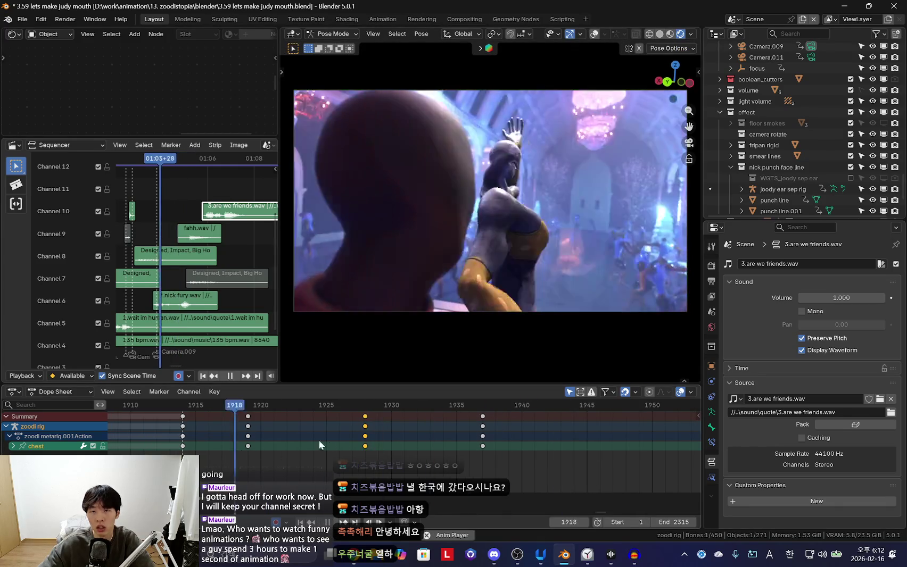
{"action": "key", "text": "space"}
{"action": "key", "text": "Down"}
{"action": "key", "text": "Down"}
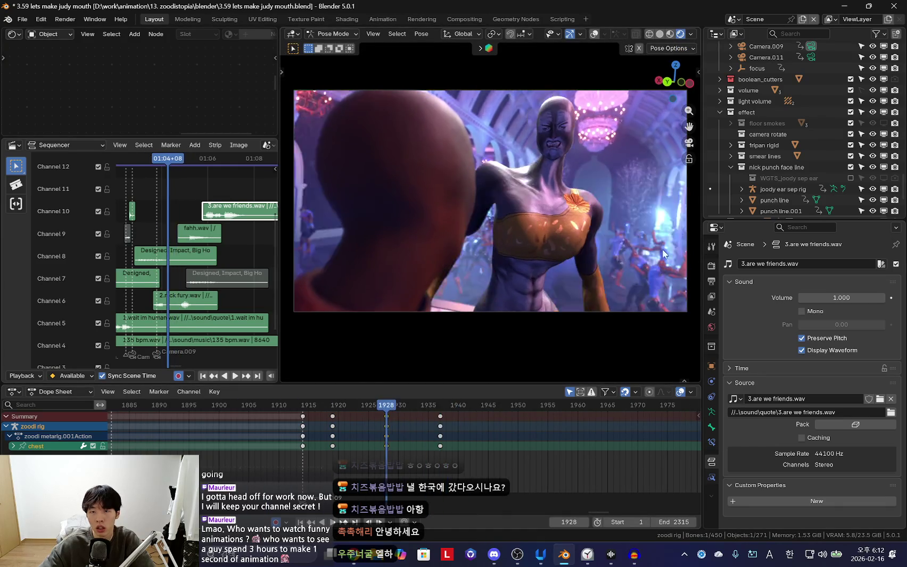
{"action": "key", "text": "Down"}
{"action": "key", "text": "space"}
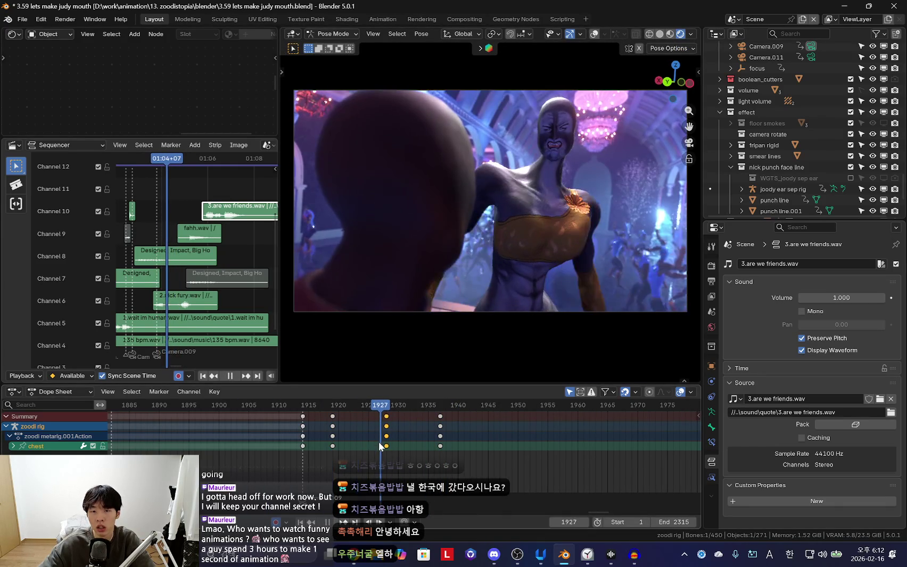
{"action": "key", "text": "r"}
{"action": "left_click", "coordinate": [478, 441]}
{"action": "scroll", "coordinate": [477, 435], "scroll_direction": "down", "scroll_amount": 2}
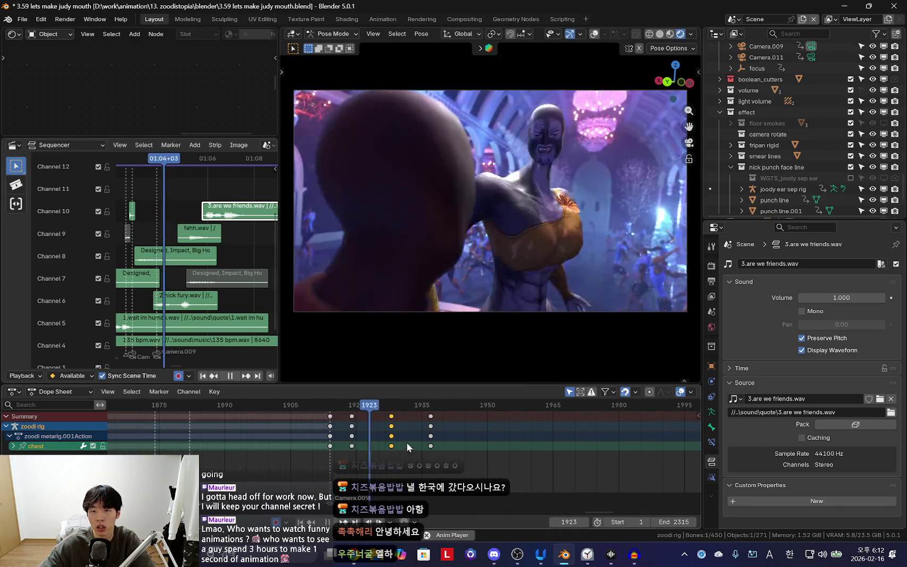
{"action": "left_click", "coordinate": [302, 445]}
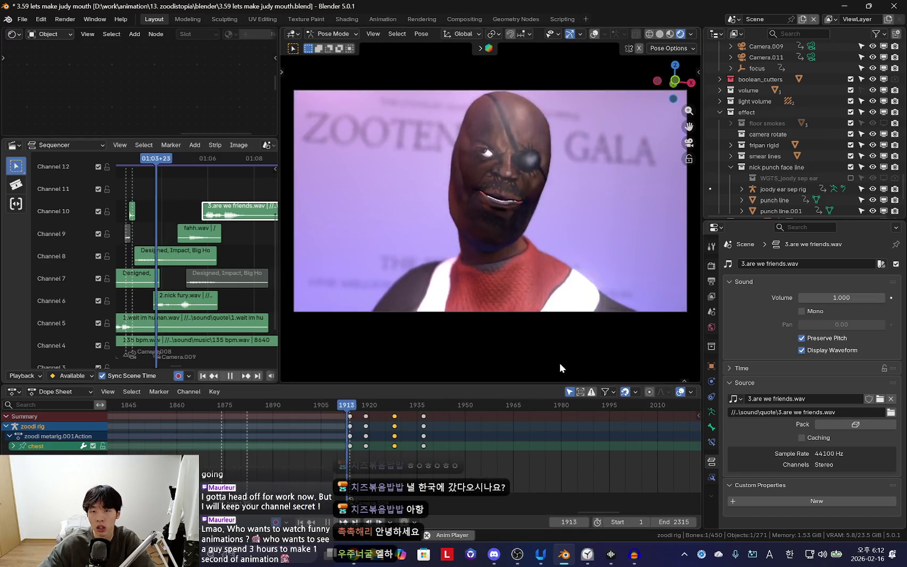
Select the shoulder bone and scrub its motion between frames 1914 and 1926
{"action": "left_click", "coordinate": [609, 273]}
{"action": "key", "text": "space"}
{"action": "scroll", "coordinate": [416, 438], "scroll_direction": "up", "scroll_amount": 2}
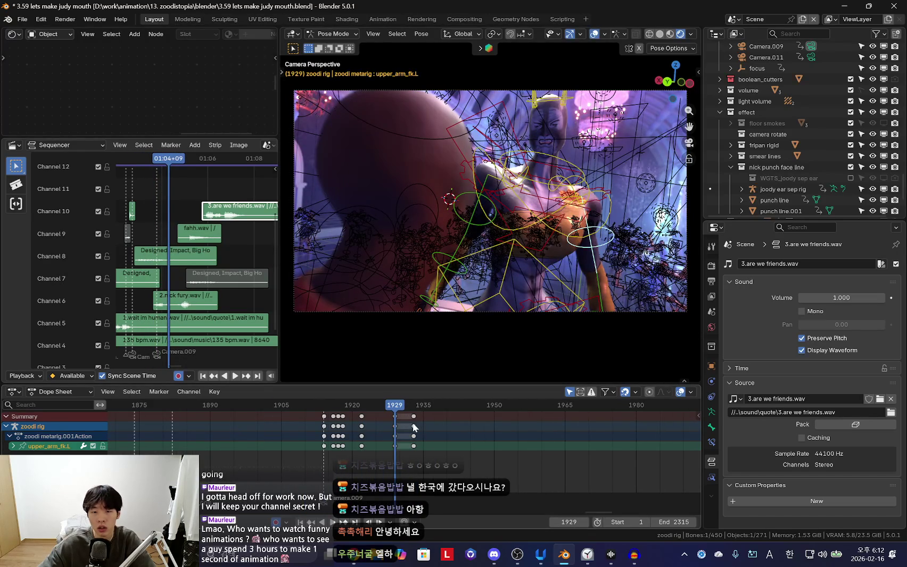
{"action": "key", "text": "space"}
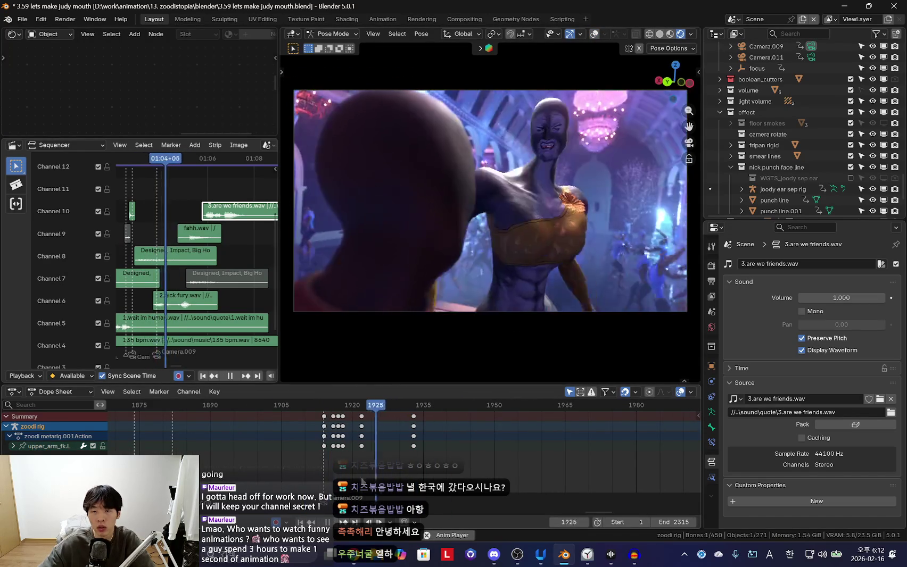
{"action": "key", "text": "space"}
{"action": "left_click", "coordinate": [551, 248]}
{"action": "scroll", "coordinate": [309, 421], "scroll_direction": "up", "scroll_amount": 2}
{"action": "left_click", "coordinate": [293, 416]}
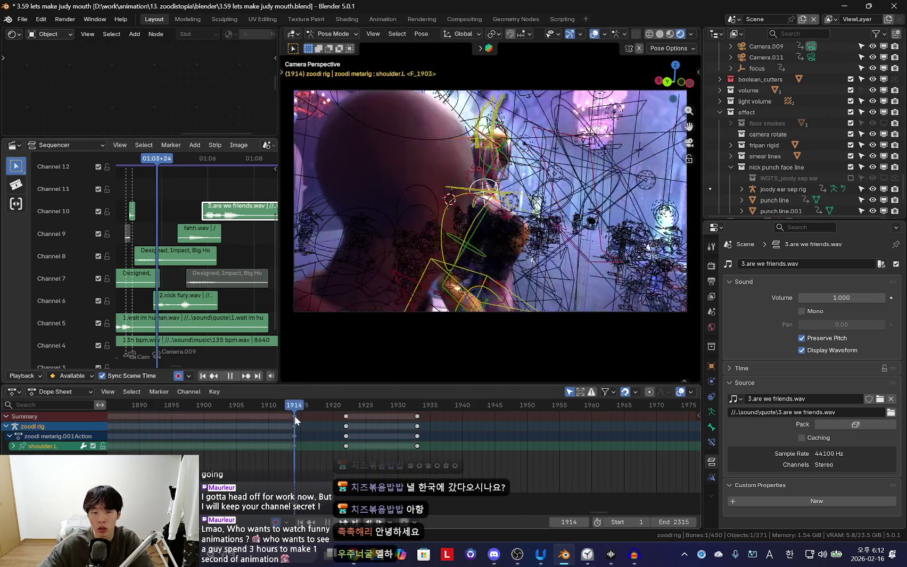
{"action": "left_click_drag", "start_coordinate": [294, 415], "coordinate": [325, 425]}
{"action": "key", "text": "space"}
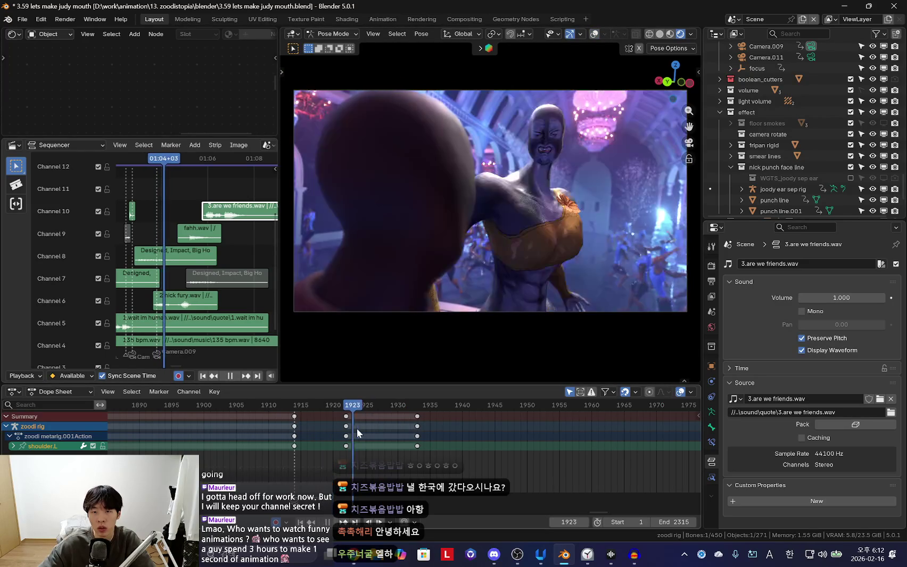
{"action": "key", "text": "space"}
Rotate the right shoulder at frames 1919 and 1924 and key the new pose
{"action": "mouse_move", "coordinate": [319, 452]}
{"action": "left_mouse_down"}
{"action": "mouse_move", "coordinate": [413, 436]}
{"action": "mouse_move", "coordinate": [371, 437]}
{"action": "left_mouse_up"}
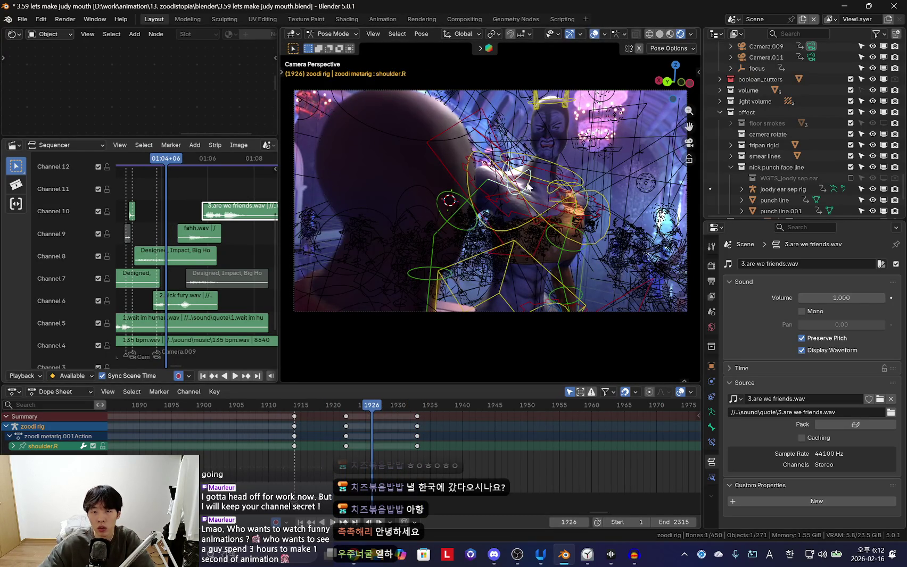
{"action": "left_click", "coordinate": [314, 426]}
{"action": "key", "text": "space"}
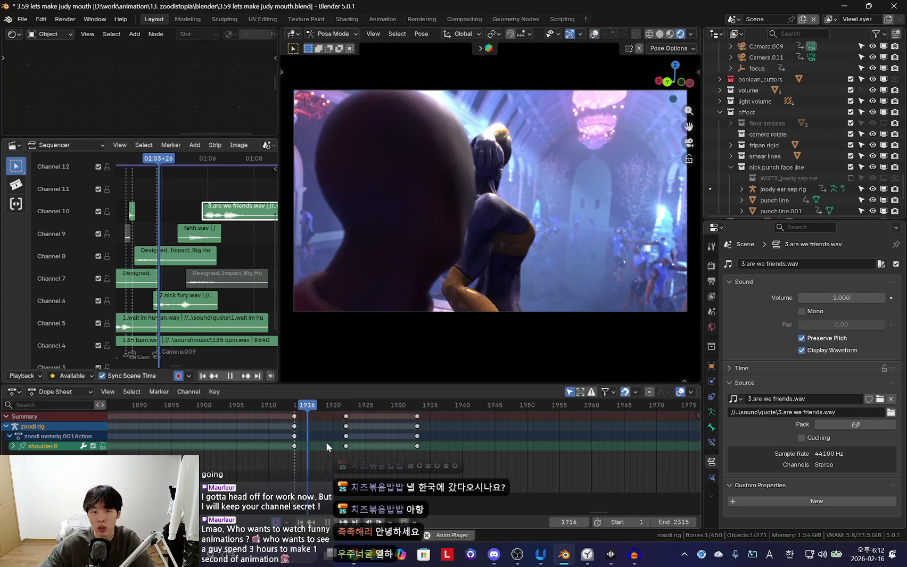
{"action": "key", "text": "space"}
{"action": "key", "text": "r"}
{"action": "key", "text": "r"}
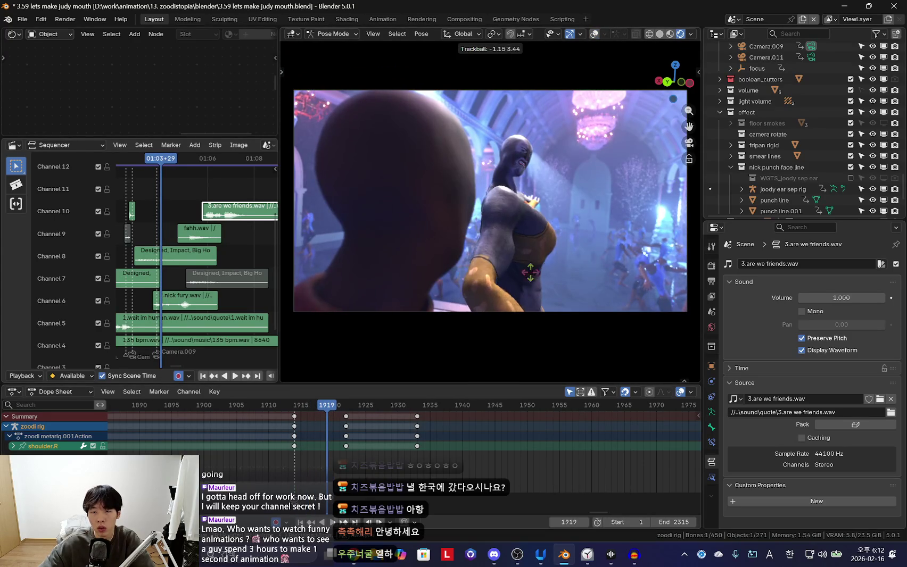
{"action": "left_click", "coordinate": [566, 335]}
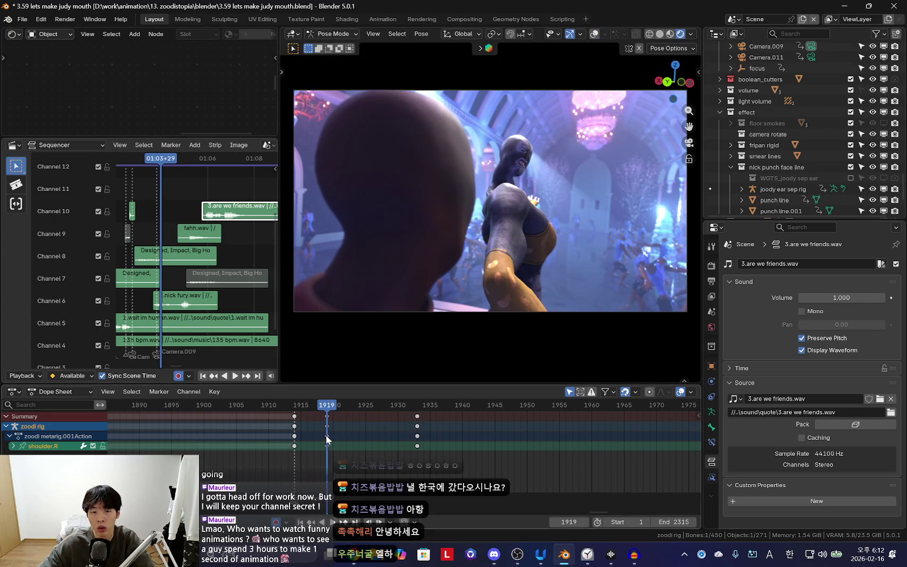
{"action": "key", "text": "Right"}
{"action": "key", "text": "Right"}
{"action": "key", "text": "Right"}
{"action": "key", "text": "r"}
{"action": "key", "text": "r"}
{"action": "key", "text": "Return"}
Replay the reaction from frame 1909 to review the new shoulder keys
{"action": "key", "text": "space"}
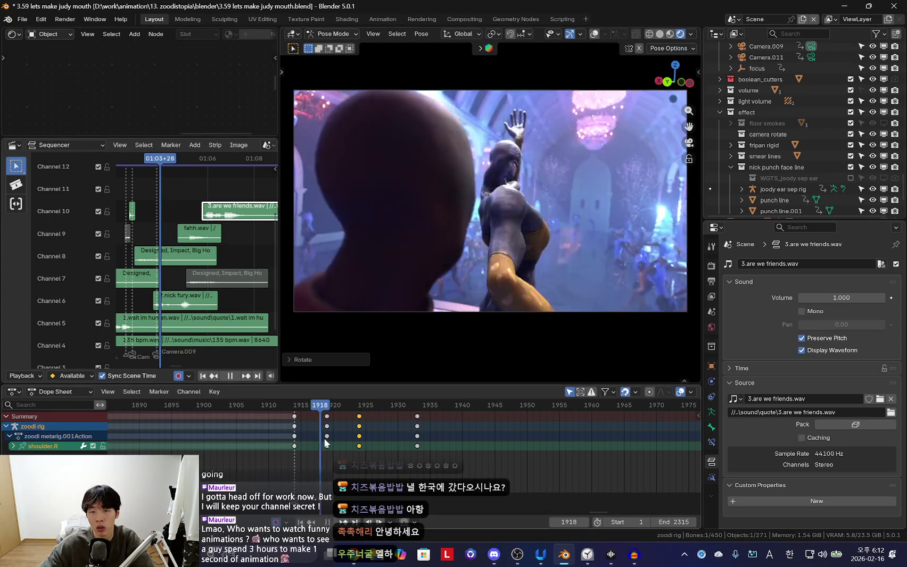
{"action": "key", "text": "Escape"}
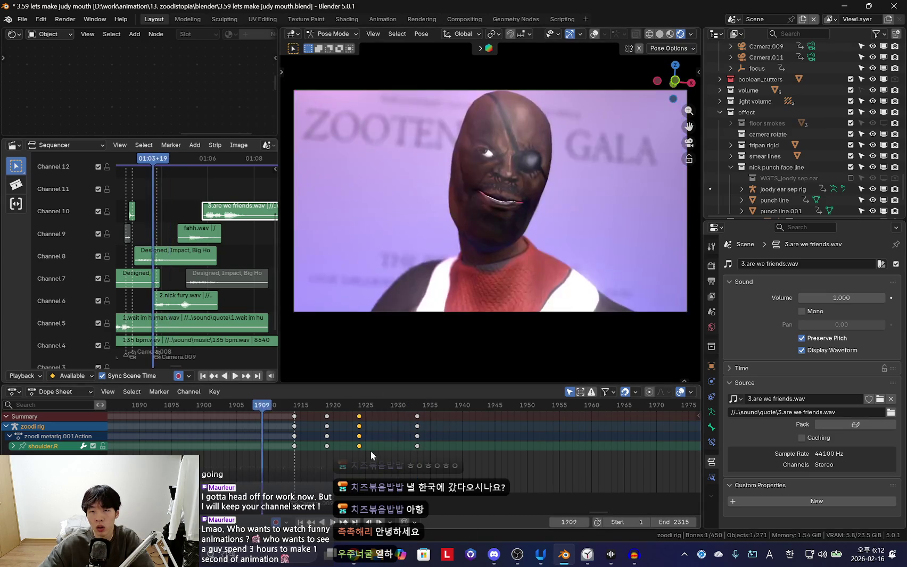
{"action": "key", "text": "space"}
{"action": "key", "text": "Escape"}
{"action": "key", "text": "space"}
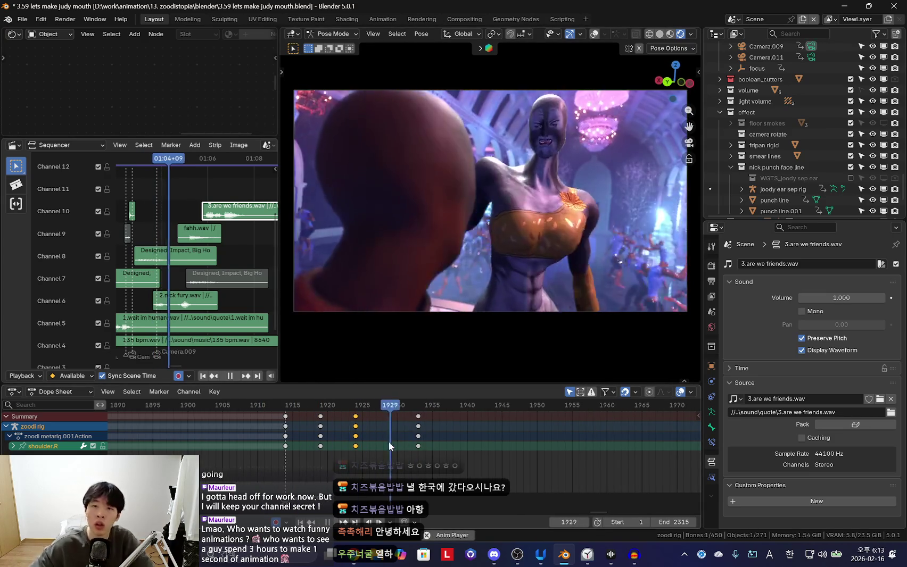
{"action": "scroll", "coordinate": [413, 449], "scroll_direction": "down", "scroll_amount": 1}
{"action": "right_click", "coordinate": [326, 458]}
Select the right upper-arm bone and move to frame 1920 with rig overlays hidden
{"action": "key", "text": "Escape"}
{"action": "key", "text": "space"}
{"action": "left_click", "coordinate": [473, 226]}
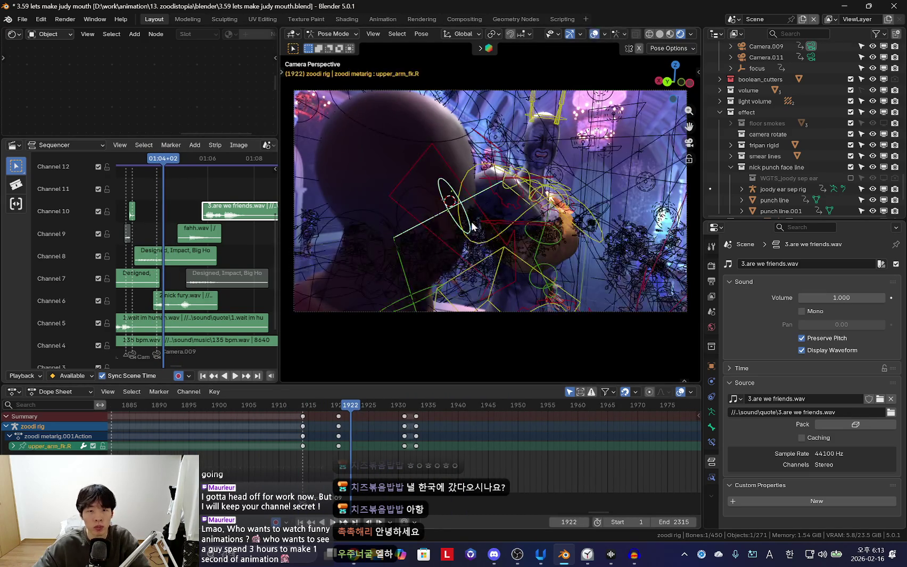
{"action": "scroll", "coordinate": [419, 425], "scroll_direction": "up", "scroll_amount": 2}
{"action": "key", "text": "shift+alt+z"}
{"action": "key", "text": "Left"}
{"action": "key", "text": "Left"}
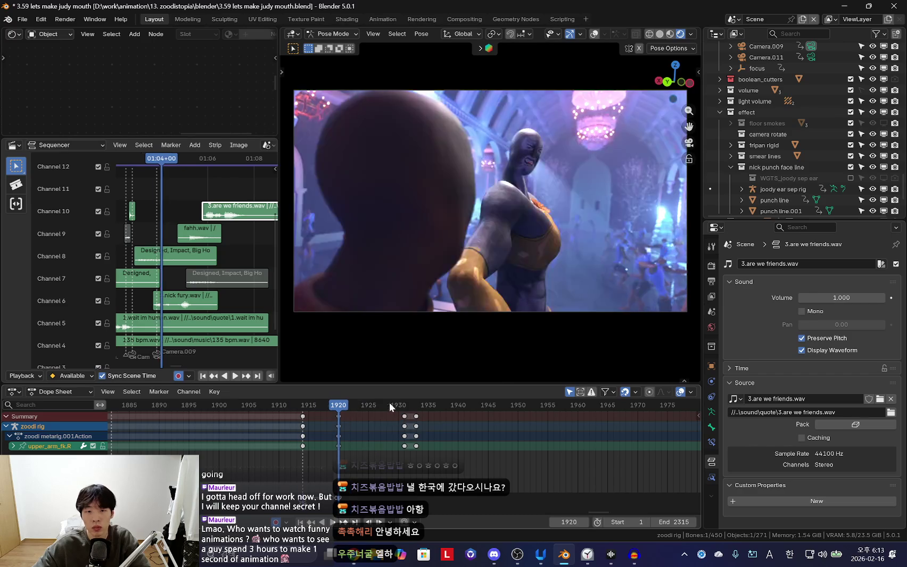
{"action": "left_click_drag", "start_coordinate": [329, 432], "coordinate": [366, 449]}
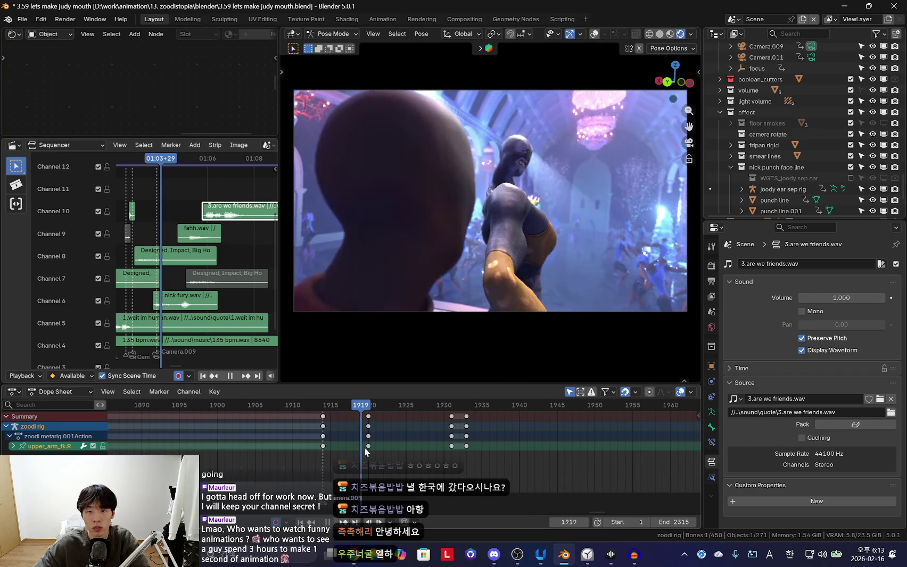
Rotate and auto-key upper_arm_fk.R at frame 1920
{"action": "key", "text": "space"}
{"action": "left_click", "coordinate": [324, 445]}
{"action": "scroll", "coordinate": [369, 437], "scroll_direction": "down", "scroll_amount": 2}
{"action": "left_click_drag", "start_coordinate": [369, 437], "coordinate": [380, 450]}
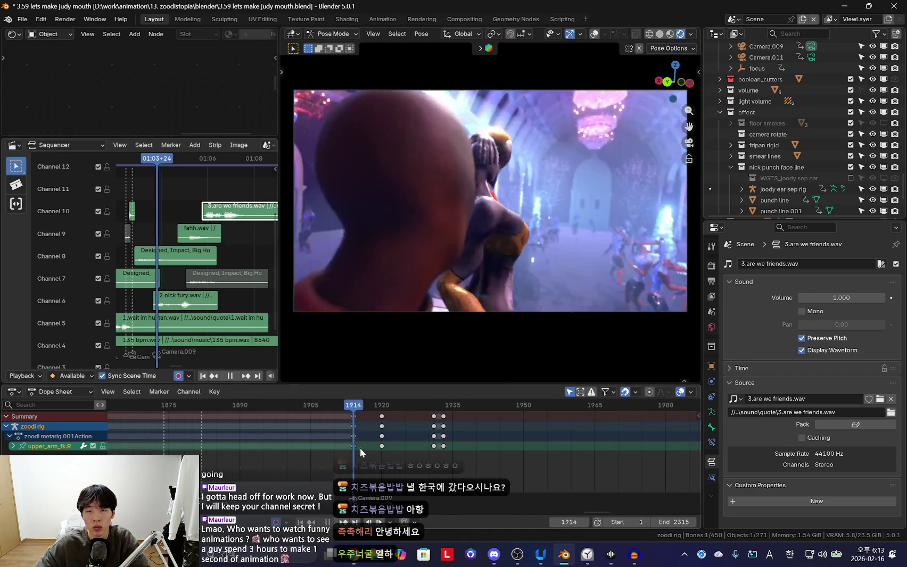
{"action": "key", "text": "space"}
{"action": "key", "text": "r"}
{"action": "left_click", "coordinate": [567, 344]}
Rotate and auto-key upper_arm_fk.R at frame 1927
{"action": "key", "text": "Down"}
{"action": "key", "text": "Up"}
{"action": "key", "text": "Up"}
{"action": "mouse_move", "coordinate": [402, 466]}
{"action": "left_mouse_down"}
{"action": "mouse_move", "coordinate": [405, 445]}
{"action": "mouse_move", "coordinate": [415, 447]}
{"action": "left_mouse_up"}
{"action": "key", "text": "r"}
{"action": "left_click", "coordinate": [614, 306]}
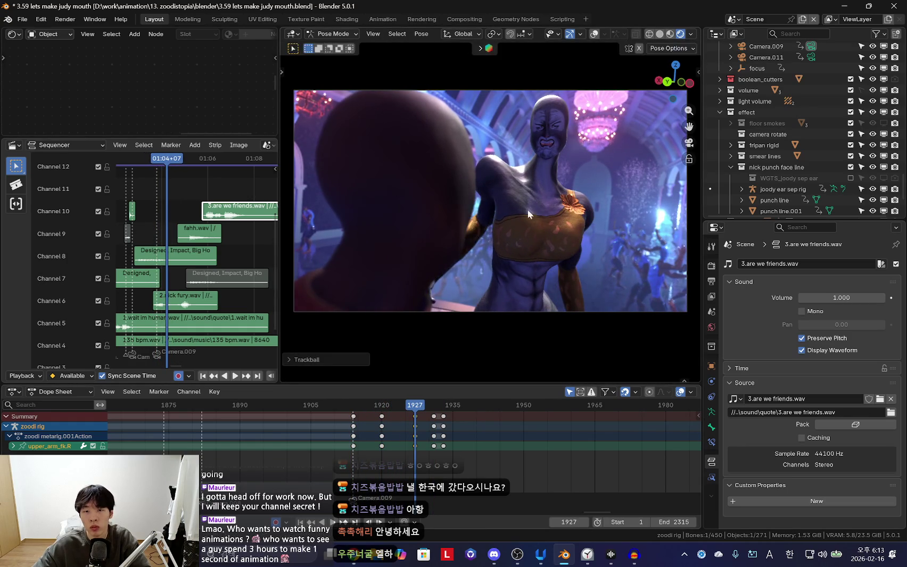
Play back from frame 1913 to review the punch and select the keys at 1928
{"action": "key", "text": "space"}
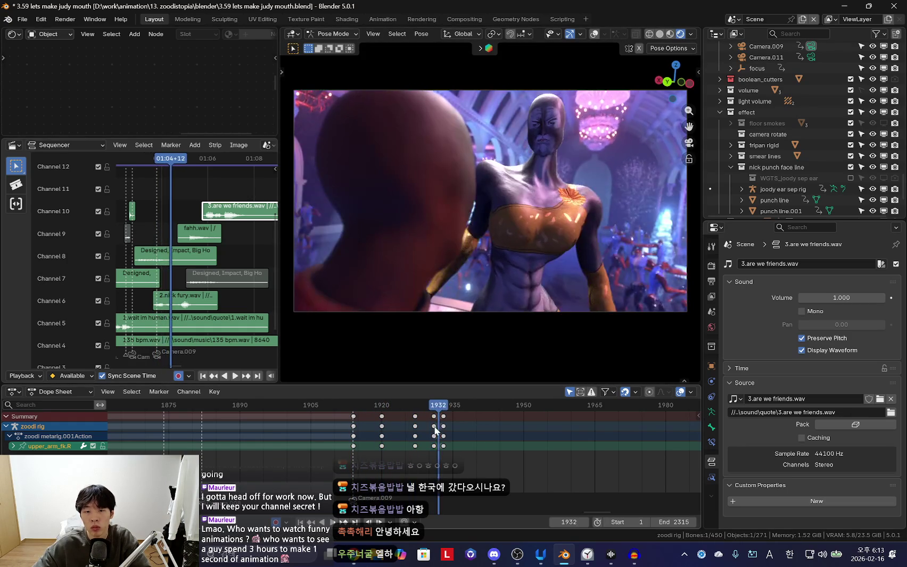
{"action": "scroll", "coordinate": [411, 454], "scroll_direction": "down", "scroll_amount": 3}
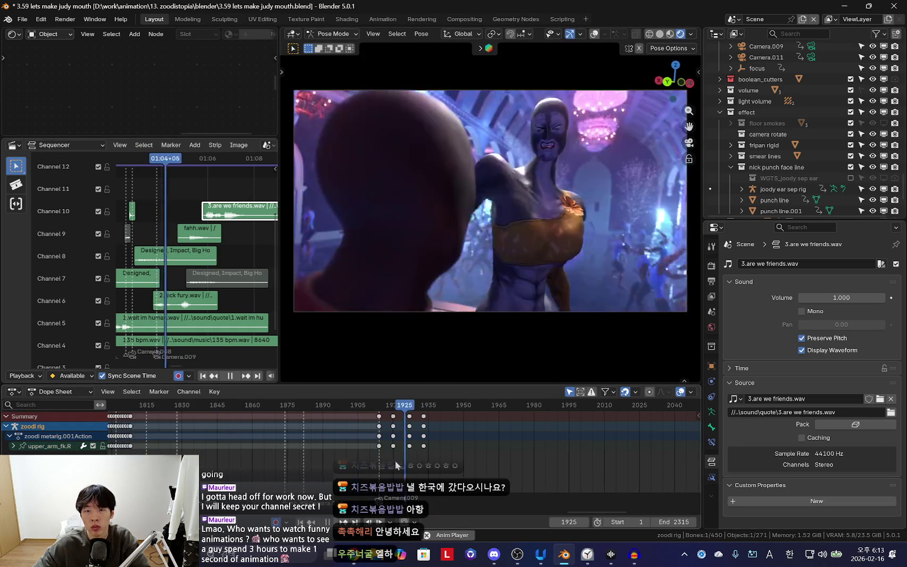
{"action": "scroll", "coordinate": [391, 434], "scroll_direction": "down", "scroll_amount": 1}
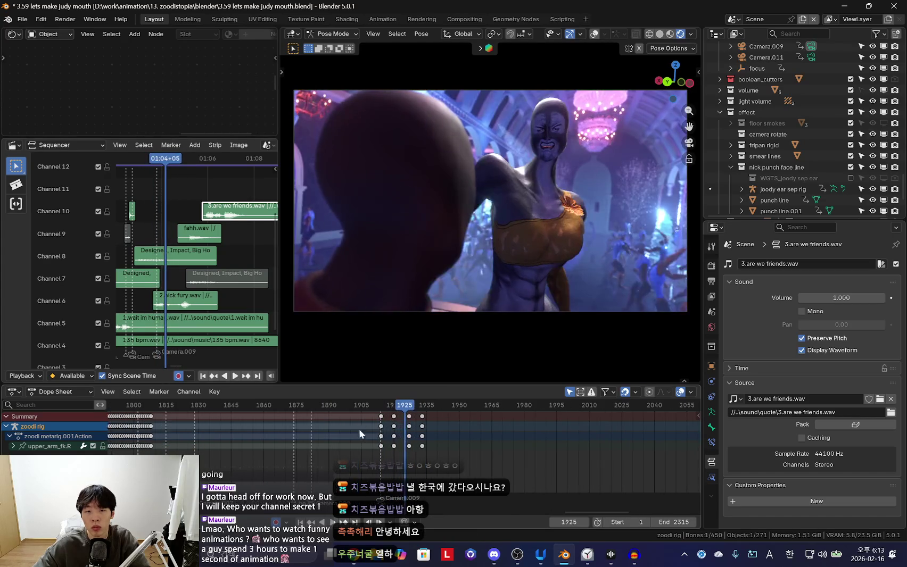
{"action": "key", "text": "space"}
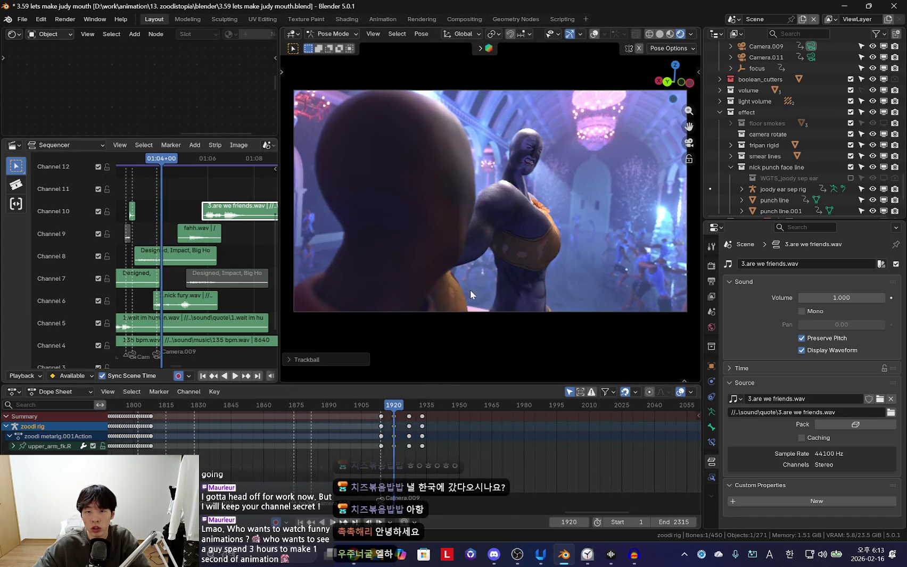
{"action": "scroll", "coordinate": [377, 432], "scroll_direction": "up", "scroll_amount": 2}
{"action": "key", "text": "space"}
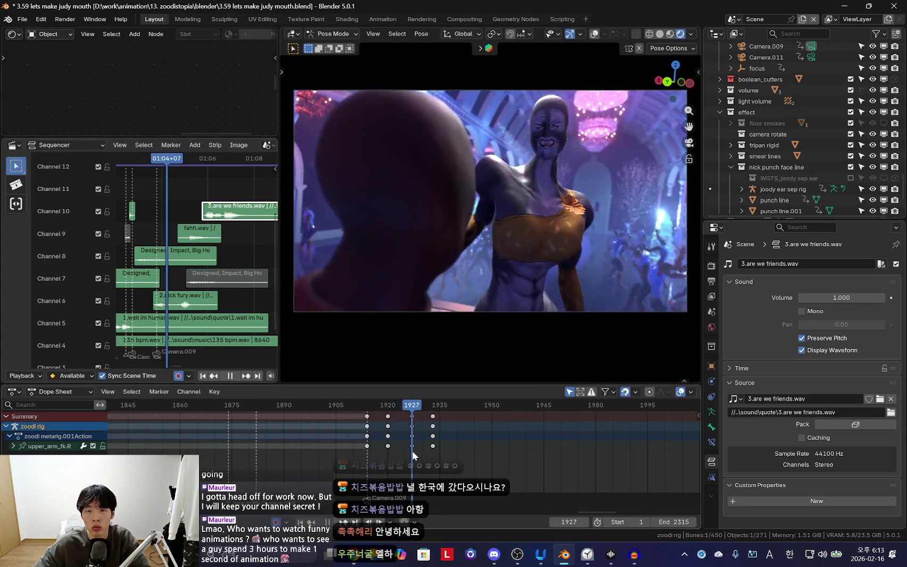
{"action": "left_click", "coordinate": [410, 446]}
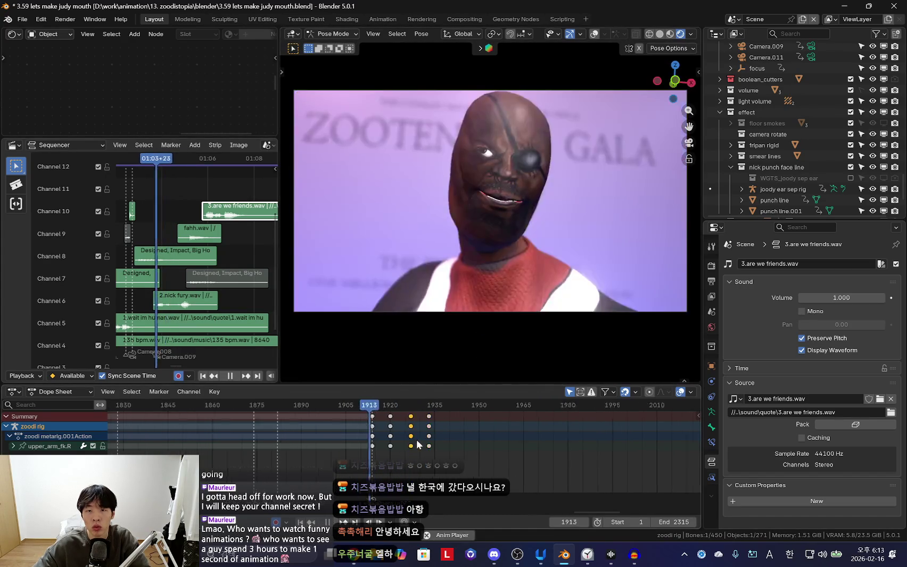
{"action": "scroll", "coordinate": [415, 449], "scroll_direction": "down", "scroll_amount": 3}
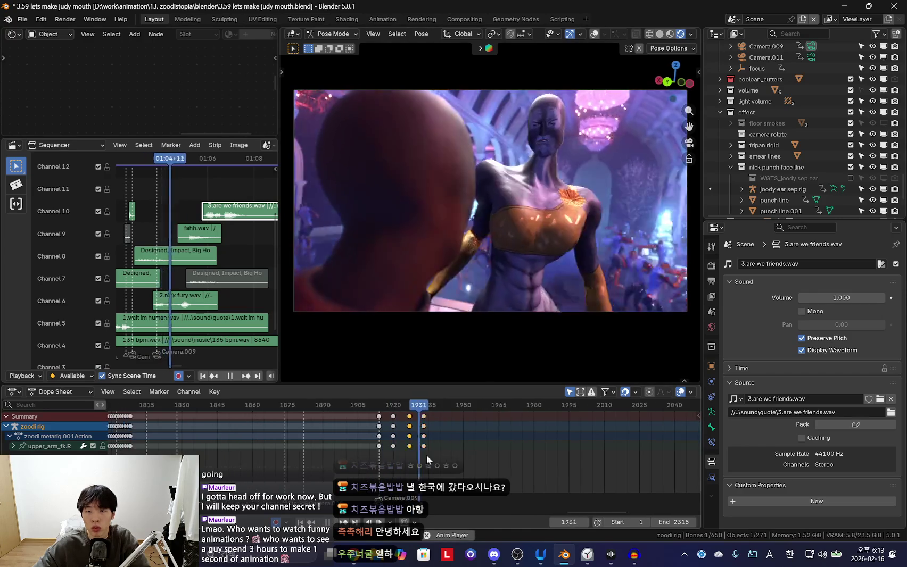
{"action": "scroll", "coordinate": [503, 452], "scroll_direction": "up", "scroll_amount": 1}
Select all rig bones, replay the punch, and orbit away from the camera shot
{"action": "key", "text": "space"}
{"action": "key", "text": "a"}
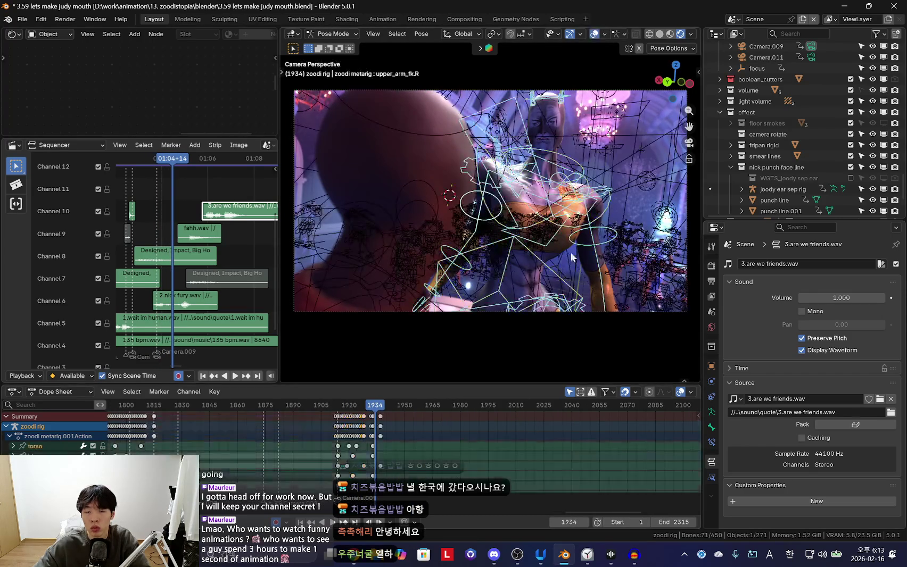
{"action": "key", "text": "space"}
{"action": "right_click", "coordinate": [382, 434]}
{"action": "scroll", "coordinate": [554, 434], "scroll_direction": "up", "scroll_amount": 2}
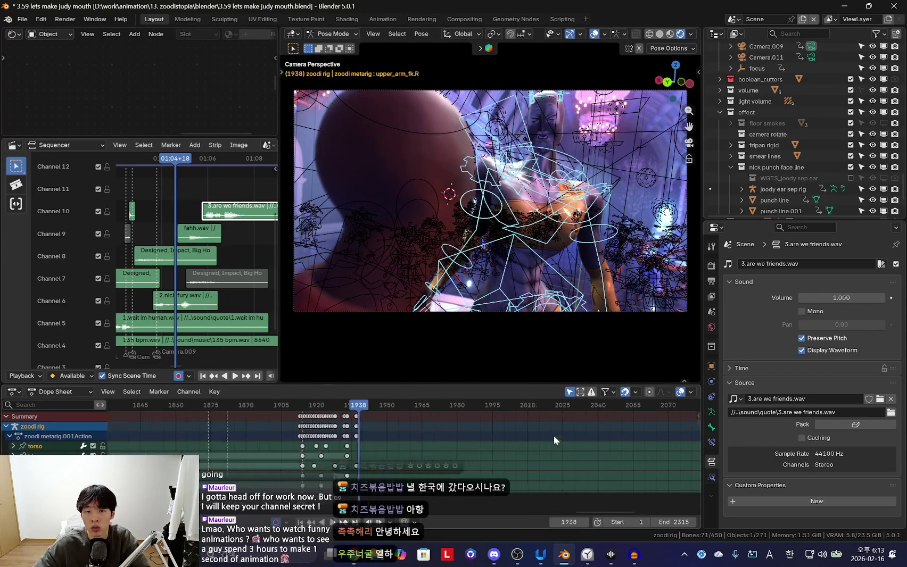
{"action": "key", "text": "space"}
{"action": "scroll", "coordinate": [458, 458], "scroll_direction": "up", "scroll_amount": 3}
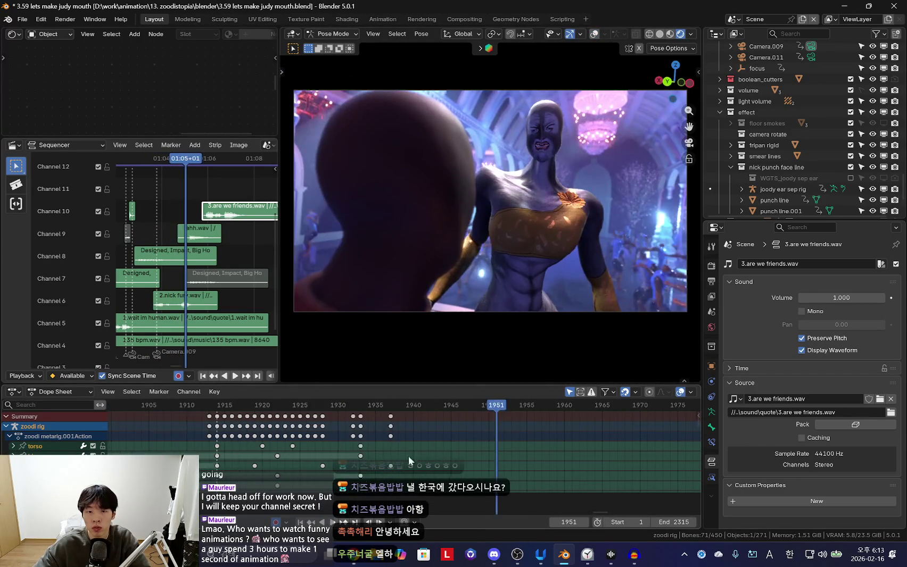
{"action": "middle_click_drag", "start_coordinate": [587, 258], "coordinate": [572, 245]}
Go to frame 1939 and orbit to a lower side angle on the characters
{"action": "key", "text": "space"}
{"action": "key", "text": "space"}
{"action": "left_click", "coordinate": [347, 437]}
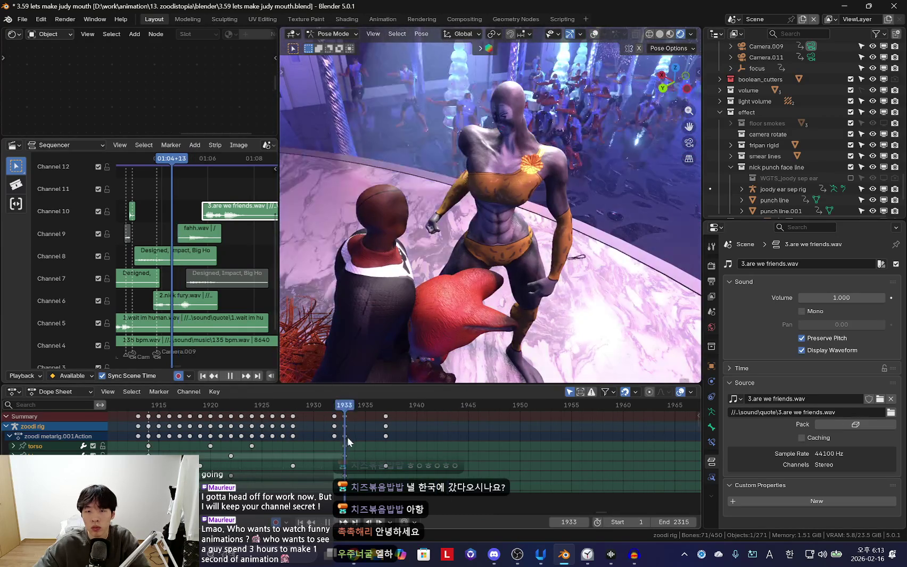
{"action": "scroll", "coordinate": [407, 452], "scroll_direction": "up", "scroll_amount": 2}
{"action": "middle_click_drag", "start_coordinate": [532, 266], "coordinate": [584, 255]}
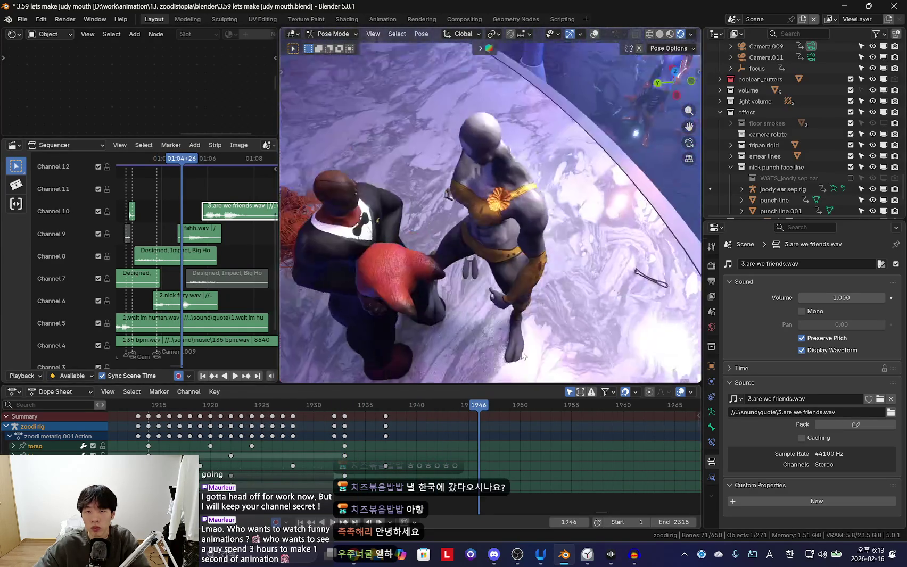
{"action": "left_click", "coordinate": [376, 436]}
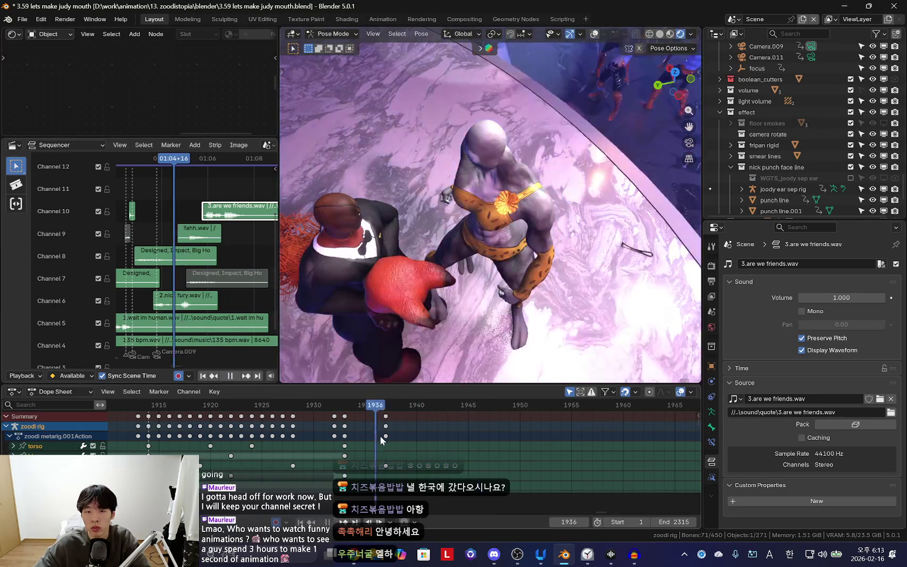
{"action": "key", "text": "space"}
{"action": "key", "text": "space"}
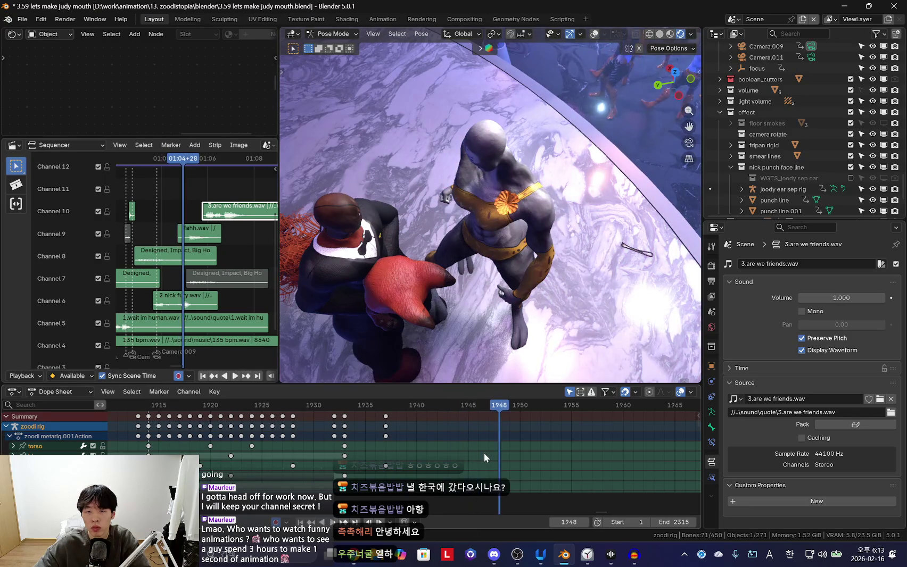
{"action": "middle_click_drag", "start_coordinate": [568, 320], "coordinate": [465, 343]}
Reposition the right foot control foot_ik.R on the floor
{"action": "left_click", "coordinate": [465, 344]}
{"action": "key", "text": "r"}
{"action": "left_click", "coordinate": [539, 329]}
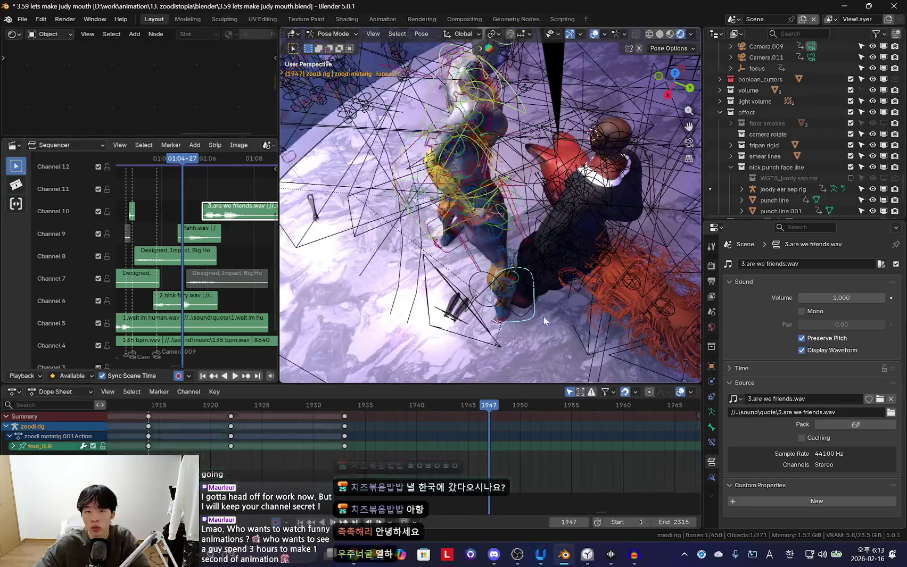
{"action": "middle_click_drag", "start_coordinate": [540, 329], "coordinate": [515, 337]}
{"action": "key", "text": "g"}
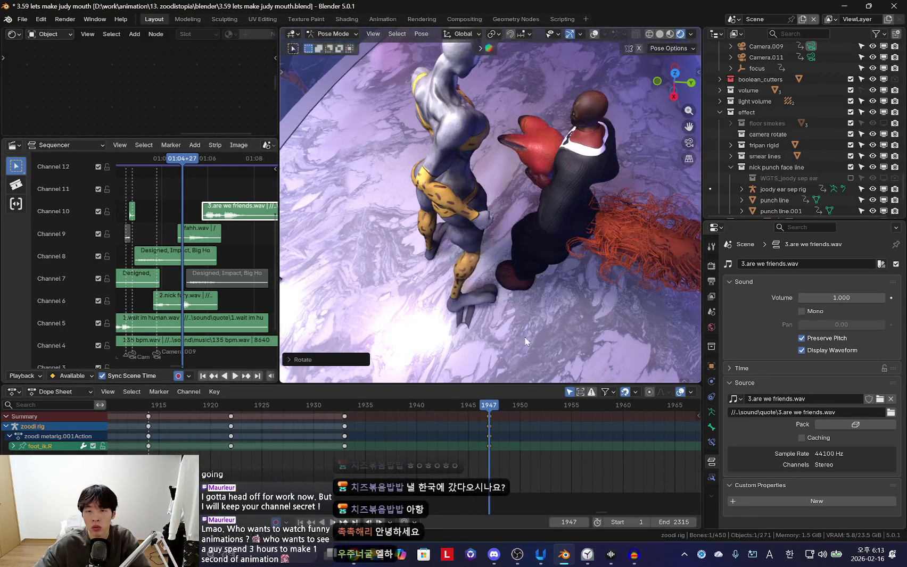
{"action": "left_click", "coordinate": [504, 340]}
Insert keys for every bone of the rig
{"action": "key", "text": "shift+alt+z"}
{"action": "key", "text": "a"}
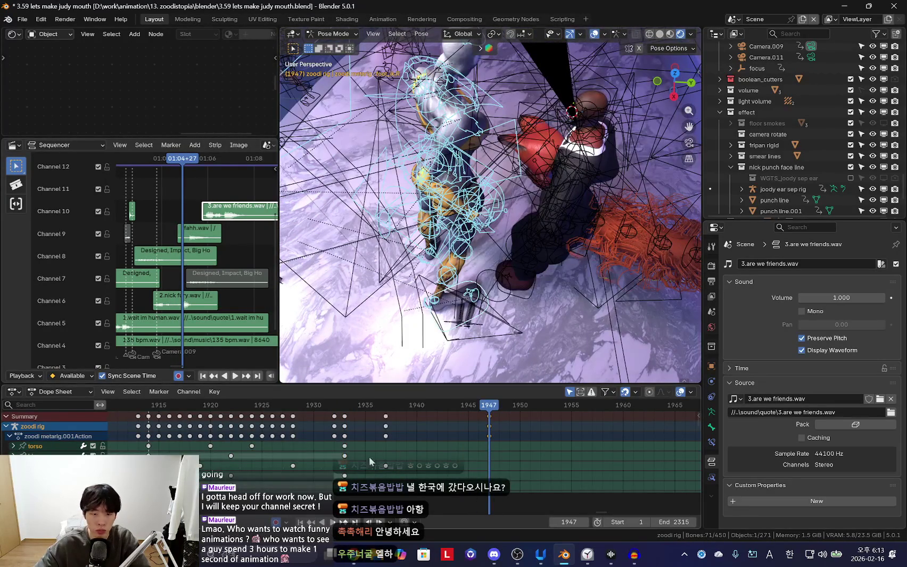
{"action": "key", "text": "Down"}
{"action": "key", "text": "k"}
{"action": "left_click", "coordinate": [516, 216]}
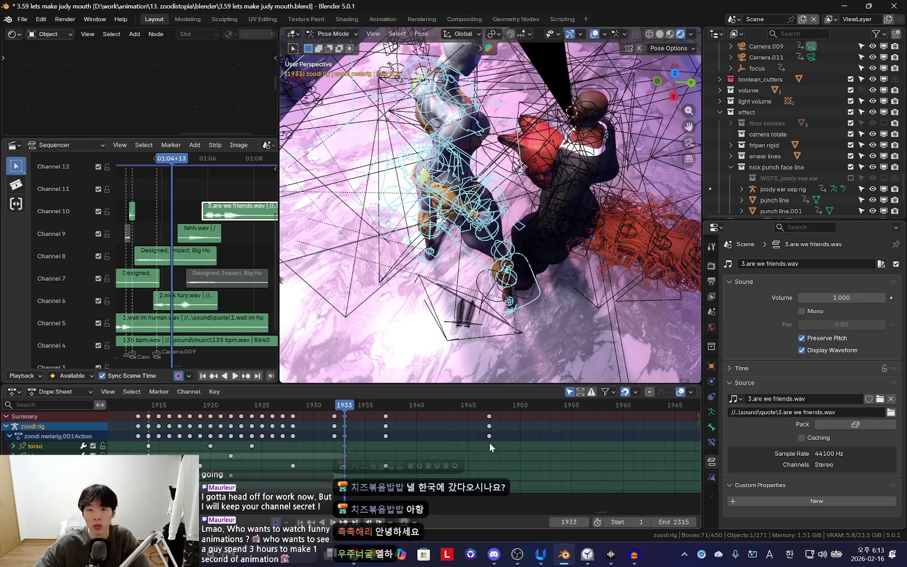
Move the torso bone into a new pose at frame 1947
{"action": "key", "text": "Up"}
{"action": "key", "text": "shift+alt+z"}
{"action": "key", "text": "shift+alt+z"}
{"action": "left_click", "coordinate": [562, 206]}
Inspect the new pose through the camera view and select the head bone
{"action": "key", "text": "shift+alt+z"}
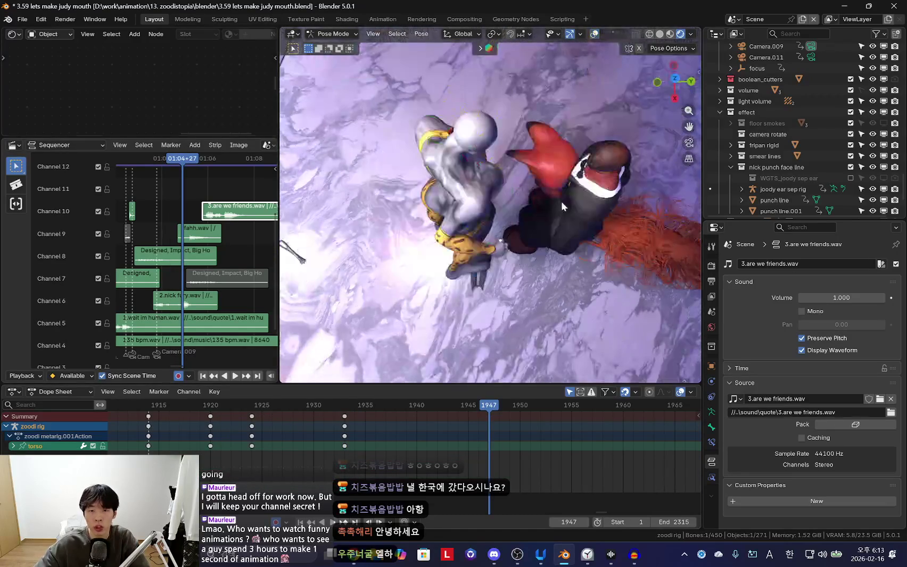
{"action": "key", "text": "g"}
{"action": "left_click", "coordinate": [488, 160]}
{"action": "key", "text": "KP_0"}
{"action": "key", "text": "KP_0"}
{"action": "key", "text": "shift+alt+z"}
{"action": "left_click", "coordinate": [524, 80]}
{"action": "key", "text": "shift+alt+z"}
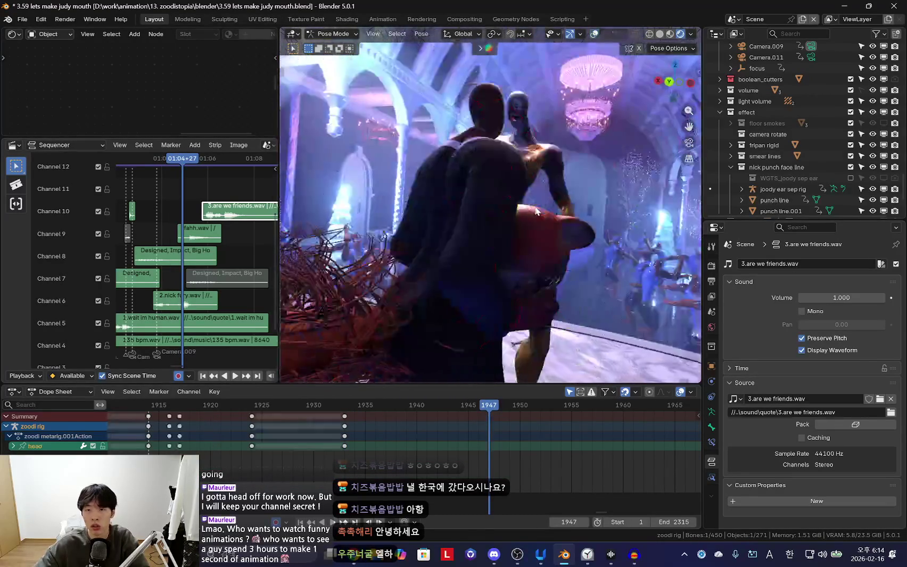
{"action": "key", "text": "KP_0"}
{"action": "key", "text": "shift+alt+z"}
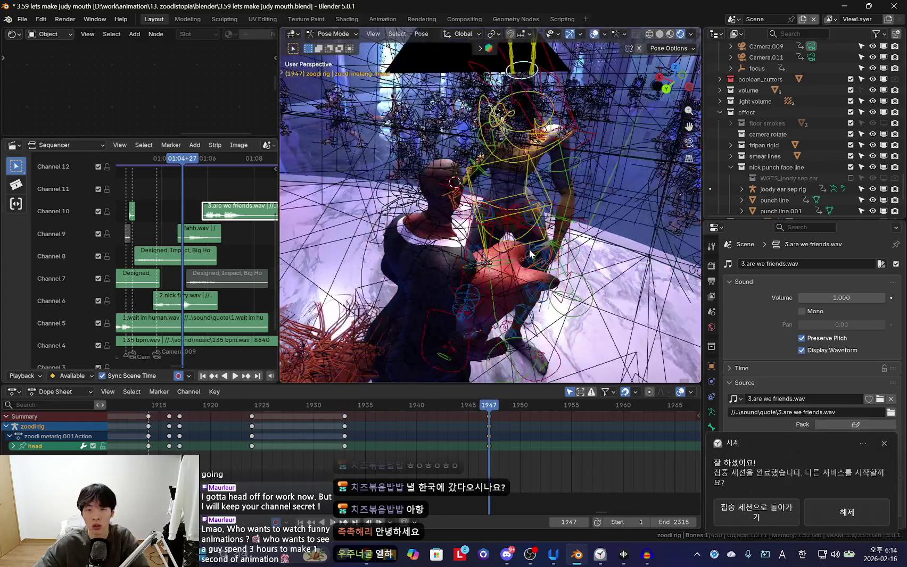
Select all bones and play the camera shot from frame 1940
{"action": "key", "text": "a"}
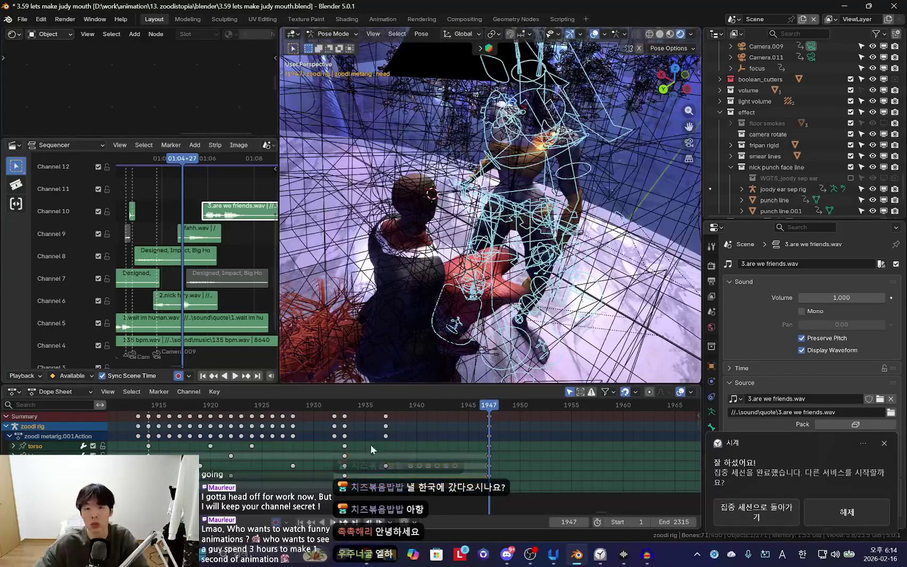
{"action": "key", "text": "KP_0"}
{"action": "key", "text": "shift+alt+z"}
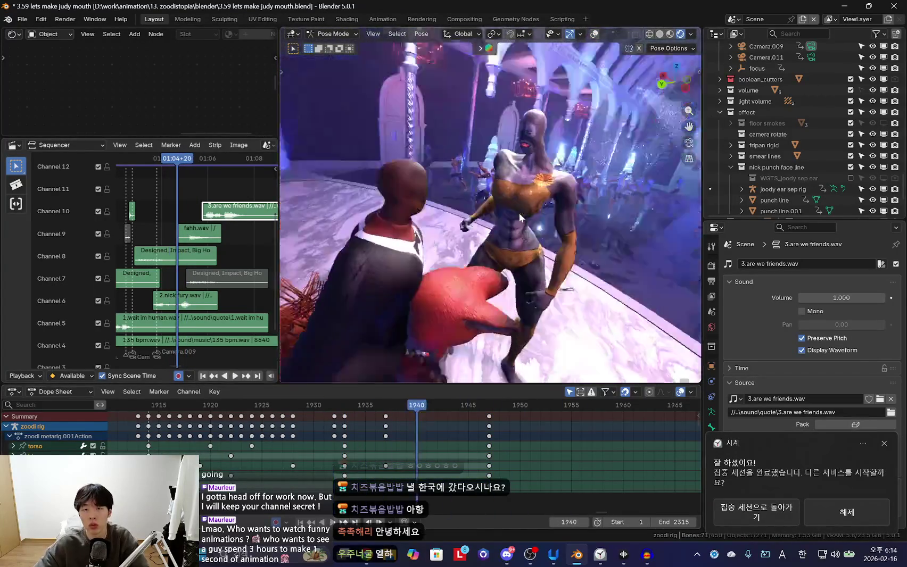
{"action": "key", "text": "KP_0"}
{"action": "key", "text": "space"}
{"action": "scroll", "coordinate": [385, 455], "scroll_direction": "down", "scroll_amount": 3}
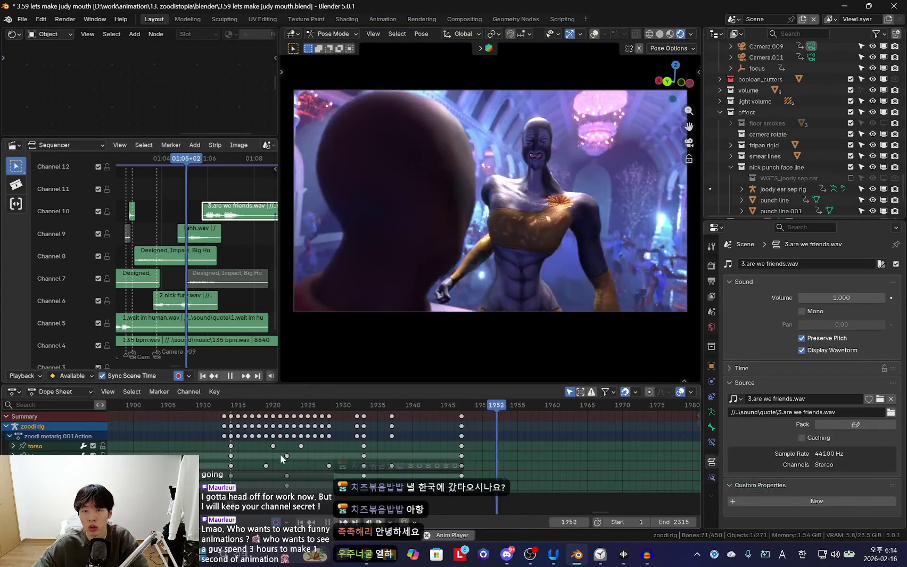
Play the fox shot back from around frame 1950 to review the voice-clip timing
{"action": "scroll", "coordinate": [530, 455], "scroll_direction": "up", "scroll_amount": 3}
{"action": "key", "text": "space"}
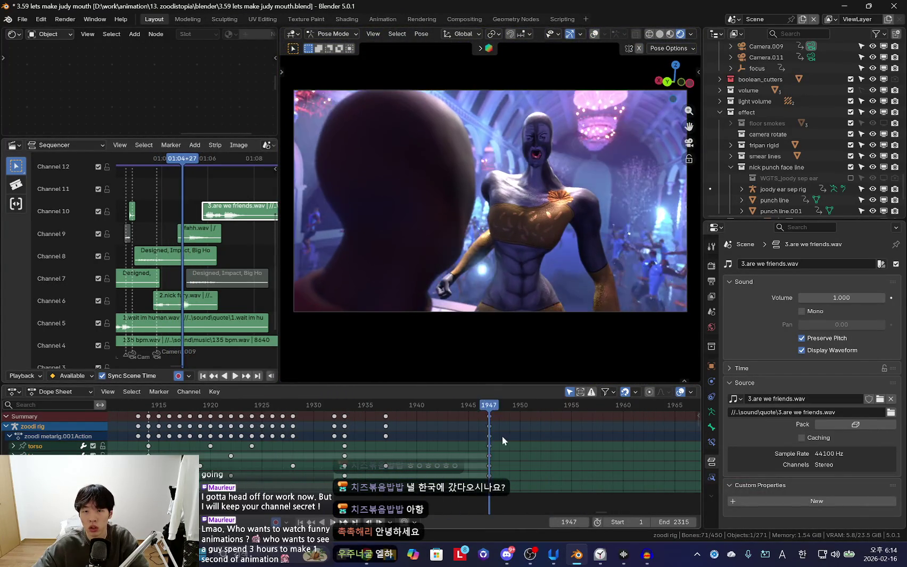
{"action": "key", "text": "space"}
{"action": "scroll", "coordinate": [543, 434], "scroll_direction": "down", "scroll_amount": 5}
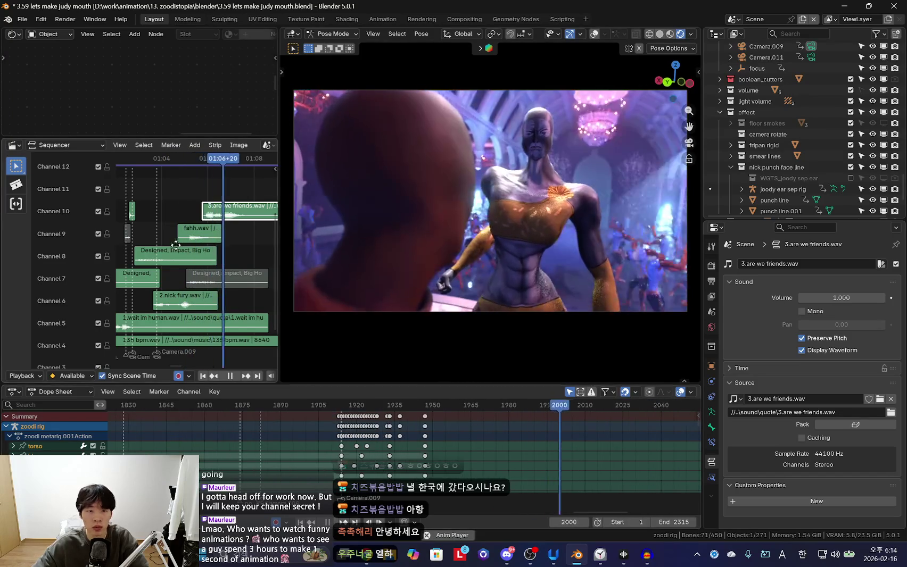
{"action": "scroll", "coordinate": [199, 221], "scroll_direction": "up", "scroll_amount": 2}
{"action": "key", "text": "space"}
{"action": "key", "text": "space"}
{"action": "mouse_move", "coordinate": [266, 137]}
{"action": "left_mouse_down"}
{"action": "mouse_move", "coordinate": [274, 124]}
{"action": "mouse_move", "coordinate": [374, 114]}
{"action": "left_mouse_up"}
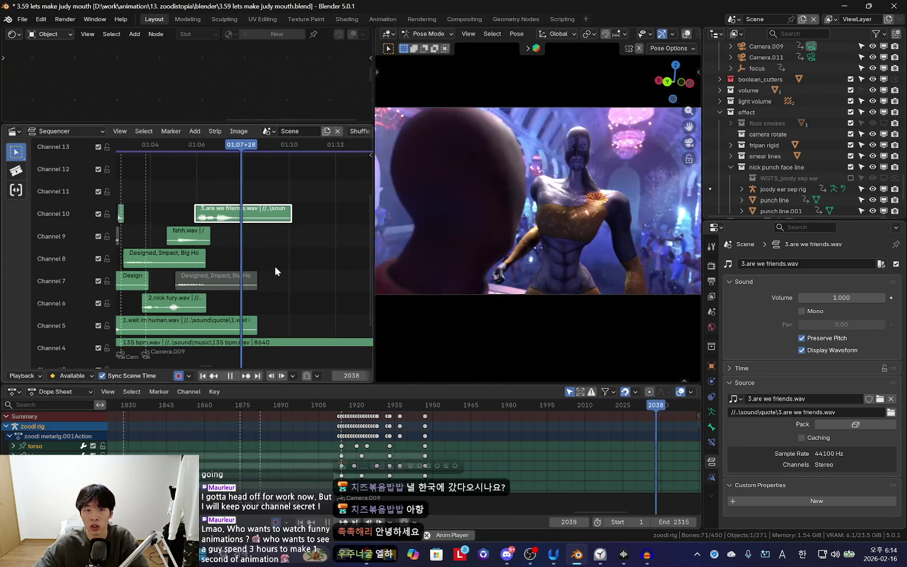
{"action": "scroll", "coordinate": [243, 267], "scroll_direction": "down", "scroll_amount": 2}
{"action": "key", "text": "space"}
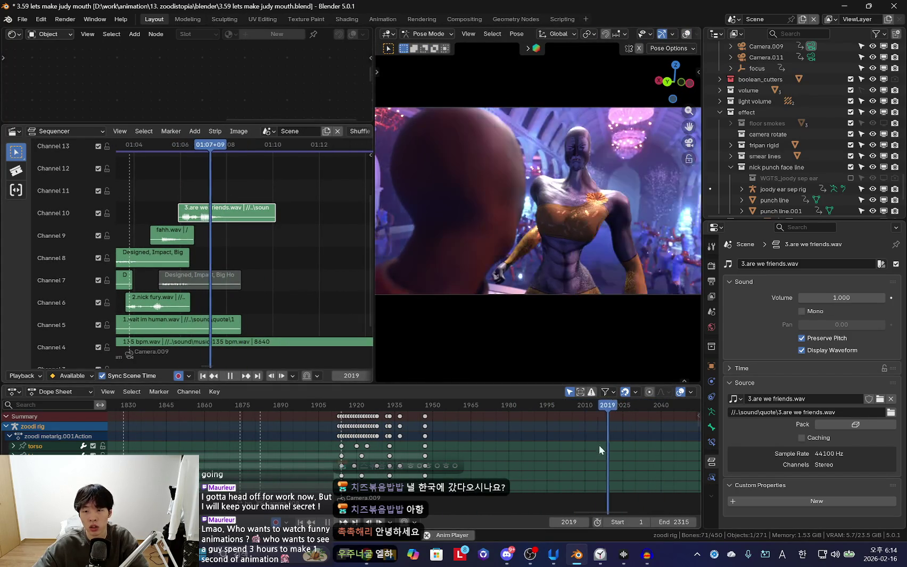
Enlarge the 3D preview and replay the shot from an earlier frame
{"action": "left_click_drag", "start_coordinate": [599, 445], "coordinate": [553, 449]}
{"action": "scroll", "coordinate": [516, 453], "scroll_direction": "down", "scroll_amount": 2}
{"action": "left_click_drag", "start_coordinate": [703, 306], "coordinate": [754, 305]}
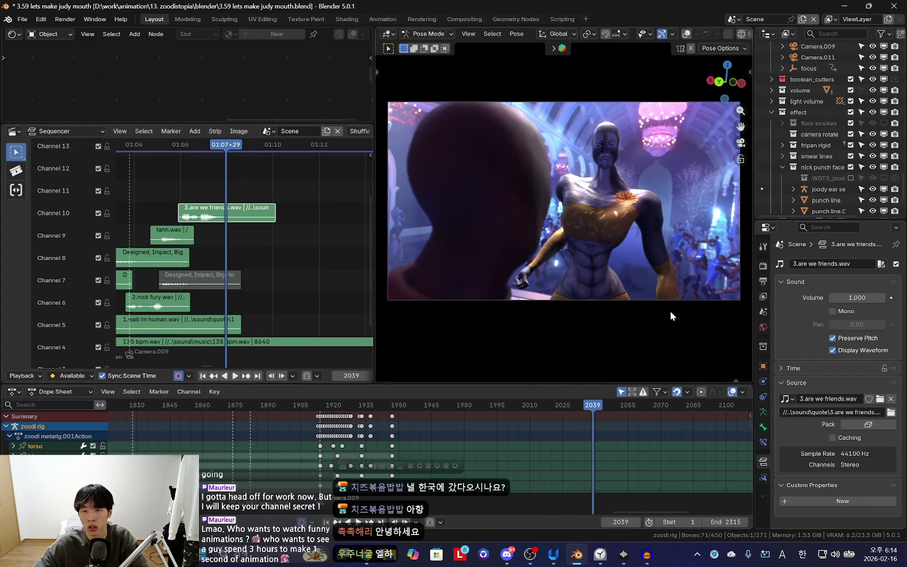
{"action": "scroll", "coordinate": [306, 445], "scroll_direction": "down", "scroll_amount": 2}
{"action": "left_click", "coordinate": [306, 445]}
{"action": "key", "text": "space"}
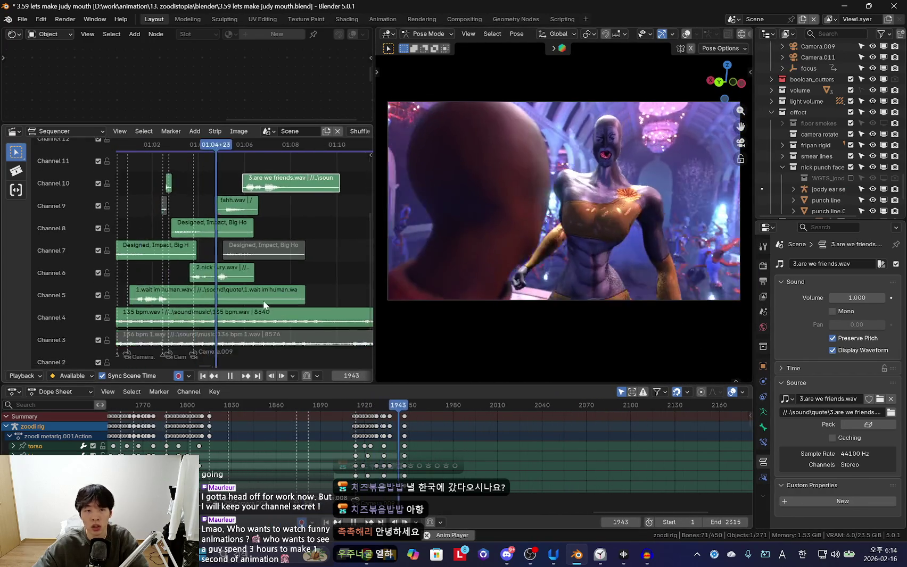
{"action": "scroll", "coordinate": [234, 297], "scroll_direction": "up", "scroll_amount": 3}
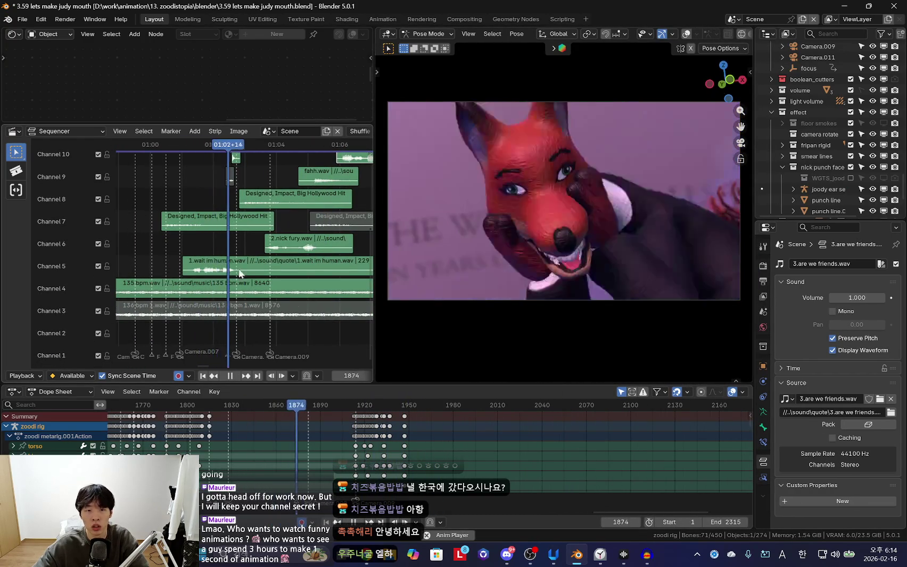
Preview the recorded takes in Audacity from about 40.6 s, then switch to Chrome
{"action": "key", "text": "alt+Tab"}
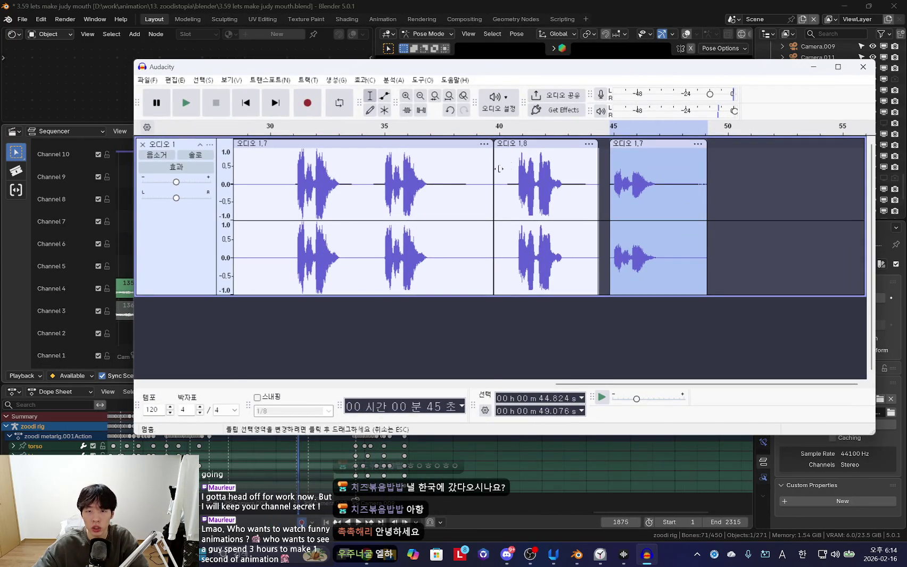
{"action": "left_click", "coordinate": [513, 176]}
{"action": "key", "text": "space"}
{"action": "key", "text": "space"}
{"action": "key", "text": "alt+Tab"}
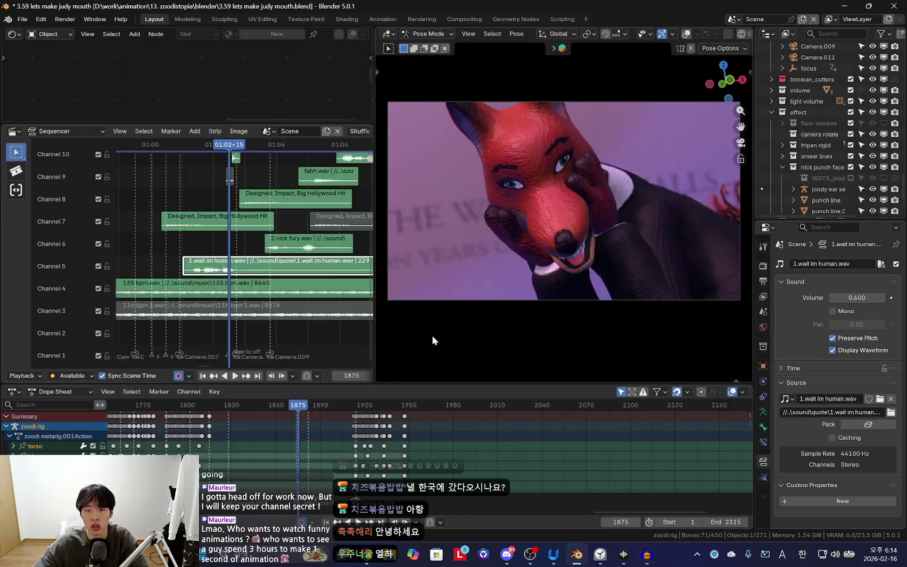
{"action": "key", "text": "alt+Tab"}
{"action": "key", "text": "alt+Tab"}
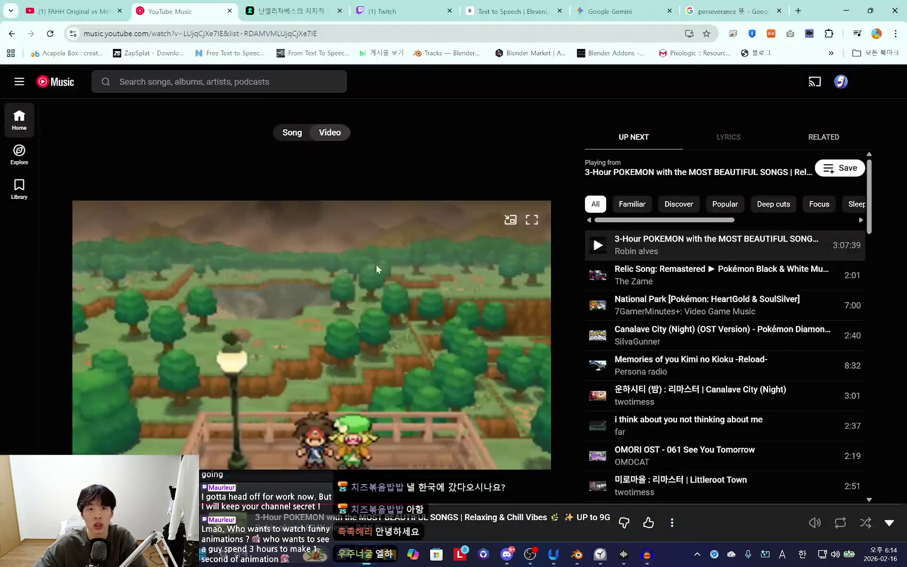
Regenerate the excited 'are we friends!' line on the ElevenLabs text-to-speech tab
{"action": "left_click", "coordinate": [499, 7]}
{"action": "left_click", "coordinate": [542, 451]}
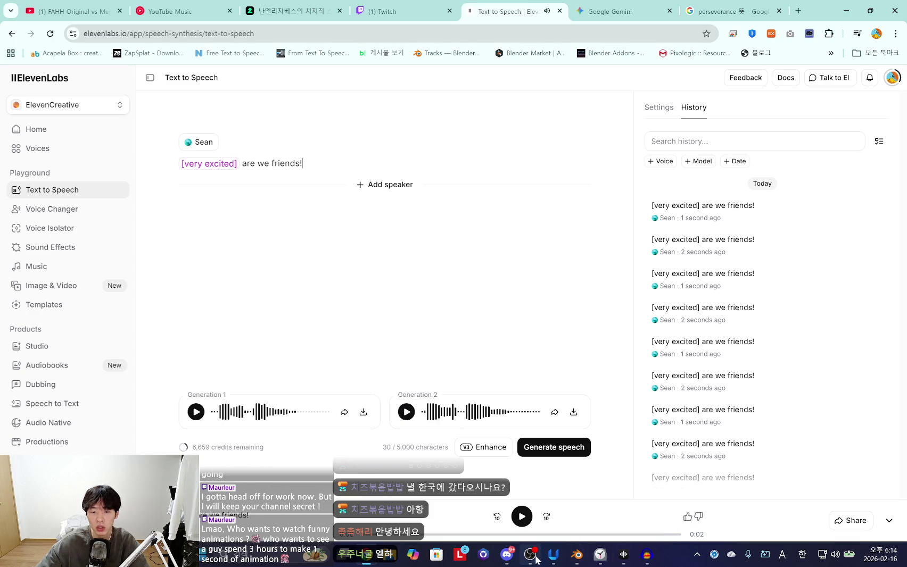
{"action": "left_click", "coordinate": [647, 556]}
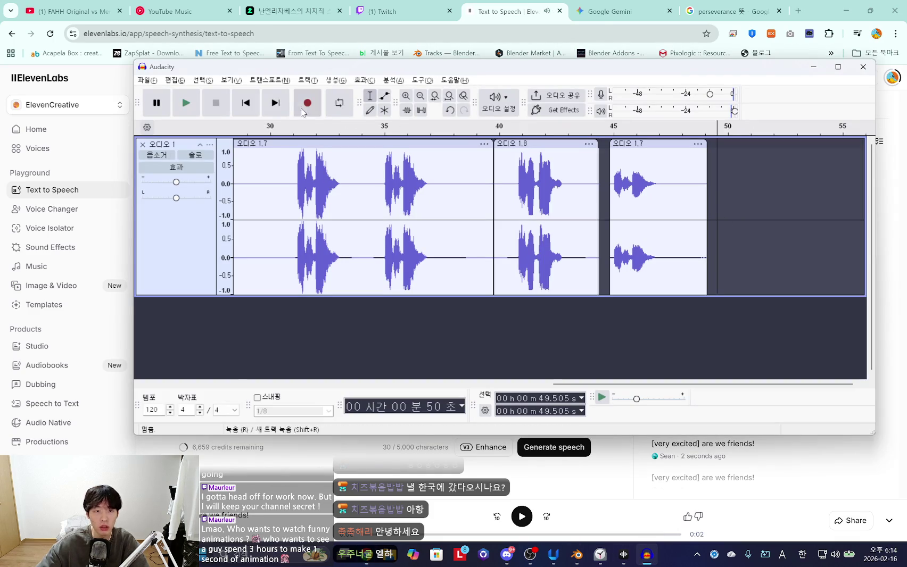
Record in Audacity while generating and regenerating '[very excited] are! we friends!' in ElevenLabs
{"action": "left_click", "coordinate": [383, 475]}
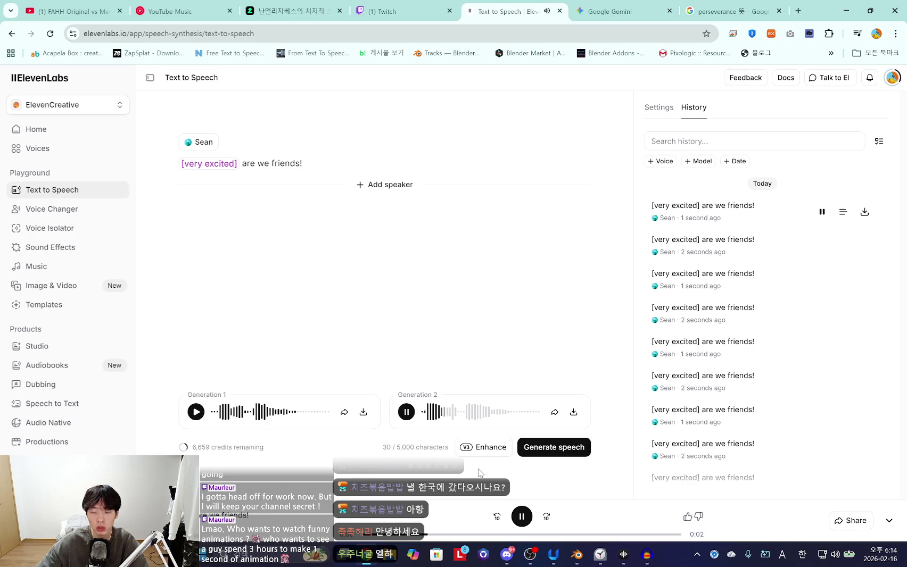
{"action": "key", "text": "alt+Tab"}
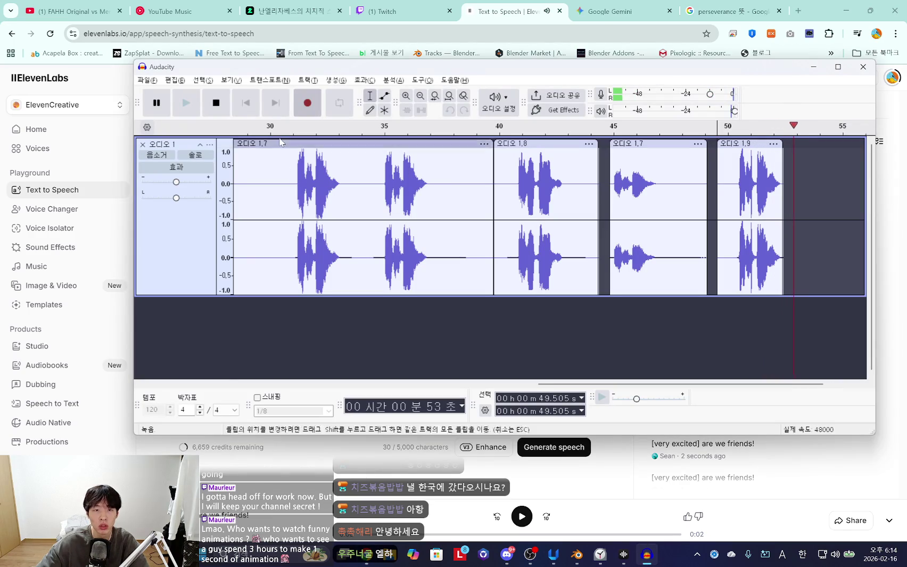
{"action": "left_click", "coordinate": [329, 445]}
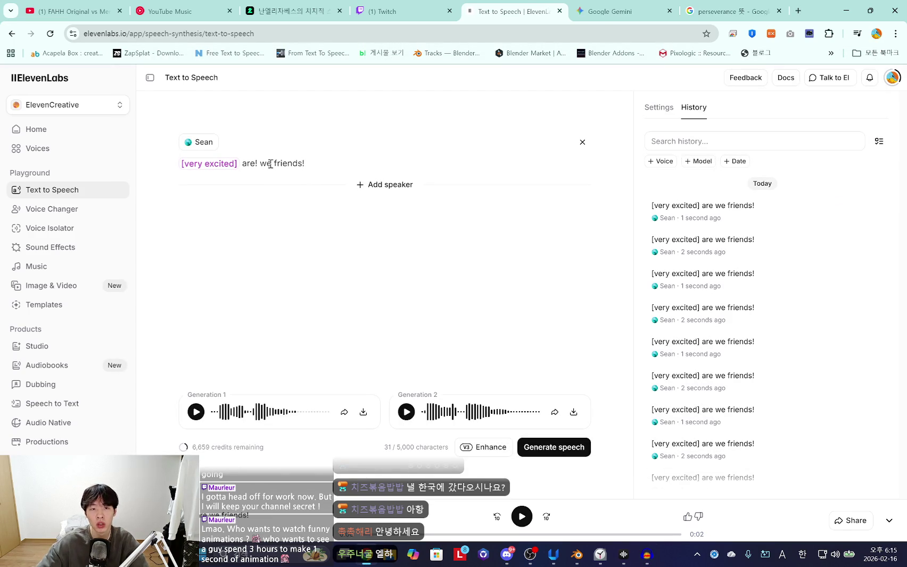
{"action": "left_click", "coordinate": [539, 447]}
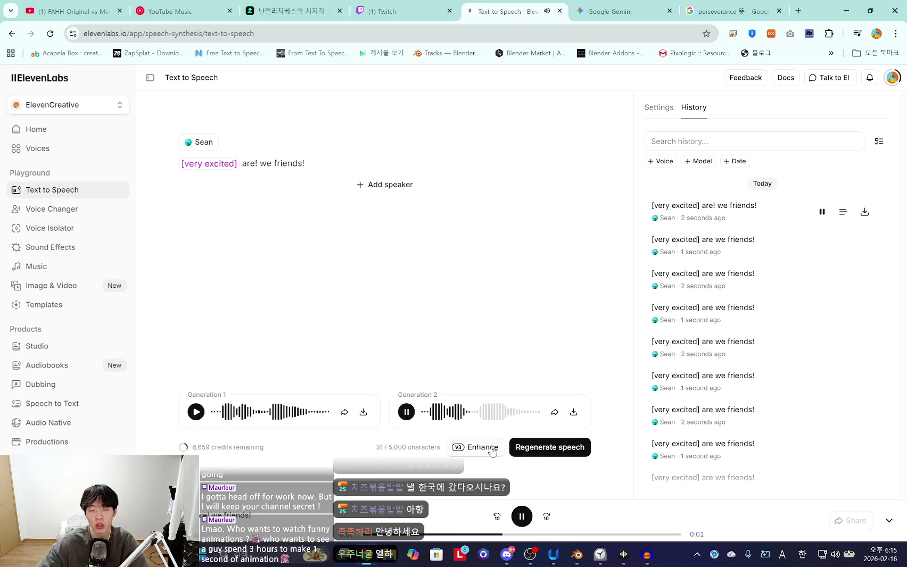
{"action": "left_click", "coordinate": [542, 451]}
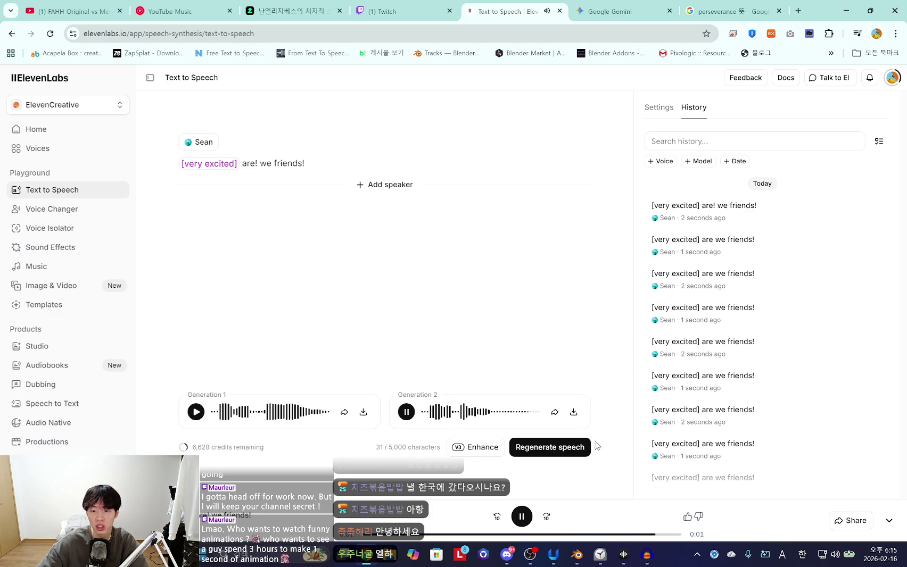
{"action": "left_click", "coordinate": [645, 562]}
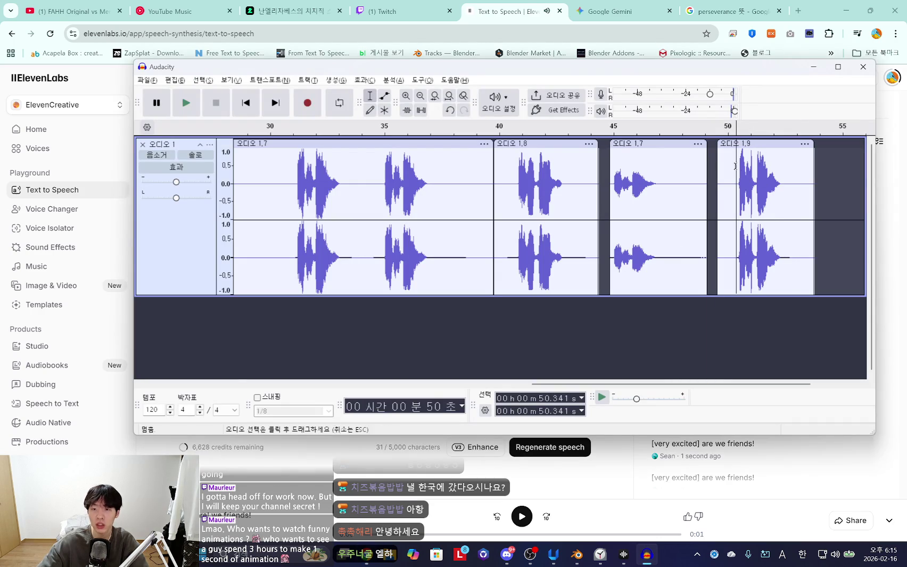
Paste a trimmed copy of clip 1.9 at about 54.5–58.1 s and start Reverb on it
{"action": "key", "text": "space"}
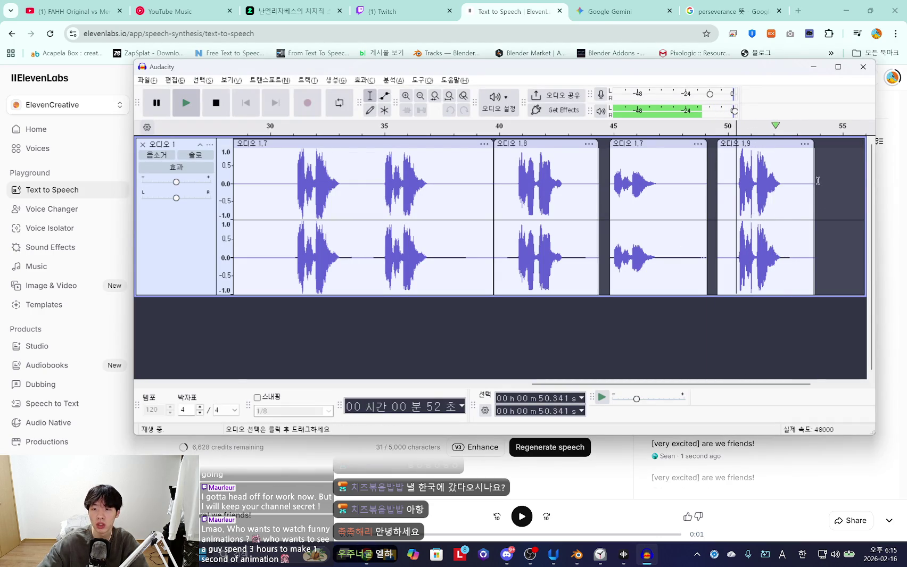
{"action": "key", "text": "space"}
{"action": "left_click_drag", "start_coordinate": [792, 195], "coordinate": [727, 197]}
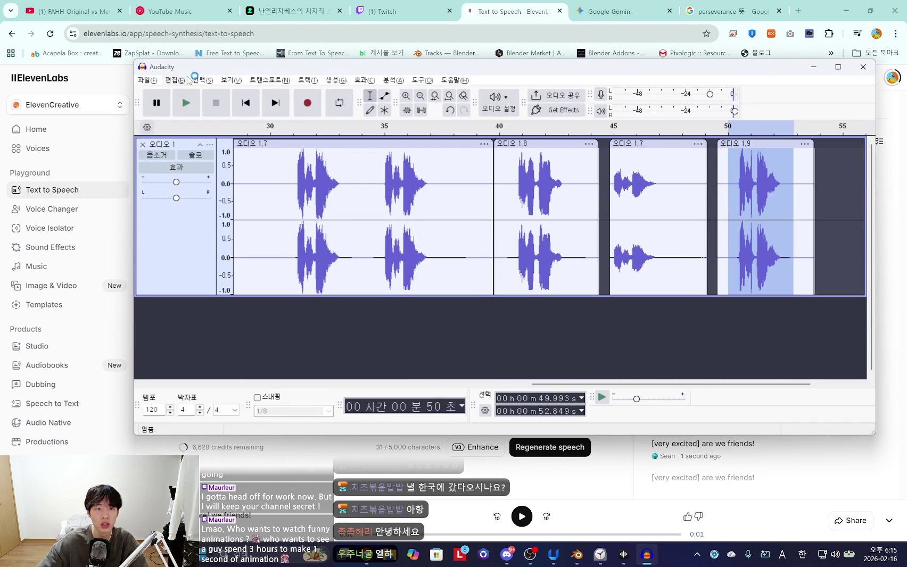
{"action": "left_click_drag", "start_coordinate": [807, 197], "coordinate": [725, 197]}
{"action": "key", "text": "ctrl+c"}
{"action": "left_click", "coordinate": [832, 187]}
{"action": "key", "text": "ctrl+v"}
{"action": "left_click_drag", "start_coordinate": [702, 385], "coordinate": [764, 389]}
{"action": "left_click", "coordinate": [364, 80]}
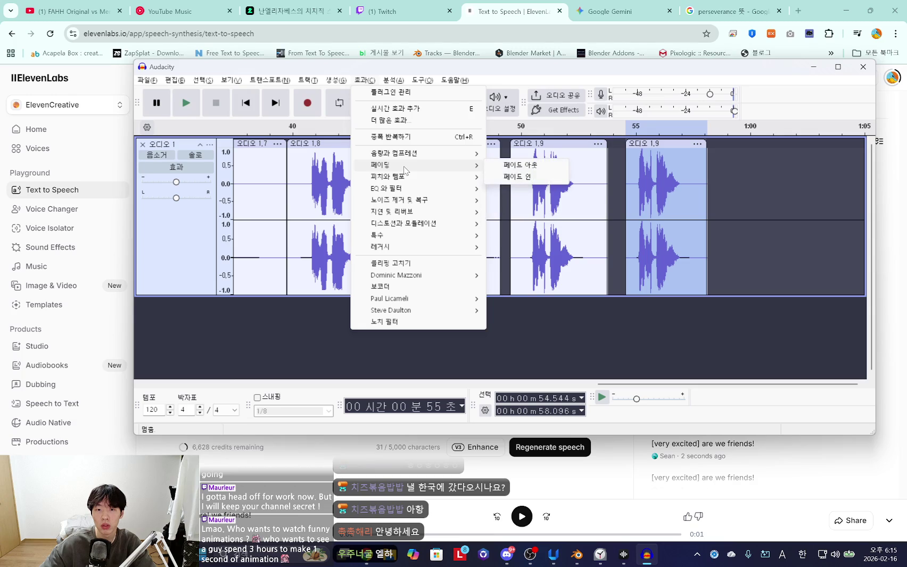
{"action": "mouse_move", "coordinate": [400, 200]}
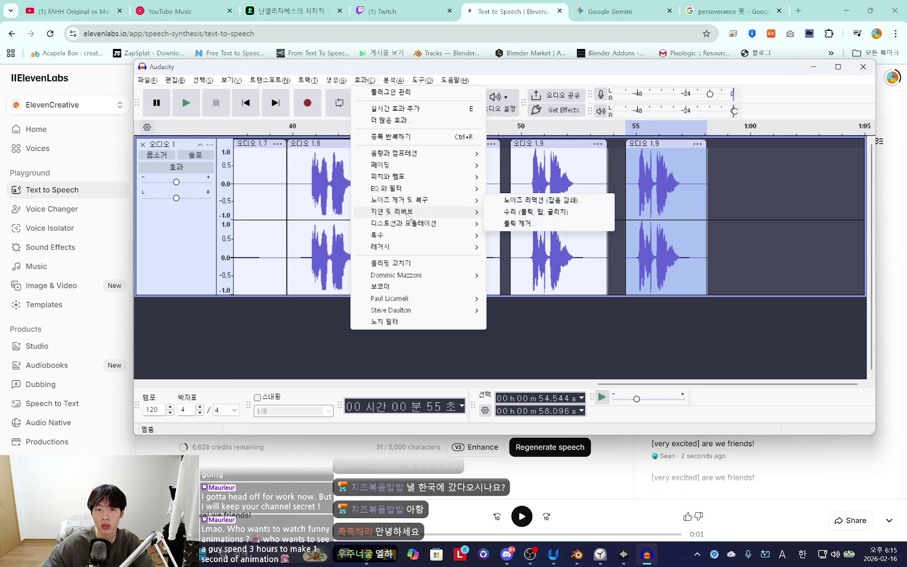
{"action": "left_click", "coordinate": [534, 215]}
Apply the reverb to the copied clip and listen to the result
{"action": "left_click", "coordinate": [559, 354]}
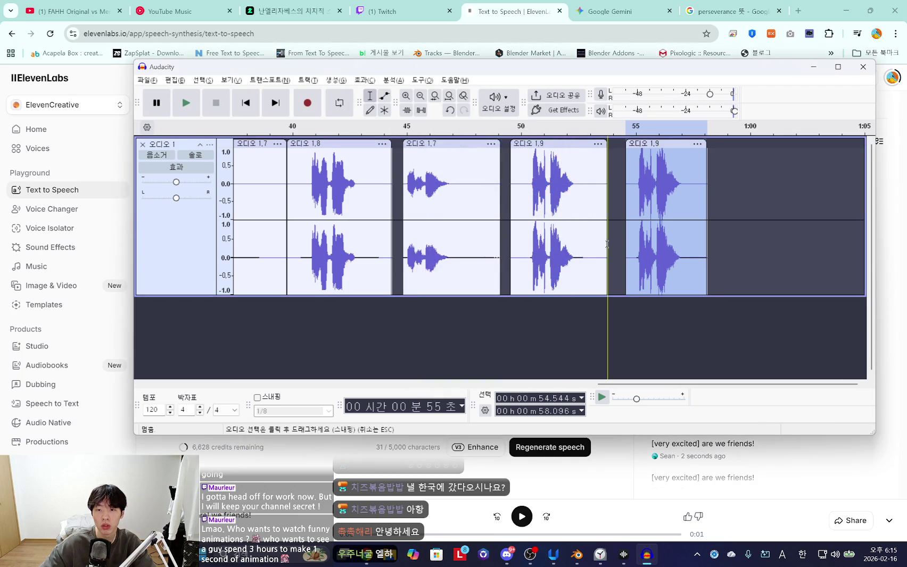
{"action": "key", "text": "space"}
{"action": "scroll", "coordinate": [668, 211], "scroll_direction": "up", "scroll_amount": 1, "text": "ctrl"}
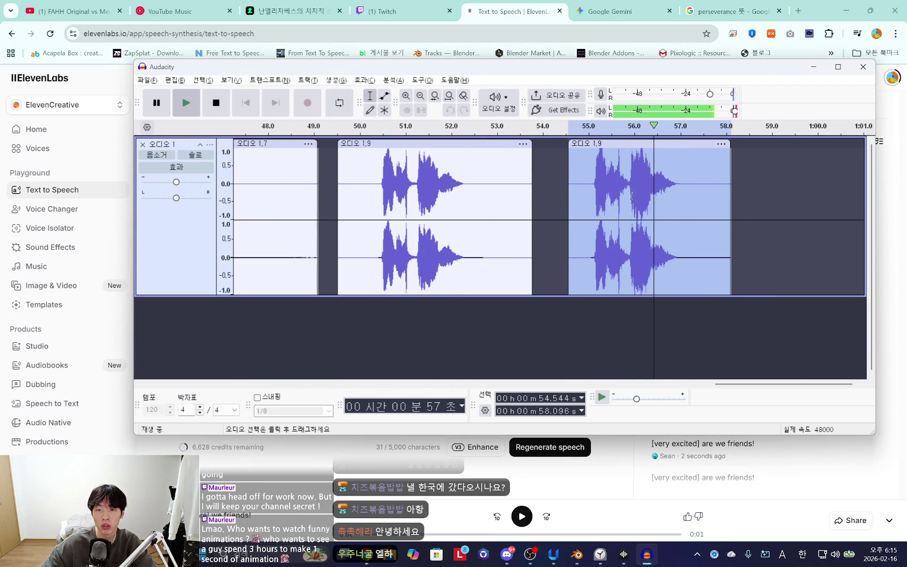
{"action": "key", "text": "space"}
Try the Limiter with a -4.5 dB makeup target, then undo it
{"action": "left_click", "coordinate": [364, 79]}
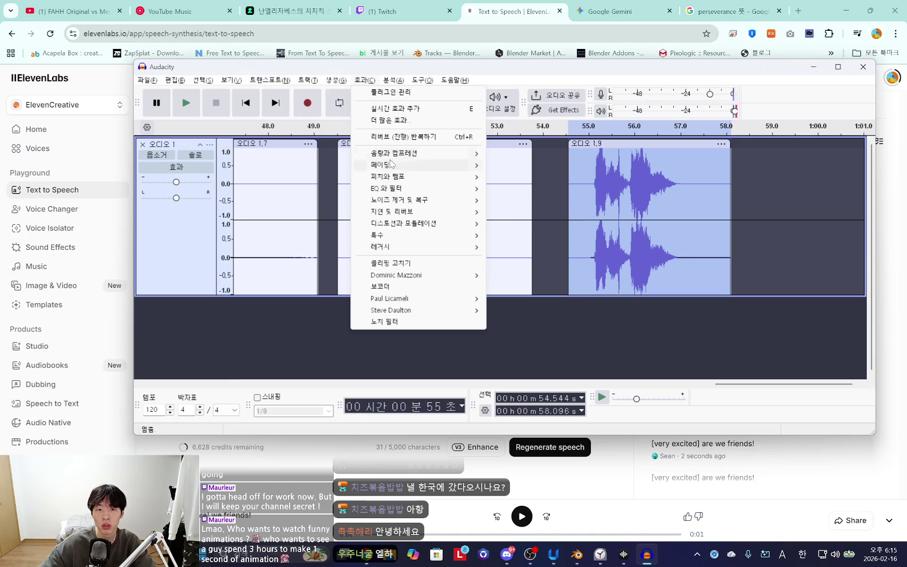
{"action": "mouse_move", "coordinate": [381, 165]}
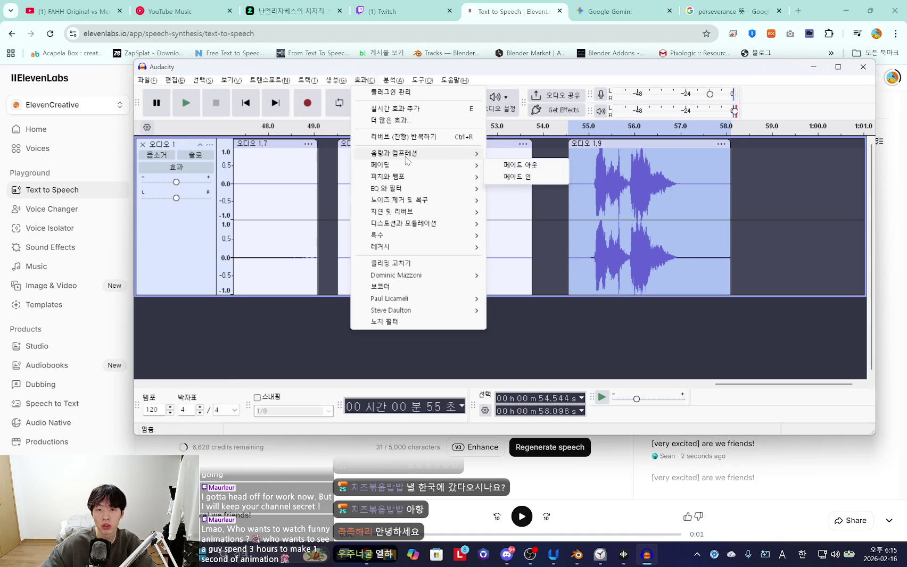
{"action": "left_click", "coordinate": [544, 170]}
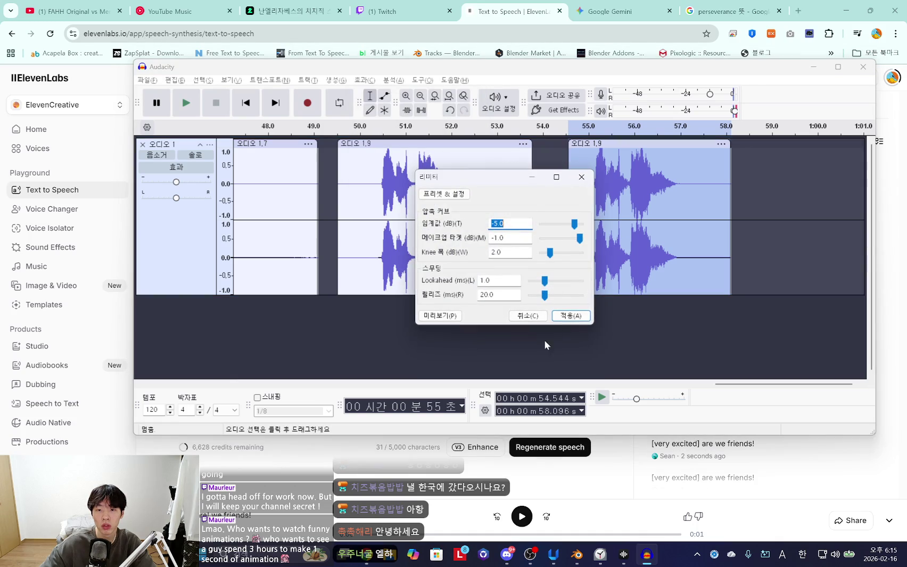
{"action": "left_click", "coordinate": [570, 315]}
{"action": "key", "text": "space"}
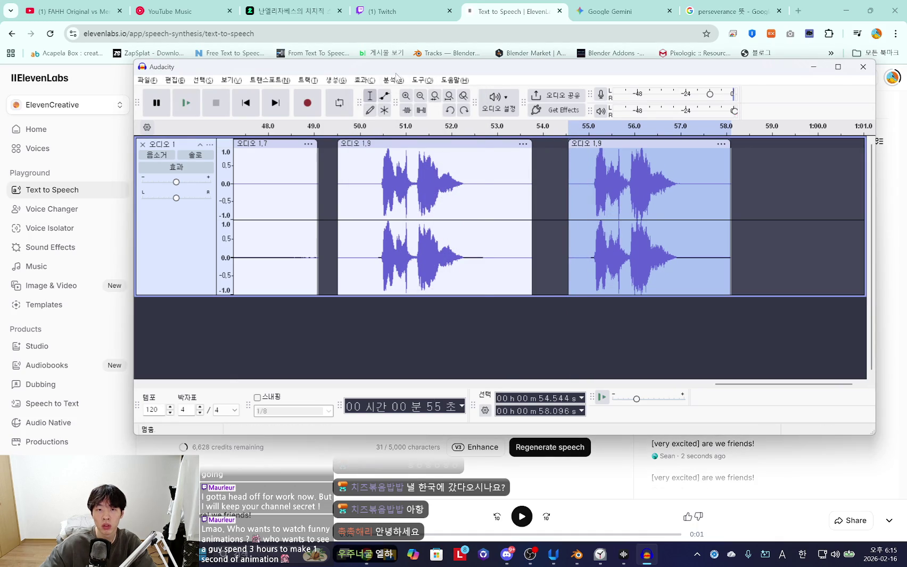
{"action": "left_click", "coordinate": [365, 80]}
{"action": "mouse_move", "coordinate": [395, 155]}
{"action": "left_click", "coordinate": [524, 166]}
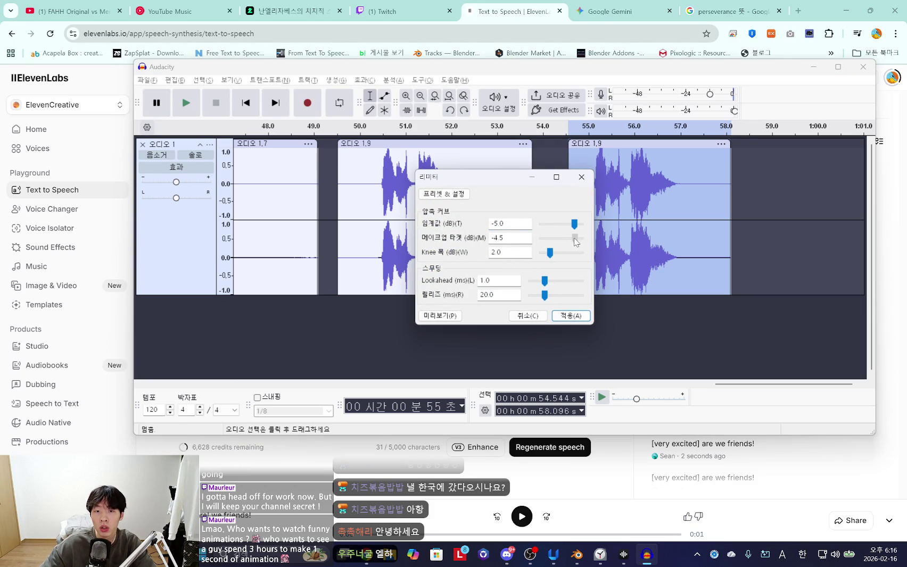
{"action": "left_click", "coordinate": [571, 316]}
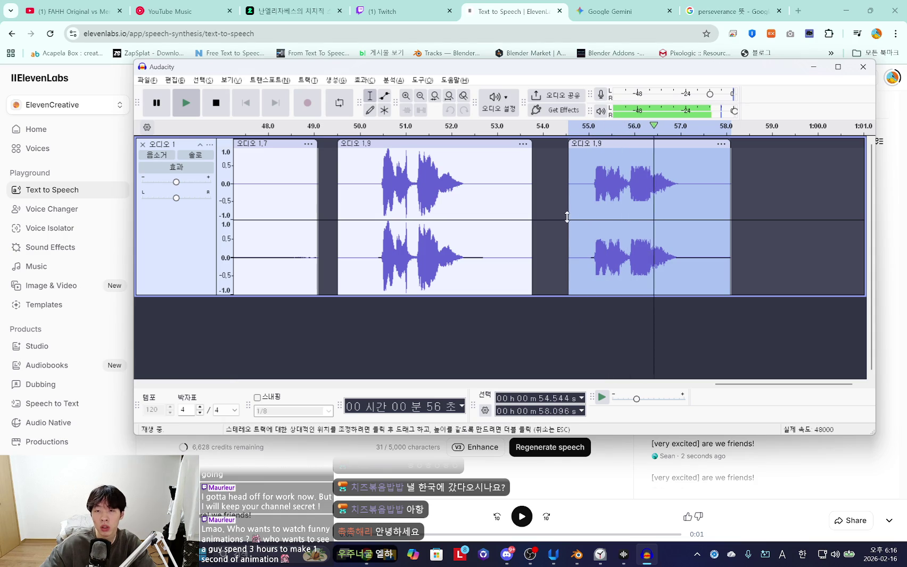
{"action": "key", "text": "space"}
{"action": "key", "text": "ctrl+z"}
{"action": "key", "text": "space"}
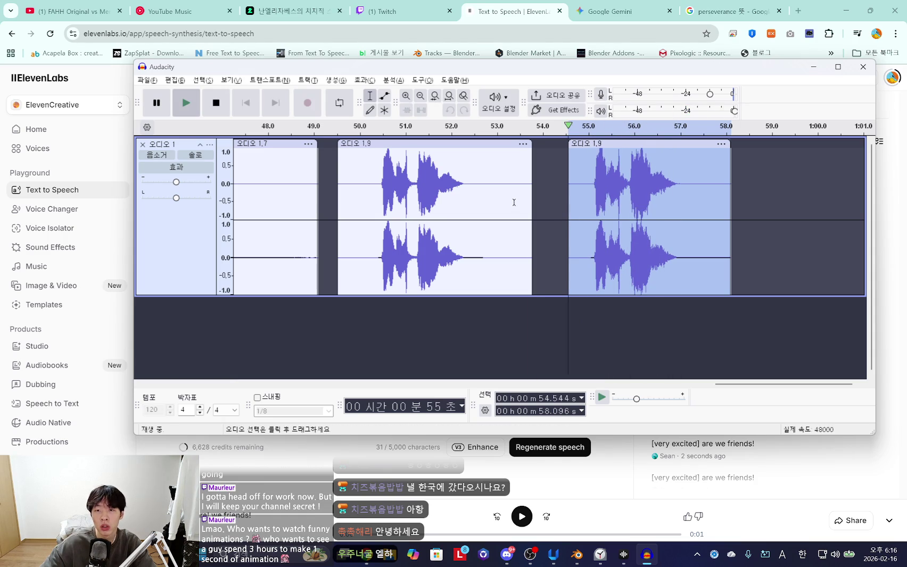
{"action": "key", "text": "space"}
Open Normalize, then select the phrase from 54.985 to 57.551 s for export
{"action": "left_click", "coordinate": [364, 80]}
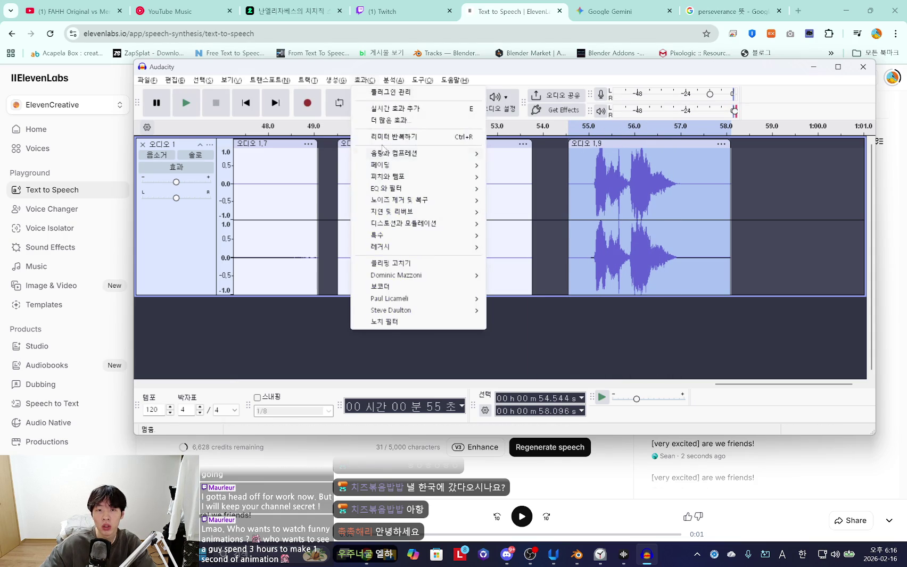
{"action": "left_click", "coordinate": [524, 153]}
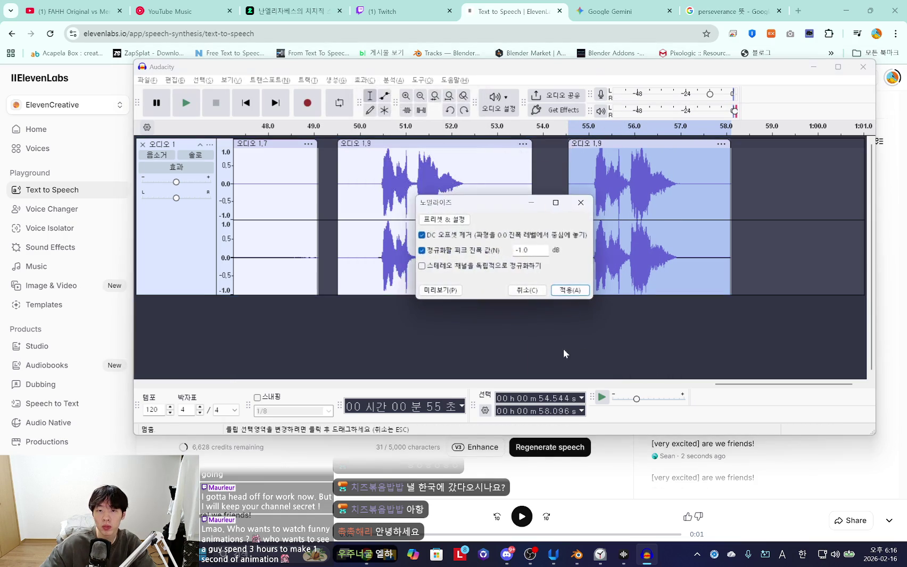
{"action": "key", "text": "space"}
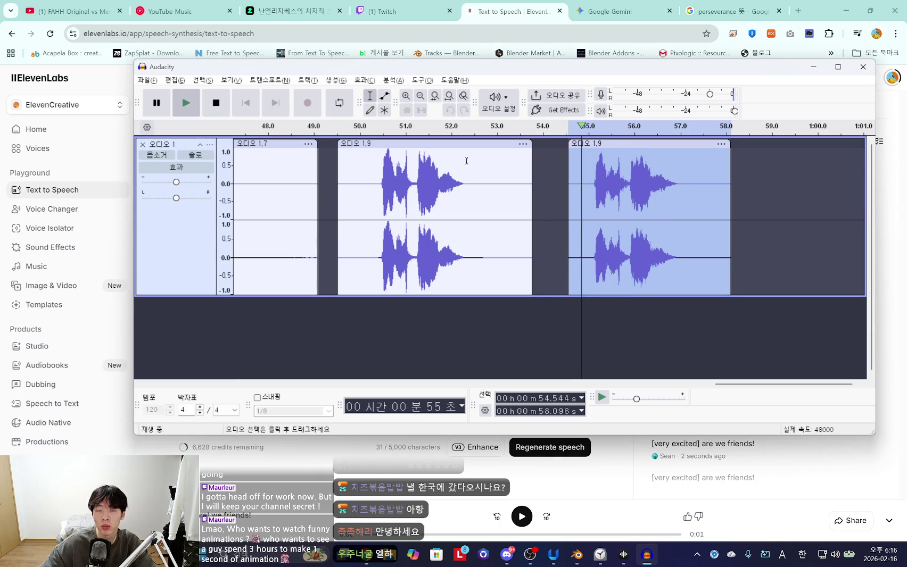
{"action": "left_click", "coordinate": [589, 179]}
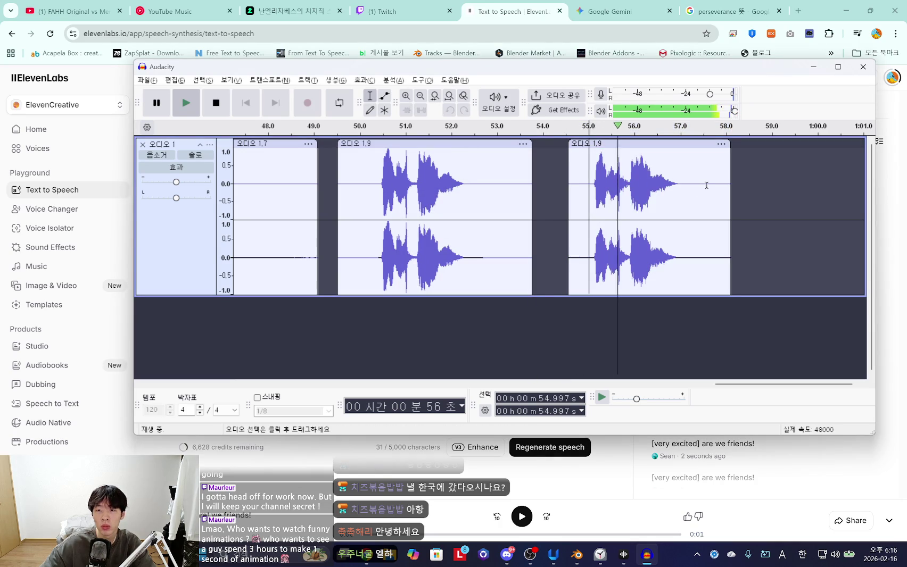
{"action": "left_click_drag", "start_coordinate": [705, 186], "coordinate": [588, 194]}
{"action": "key", "text": "space"}
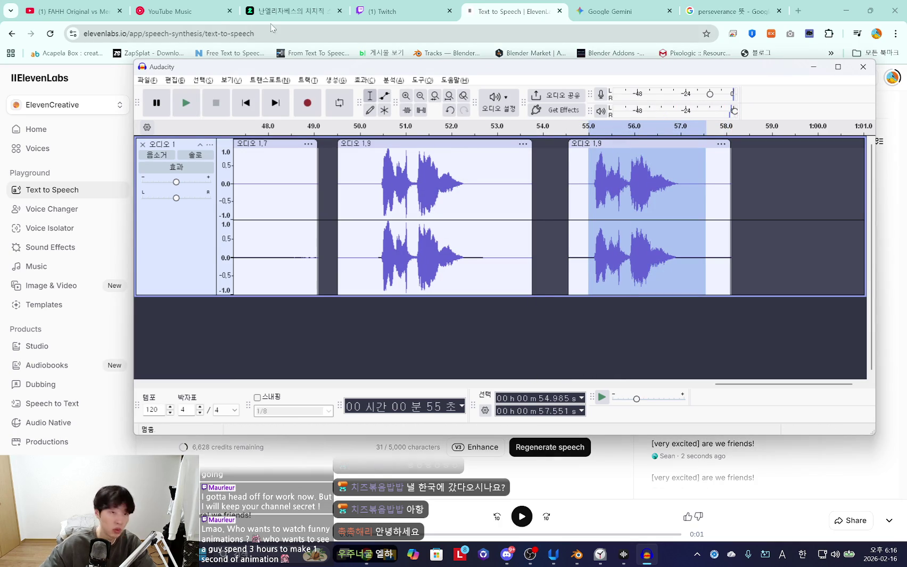
{"action": "left_click", "coordinate": [147, 80]}
Export the selection as WAV file '3.1 are we friends.wav' into the quote folder
{"action": "left_click", "coordinate": [223, 185]}
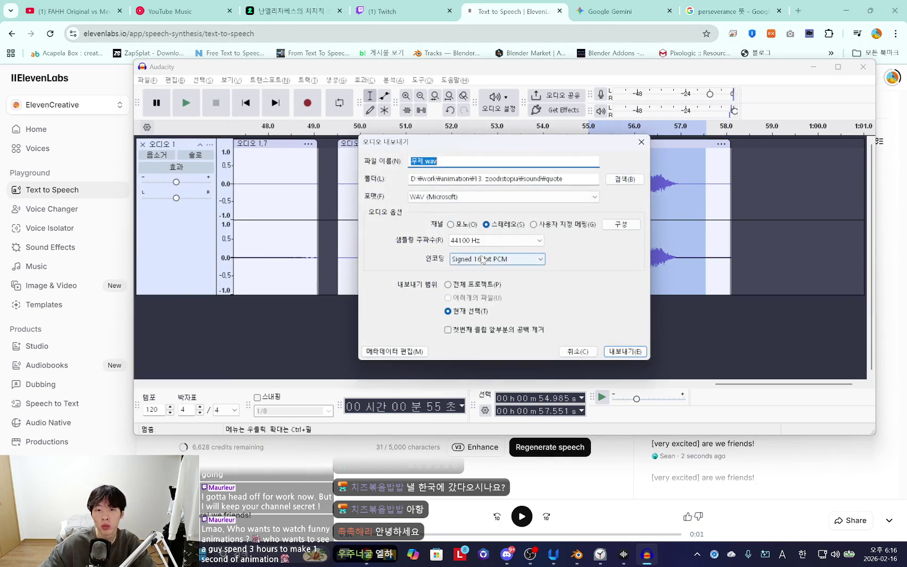
{"action": "left_click", "coordinate": [638, 181]}
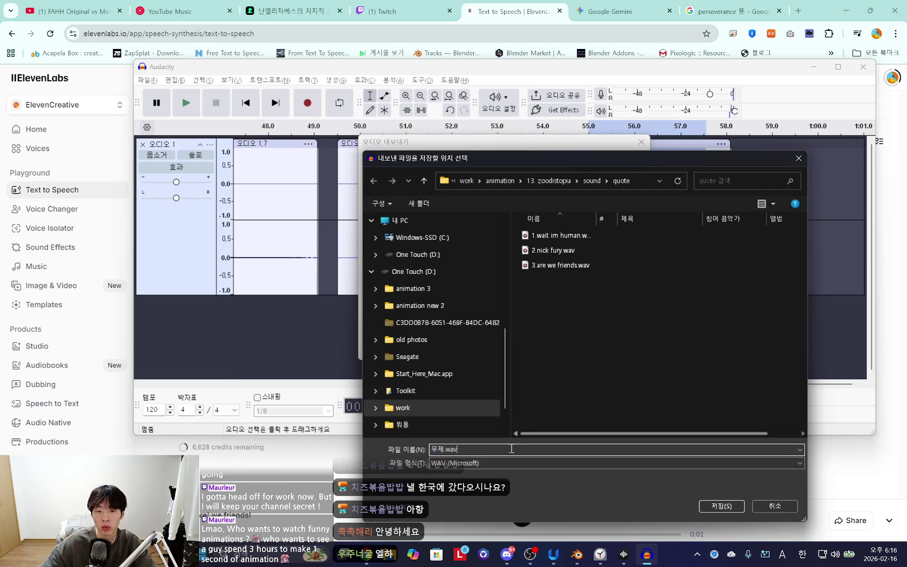
{"action": "type", "text": "3.1 are we"}
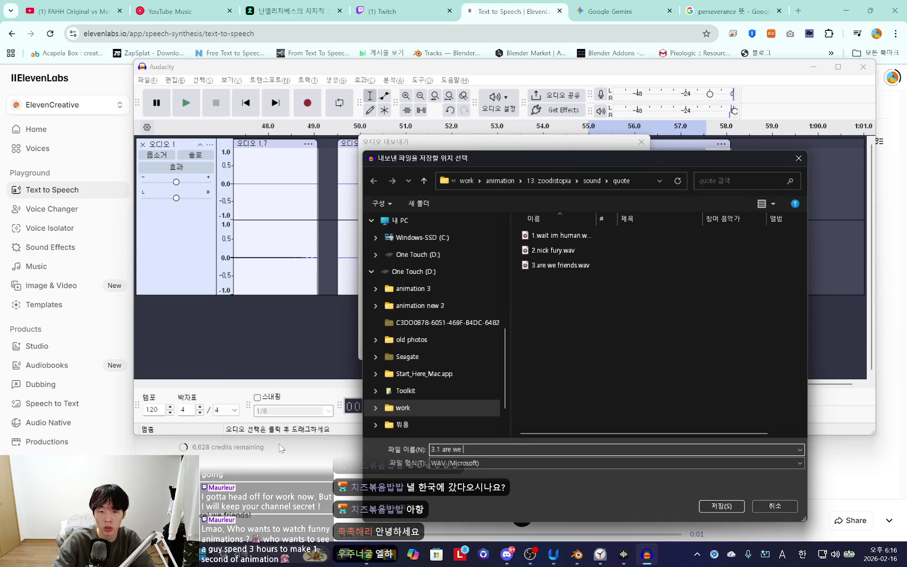
{"action": "type", "text": "s"}
{"action": "key", "text": "Return"}
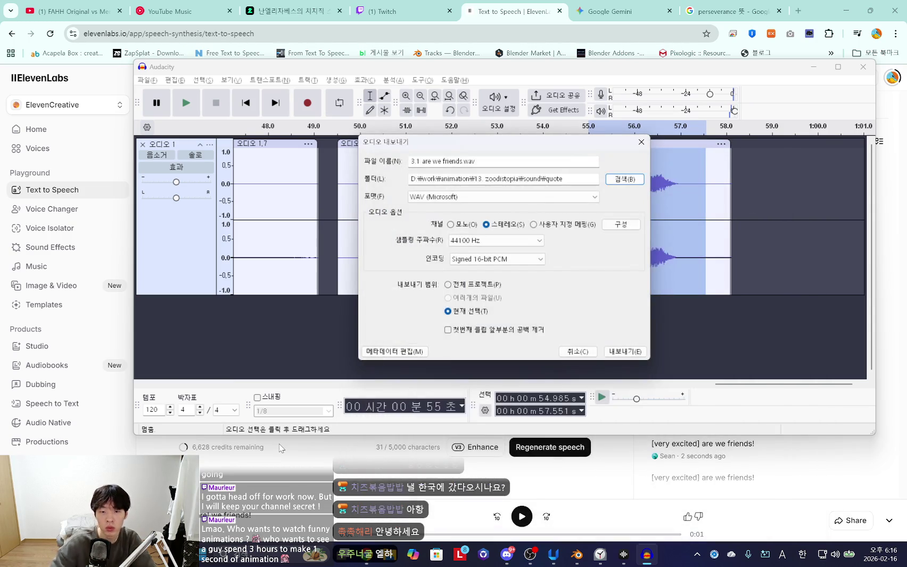
{"action": "left_click", "coordinate": [624, 350]}
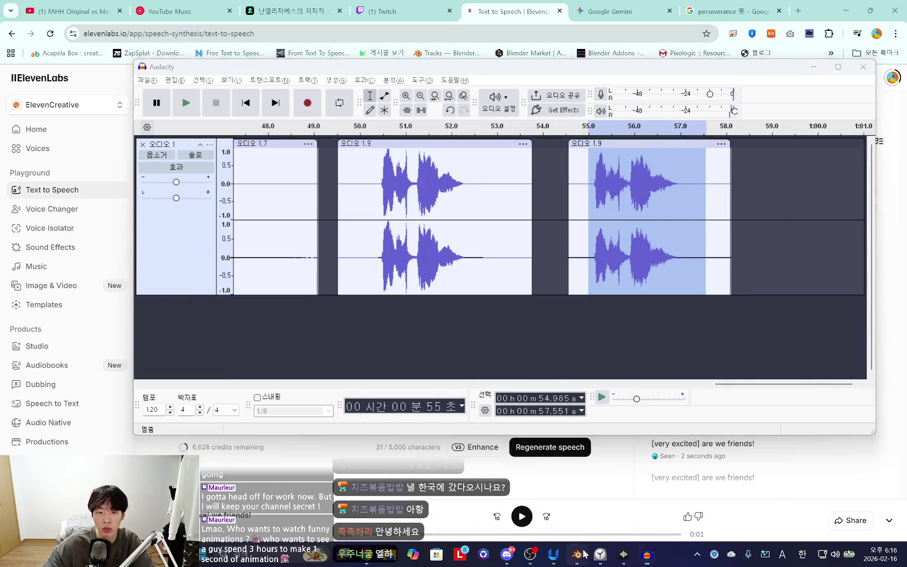
{"action": "left_click", "coordinate": [577, 555]}
Add 3.1 are we friends.wav as a sound strip on channel 11
{"action": "scroll", "coordinate": [240, 232], "scroll_direction": "up", "scroll_amount": 3}
{"action": "key", "text": "space"}
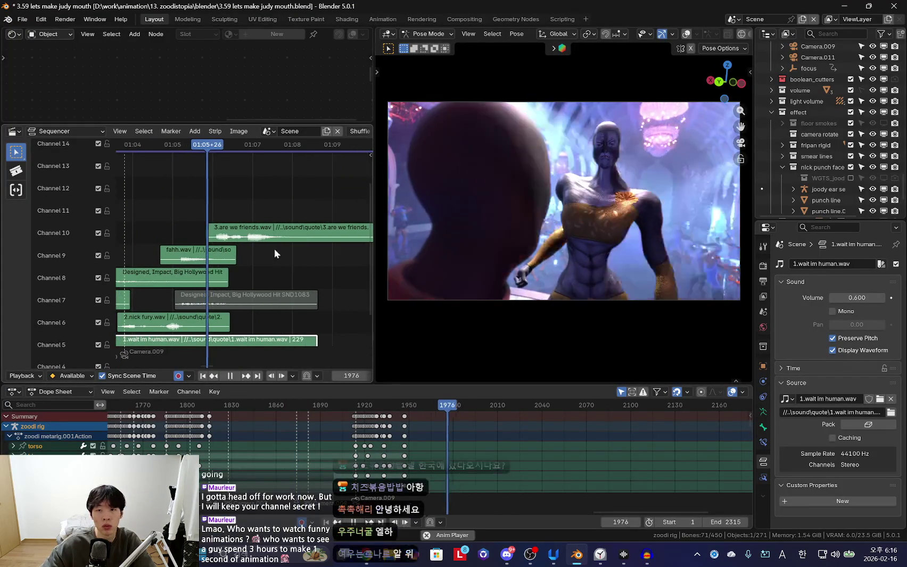
{"action": "key", "text": "shift+a"}
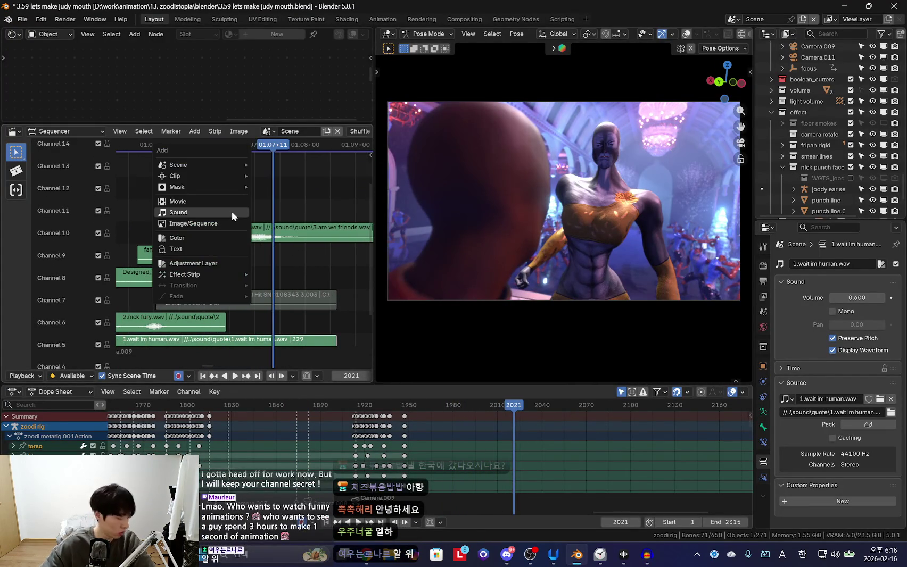
{"action": "left_click", "coordinate": [231, 211]}
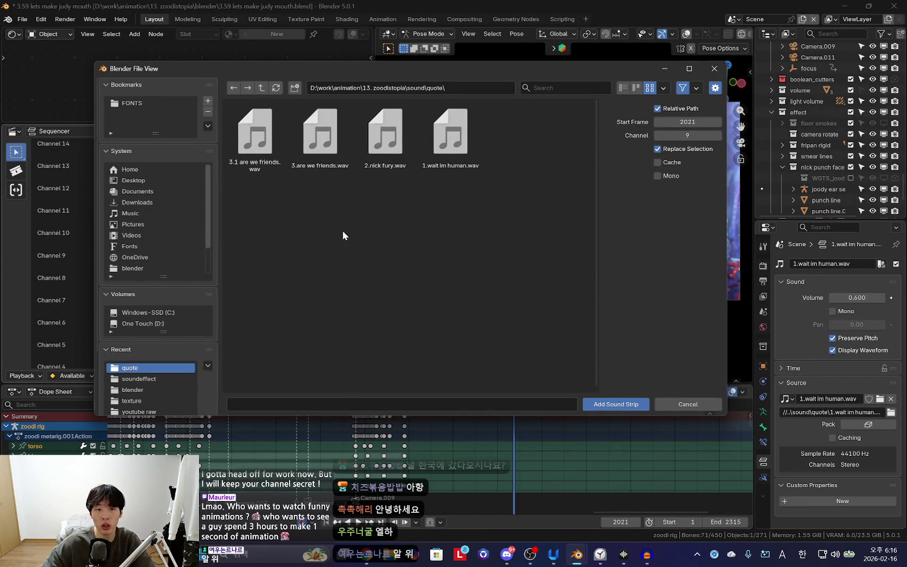
{"action": "double_click", "coordinate": [255, 133]}
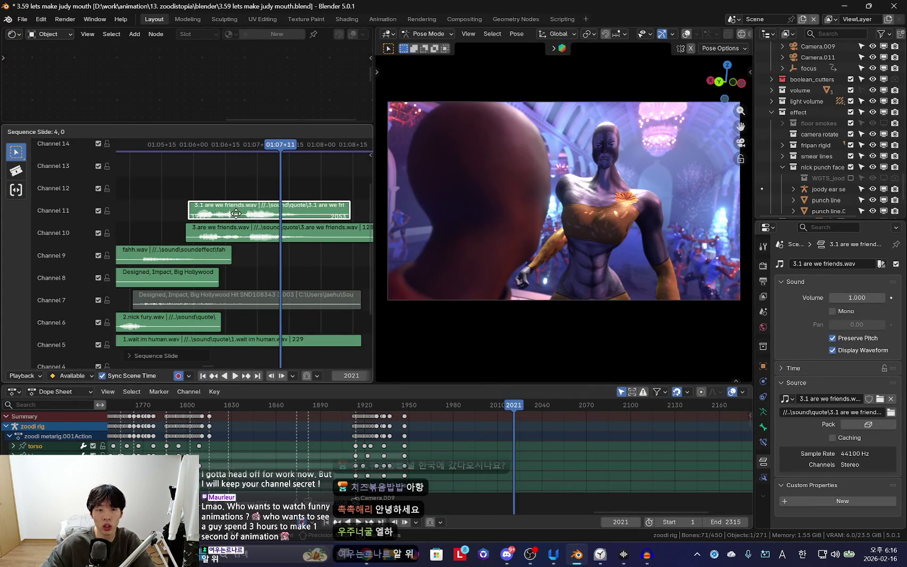
{"action": "left_click", "coordinate": [236, 213]}
Mute the original are-we-friends take on channel 10
{"action": "left_click", "coordinate": [205, 230]}
{"action": "key", "text": "space"}
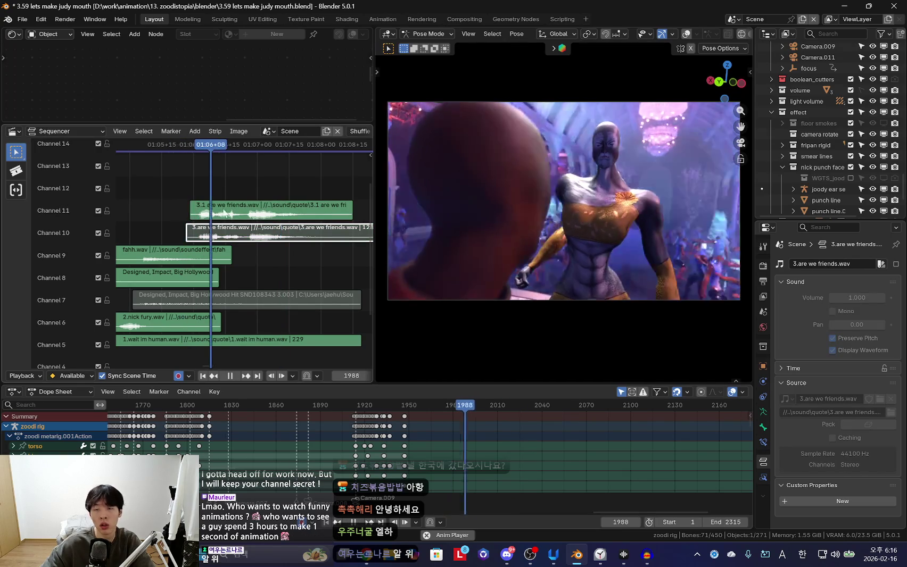
{"action": "key", "text": "Escape"}
Set the 3.1 are we friends.wav strip's volume to 0.7 in the sidebar
{"action": "mouse_move", "coordinate": [135, 288]}
{"action": "middle_mouse_down"}
{"action": "mouse_move", "coordinate": [176, 252]}
{"action": "mouse_move", "coordinate": [58, 333]}
{"action": "middle_mouse_up"}
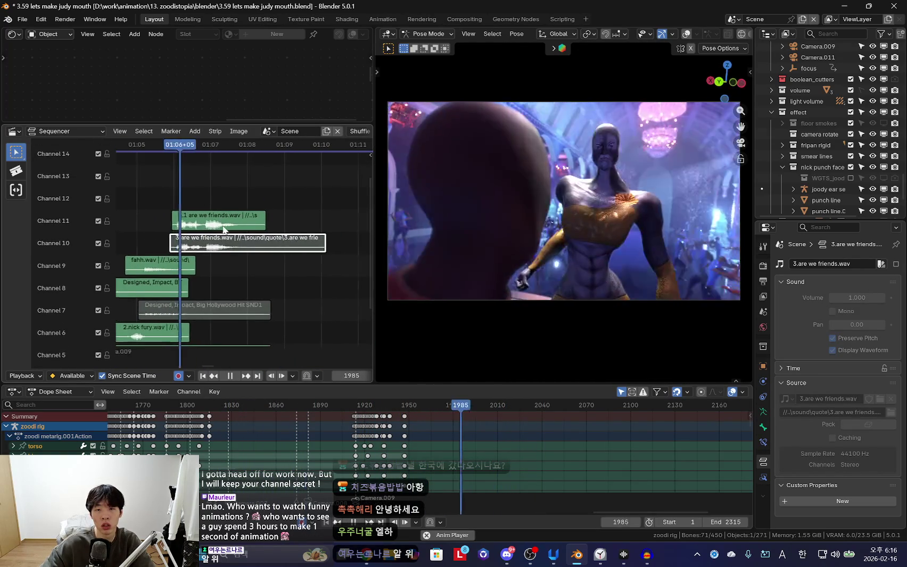
{"action": "left_click", "coordinate": [255, 223]}
{"action": "key", "text": "space"}
{"action": "key", "text": "n"}
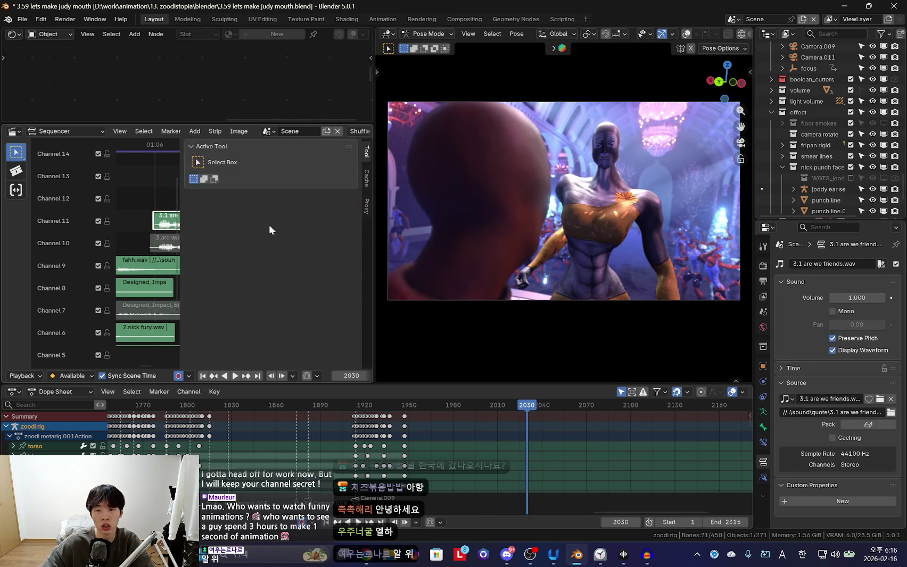
{"action": "left_click", "coordinate": [829, 295]}
{"action": "type", "text": "0.7"}
{"action": "key", "text": "Return"}
{"action": "key", "text": "space"}
Replay from frame 1836 and view channels 7–16 around the 1.wait im human.wav strip
{"action": "right_click", "coordinate": [166, 223]}
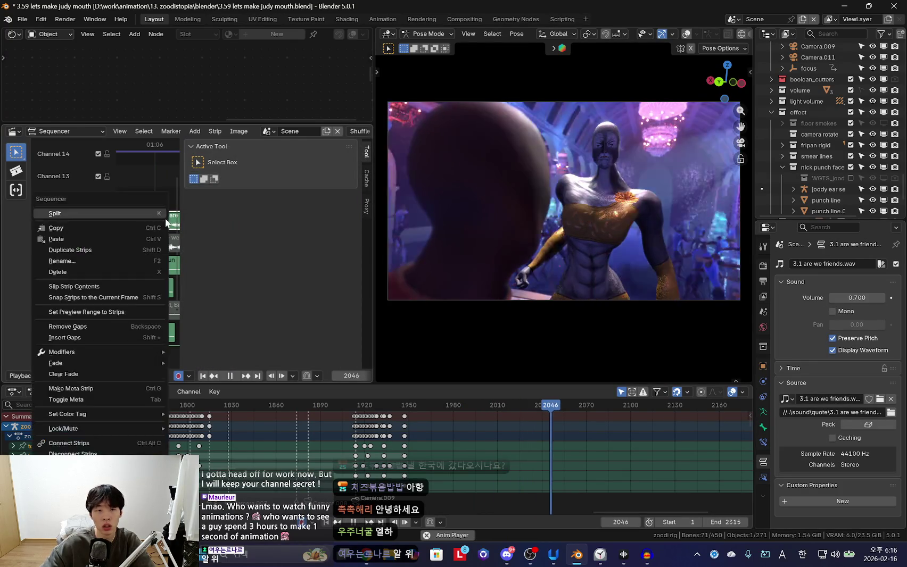
{"action": "key", "text": "Escape"}
{"action": "left_click", "coordinate": [141, 144]}
{"action": "key", "text": "n"}
{"action": "scroll", "coordinate": [212, 269], "scroll_direction": "up", "scroll_amount": 3}
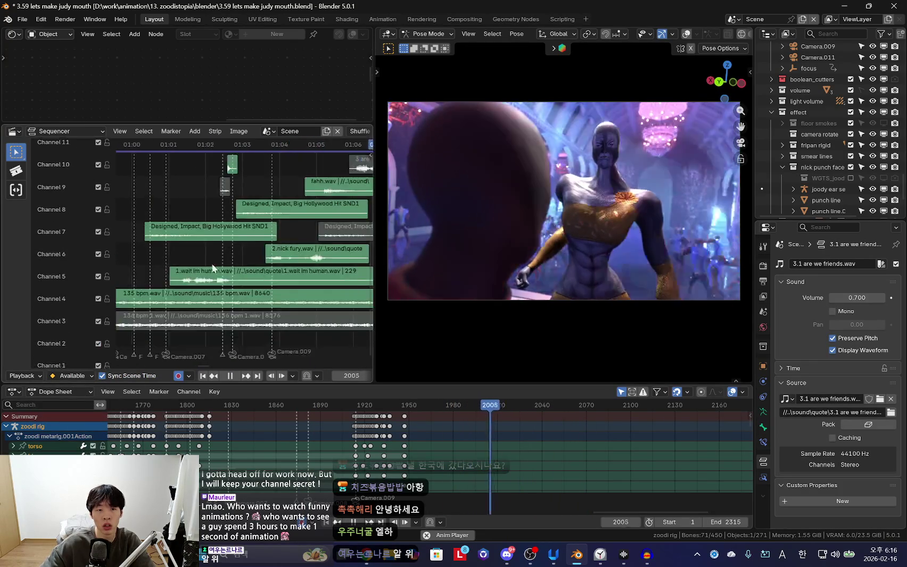
{"action": "key", "text": "space"}
{"action": "left_click", "coordinate": [239, 145]}
{"action": "left_click", "coordinate": [267, 263]}
{"action": "key", "text": "n"}
{"action": "key", "text": "n"}
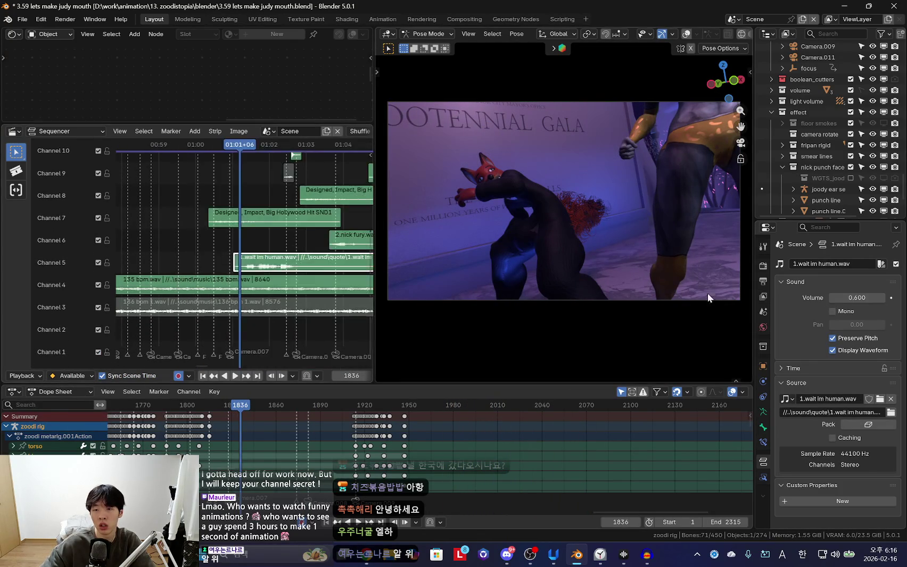
{"action": "middle_click_drag", "start_coordinate": [319, 213], "coordinate": [255, 249]}
Drag the 3.1 are we friends.wav volume down to 0.600 and play to check it
{"action": "left_click", "coordinate": [160, 265]}
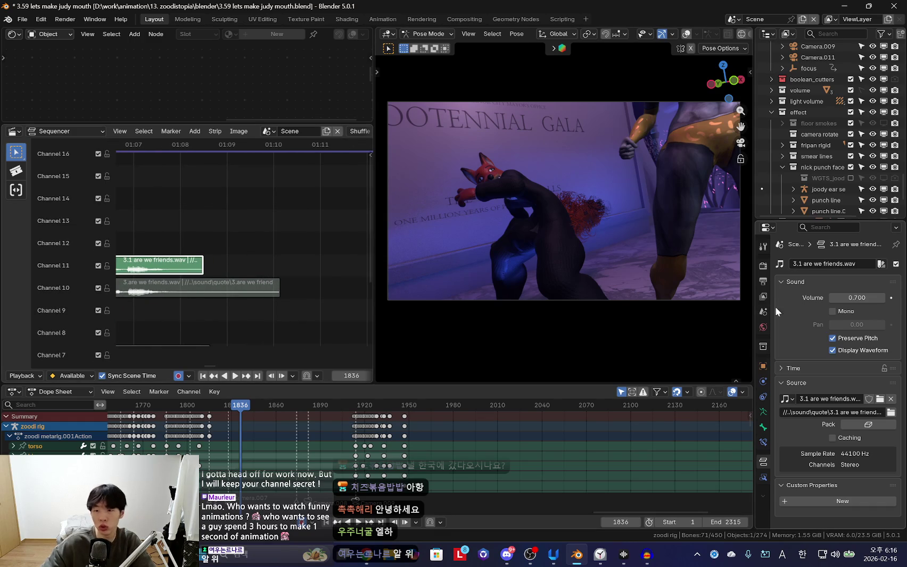
{"action": "left_click", "coordinate": [830, 298]}
{"action": "middle_click_drag", "start_coordinate": [98, 302], "coordinate": [294, 263]}
{"action": "key", "text": "space"}
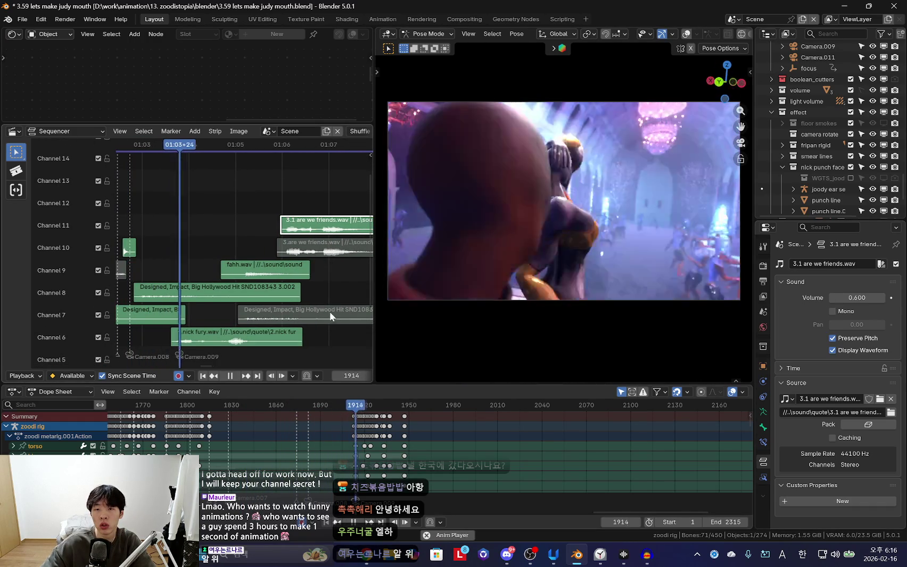
{"action": "scroll", "coordinate": [464, 459], "scroll_direction": "up", "scroll_amount": 4}
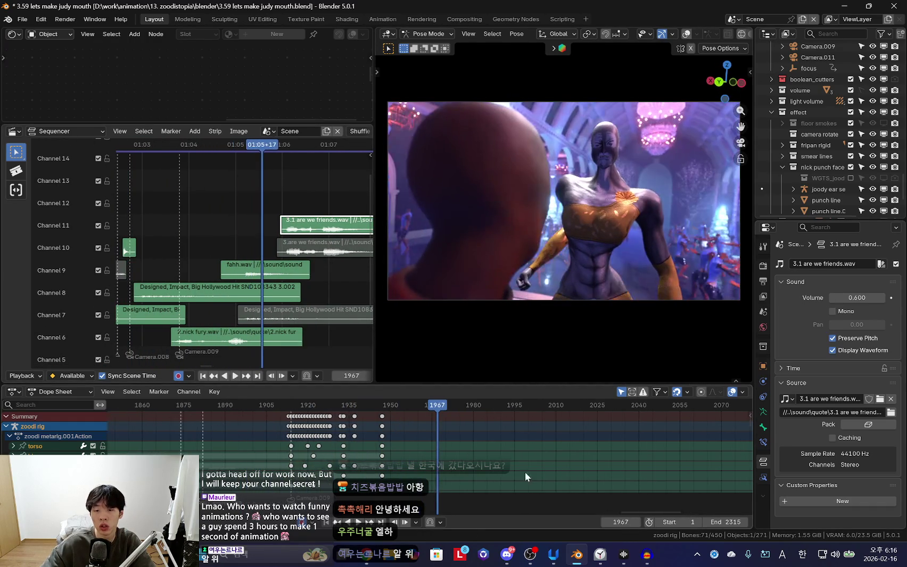
{"action": "key", "text": "space"}
{"action": "left_click", "coordinate": [600, 555]}
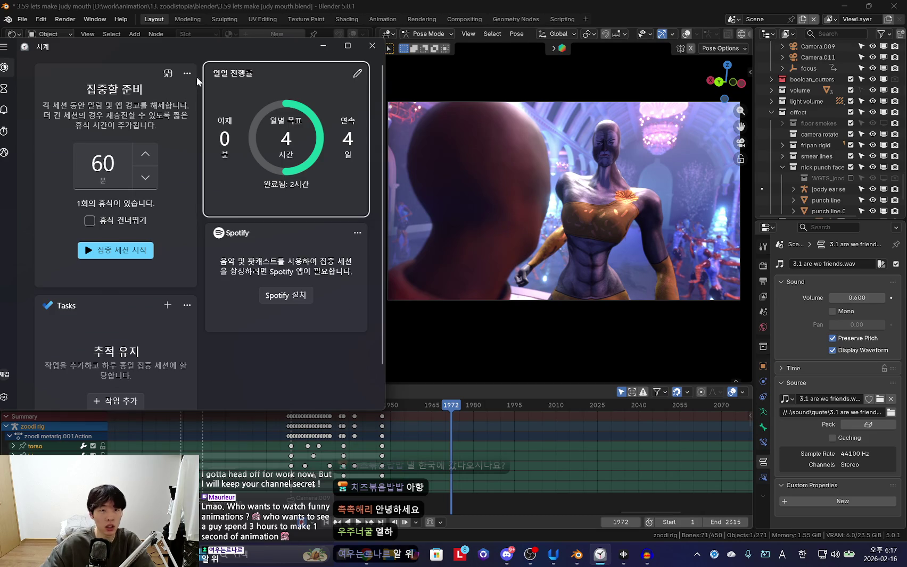
Move the Clock window aside and browse its pages to reach Timer
{"action": "left_click_drag", "start_coordinate": [197, 76], "coordinate": [325, 94]}
{"action": "left_click", "coordinate": [243, 267]}
{"action": "left_click", "coordinate": [241, 257]}
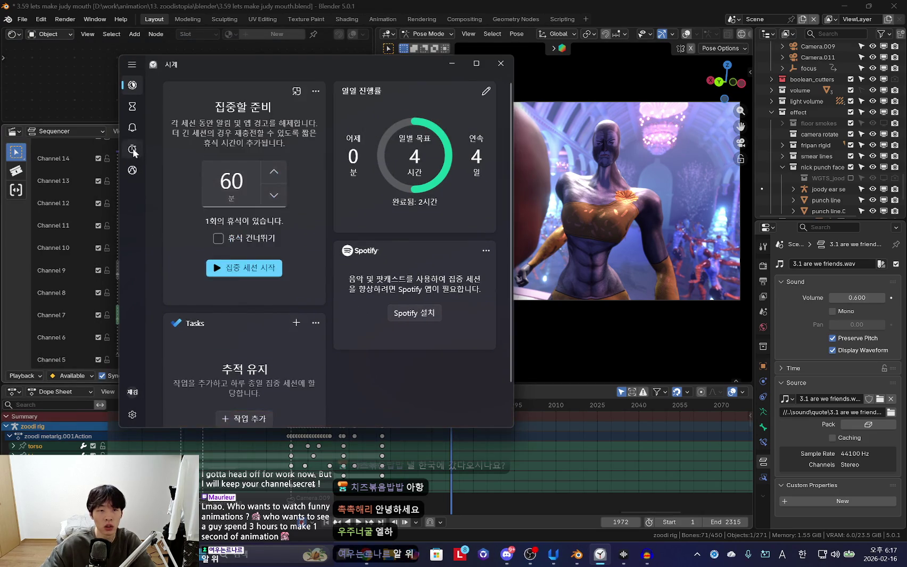
{"action": "left_click", "coordinate": [133, 149]}
{"action": "left_click", "coordinate": [132, 170]}
{"action": "left_click", "coordinate": [132, 128]}
{"action": "left_click", "coordinate": [133, 106]}
Start the 3-minute countdown timer
{"action": "scroll", "coordinate": [288, 223], "scroll_direction": "down", "scroll_amount": 1}
{"action": "left_click", "coordinate": [408, 197]}
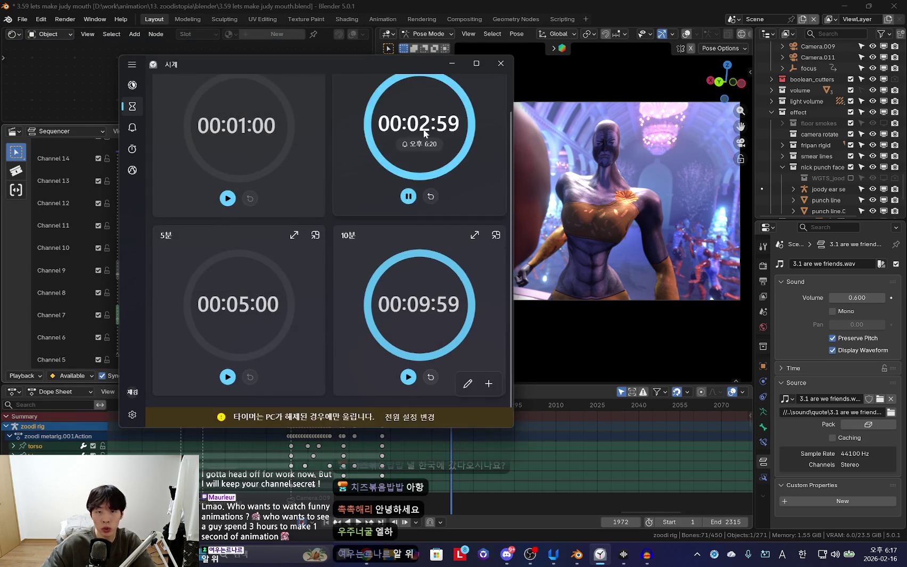
{"action": "left_click_drag", "start_coordinate": [381, 69], "coordinate": [306, 65]}
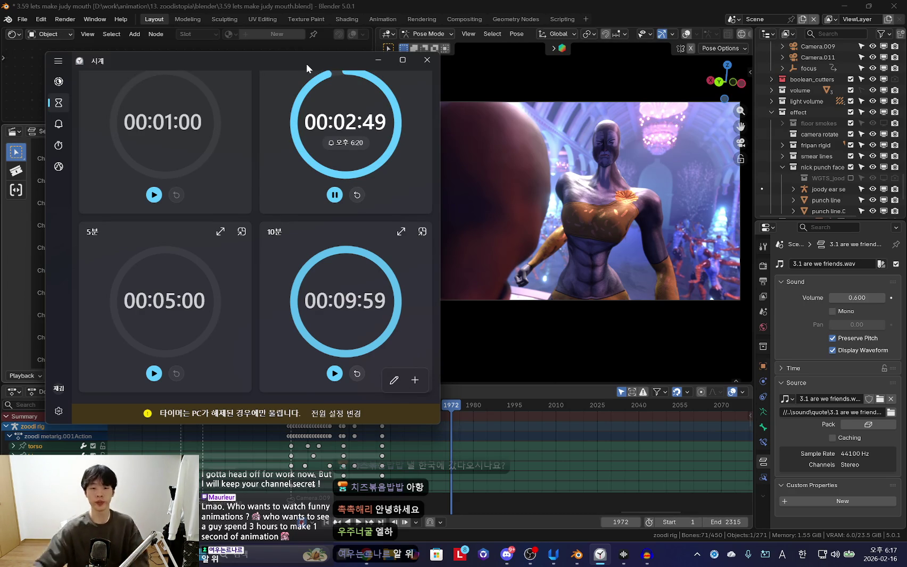
{"action": "key", "text": "alt+Tab"}
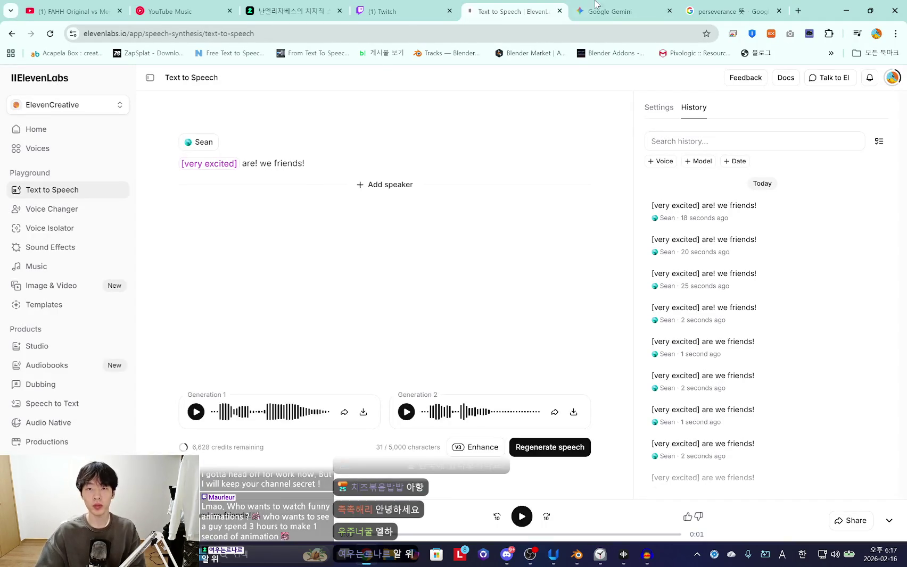
Copy Judy's line 'I really am just a dumb bunny' from the Gemini answer
{"action": "left_click", "coordinate": [595, 5]}
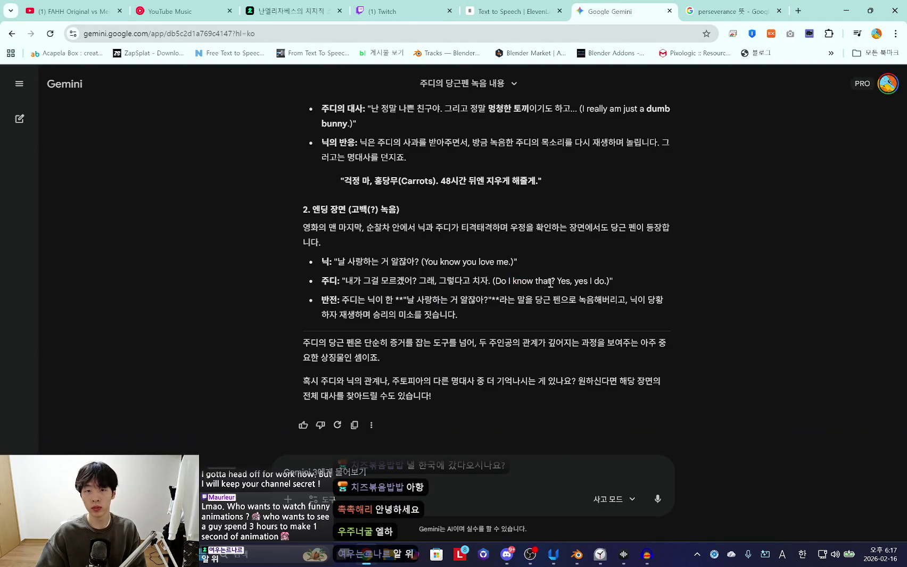
{"action": "scroll", "coordinate": [455, 301], "scroll_direction": "up", "scroll_amount": 2}
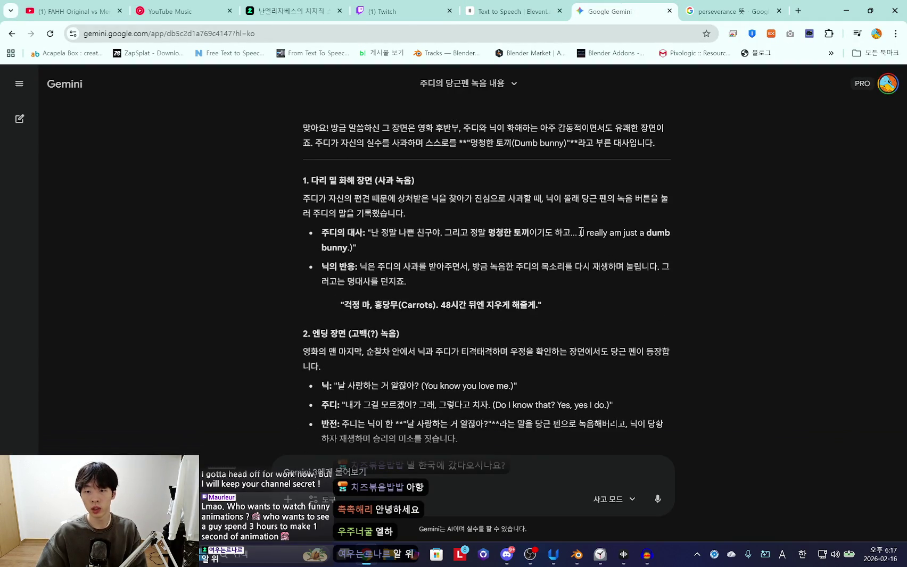
{"action": "mouse_move", "coordinate": [644, 233]}
{"action": "left_mouse_down"}
{"action": "mouse_move", "coordinate": [582, 232]}
{"action": "mouse_move", "coordinate": [584, 255]}
{"action": "left_mouse_up"}
{"action": "key", "text": "ctrl+c"}
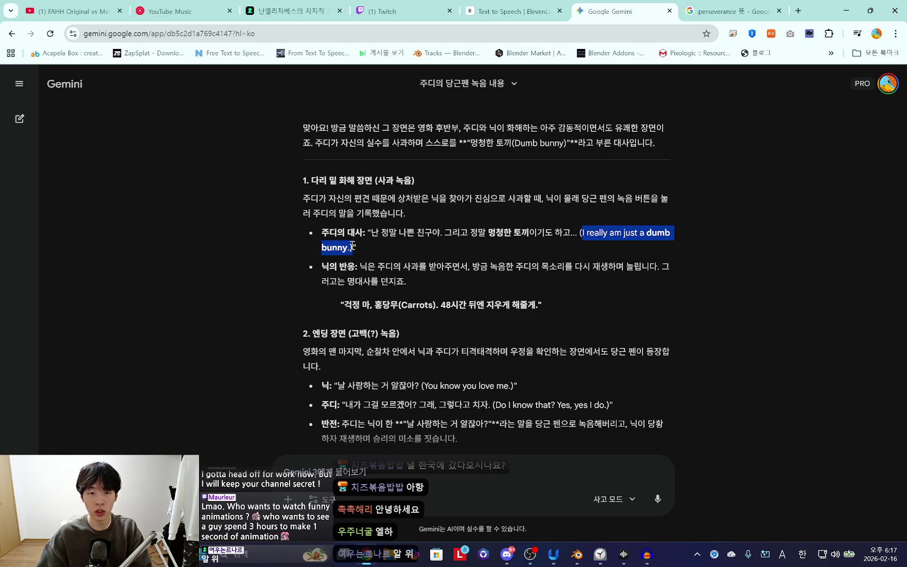
{"action": "key", "text": "ctrl+1"}
Search YouTube for the pasted dumb bunny quote
{"action": "left_click", "coordinate": [367, 80]}
{"action": "key", "text": "ctrl+a"}
{"action": "key", "text": "ctrl+v"}
{"action": "key", "text": "Return"}
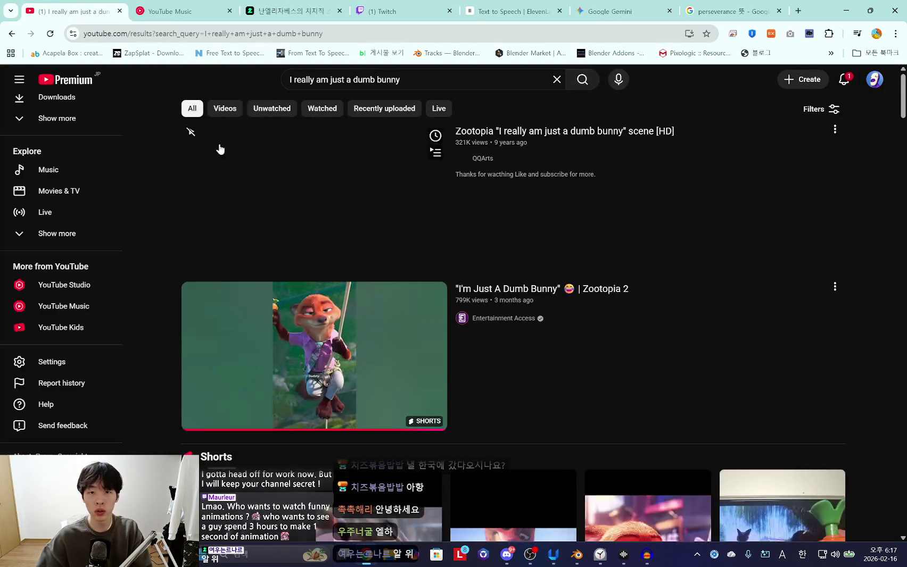
Open the Zootopia dumb bunny video, scrub to about 1:09 and pause it
{"action": "left_click", "coordinate": [269, 175]}
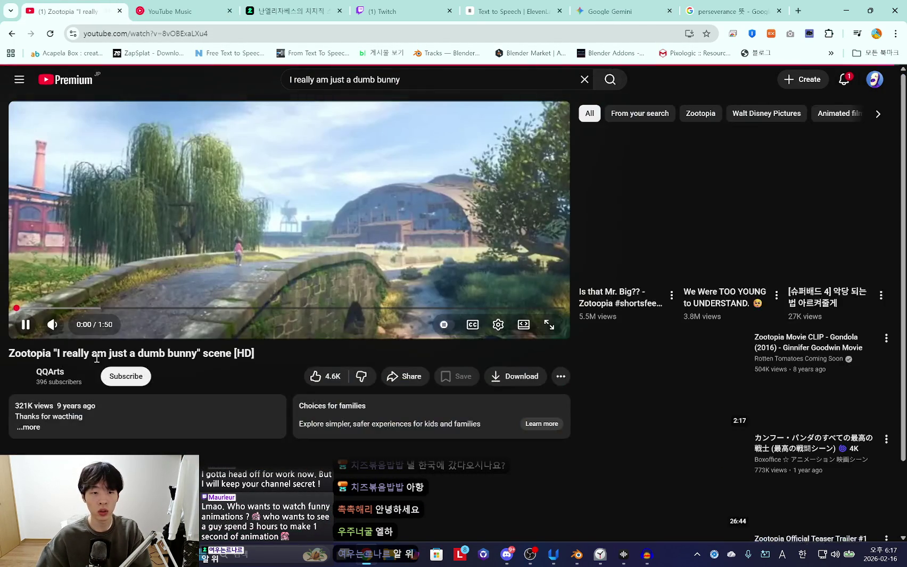
{"action": "left_click_drag", "start_coordinate": [78, 309], "coordinate": [154, 311]}
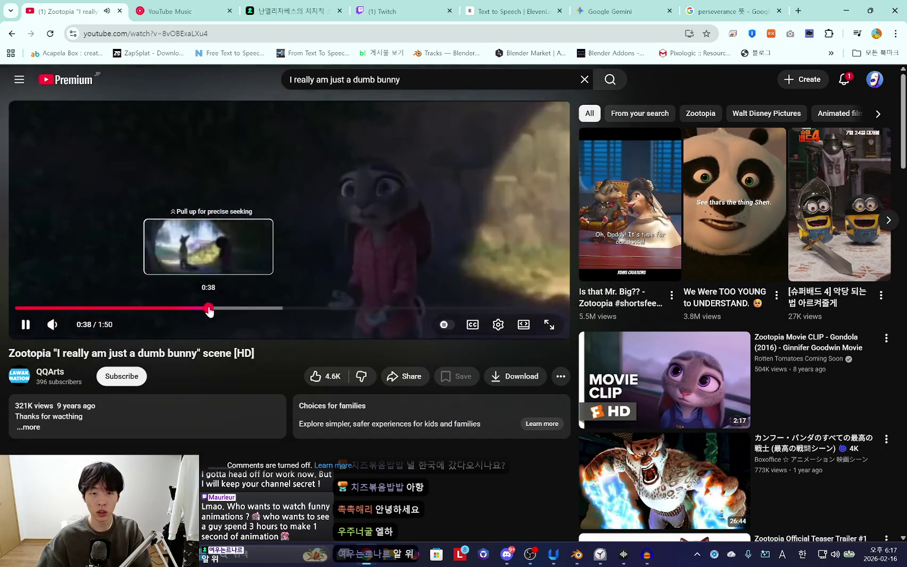
{"action": "left_click_drag", "start_coordinate": [154, 311], "coordinate": [285, 310]}
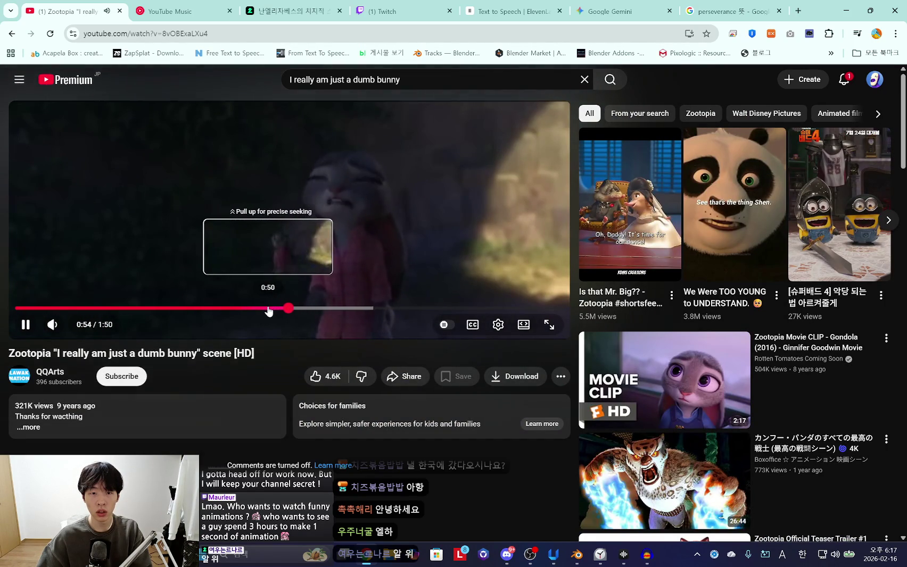
{"action": "mouse_move", "coordinate": [312, 312]}
{"action": "left_mouse_down"}
{"action": "mouse_move", "coordinate": [364, 311]}
{"action": "mouse_move", "coordinate": [355, 314]}
{"action": "left_mouse_up"}
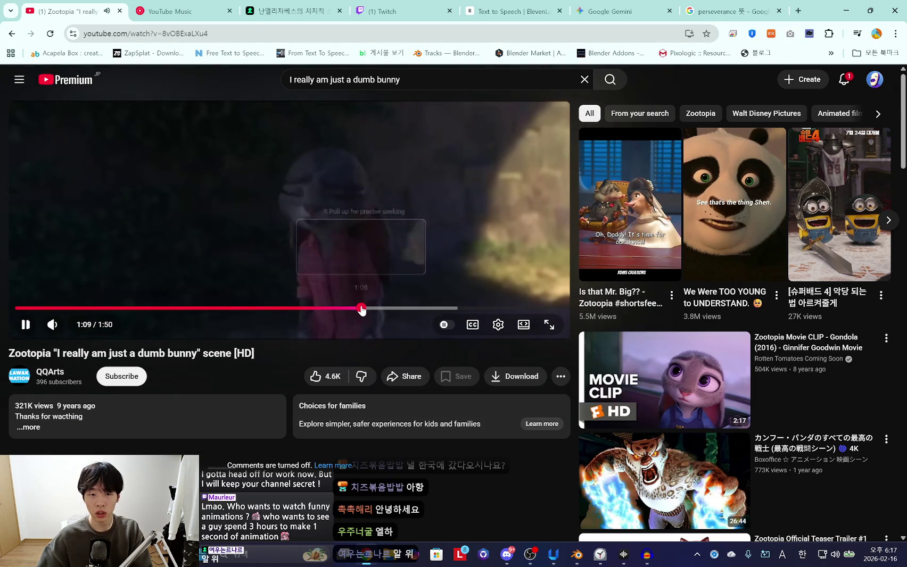
{"action": "left_click", "coordinate": [457, 195]}
{"action": "left_click", "coordinate": [650, 5]}
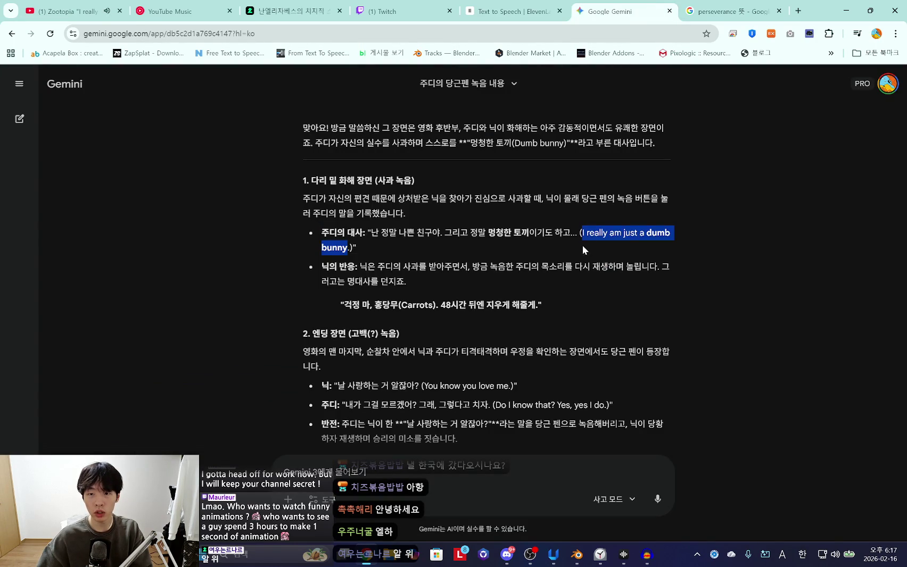
{"action": "left_click", "coordinate": [732, 10]}
Choose the mother russia 2 voice from My Voices in ElevenLabs
{"action": "left_click", "coordinate": [404, 11]}
{"action": "left_click", "coordinate": [511, 11]}
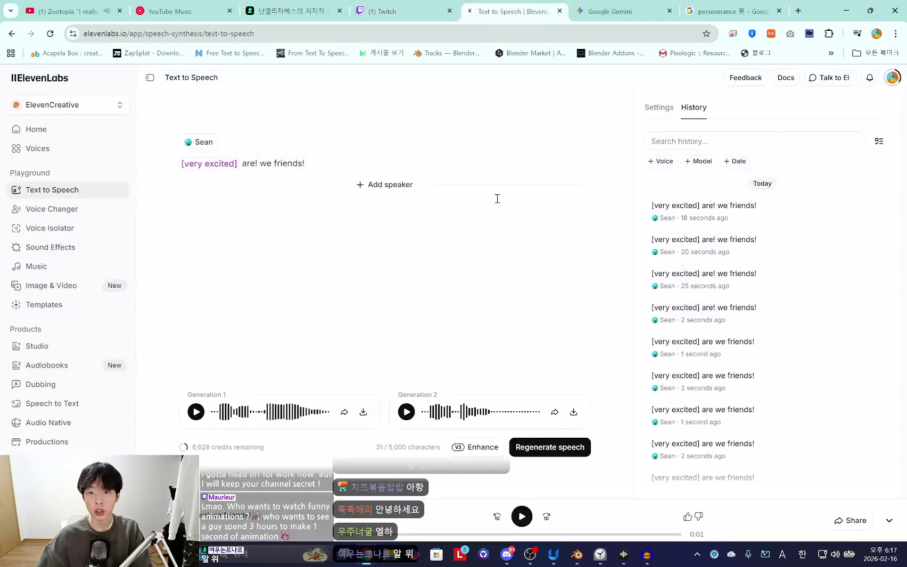
{"action": "left_click", "coordinate": [658, 109]}
{"action": "left_click", "coordinate": [875, 218]}
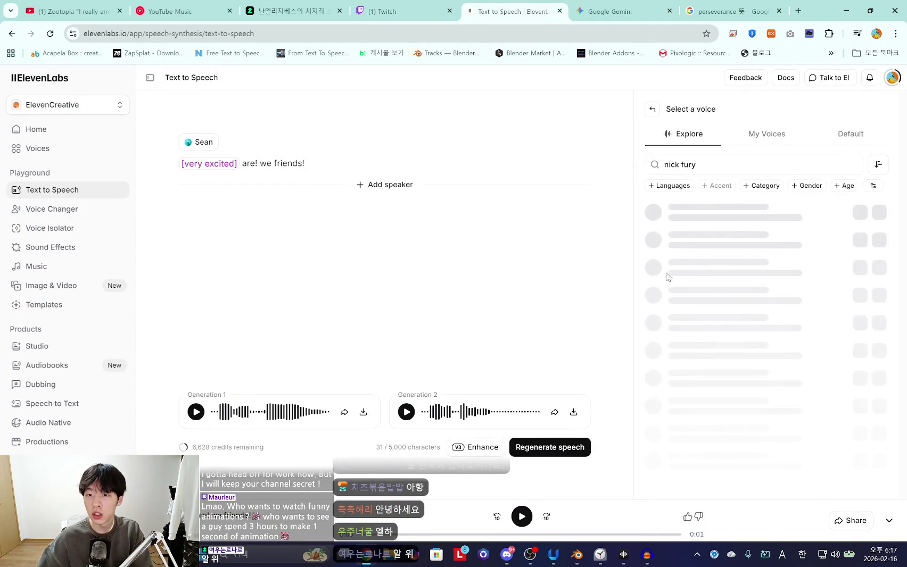
{"action": "left_click", "coordinate": [758, 136]}
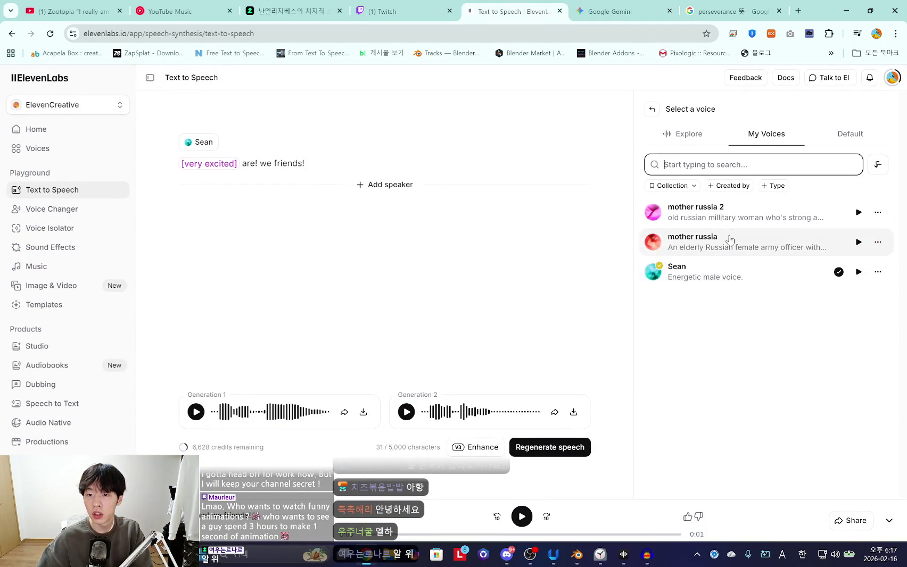
{"action": "left_click", "coordinate": [723, 213]}
Replace the text with 'I really am strongest bunny!!', generate speech and play it
{"action": "left_click_drag", "start_coordinate": [306, 163], "coordinate": [244, 168]}
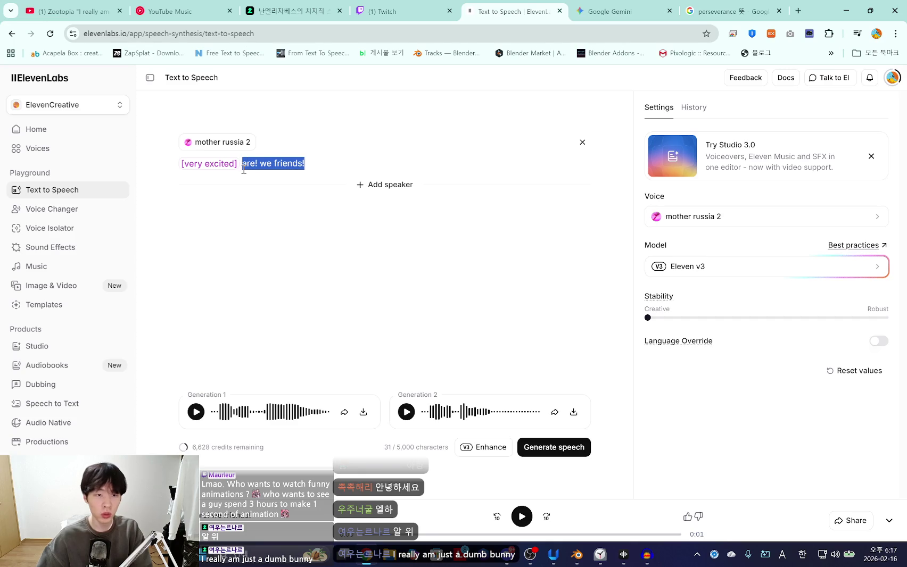
{"action": "key", "text": "ctrl+v"}
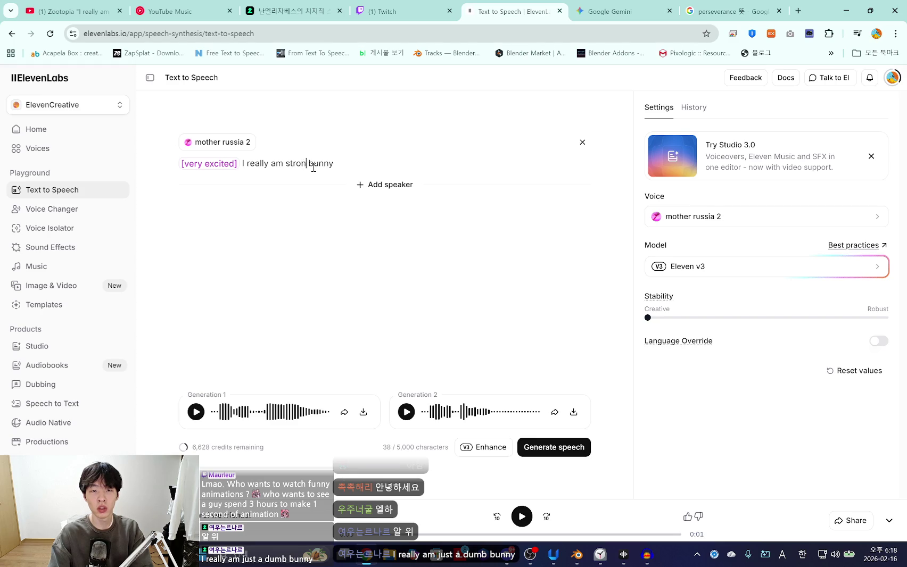
{"action": "type", "text": "gest"}
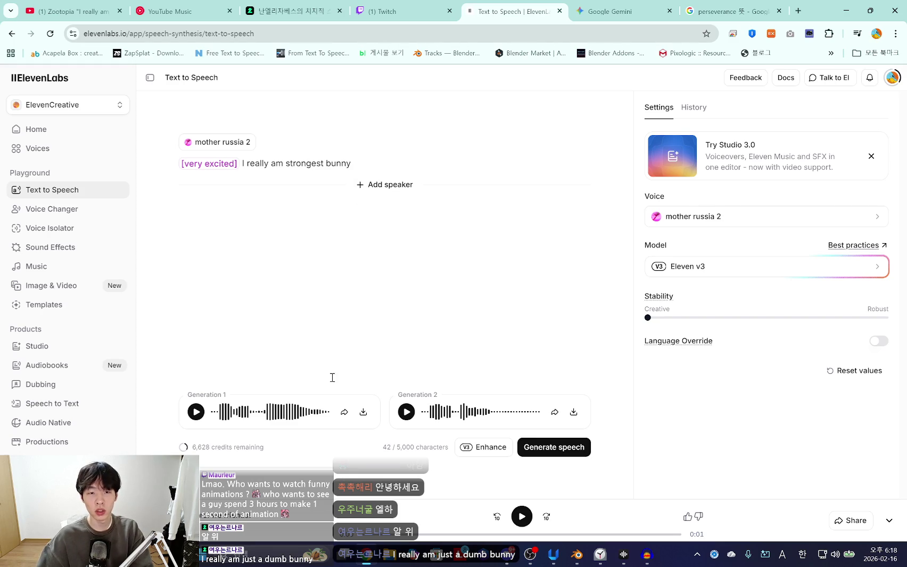
{"action": "left_click", "coordinate": [550, 446]}
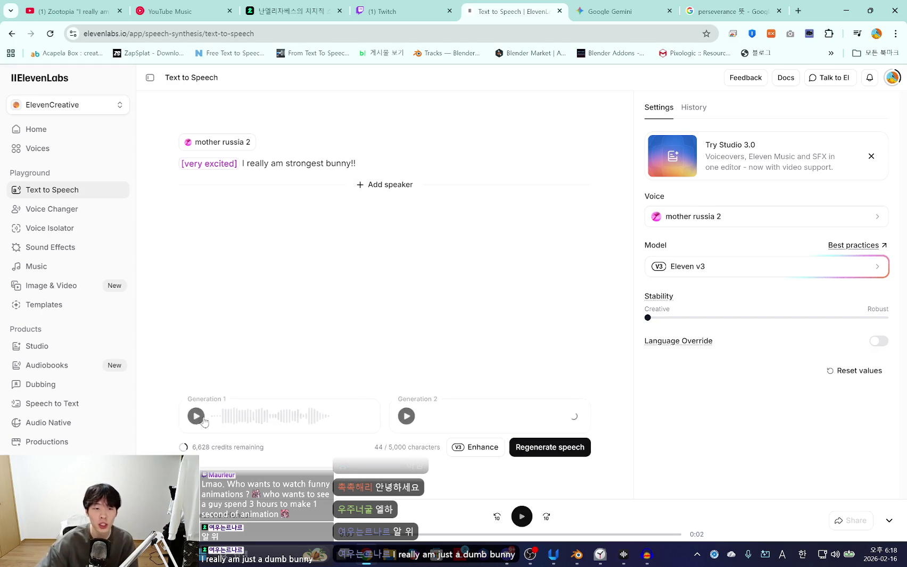
{"action": "left_click", "coordinate": [197, 413]}
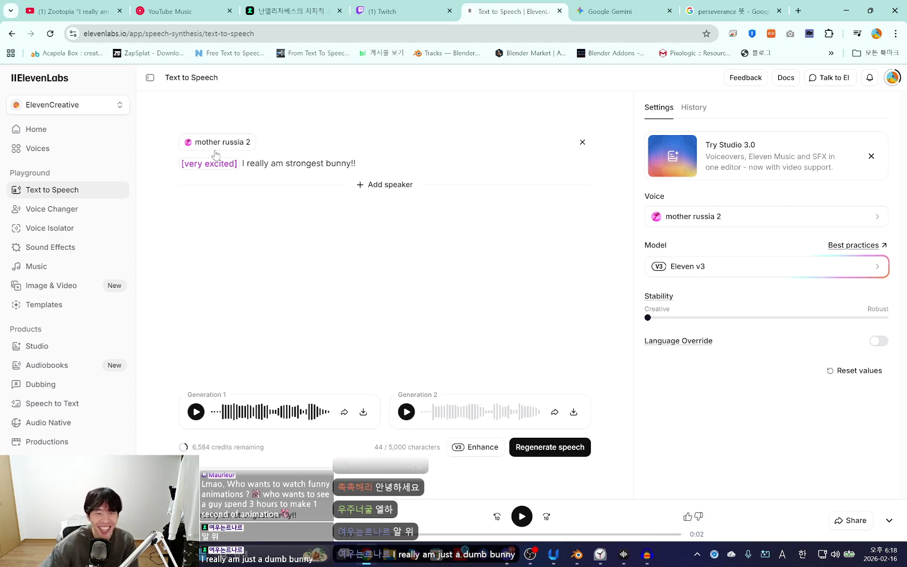
Add 'low' to make the tag [very excited, low], regenerate and play the second take
{"action": "type", "text": ", low"}
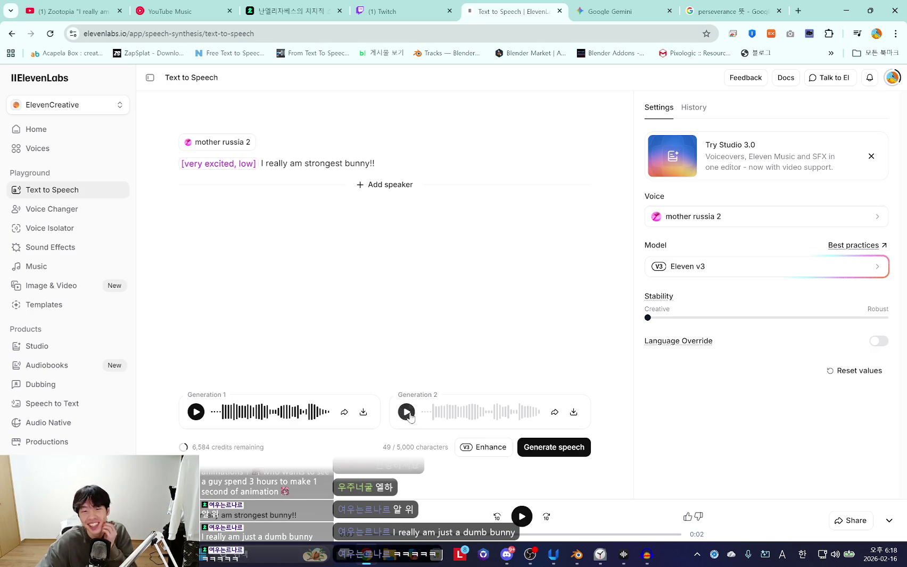
{"action": "left_click", "coordinate": [407, 413]}
{"action": "left_click", "coordinate": [577, 448]}
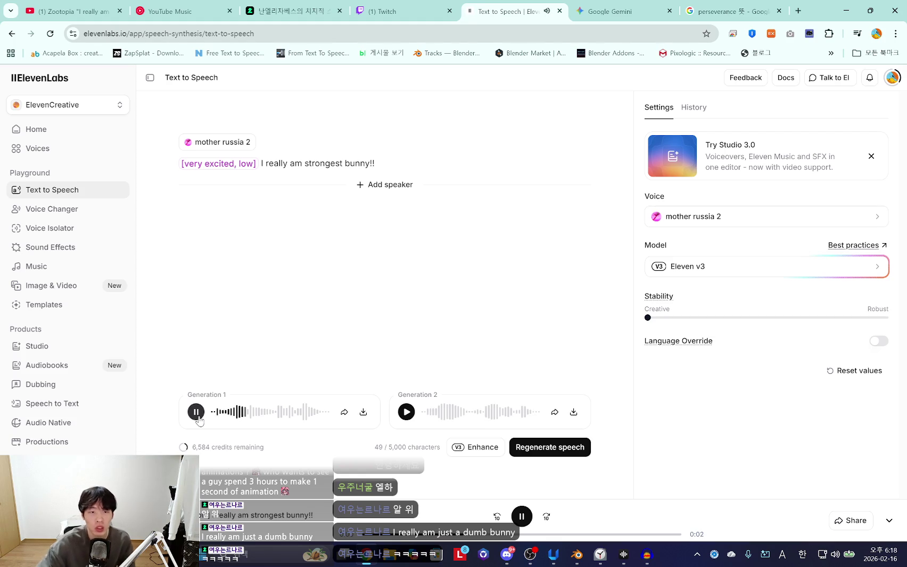
{"action": "left_click", "coordinate": [407, 413]}
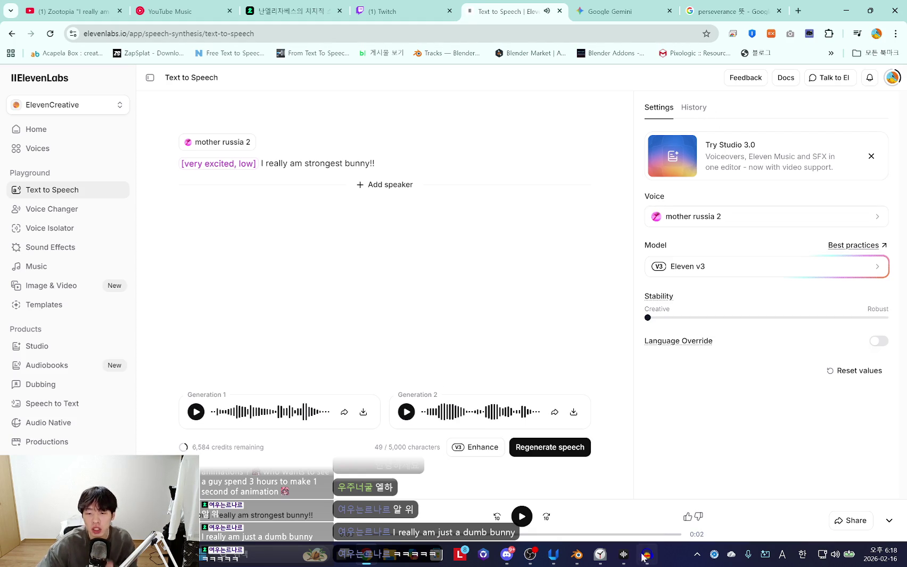
{"action": "left_click", "coordinate": [542, 353]}
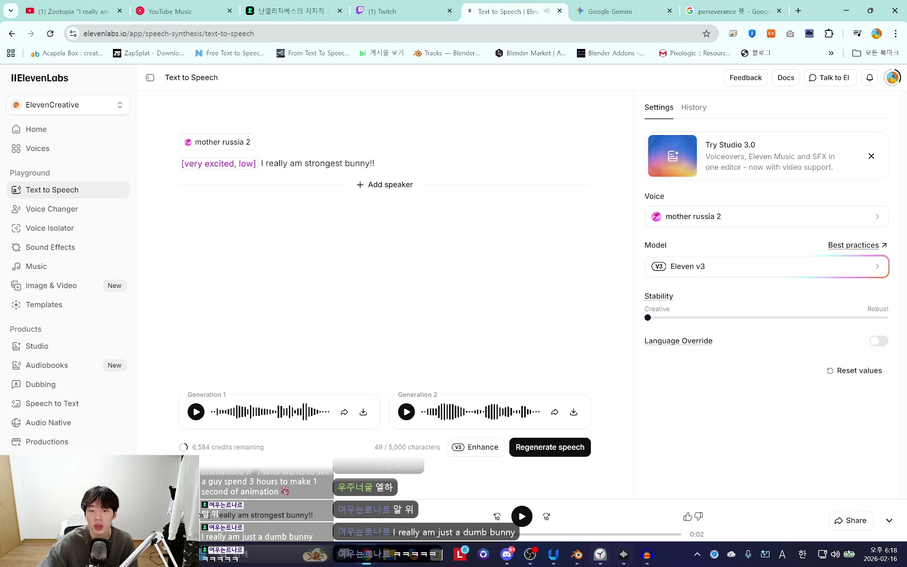
Bring Blender forward and play the voice clips from frame 1950
{"action": "left_click", "coordinate": [575, 556]}
{"action": "scroll", "coordinate": [261, 267], "scroll_direction": "up", "scroll_amount": 3}
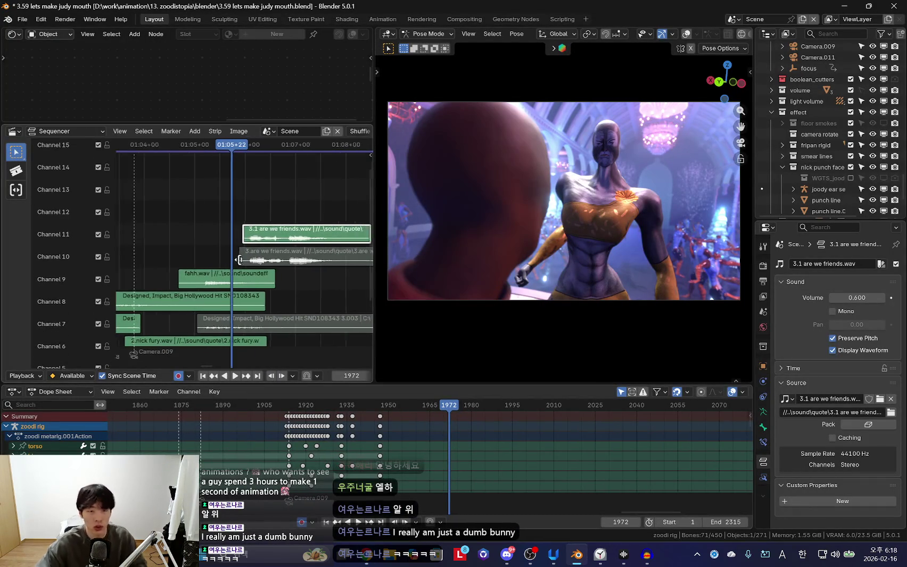
{"action": "scroll", "coordinate": [262, 268], "scroll_direction": "up", "scroll_amount": 2}
{"action": "key", "text": "space"}
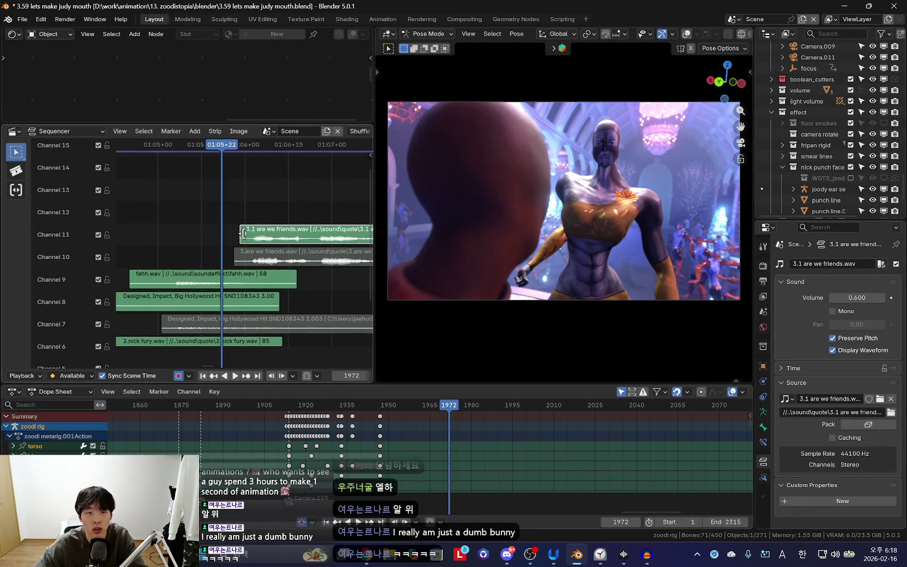
{"action": "left_click", "coordinate": [193, 247]}
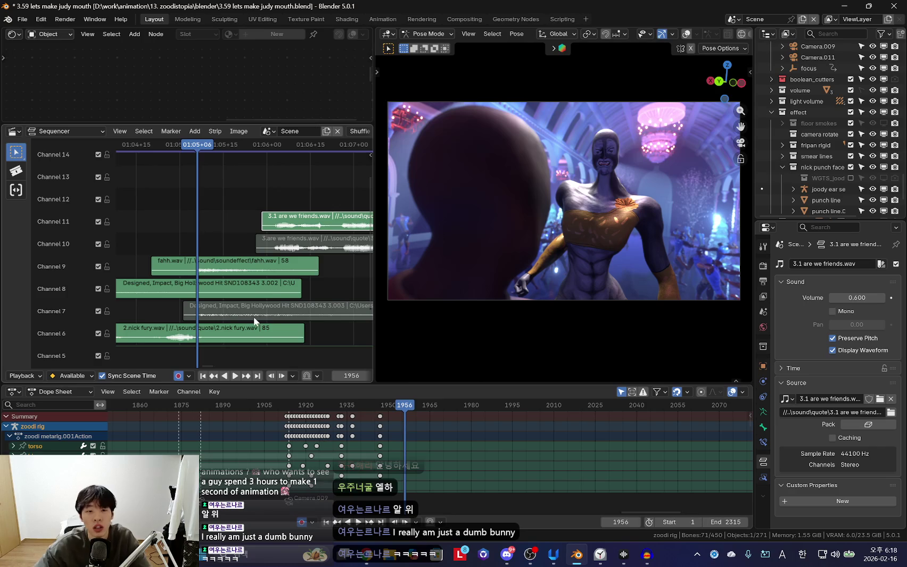
{"action": "middle_click_drag", "start_coordinate": [196, 246], "coordinate": [176, 217]}
{"action": "key", "text": "Left"}
{"action": "key", "text": "Left"}
{"action": "key", "text": "Left"}
{"action": "scroll", "coordinate": [176, 217], "scroll_direction": "down", "scroll_amount": 2}
{"action": "key", "text": "space"}
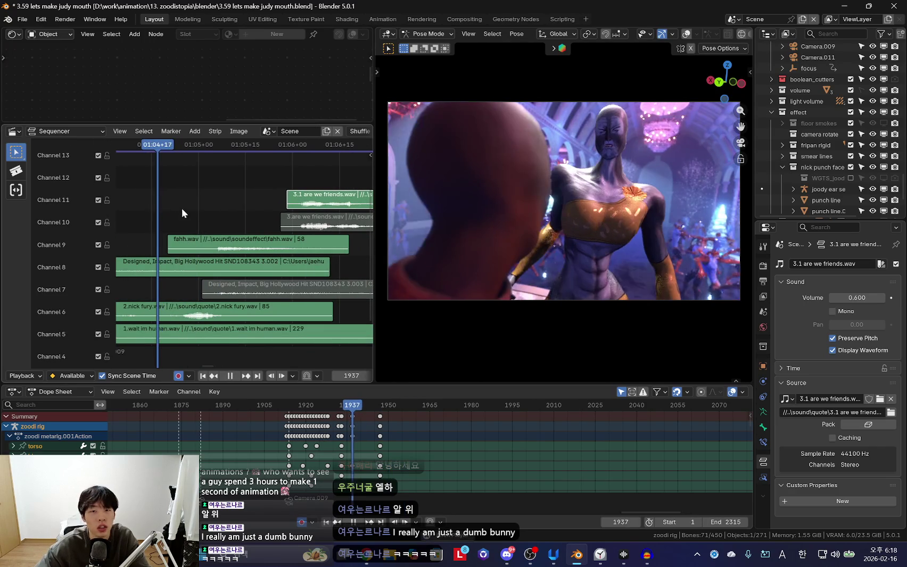
Review playback through frames 1976–2028, then move the Clock timer window left
{"action": "scroll", "coordinate": [446, 440], "scroll_direction": "up", "scroll_amount": 3}
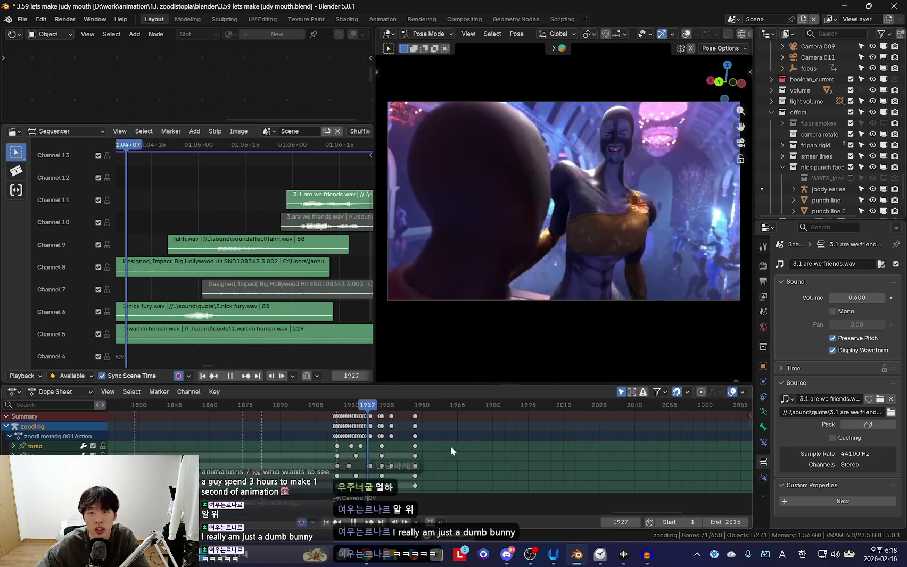
{"action": "middle_click_drag", "start_coordinate": [439, 435], "coordinate": [434, 433]}
{"action": "scroll", "coordinate": [434, 433], "scroll_direction": "down", "scroll_amount": 2}
{"action": "right_click", "coordinate": [324, 433]}
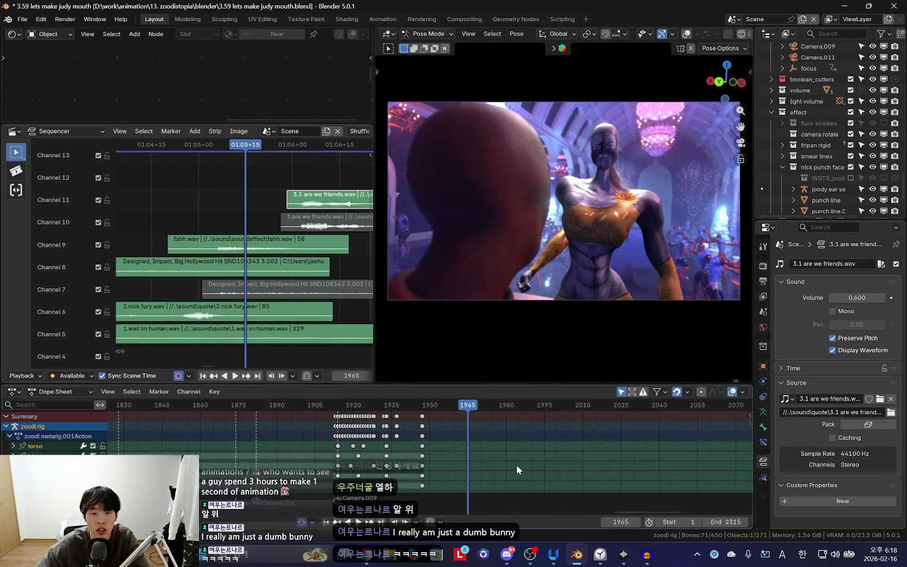
{"action": "scroll", "coordinate": [241, 197], "scroll_direction": "up", "scroll_amount": 2}
{"action": "key", "text": "space"}
{"action": "right_click", "coordinate": [241, 197]}
{"action": "key", "text": "space"}
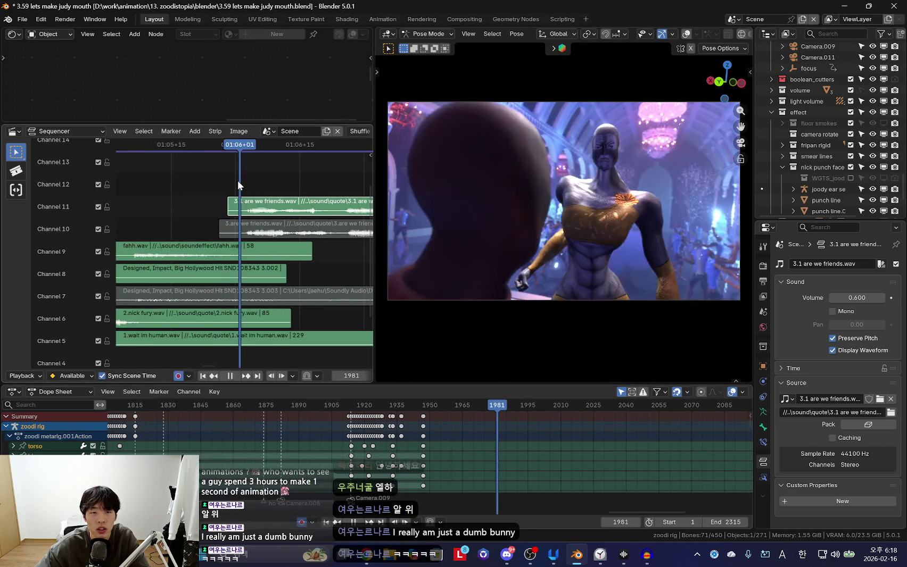
{"action": "scroll", "coordinate": [252, 232], "scroll_direction": "down", "scroll_amount": 2}
{"action": "key", "text": "space"}
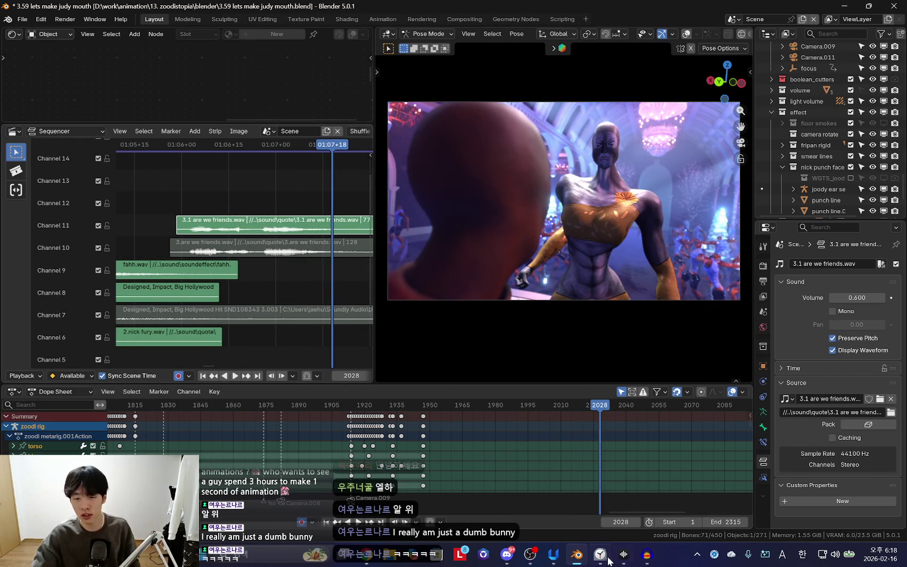
{"action": "key", "text": "alt+Tab"}
{"action": "left_click_drag", "start_coordinate": [306, 64], "coordinate": [276, 58]}
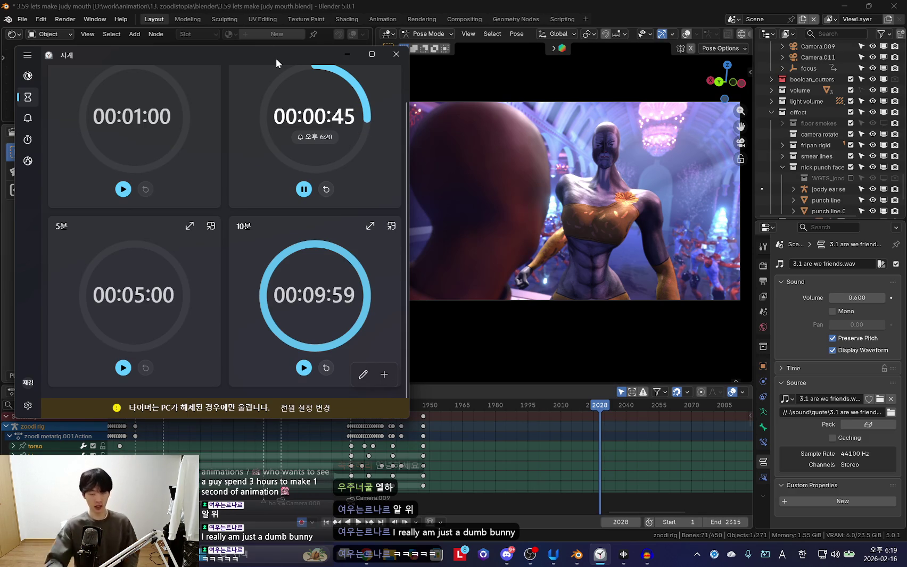
Select the strongest bunny line without editing it, then start the Pokémon video in YouTube Music
{"action": "left_click", "coordinate": [367, 556]}
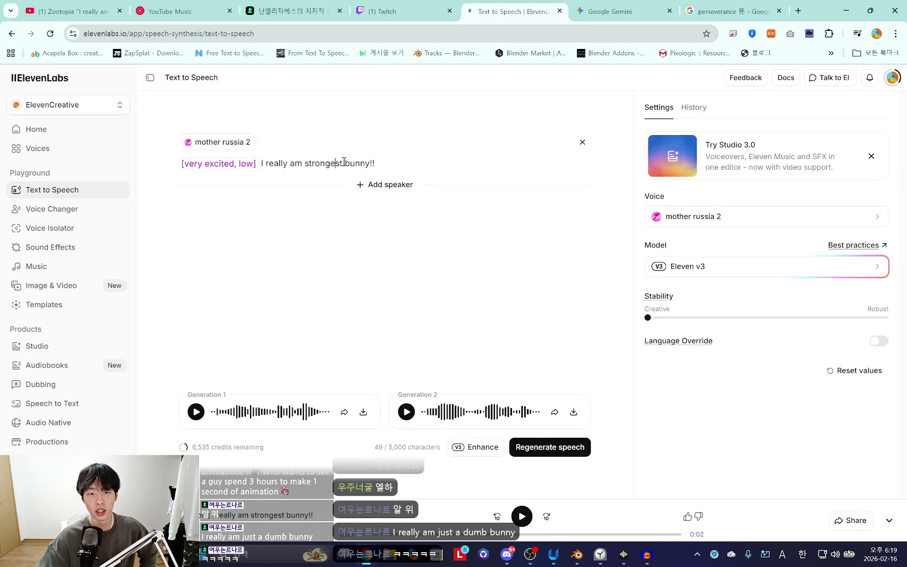
{"action": "left_click_drag", "start_coordinate": [386, 164], "coordinate": [254, 165]}
{"action": "left_click", "coordinate": [261, 164]}
{"action": "left_click", "coordinate": [391, 163]}
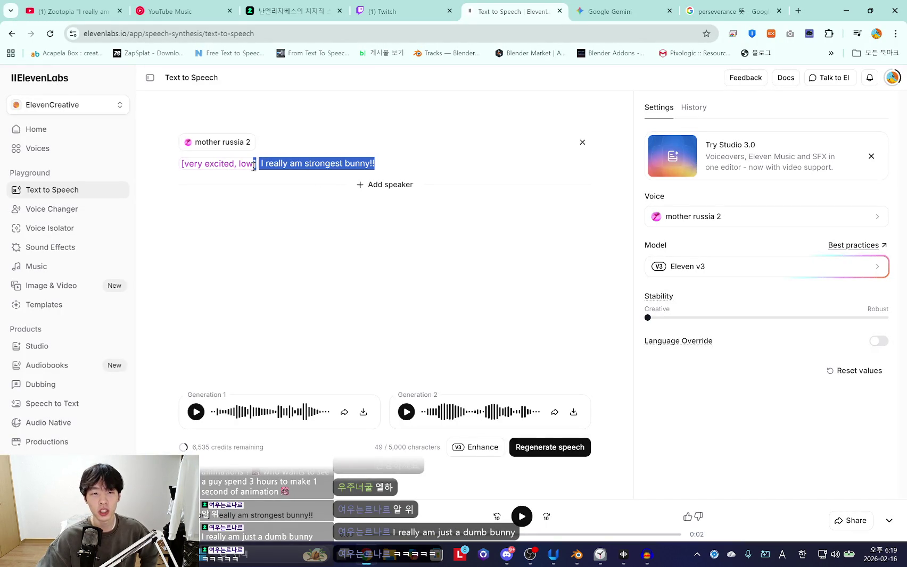
{"action": "left_click", "coordinate": [271, 164]}
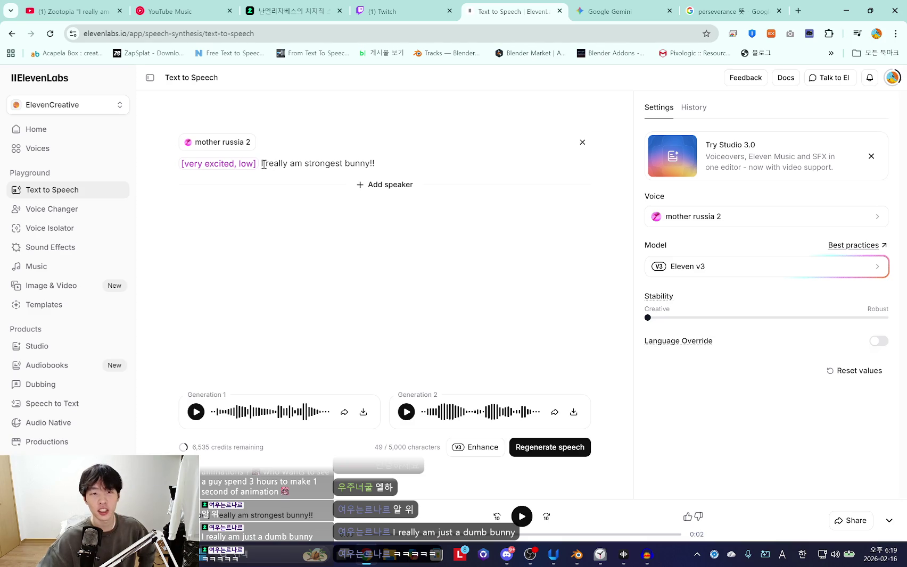
{"action": "left_click_drag", "start_coordinate": [259, 163], "coordinate": [392, 168]}
{"action": "left_click_drag", "start_coordinate": [392, 166], "coordinate": [271, 166]}
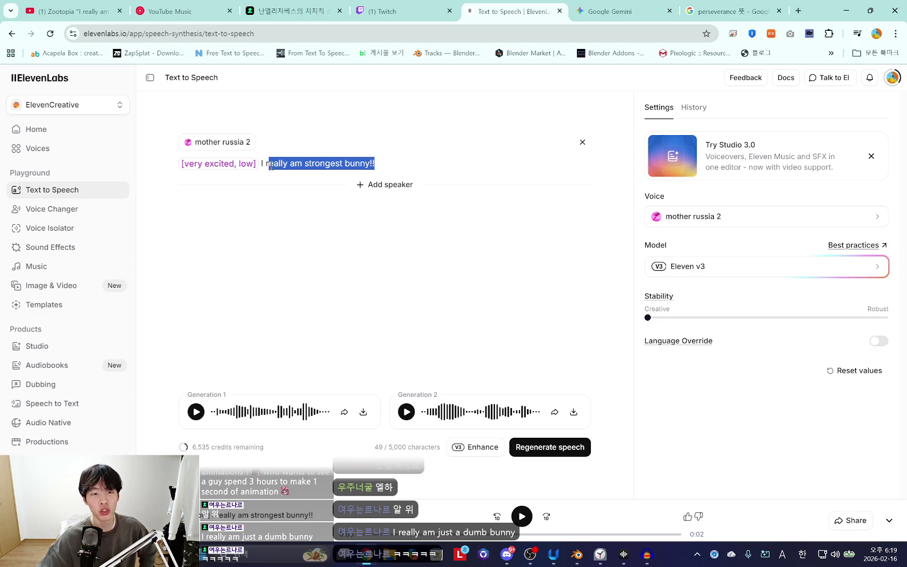
{"action": "key", "text": "ctrl+2"}
{"action": "left_click", "coordinate": [367, 311]}
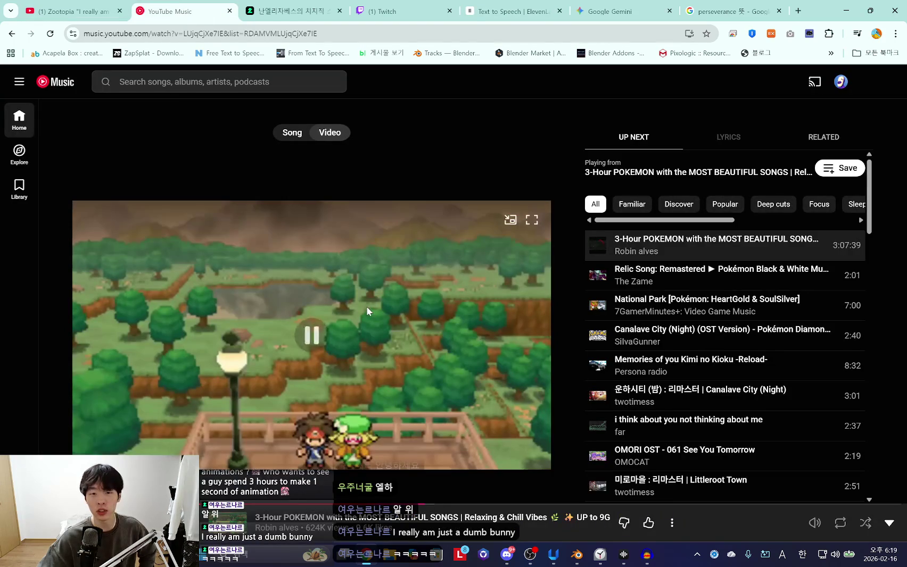
Bring Blender forward and dismiss the finished 3-minute timer notification
{"action": "left_click", "coordinate": [599, 556]}
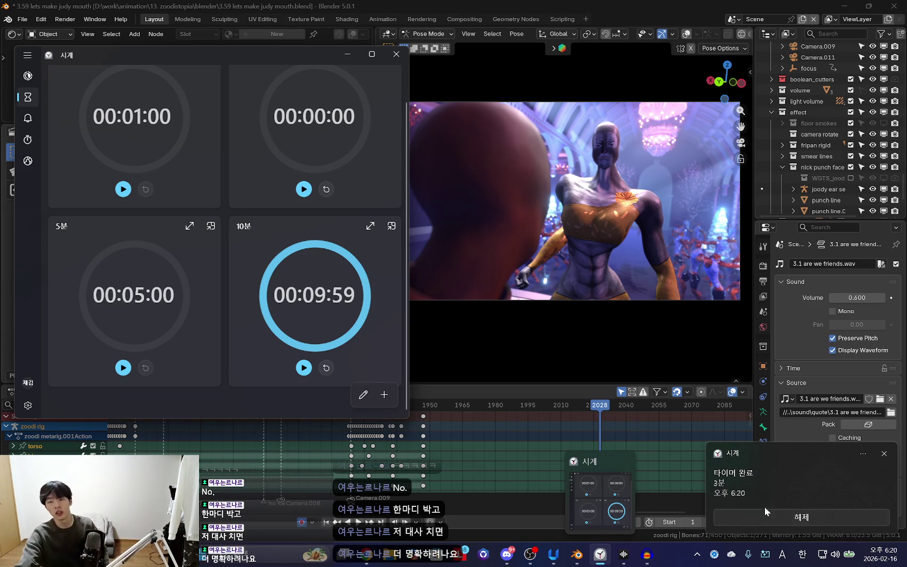
{"action": "left_click", "coordinate": [781, 517]}
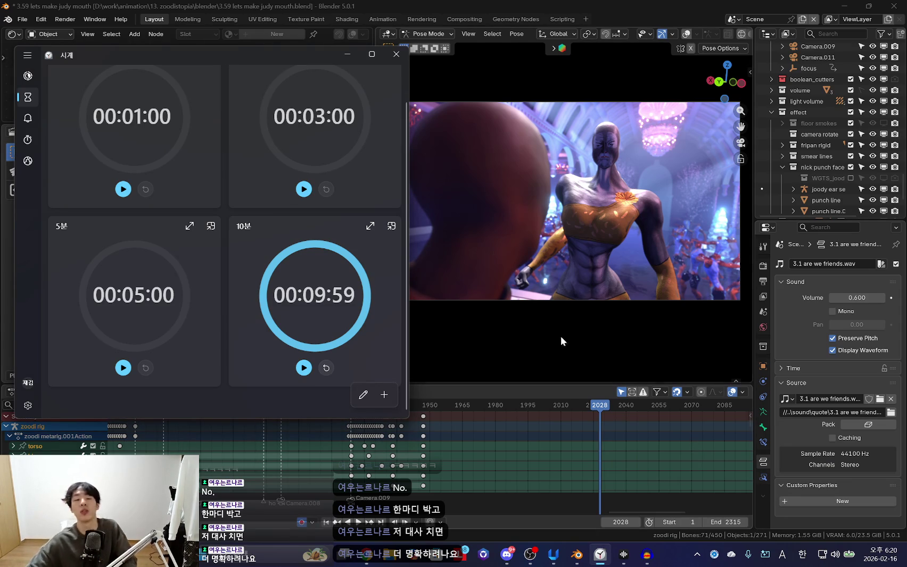
Play the Blender animation from frame 1773 onward
{"action": "left_click", "coordinate": [457, 374]}
{"action": "scroll", "coordinate": [417, 451], "scroll_direction": "up", "scroll_amount": 3}
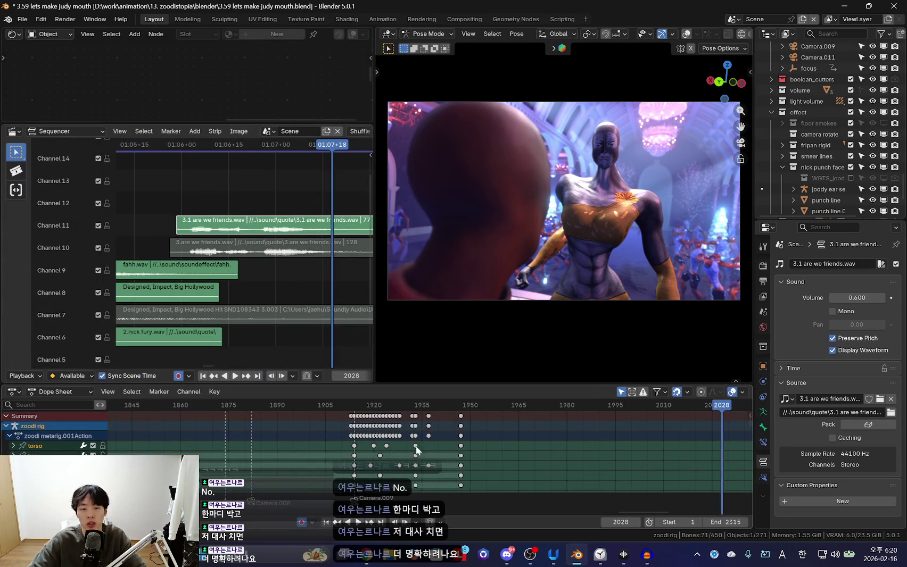
{"action": "left_click", "coordinate": [322, 405]}
{"action": "middle_click_drag", "start_coordinate": [403, 430], "coordinate": [462, 457]}
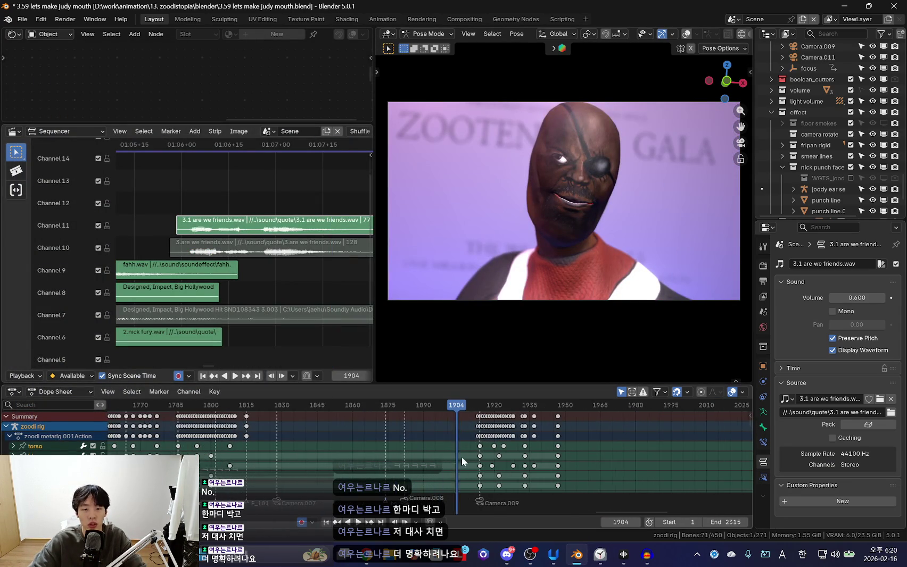
{"action": "scroll", "coordinate": [543, 457], "scroll_direction": "down", "scroll_amount": 3}
{"action": "left_click", "coordinate": [342, 405]}
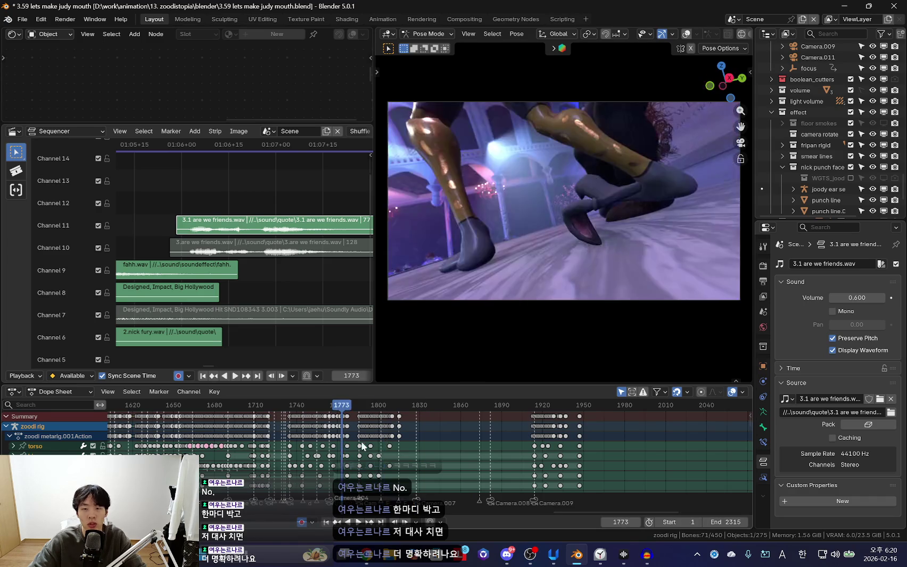
{"action": "key", "text": "space"}
{"action": "scroll", "coordinate": [466, 451], "scroll_direction": "up", "scroll_amount": 1}
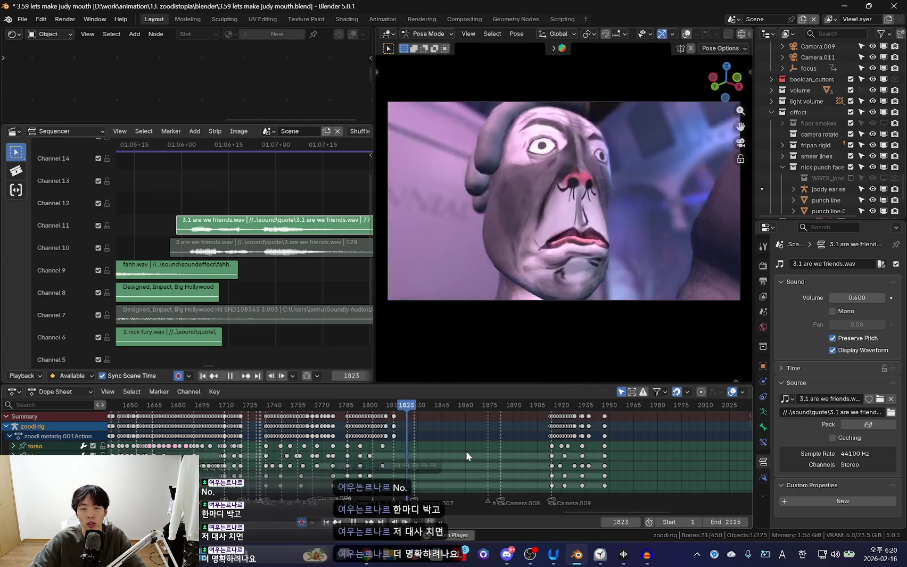
{"action": "scroll", "coordinate": [465, 452], "scroll_direction": "down", "scroll_amount": 1, "text": "ctrl"}
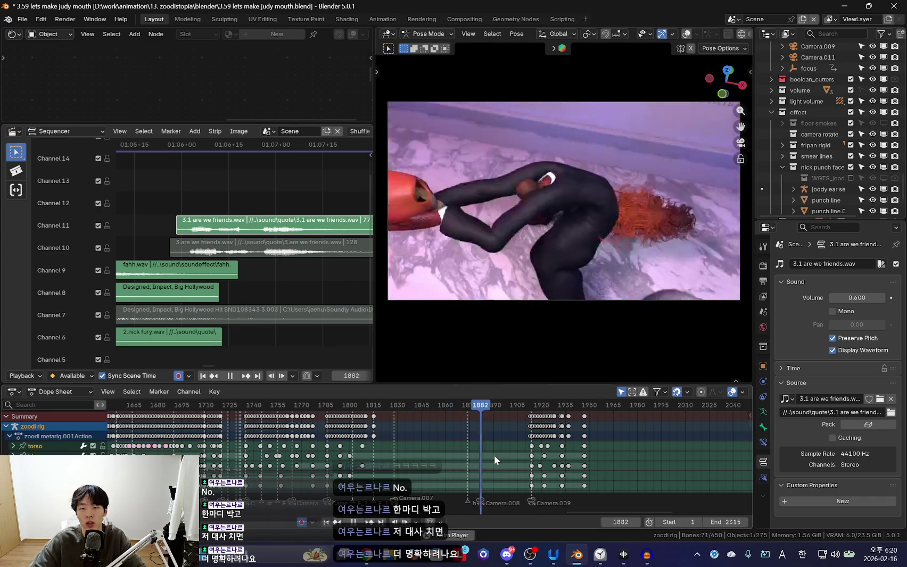
{"action": "scroll", "coordinate": [564, 449], "scroll_direction": "up", "scroll_amount": 3}
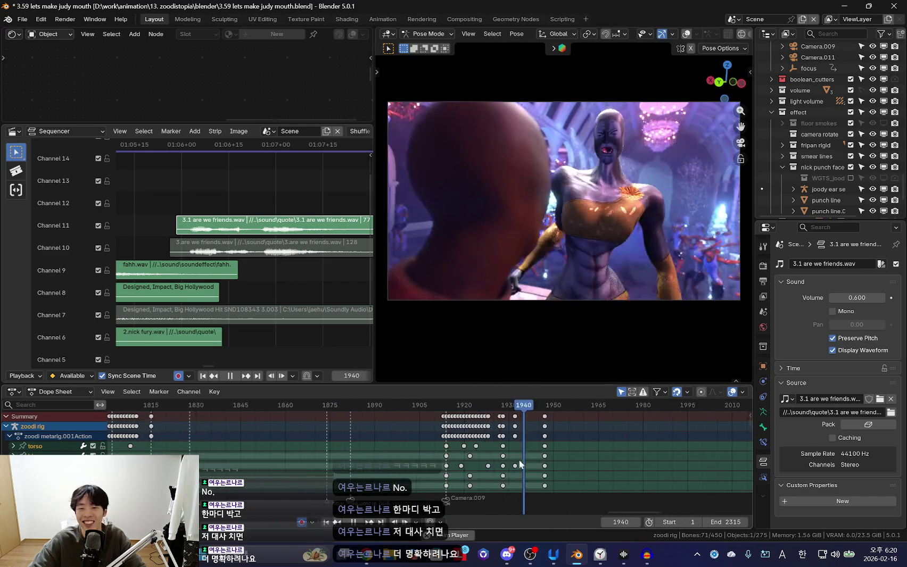
{"action": "scroll", "coordinate": [535, 452], "scroll_direction": "up", "scroll_amount": 1}
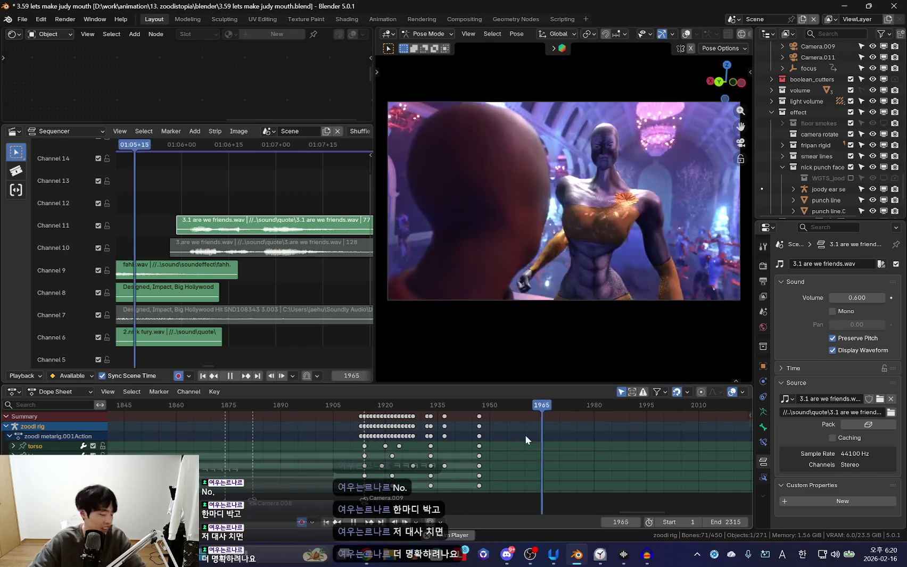
{"action": "scroll", "coordinate": [541, 439], "scroll_direction": "up", "scroll_amount": 1}
{"action": "scroll", "coordinate": [286, 289], "scroll_direction": "down", "scroll_amount": 2}
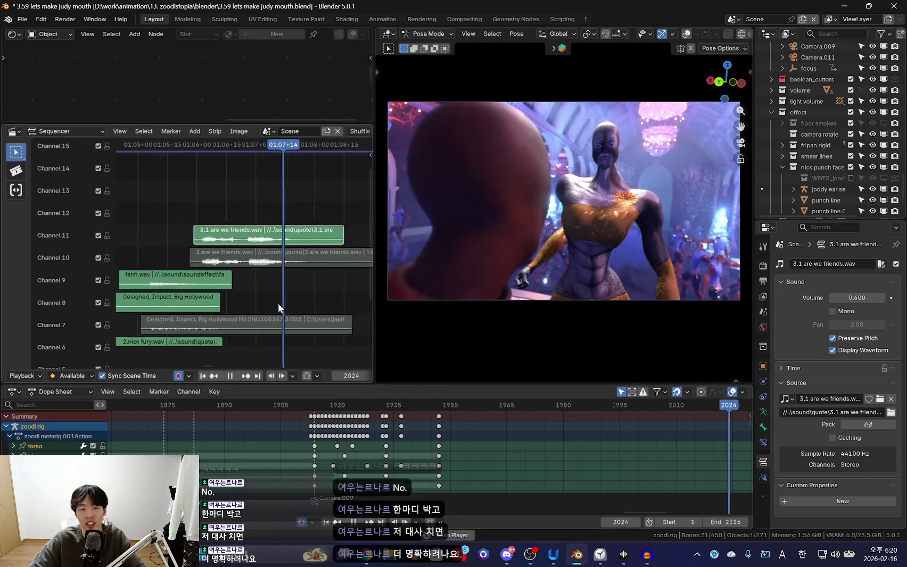
Switch to the YouTube Music browser window
{"action": "key", "text": "alt+Tab"}
{"action": "key", "text": "alt+Tab"}
{"action": "key", "text": "Tab"}
{"action": "left_click", "coordinate": [510, 215]}
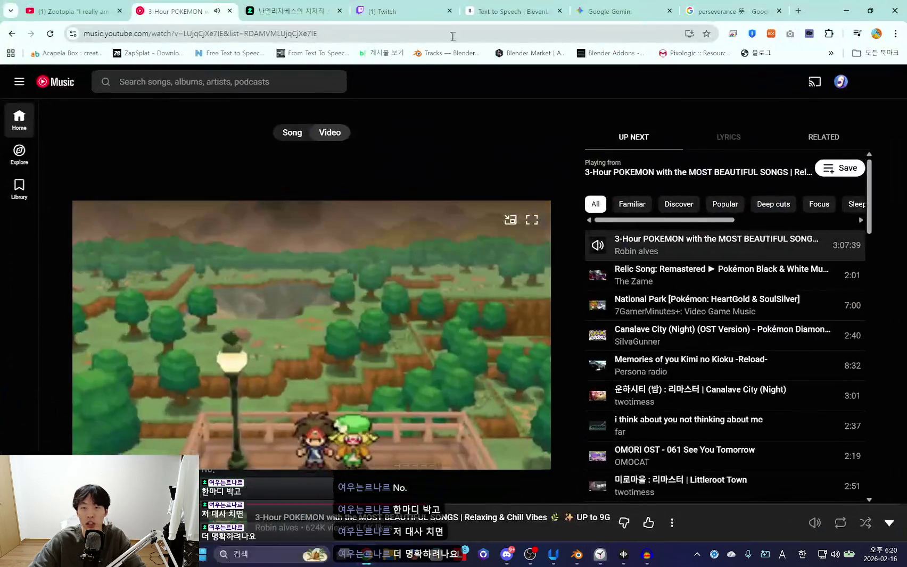
Pause the music, then audition the bunny takes: Generation 2 and the fourth history take
{"action": "left_click", "coordinate": [374, 313]}
{"action": "key", "text": "ctrl+5"}
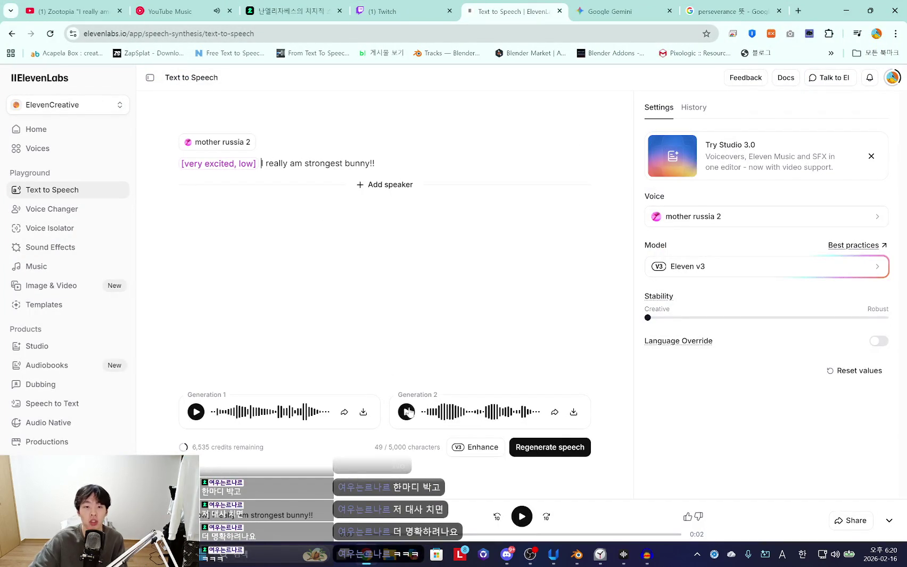
{"action": "left_click", "coordinate": [407, 412]}
{"action": "left_click", "coordinate": [694, 108]}
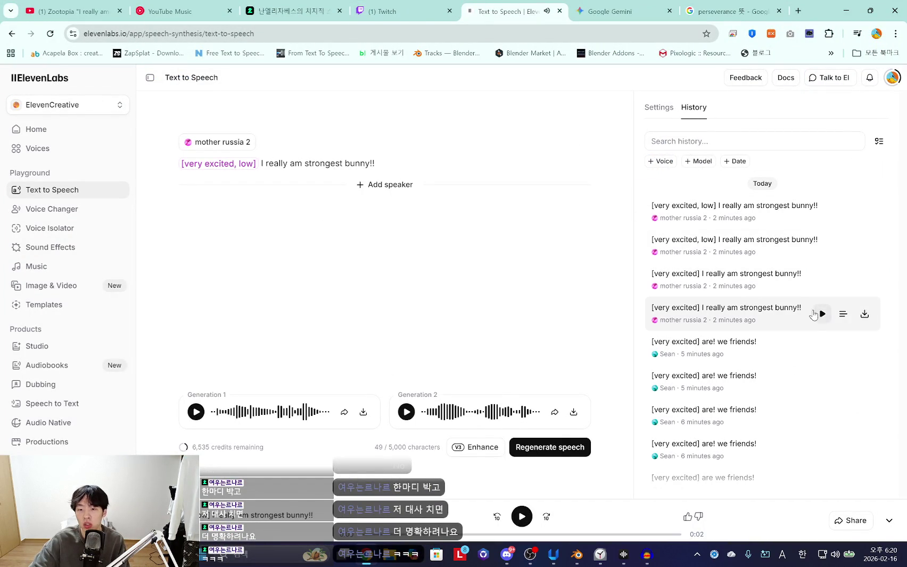
{"action": "left_click", "coordinate": [820, 314]}
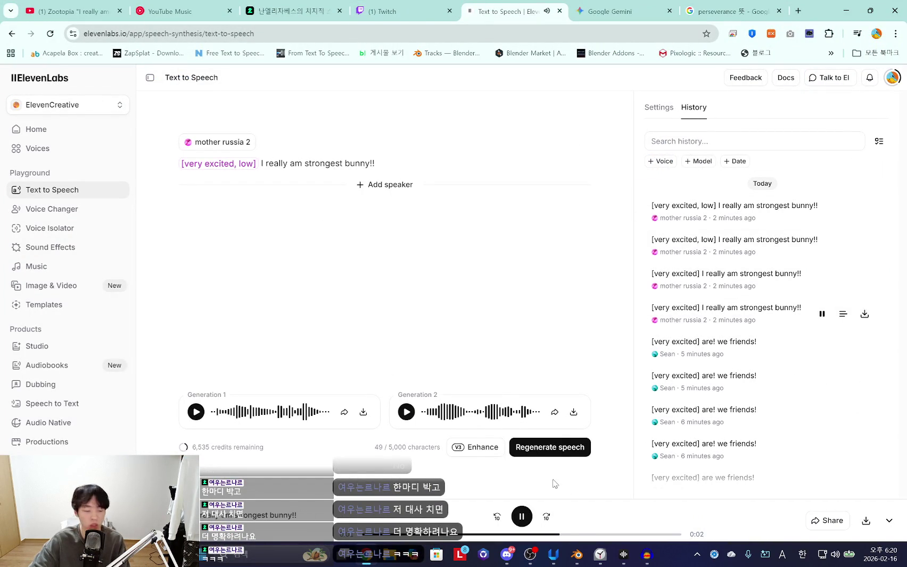
{"action": "left_click", "coordinate": [646, 555]}
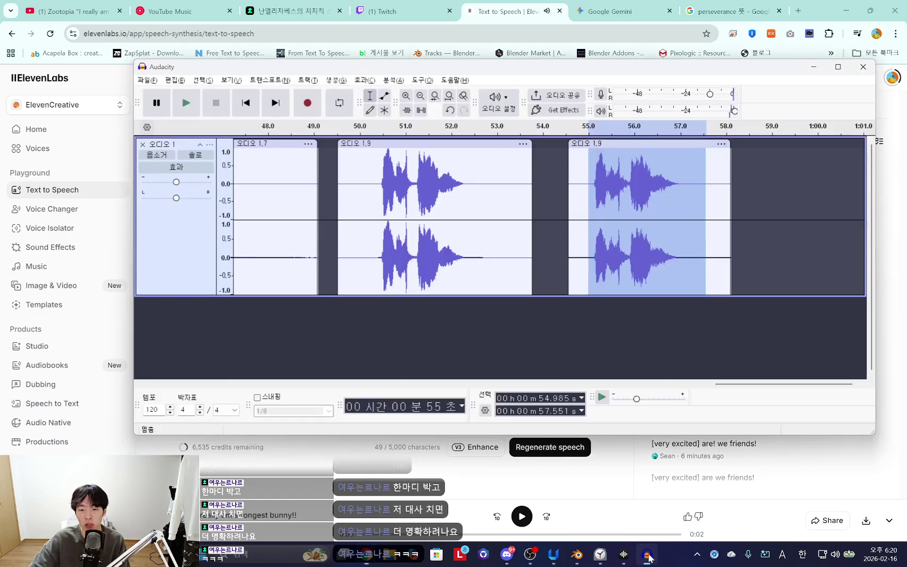
Record the ElevenLabs strongest-bunny take into Audacity as a new clip
{"action": "left_click", "coordinate": [732, 193]}
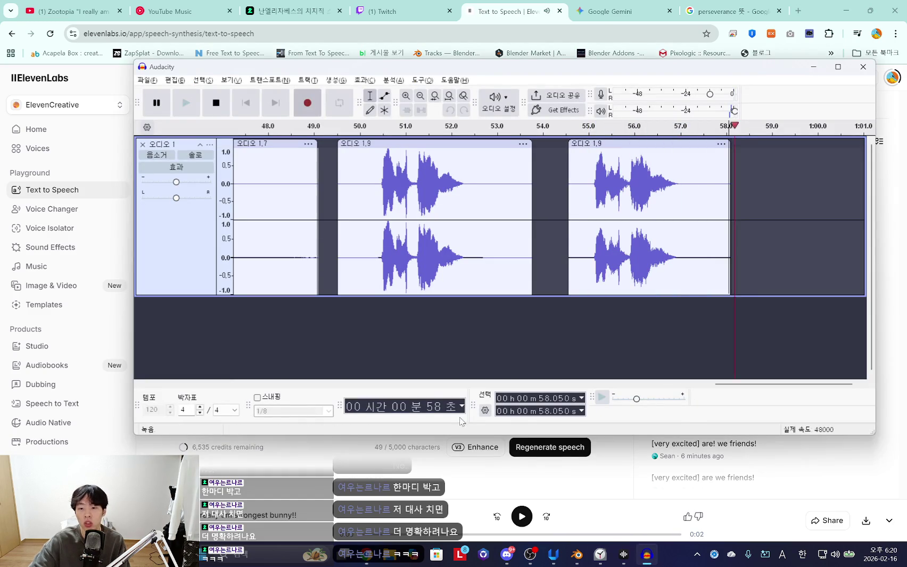
{"action": "left_click", "coordinate": [589, 479]}
{"action": "mouse_move", "coordinate": [737, 314]}
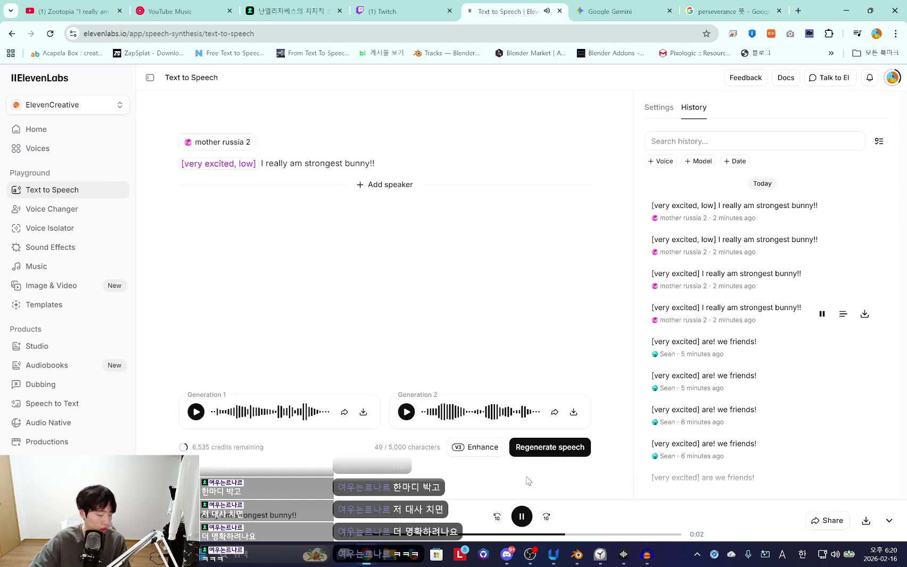
{"action": "left_click", "coordinate": [621, 554]}
{"action": "left_click", "coordinate": [219, 104]}
Select the newly recorded 'Audio 1.10' bunny clip for effects processing
{"action": "mouse_move", "coordinate": [577, 213]}
{"action": "left_mouse_down"}
{"action": "mouse_move", "coordinate": [660, 189]}
{"action": "mouse_move", "coordinate": [785, 213]}
{"action": "left_mouse_up"}
{"action": "left_click", "coordinate": [647, 554]}
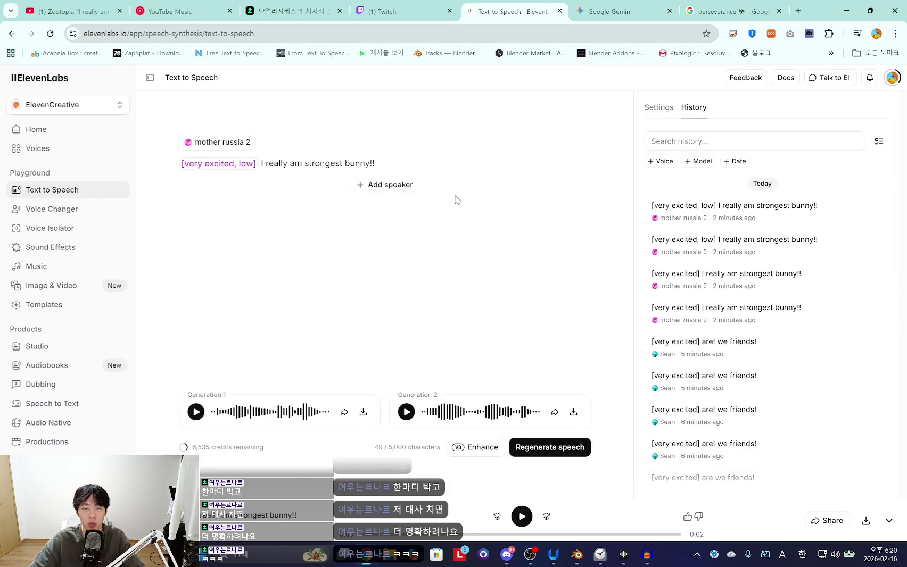
{"action": "left_click", "coordinate": [651, 557]}
{"action": "left_click", "coordinate": [364, 80]}
{"action": "mouse_move", "coordinate": [388, 176]}
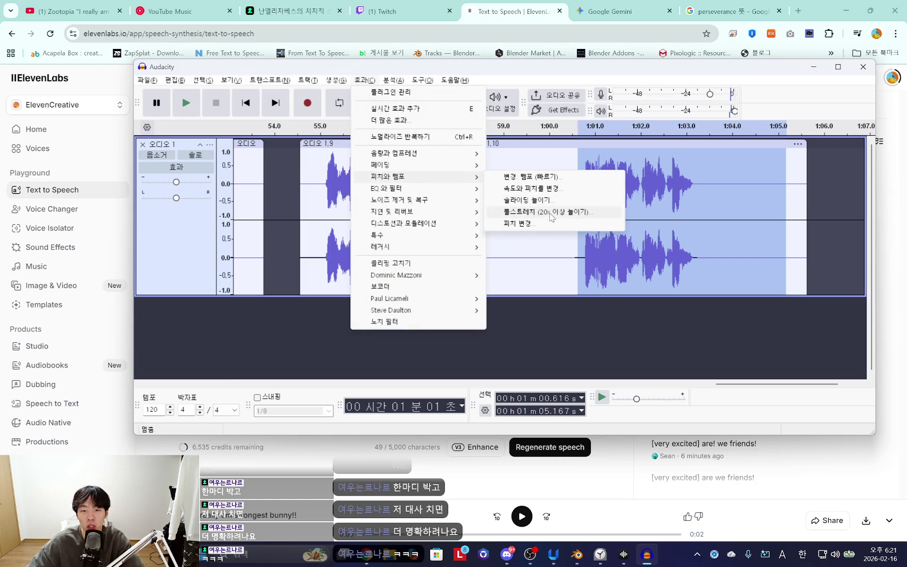
Lower the take's pitch 1.82 semitones (F#6 to E6, −10%) and preview it three times
{"action": "left_click", "coordinate": [541, 223]}
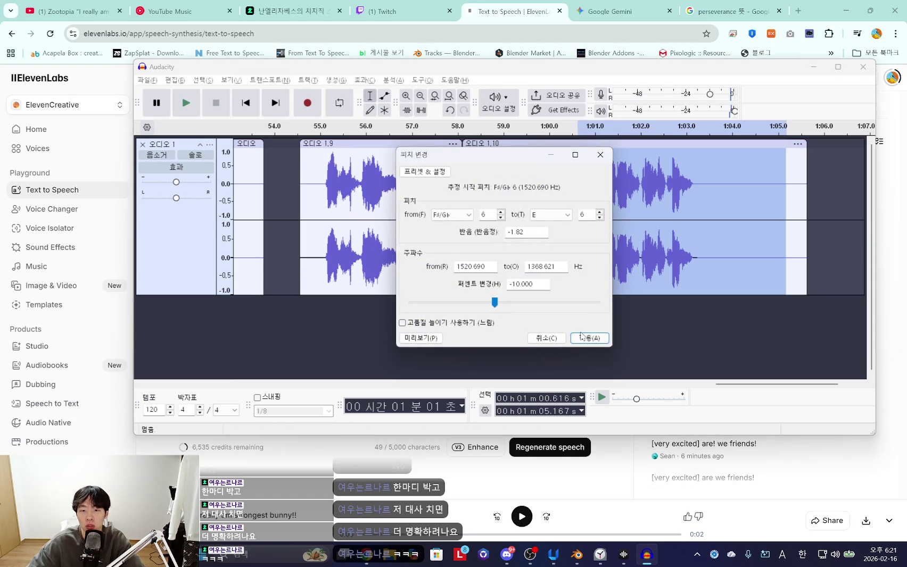
{"action": "left_click", "coordinate": [589, 337]}
{"action": "key", "text": "space"}
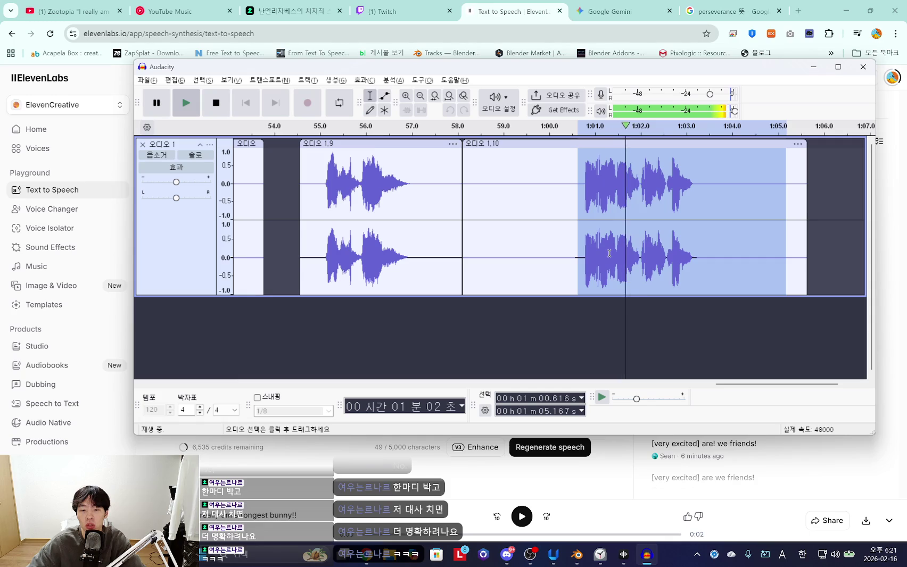
{"action": "key", "text": "space"}
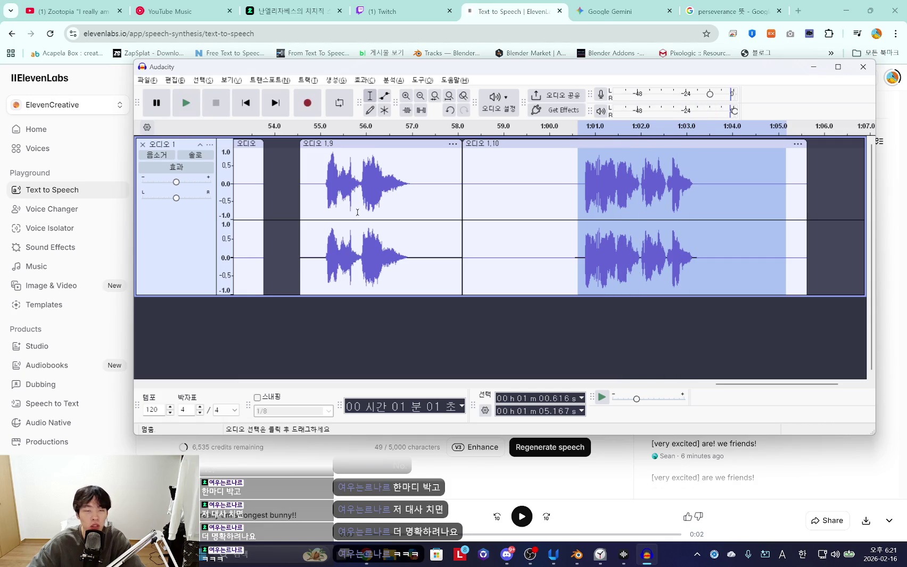
{"action": "key", "text": "space"}
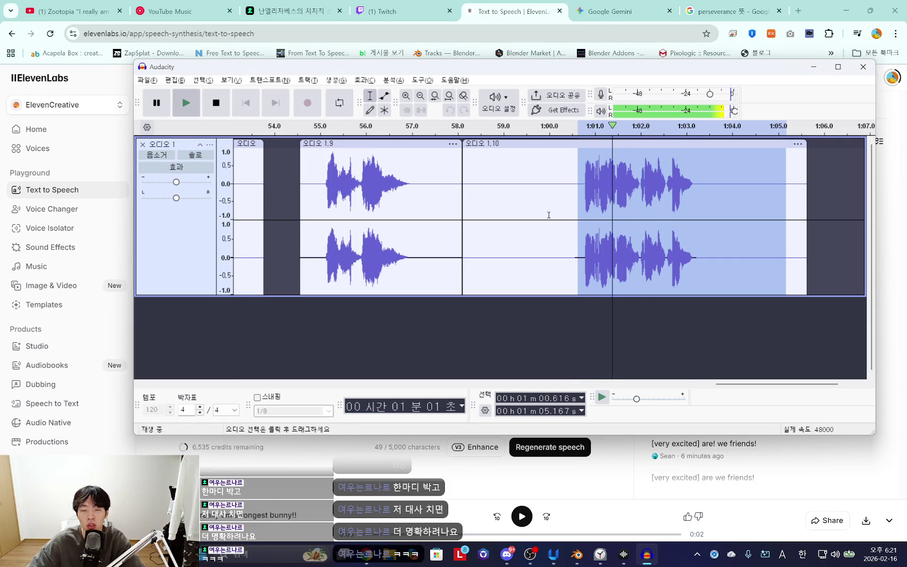
{"action": "key", "text": "space"}
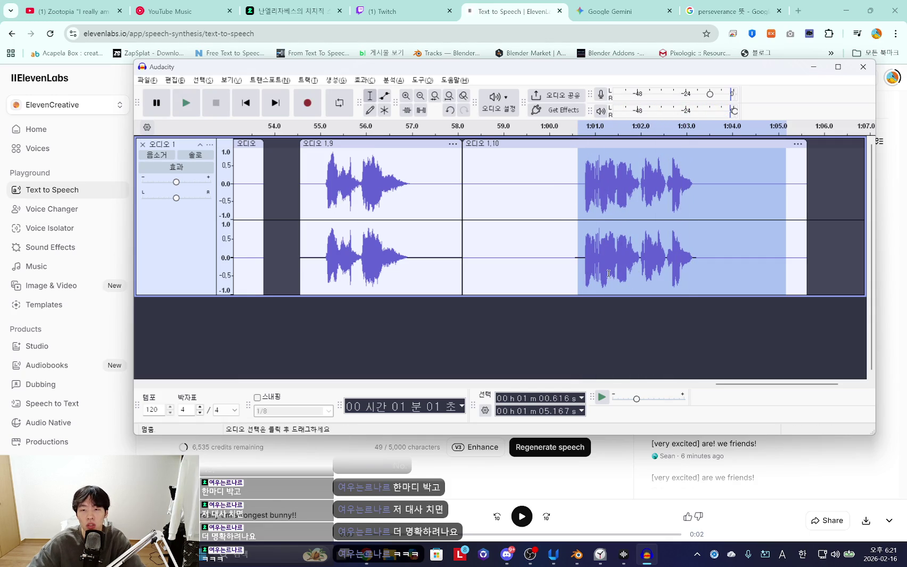
{"action": "key", "text": "space"}
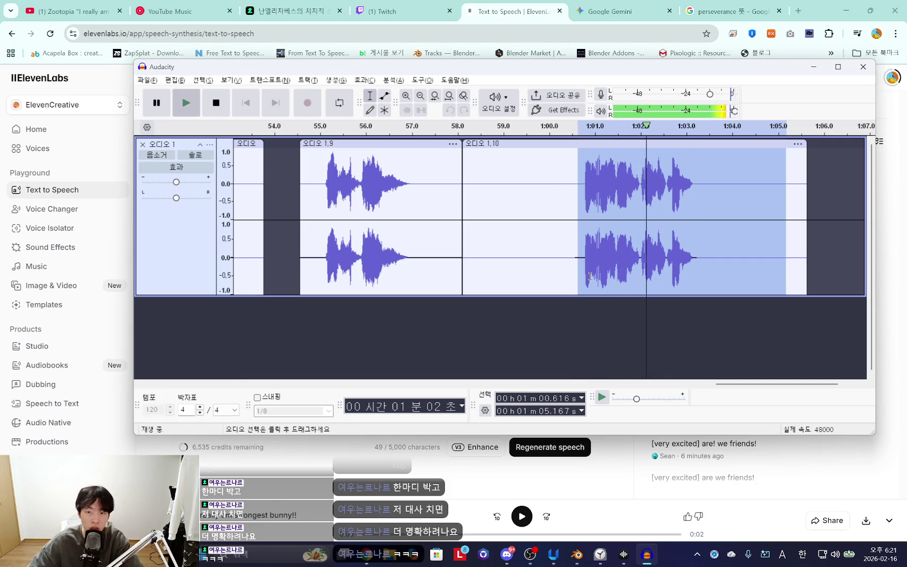
{"action": "key", "text": "space"}
{"action": "left_click", "coordinate": [364, 79]}
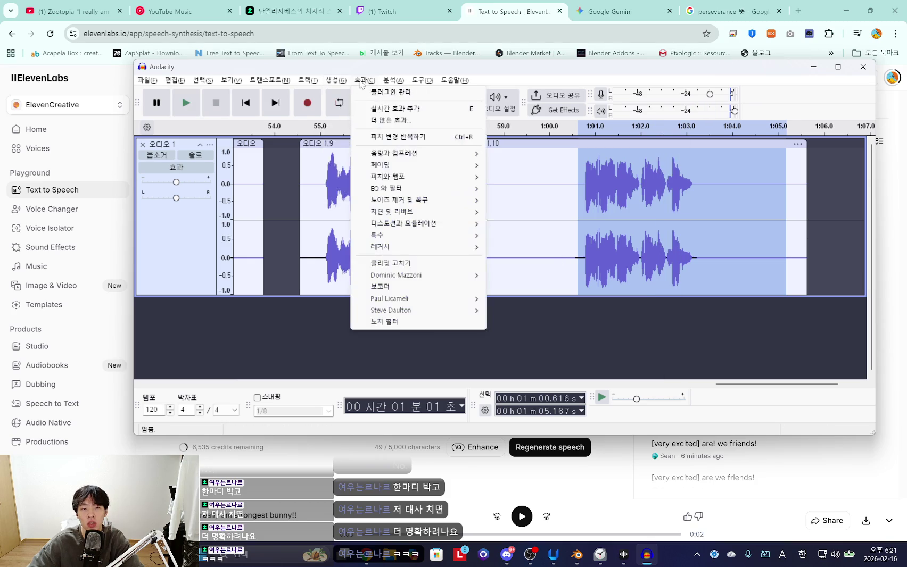
Apply reverb to the selected bunny take and preview it
{"action": "mouse_move", "coordinate": [397, 164]}
{"action": "left_click", "coordinate": [510, 212]}
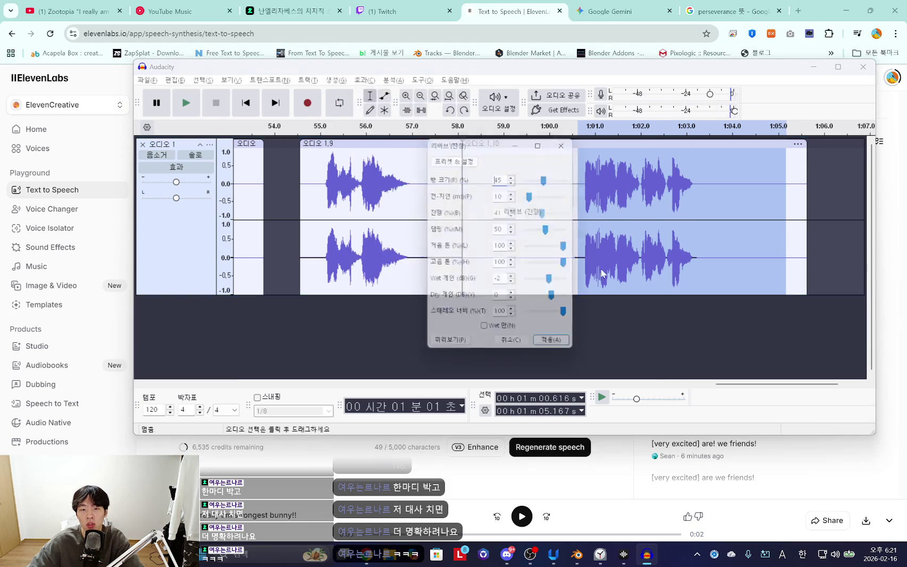
{"action": "left_click", "coordinate": [559, 351]}
{"action": "key", "text": "space"}
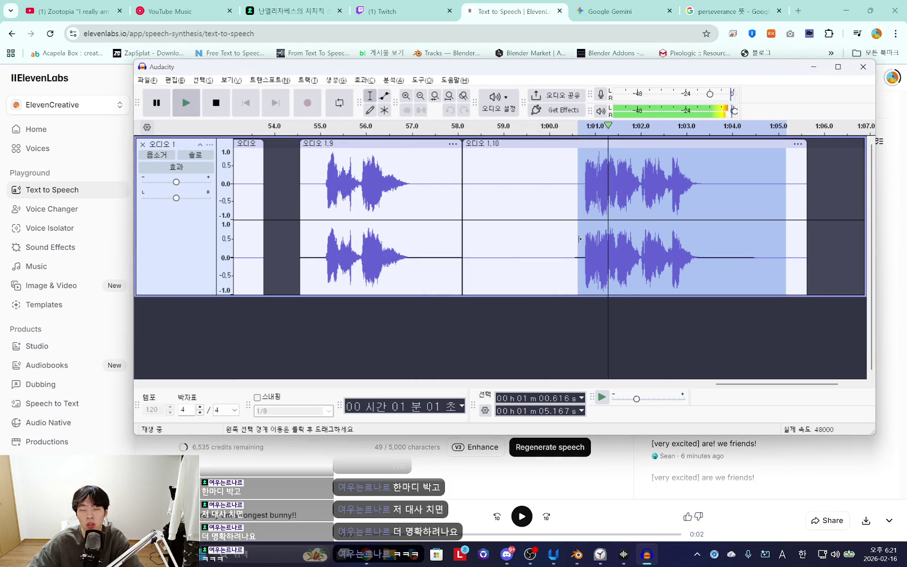
{"action": "key", "text": "space"}
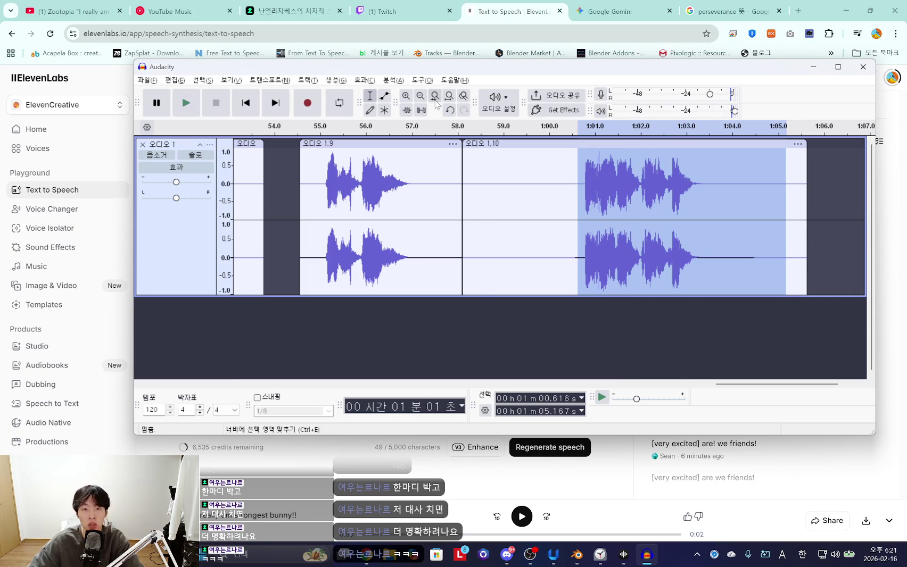
Browse volume effects, start a Clock focus session, and open Graphic EQ for the take
{"action": "left_click", "coordinate": [370, 79]}
{"action": "mouse_move", "coordinate": [397, 176]}
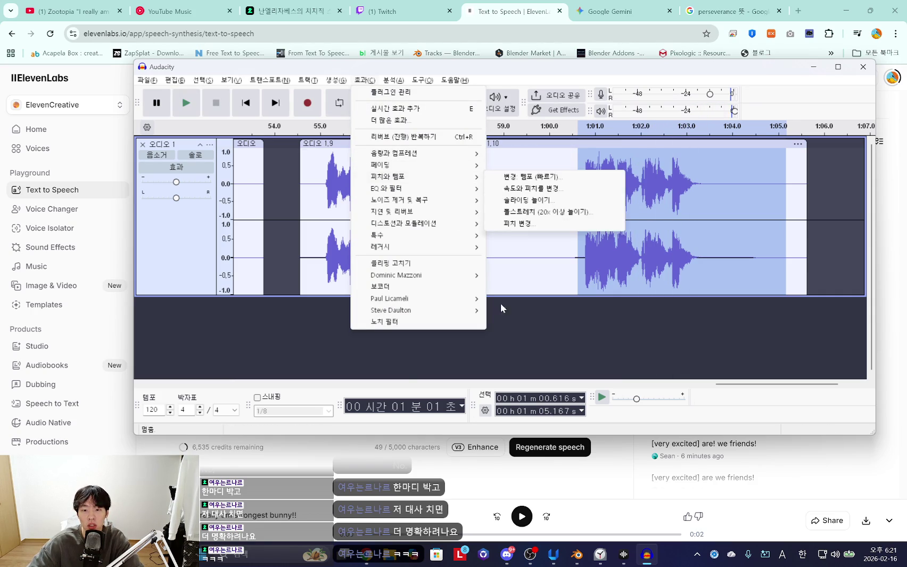
{"action": "left_click", "coordinate": [599, 564]}
{"action": "left_click", "coordinate": [28, 76]}
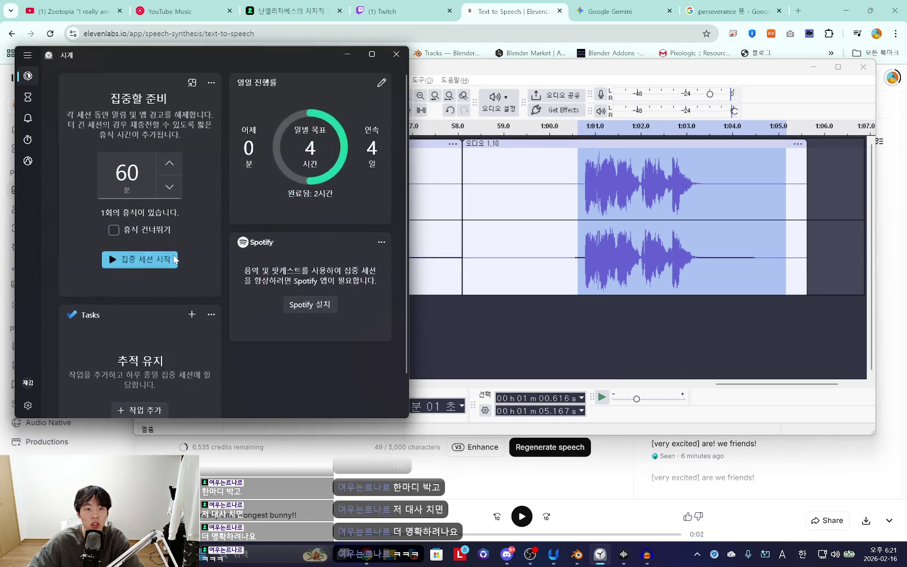
{"action": "left_click", "coordinate": [141, 260]}
{"action": "left_click", "coordinate": [347, 54]}
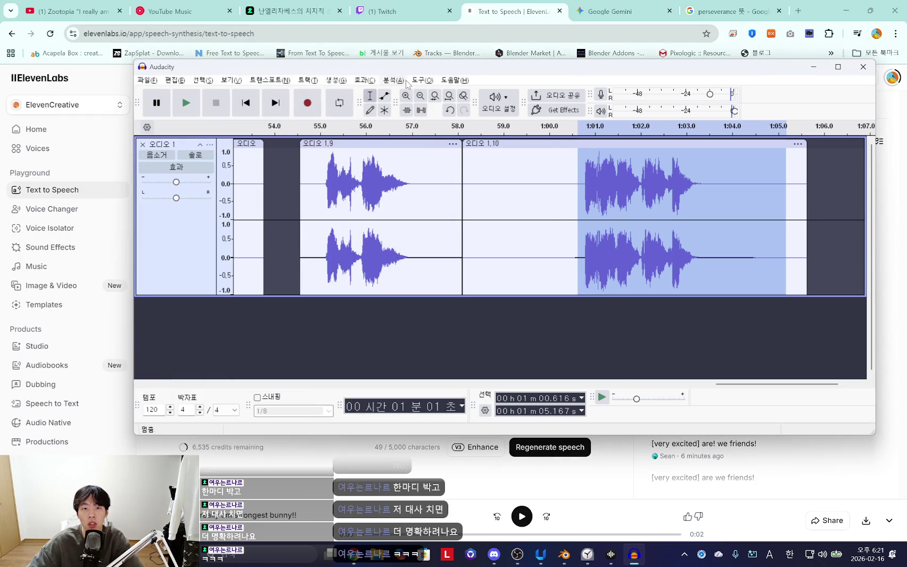
{"action": "left_click", "coordinate": [422, 80]}
{"action": "mouse_move", "coordinate": [364, 80]}
{"action": "left_click", "coordinate": [519, 189]}
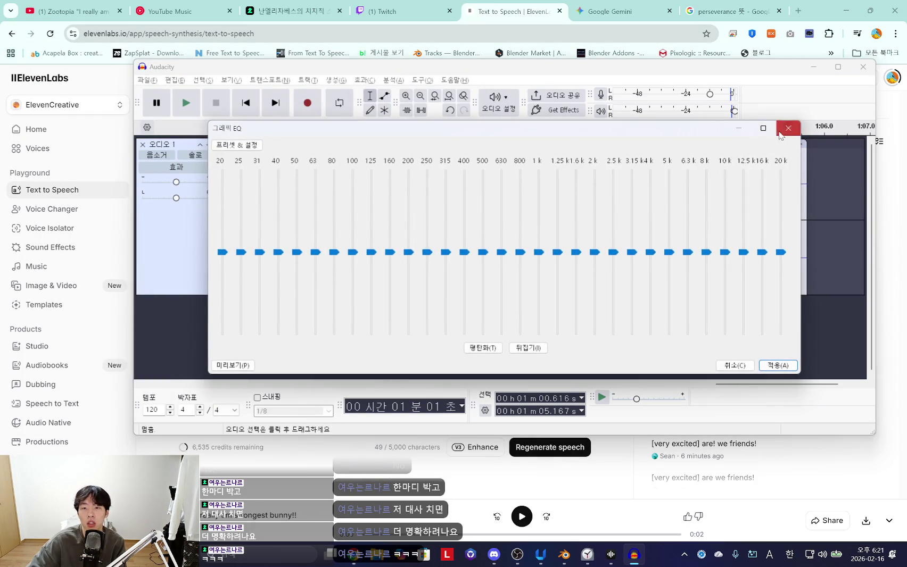
Close Graphic EQ and preview the clip with Filter Curve EQ's default curve
{"action": "left_click", "coordinate": [780, 134]}
{"action": "left_click", "coordinate": [365, 80]}
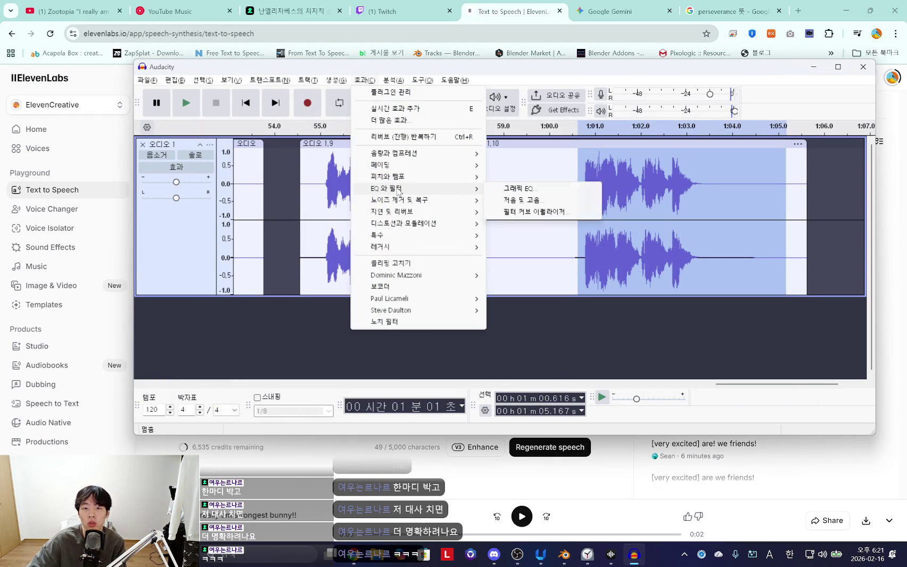
{"action": "left_click", "coordinate": [534, 212]}
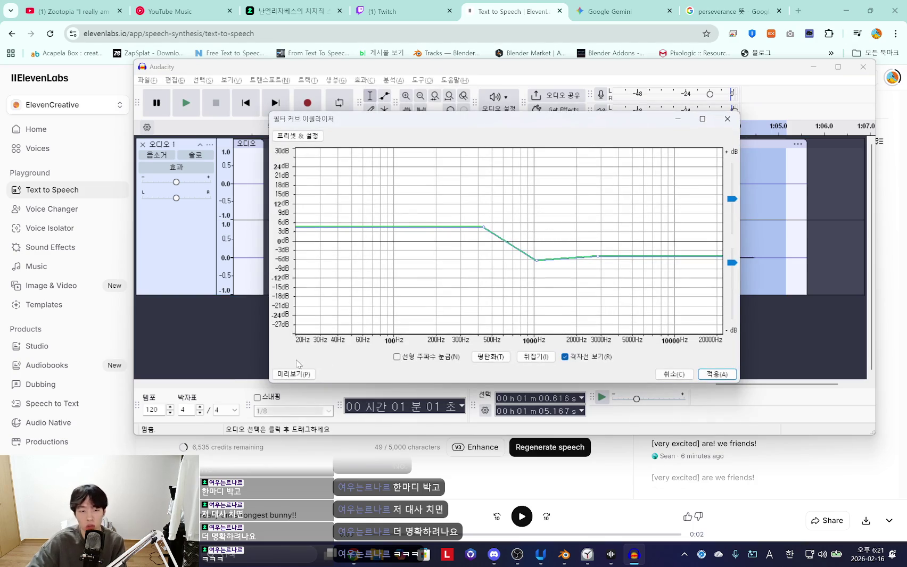
{"action": "left_click", "coordinate": [311, 374]}
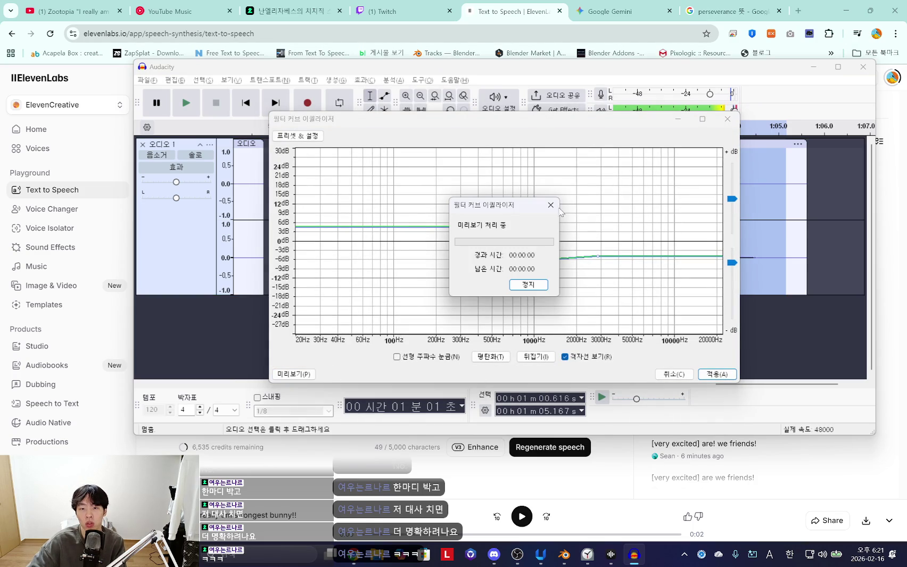
{"action": "left_click", "coordinate": [294, 376]}
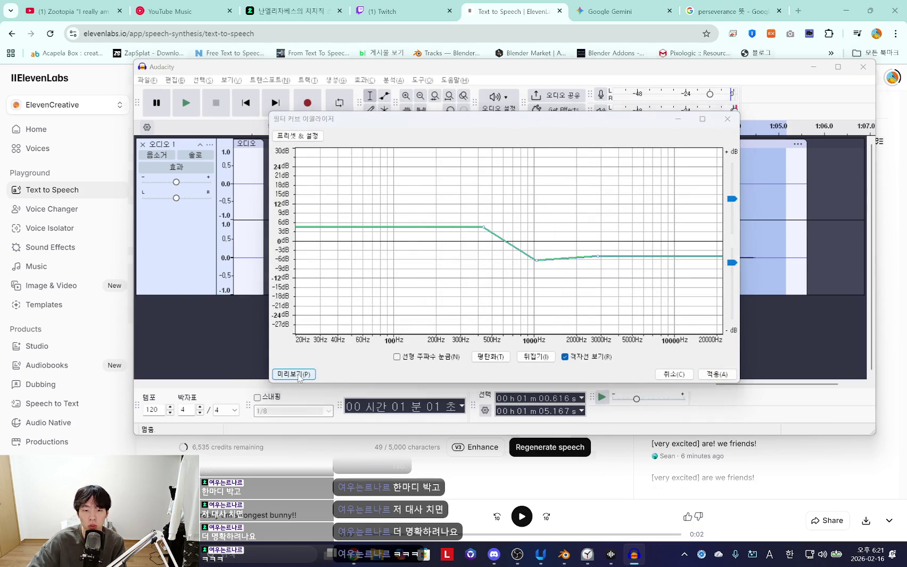
Load and preview the walkie-talkie factory preset in Filter Curve EQ
{"action": "left_click", "coordinate": [297, 135]}
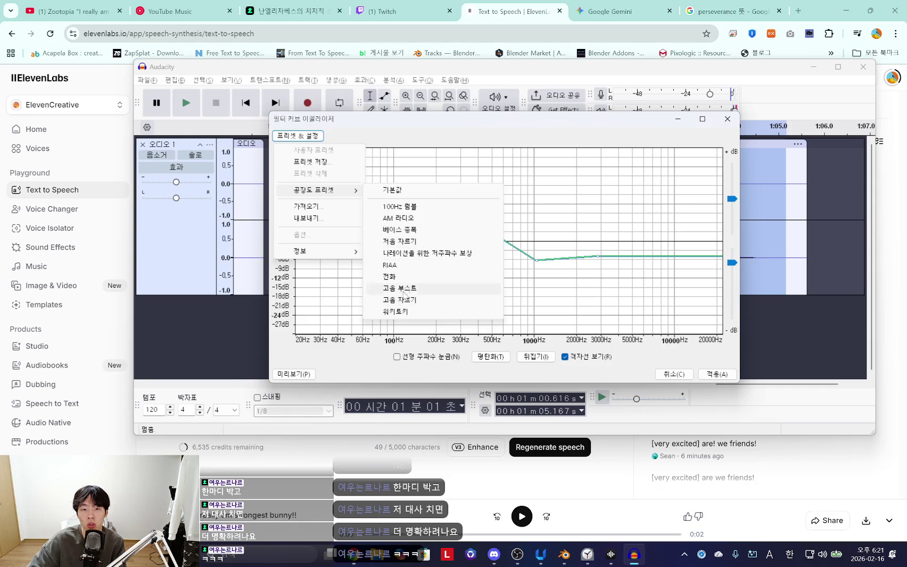
{"action": "mouse_move", "coordinate": [315, 190]}
{"action": "left_click", "coordinate": [415, 314]}
{"action": "left_click", "coordinate": [294, 374]}
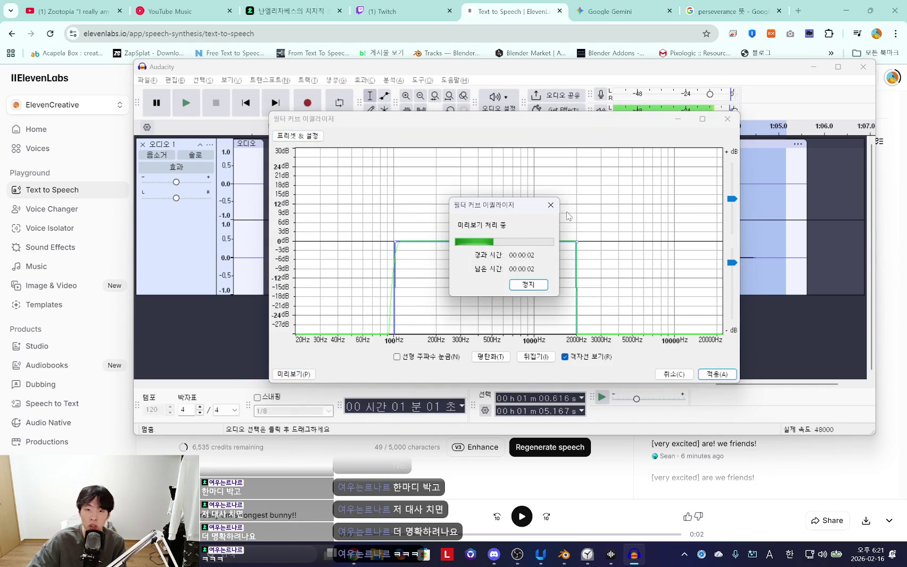
{"action": "left_click", "coordinate": [551, 205]}
Switch to the Telephone factory preset, preview it, apply it, and play the result
{"action": "left_click", "coordinate": [298, 136]}
{"action": "mouse_move", "coordinate": [317, 190]}
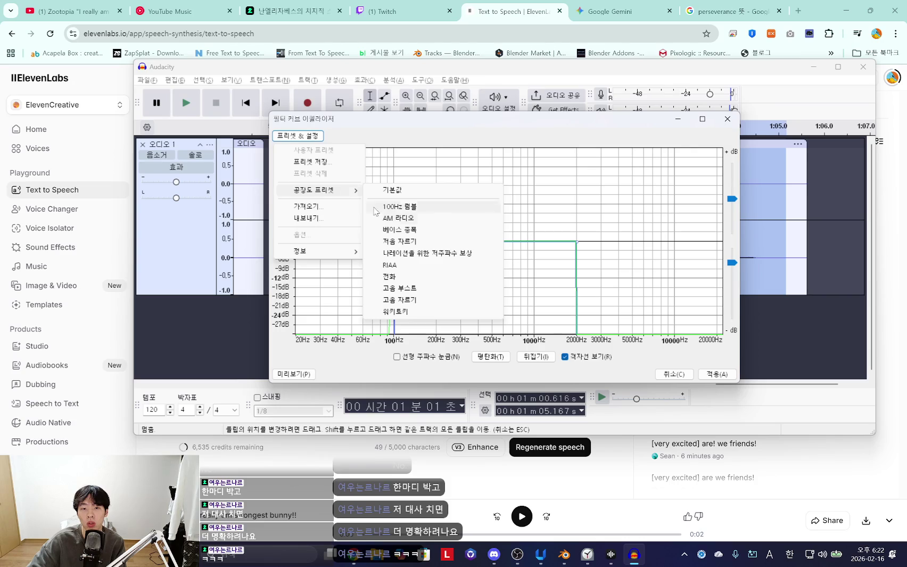
{"action": "left_click", "coordinate": [396, 276]}
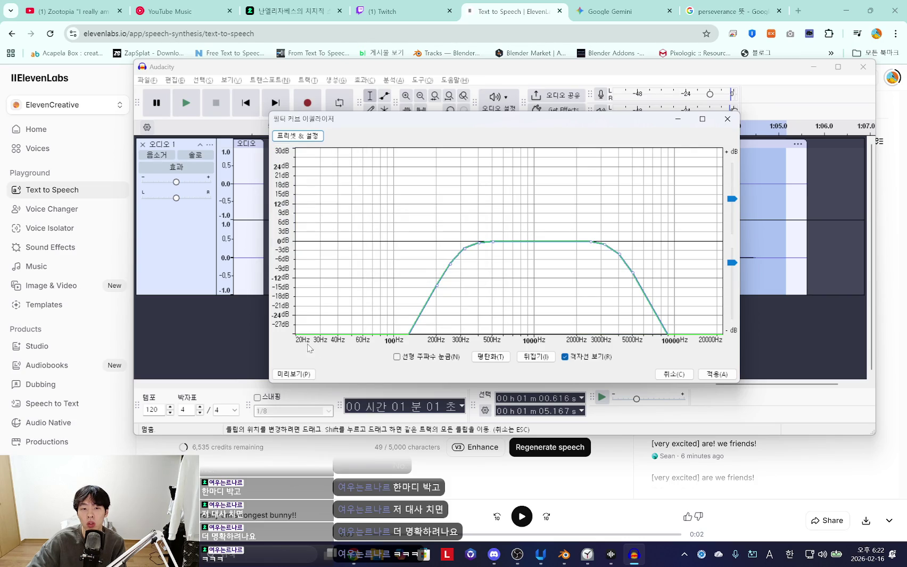
{"action": "left_click", "coordinate": [294, 374]}
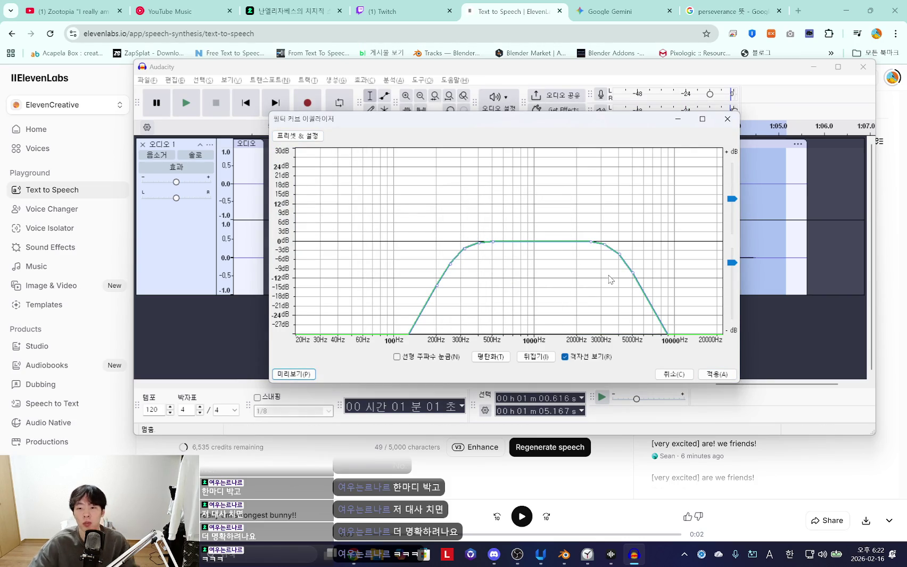
{"action": "left_click", "coordinate": [713, 374]}
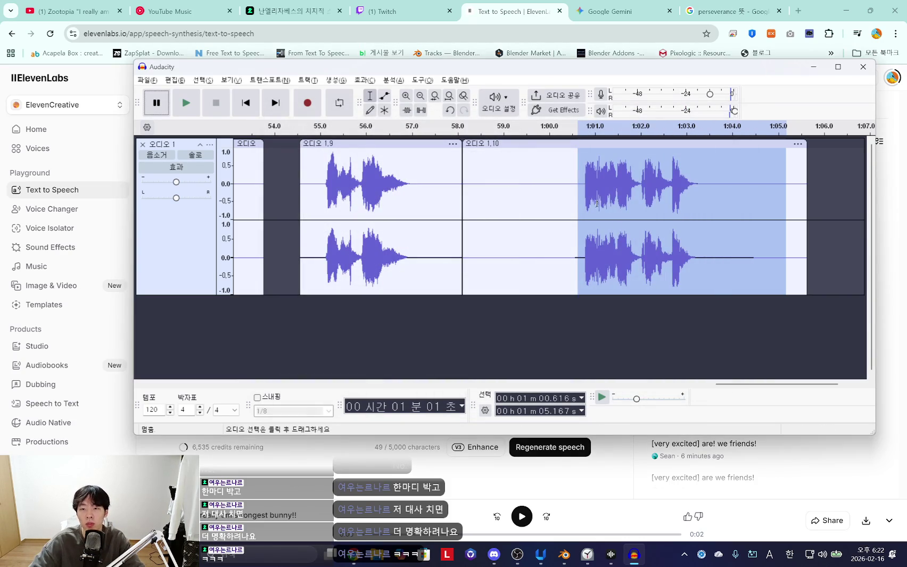
{"action": "key", "text": "space"}
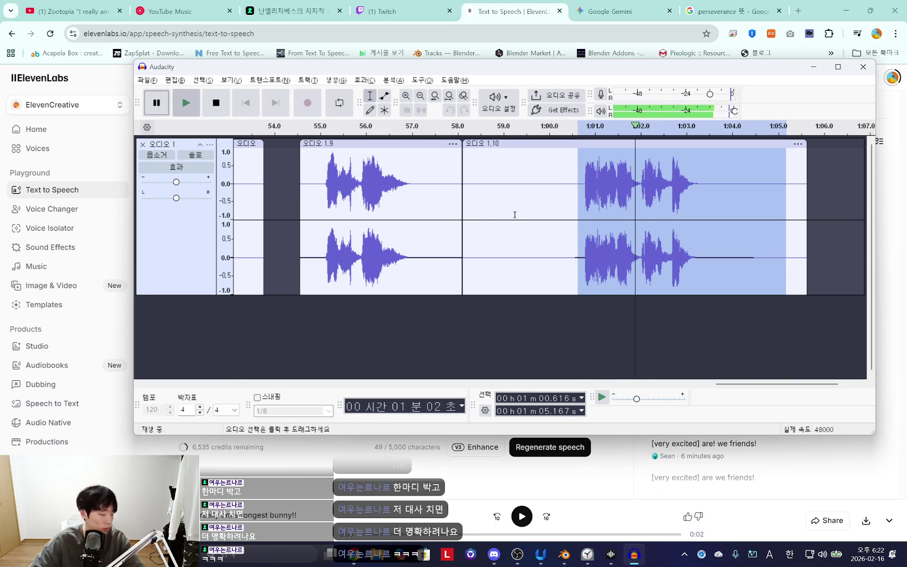
Stop playback and set up a WAV export of the selection named 4
{"action": "key", "text": "space"}
{"action": "left_click", "coordinate": [147, 80]}
{"action": "mouse_move", "coordinate": [178, 144]}
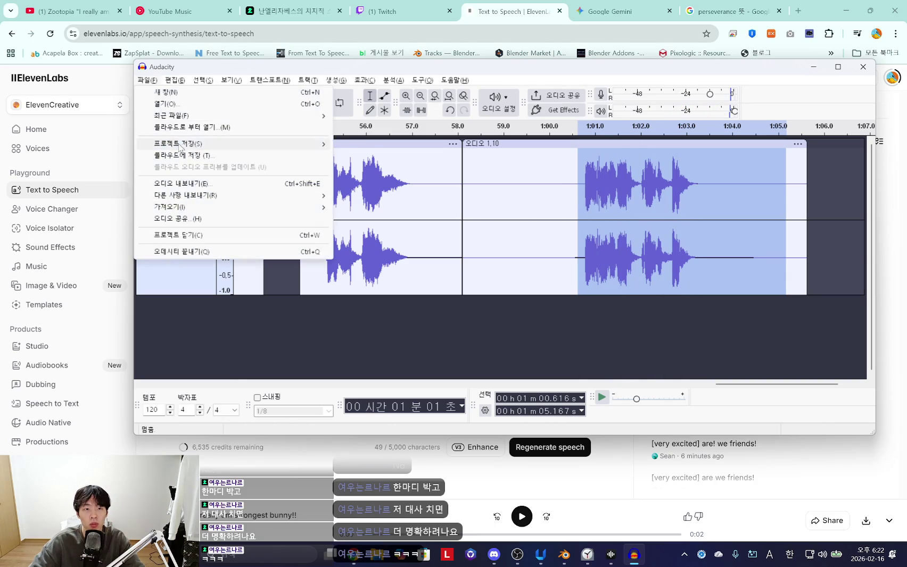
{"action": "left_click", "coordinate": [234, 184]}
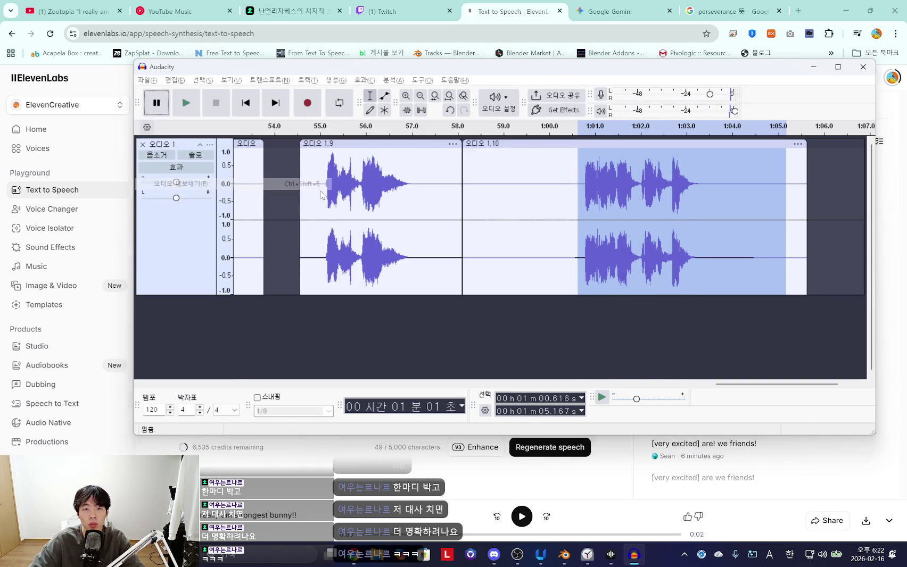
{"action": "type", "text": "4"}
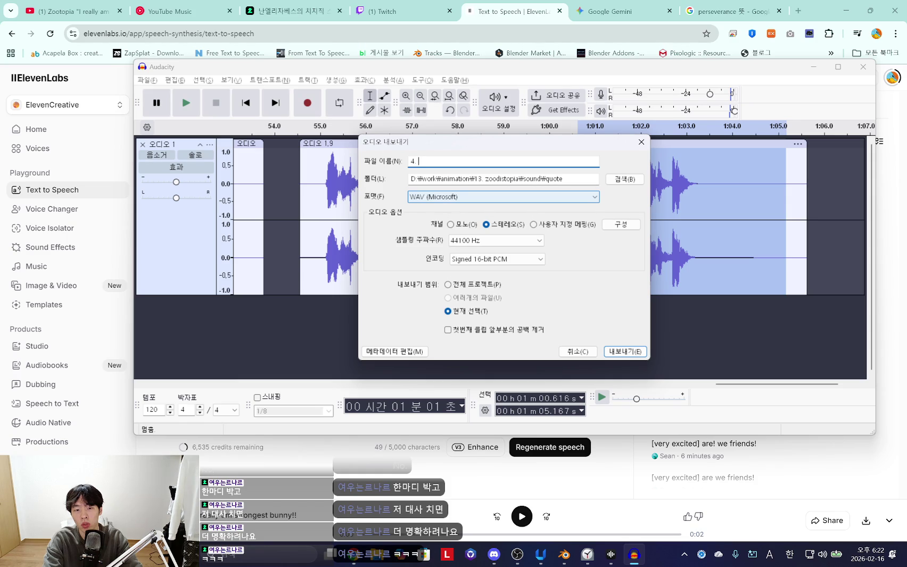
{"action": "type", "text": "."}
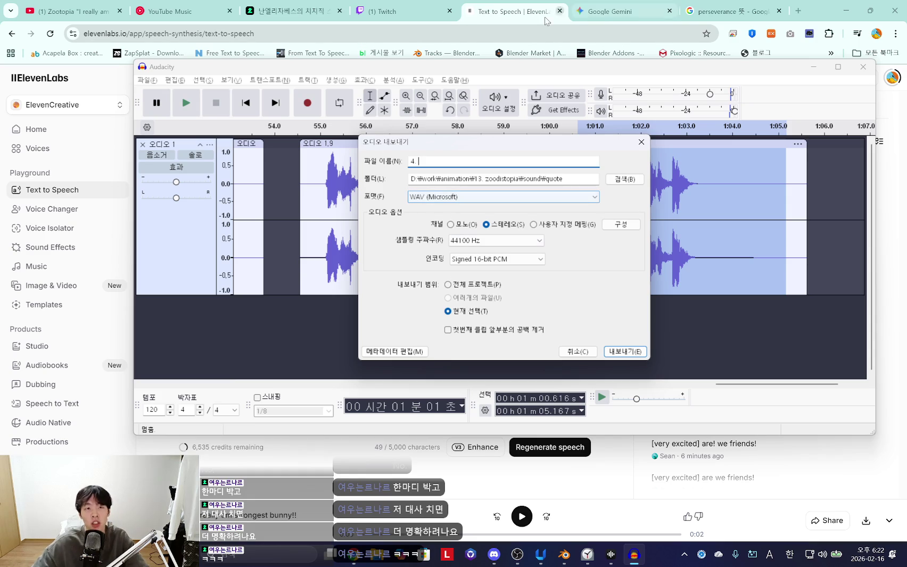
{"action": "left_click", "coordinate": [75, 11]}
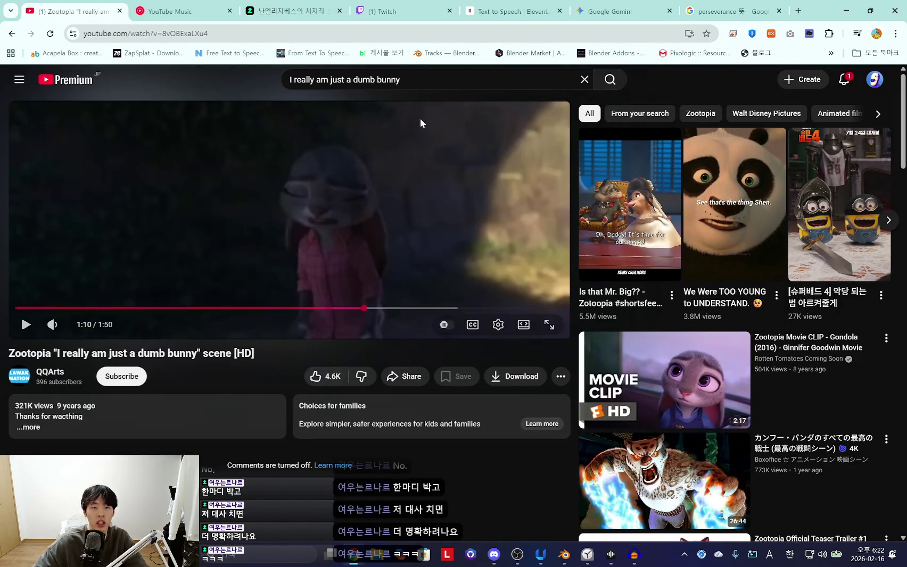
Check the Zootopia video tab, then begin a new line in UpNote's '주토피아' note
{"action": "triple_click", "coordinate": [446, 87]}
{"action": "left_click", "coordinate": [652, 99]}
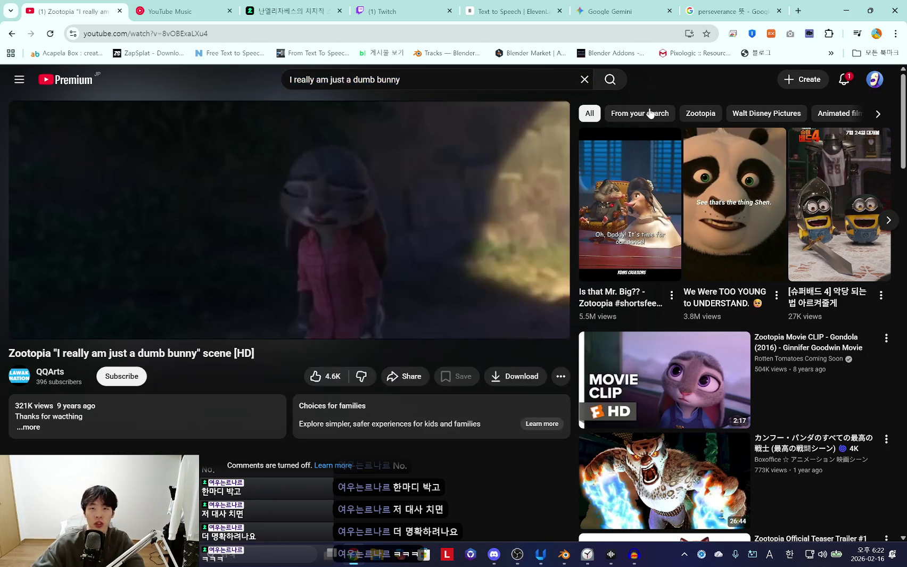
{"action": "left_click", "coordinate": [216, 5]}
{"action": "left_click", "coordinate": [46, 5]}
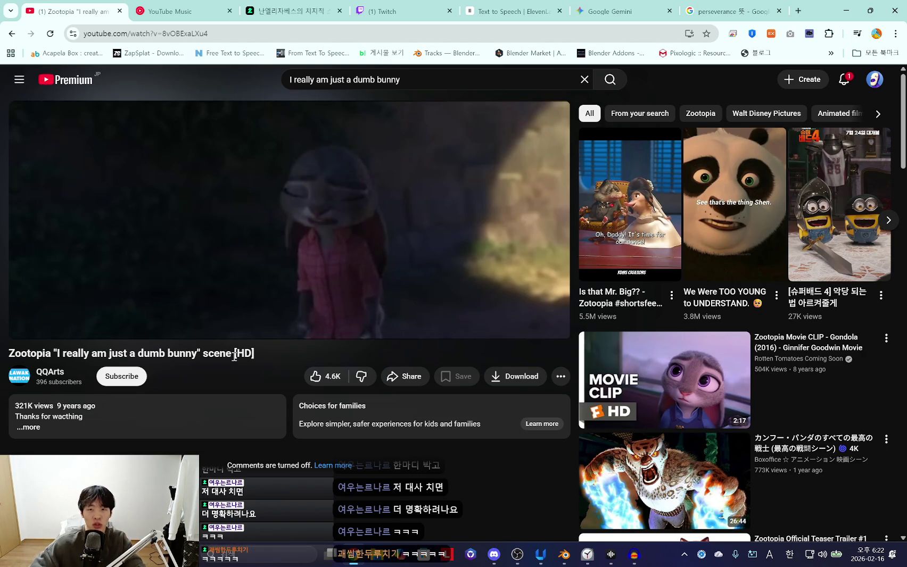
{"action": "left_click", "coordinate": [540, 554]}
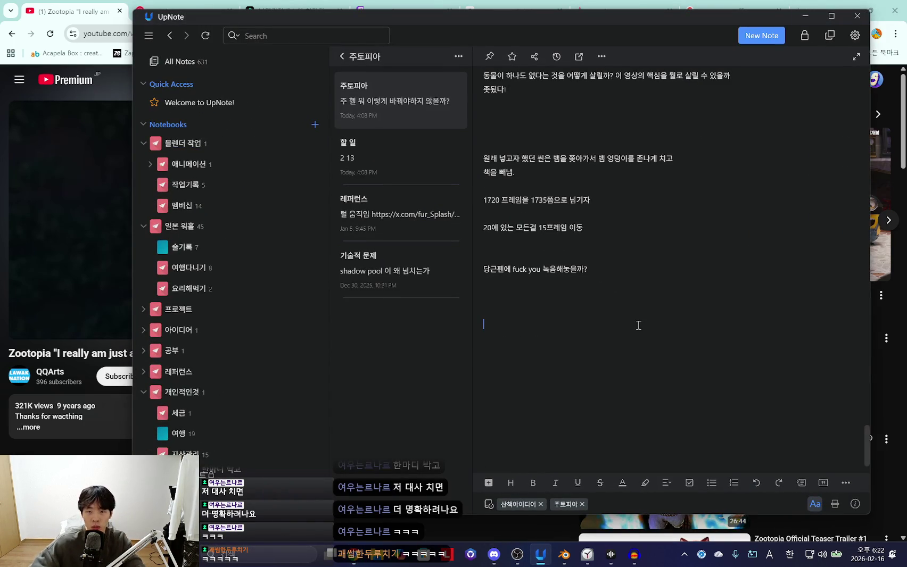
{"action": "type", "text": "ㄷ"}
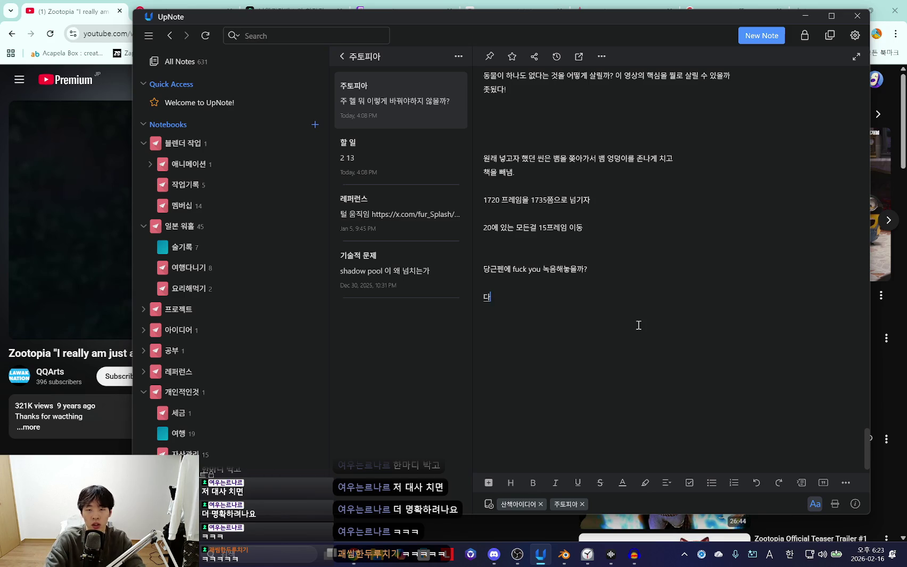
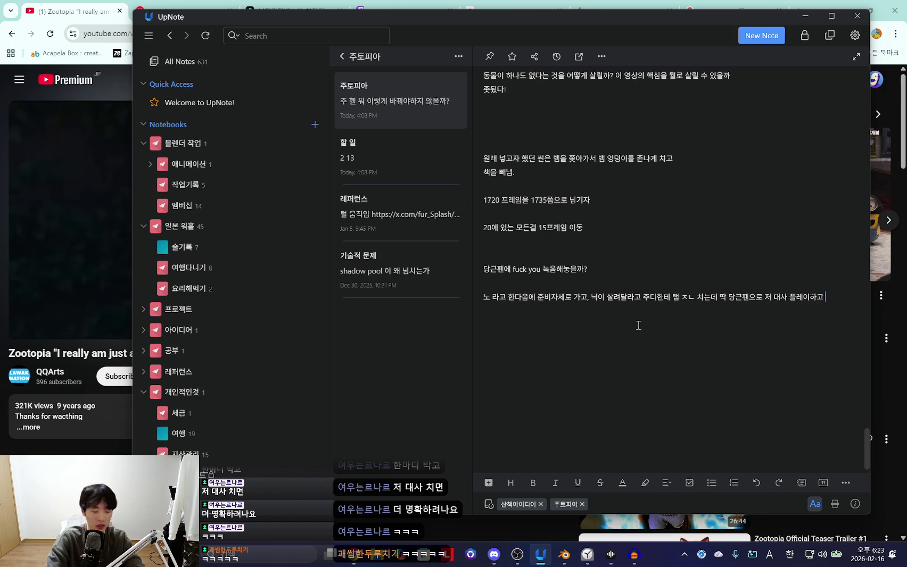
Finish the note's last line about Nick begging Judy, then minimize UpNote
{"action": "key", "text": "BackSpace"}
{"action": "type", "text": "ㅈ"}
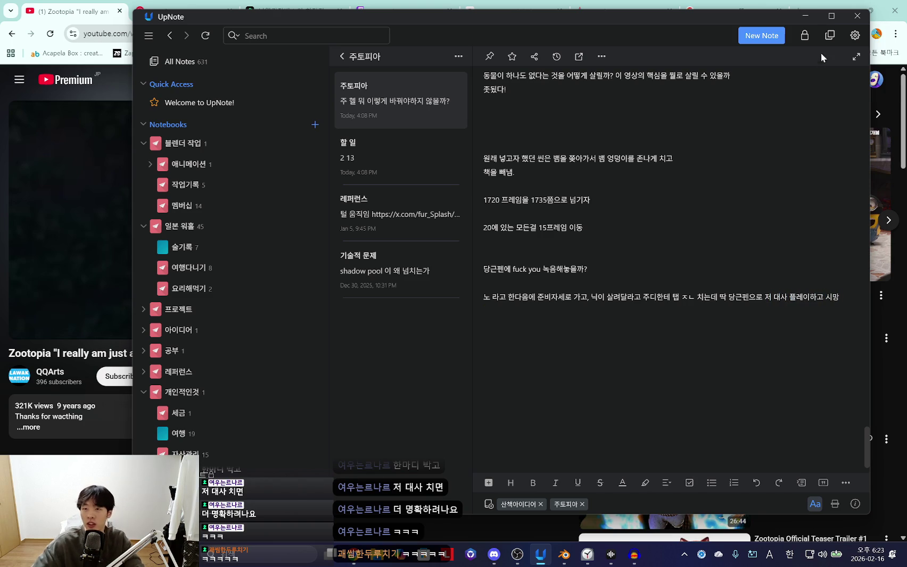
{"action": "left_click", "coordinate": [805, 15]}
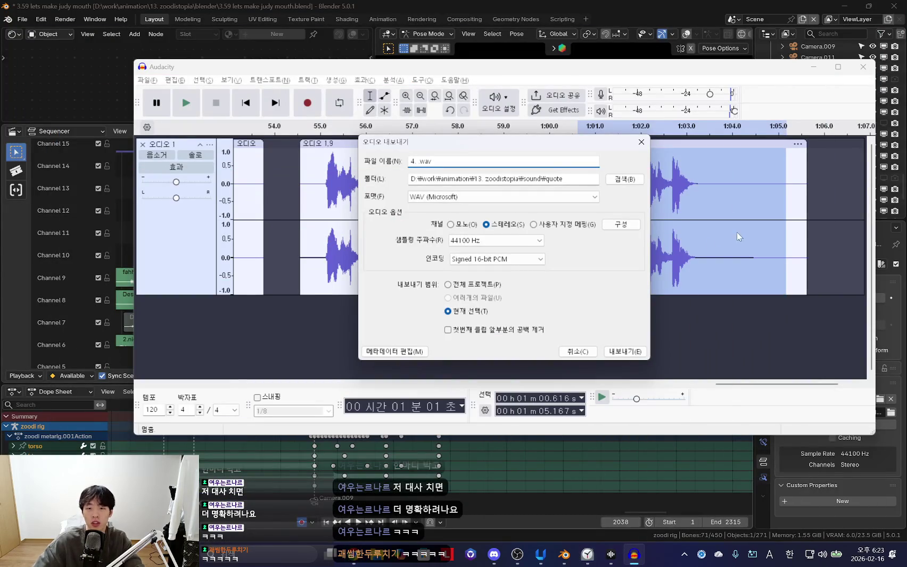
Export the selected clip as '4.um strong bunny.wav' into the zoodistopia sound quote folder
{"action": "left_click", "coordinate": [609, 180]}
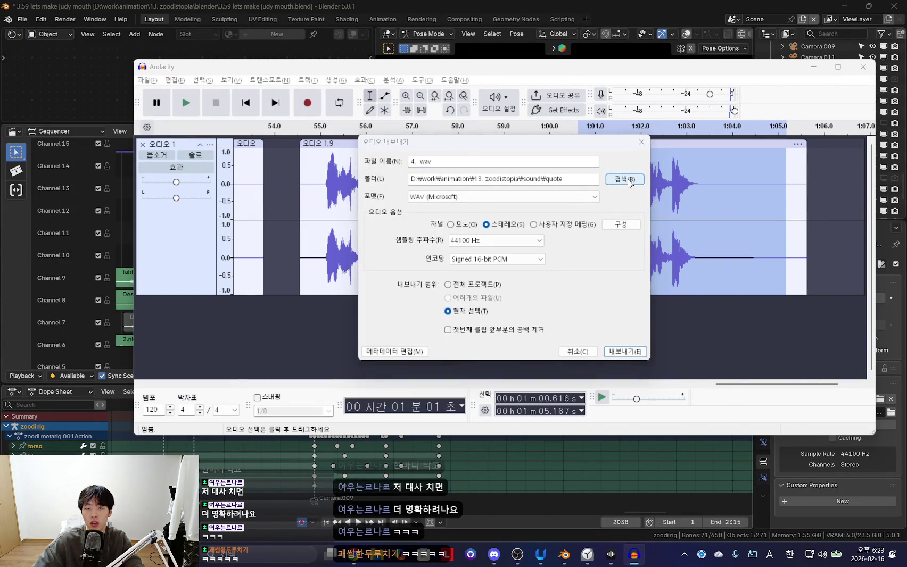
{"action": "left_click", "coordinate": [798, 159]}
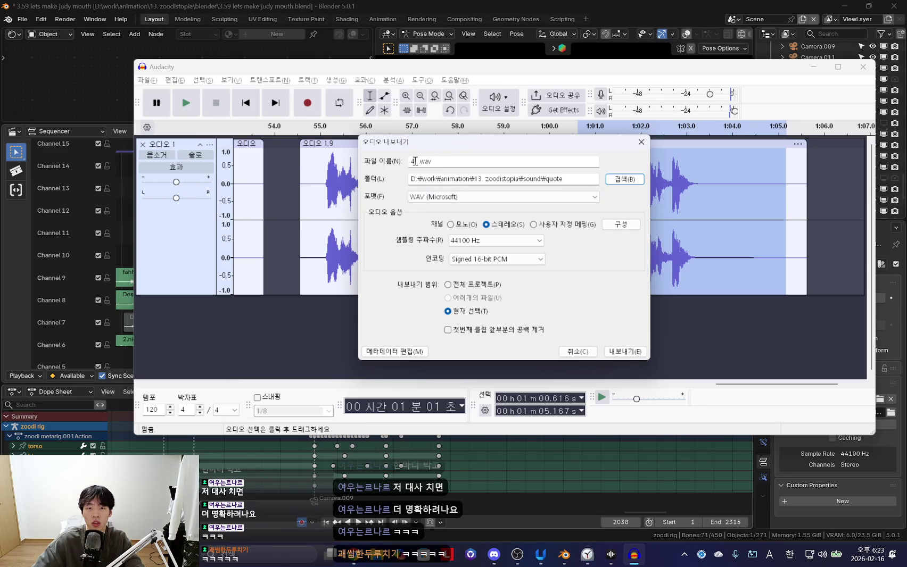
{"action": "left_click", "coordinate": [415, 160]}
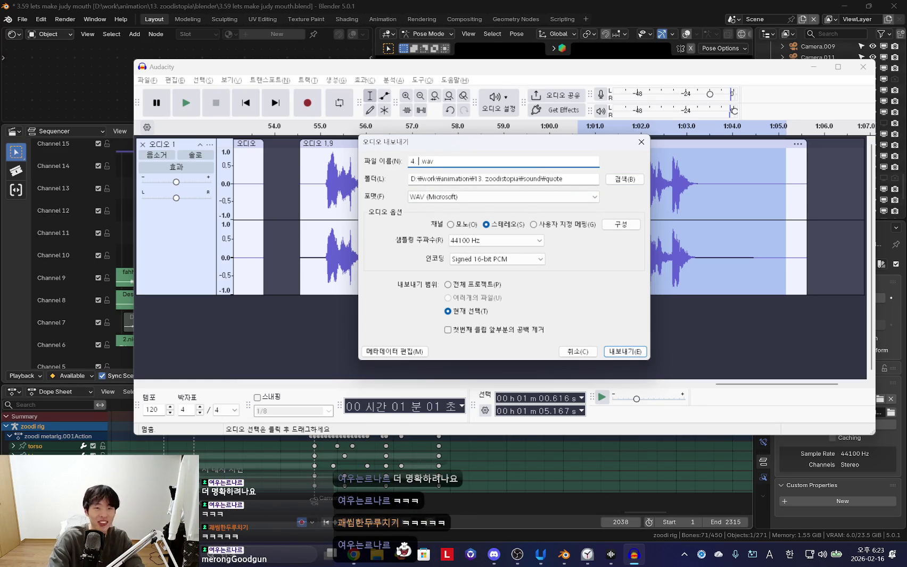
{"action": "type", "text": "d"}
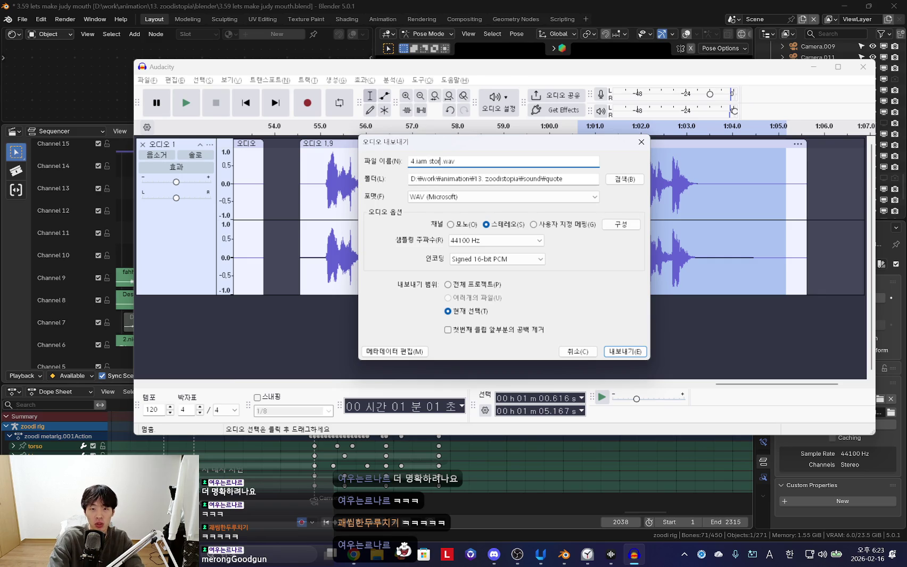
{"action": "key", "text": "Return"}
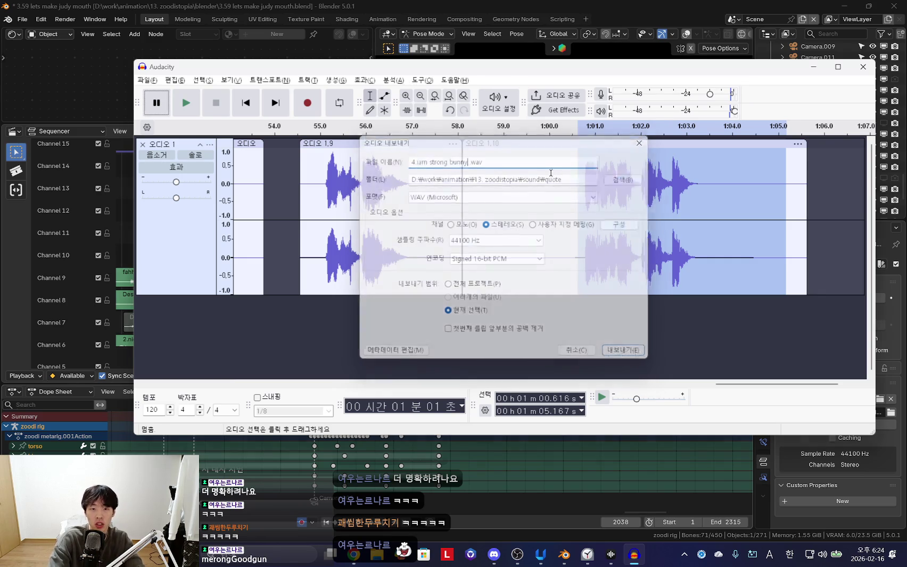
{"action": "left_click", "coordinate": [894, 372]}
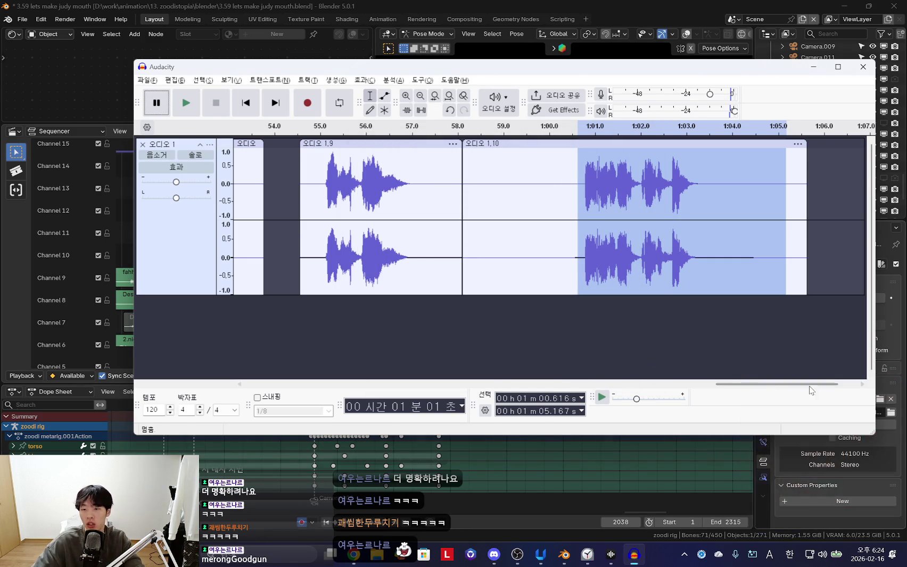
Trim the emotion tag to [very excited], regenerate the speech, and play the first take
{"action": "left_click", "coordinate": [354, 554]}
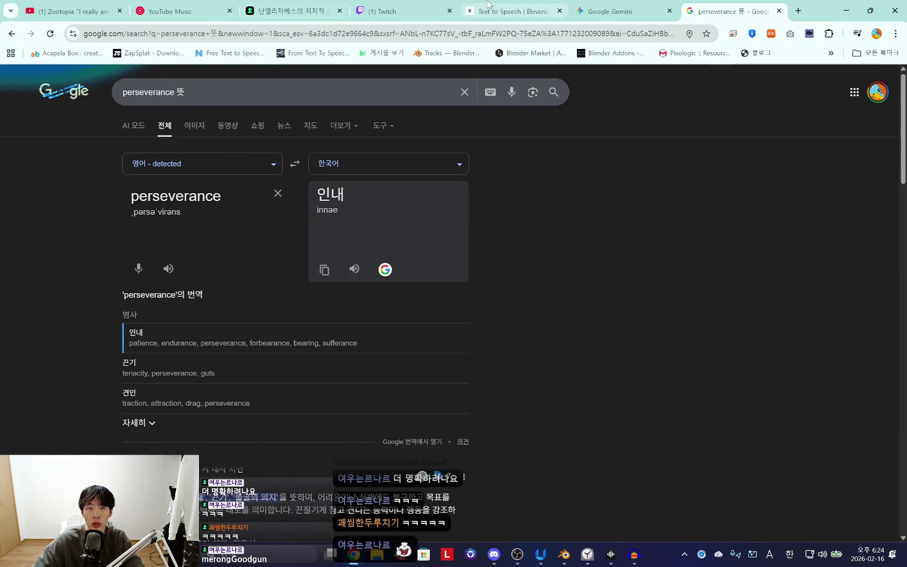
{"action": "left_click", "coordinate": [505, 10]}
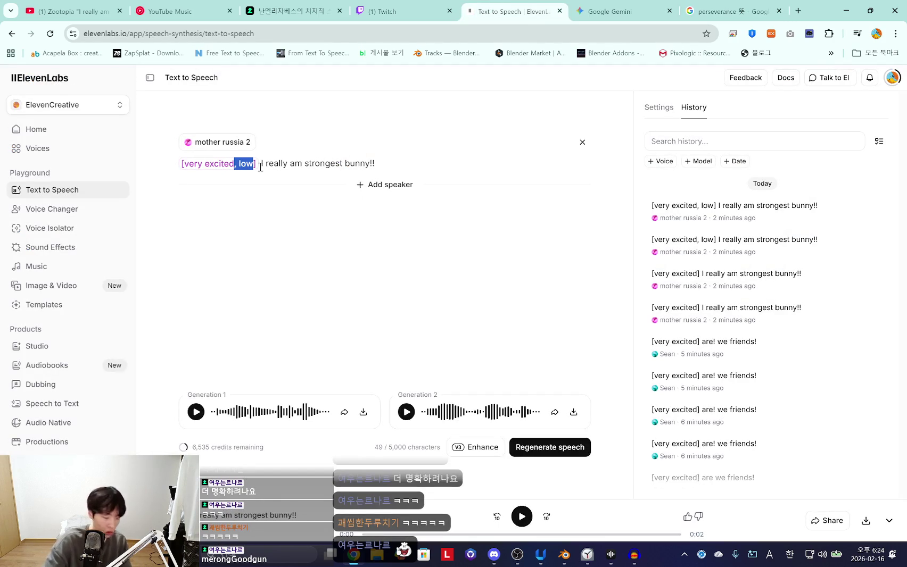
{"action": "key", "text": "BackSpace"}
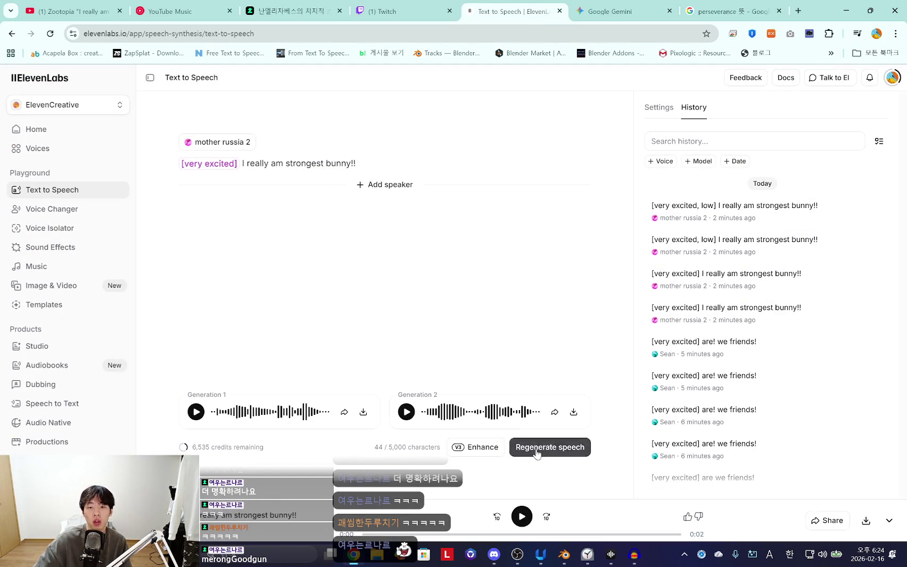
{"action": "left_click", "coordinate": [536, 451]}
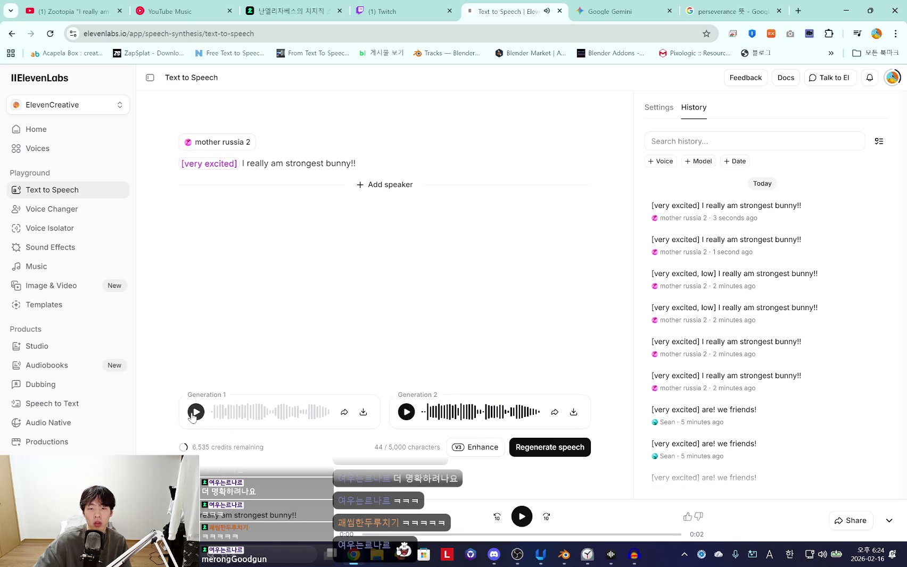
{"action": "left_click", "coordinate": [192, 414]}
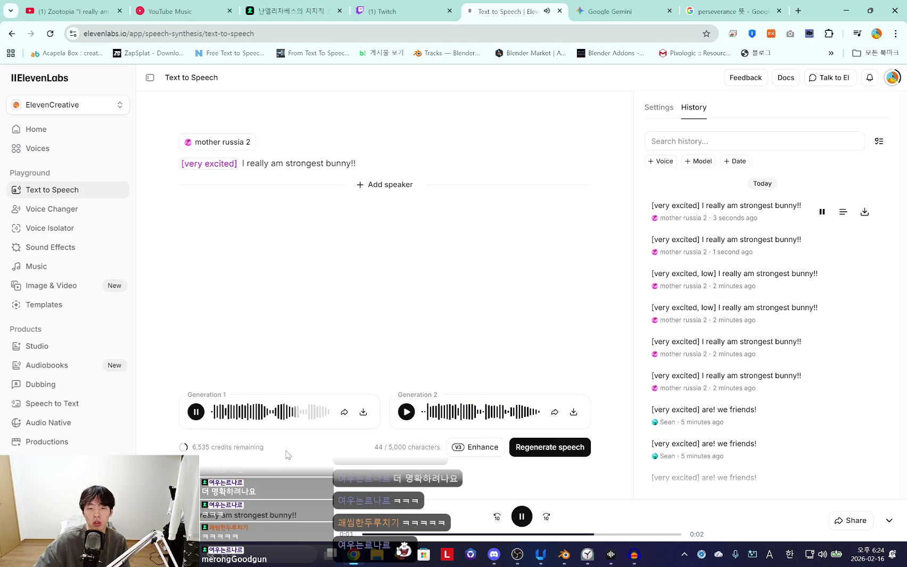
Replace the tag with [angry], generate speech, and listen to both takes
{"action": "left_click_drag", "start_coordinate": [235, 162], "coordinate": [185, 164]}
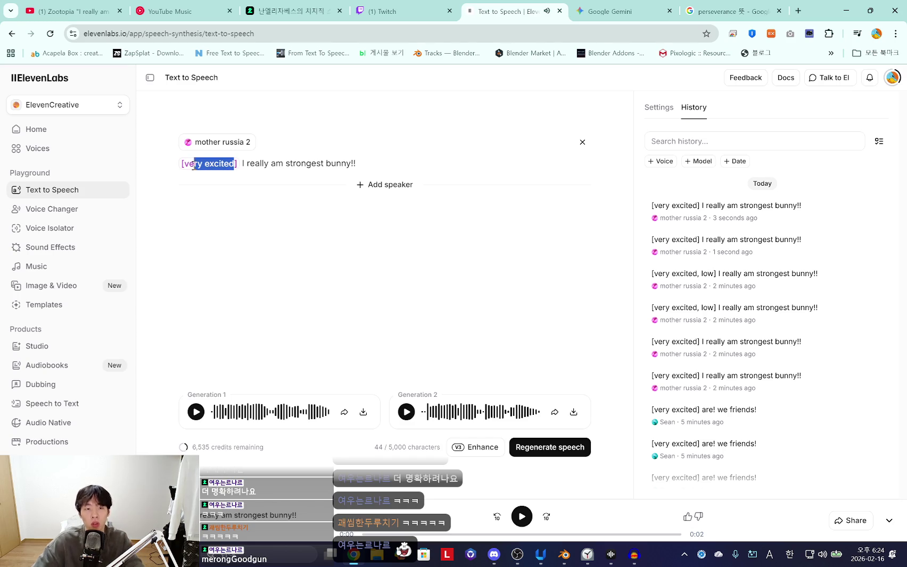
{"action": "type", "text": "angr"}
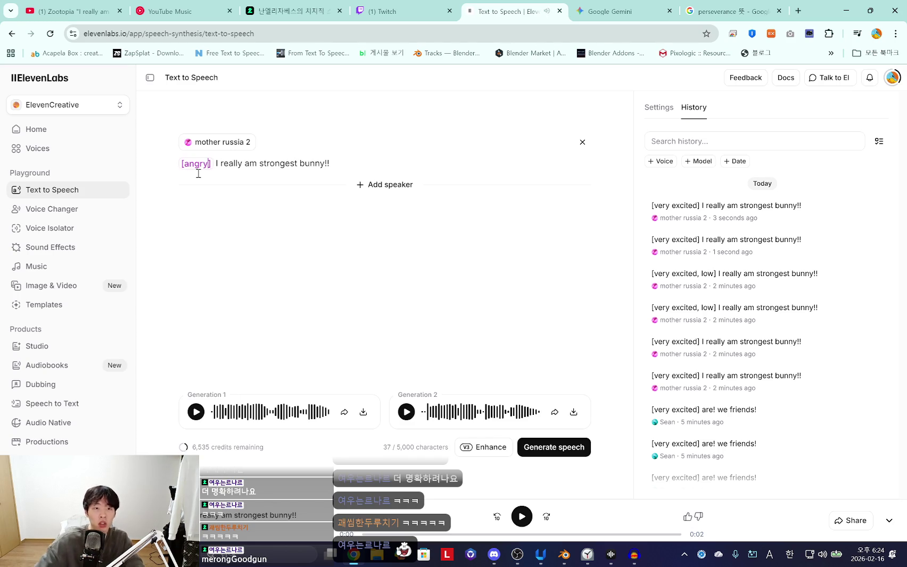
{"action": "type", "text": "y"}
{"action": "left_click", "coordinate": [564, 448]}
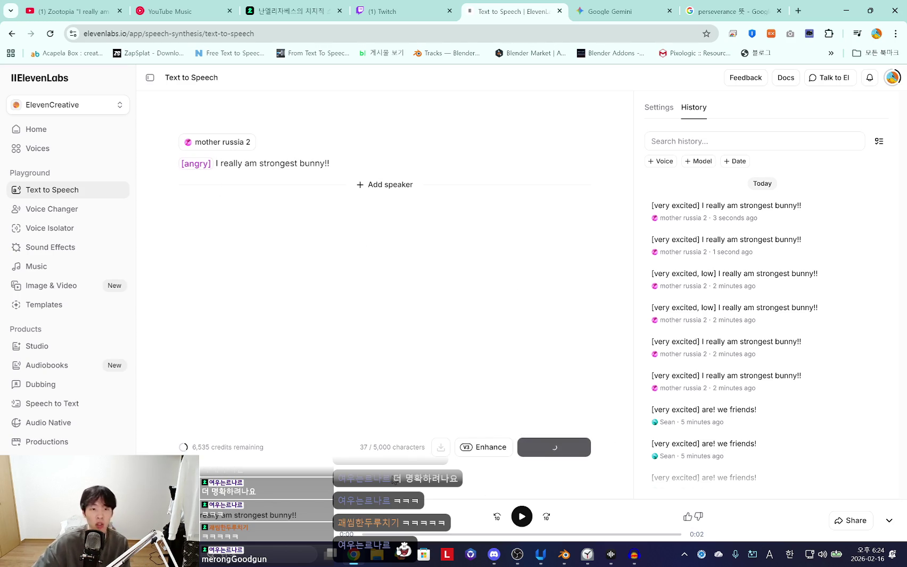
{"action": "left_click", "coordinate": [197, 419]}
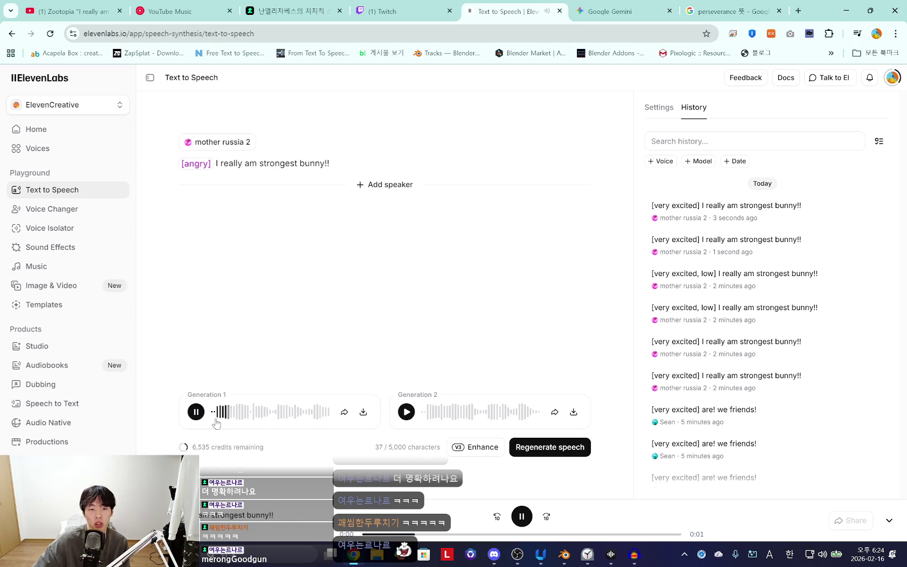
{"action": "left_click", "coordinate": [407, 415]}
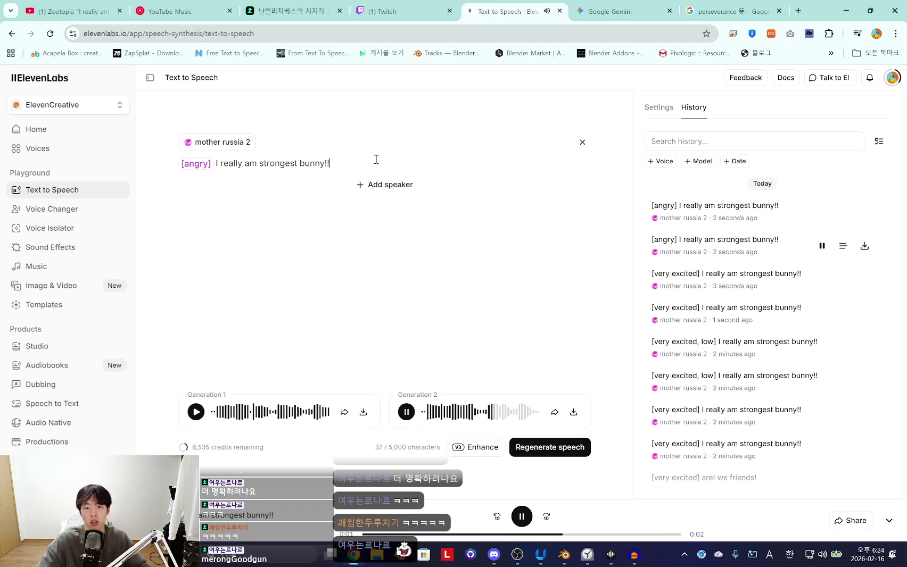
Append ' die!' to the line, regenerate, and listen to the second take
{"action": "type", "text": " die!"}
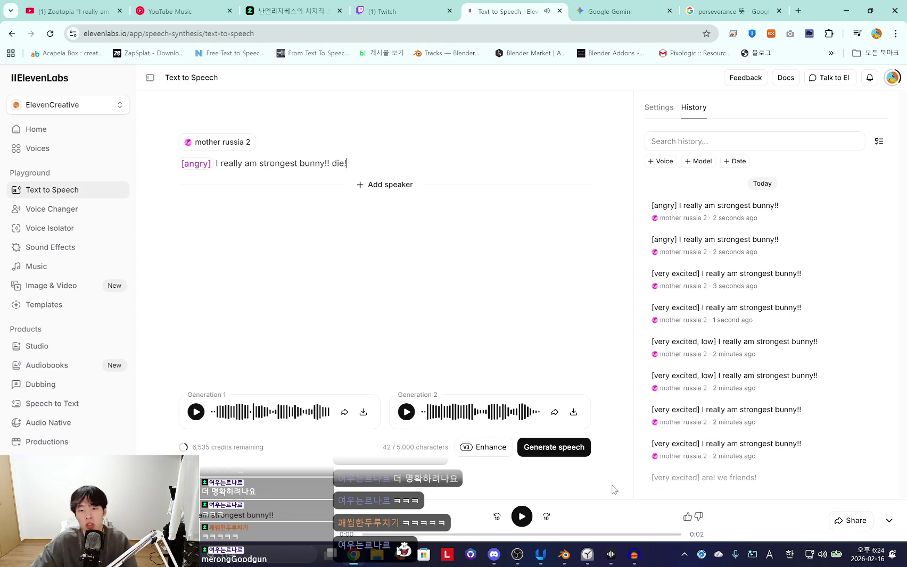
{"action": "left_click", "coordinate": [564, 448]}
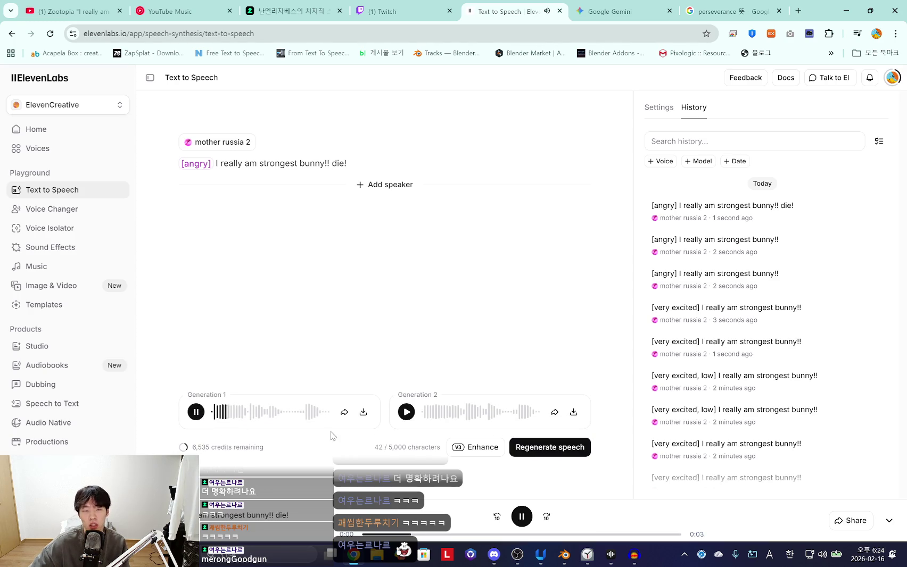
{"action": "left_click", "coordinate": [407, 413]}
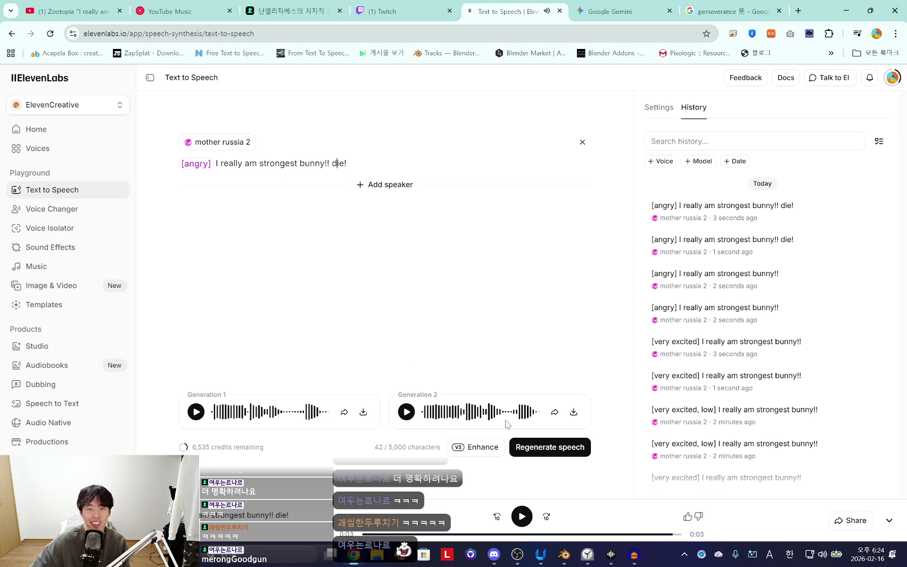
In Blender, move the '3.1 are we friends.wav' strip and play to check dialog timing
{"action": "left_click", "coordinate": [563, 554]}
{"action": "left_click_drag", "start_coordinate": [243, 265], "coordinate": [192, 233]}
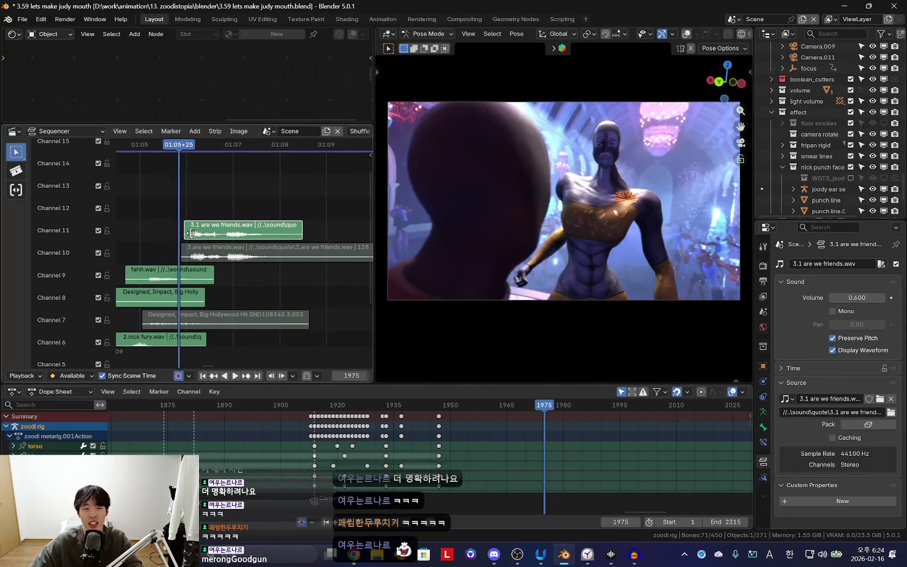
{"action": "key", "text": "shift+ctrl+space"}
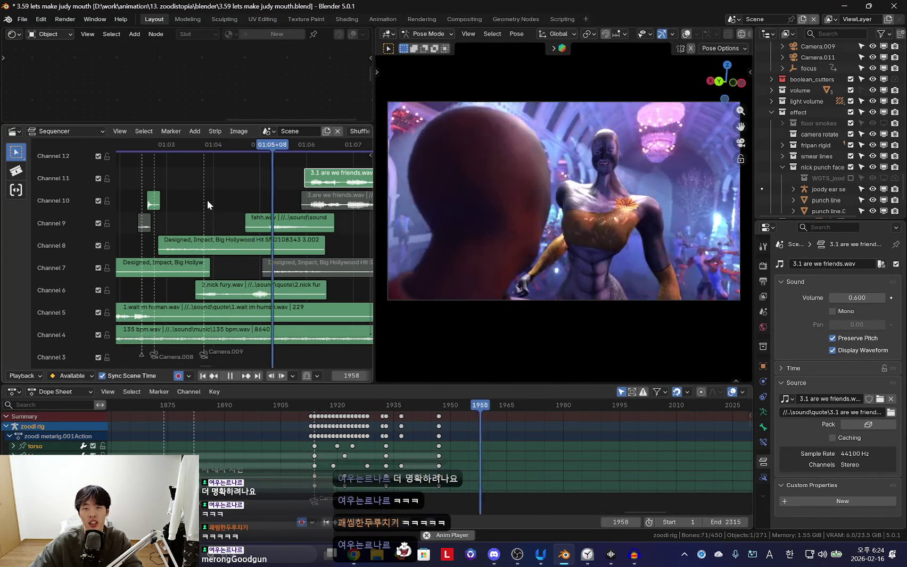
{"action": "scroll", "coordinate": [250, 229], "scroll_direction": "down", "scroll_amount": 1}
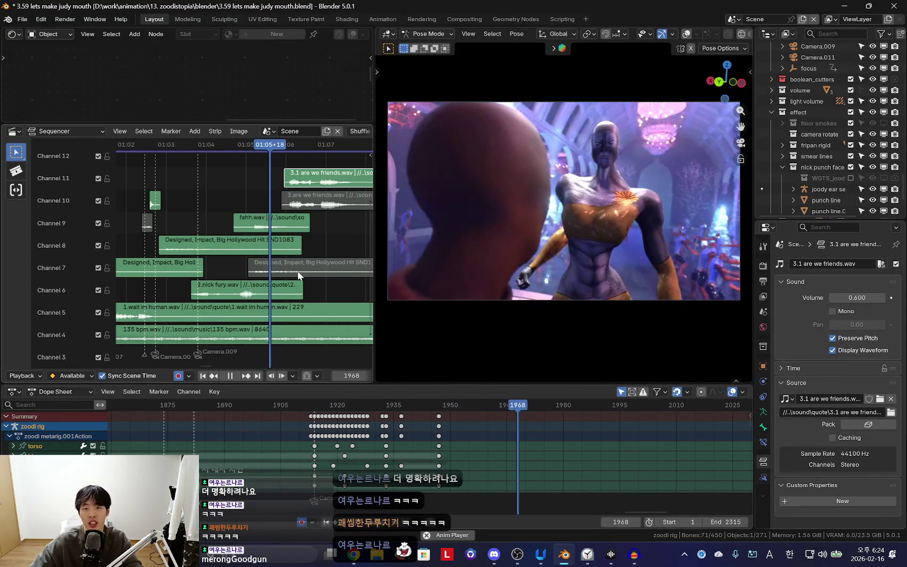
{"action": "key", "text": "alt+Tab"}
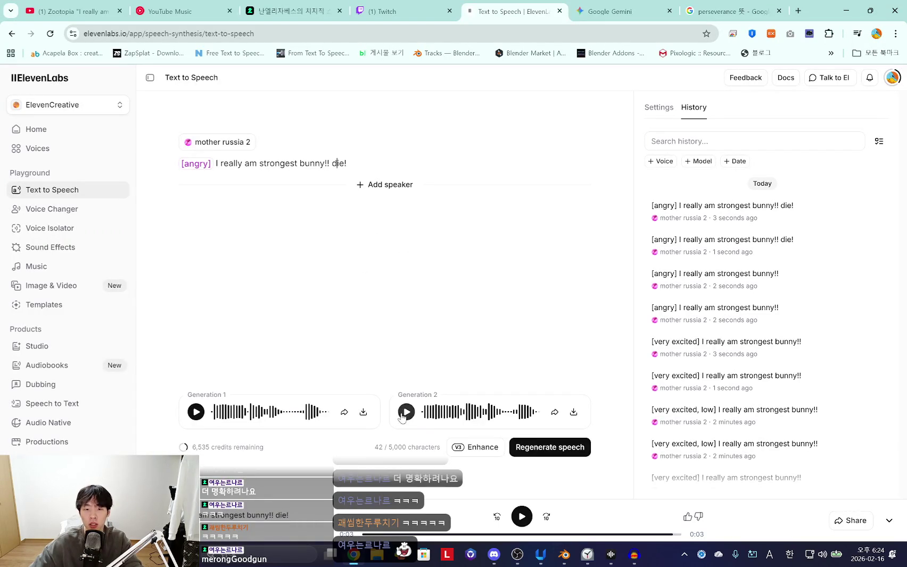
Replay the second take, then change the tag to [angry, mad, shouting] and regenerate
{"action": "left_click", "coordinate": [404, 415]}
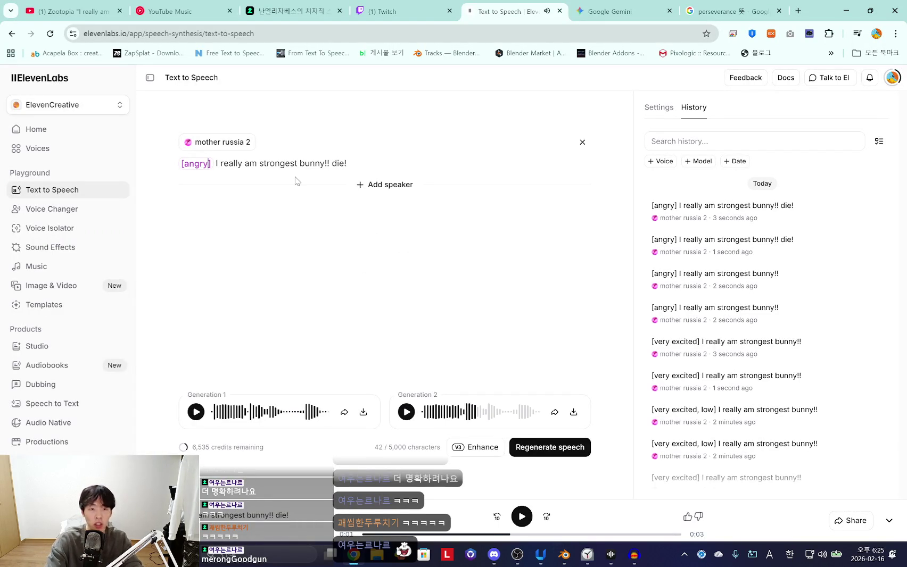
{"action": "type", "text": "a"}
{"action": "key", "text": "BackSpace"}
{"action": "key", "text": "BackSpace"}
{"action": "type", "text": ", mad, shouting"}
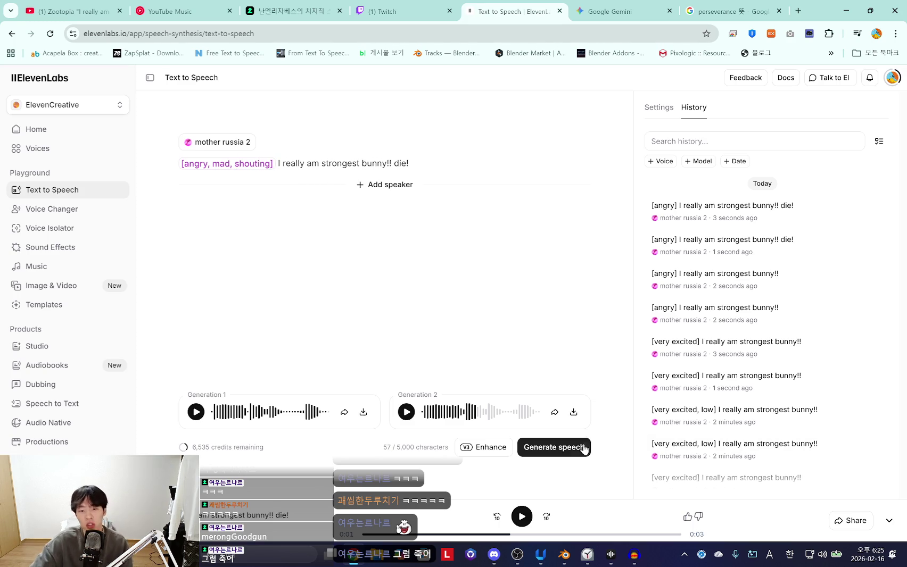
{"action": "left_click", "coordinate": [583, 448]}
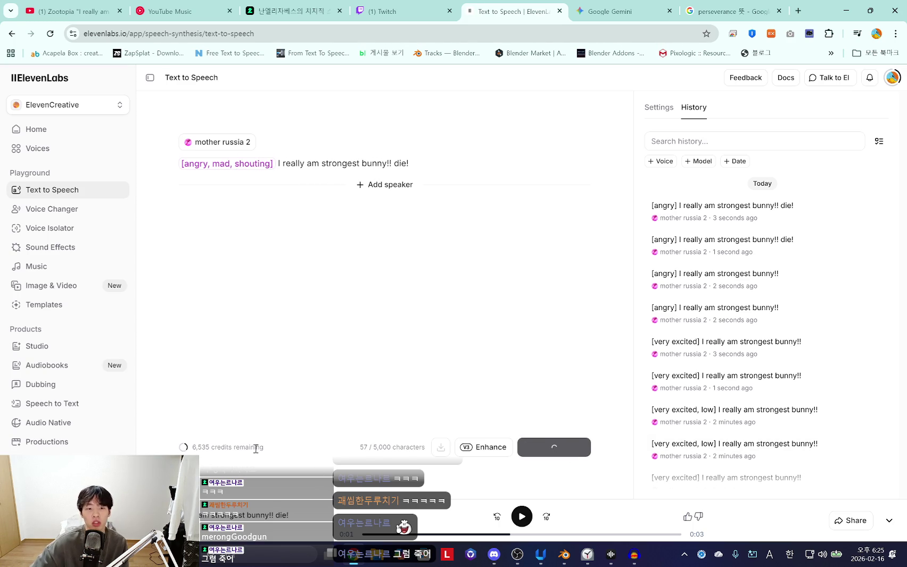
Listen to both new takes, then bring the Audacity reference recording forward
{"action": "left_click", "coordinate": [200, 416]}
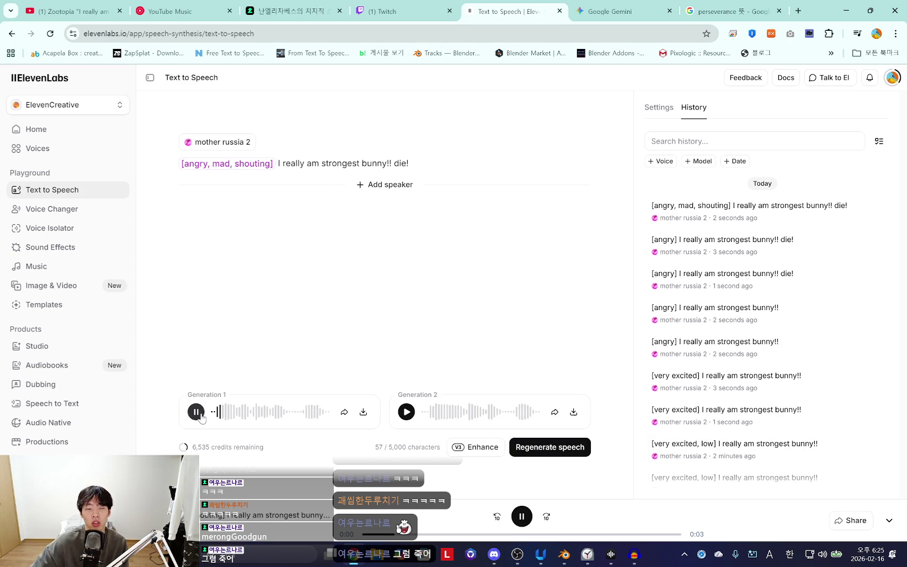
{"action": "left_click", "coordinate": [404, 418]}
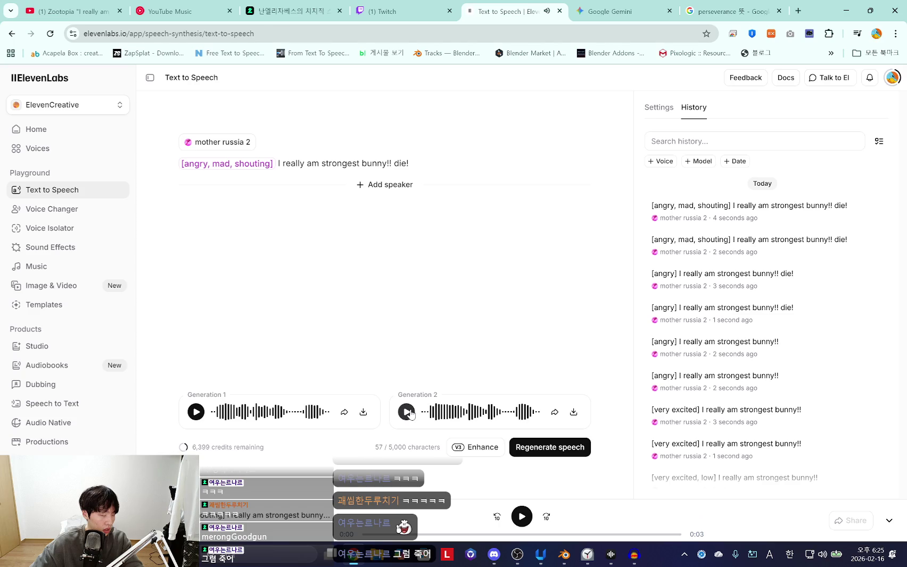
{"action": "left_click", "coordinate": [406, 413]}
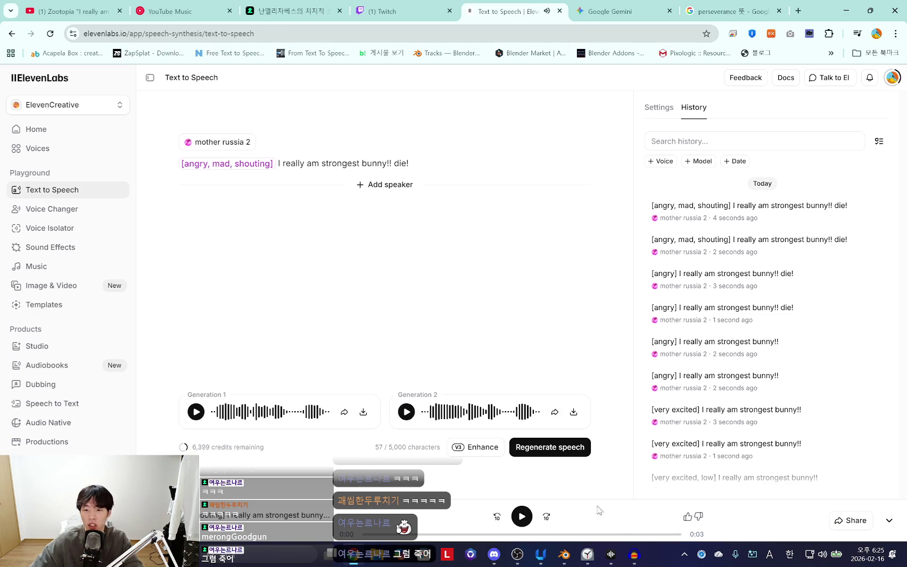
{"action": "left_click", "coordinate": [634, 555]}
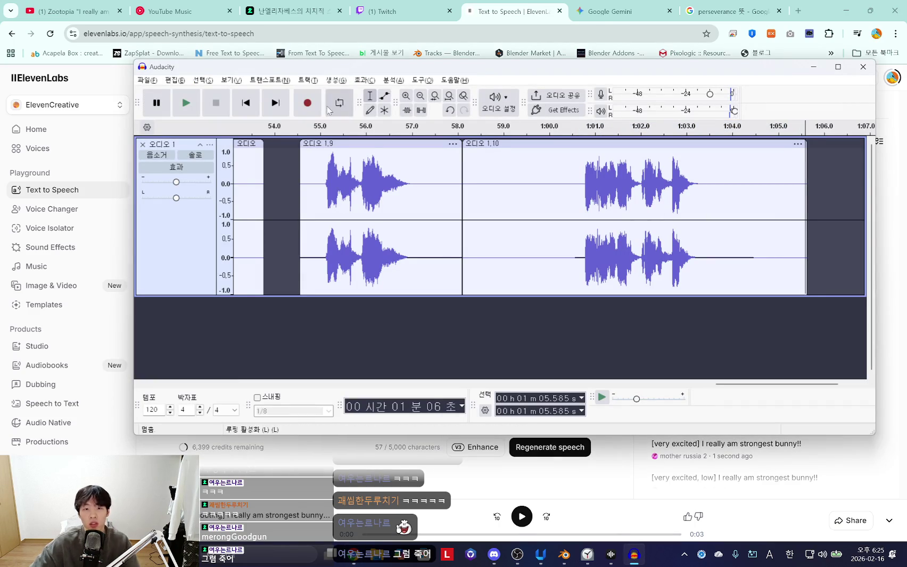
Play both ElevenLabs takes and briefly check the Audacity reference recording
{"action": "left_click", "coordinate": [356, 438]}
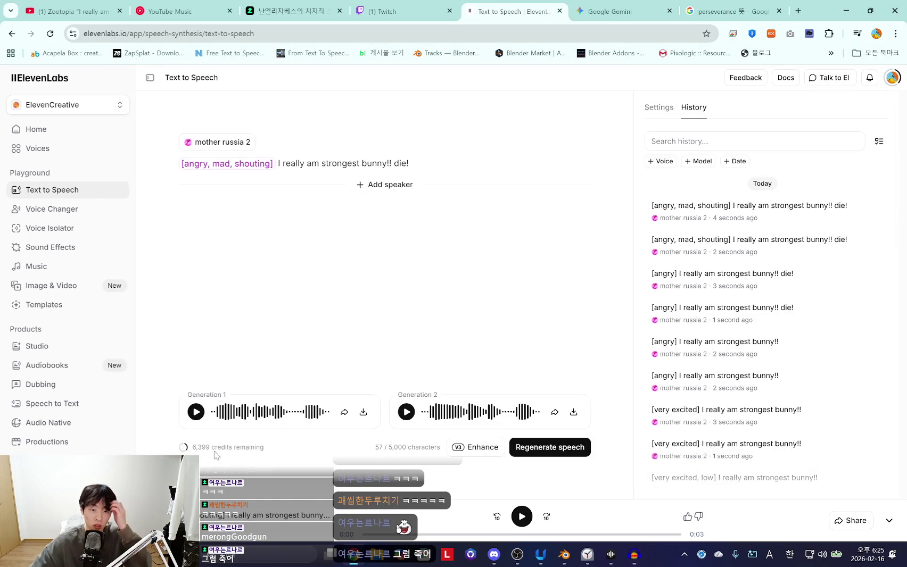
{"action": "left_click", "coordinate": [196, 412]}
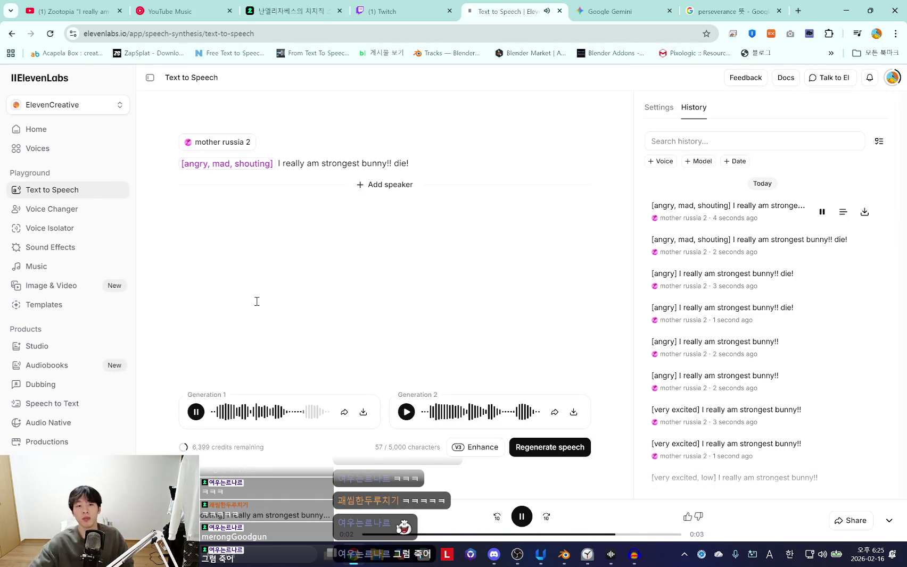
{"action": "left_click", "coordinate": [406, 411]}
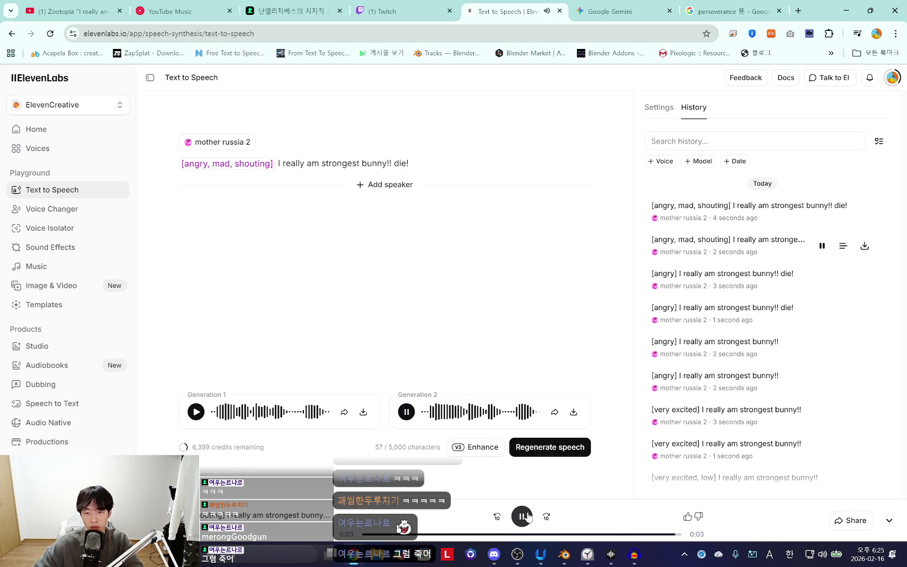
{"action": "left_click", "coordinate": [633, 555]}
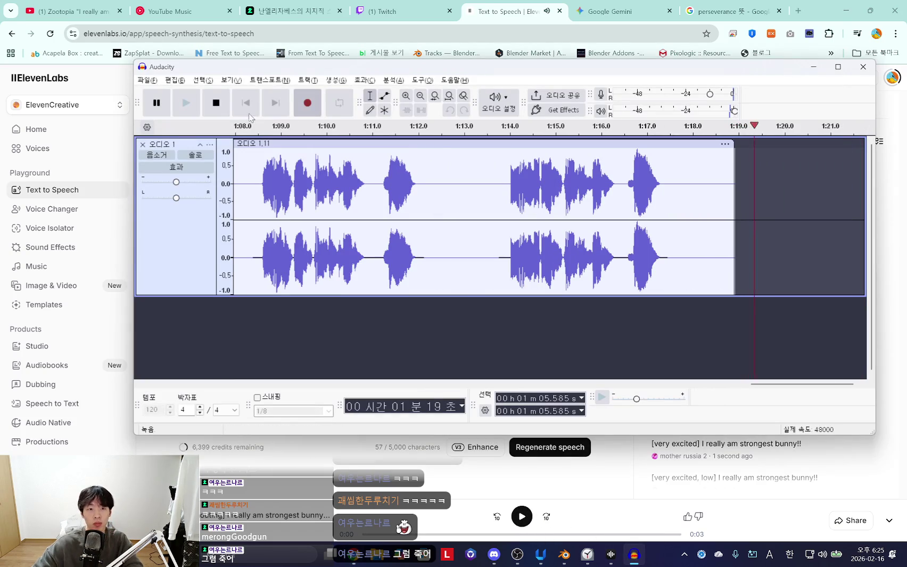
{"action": "left_click", "coordinate": [500, 188]}
{"action": "left_click", "coordinate": [634, 554]}
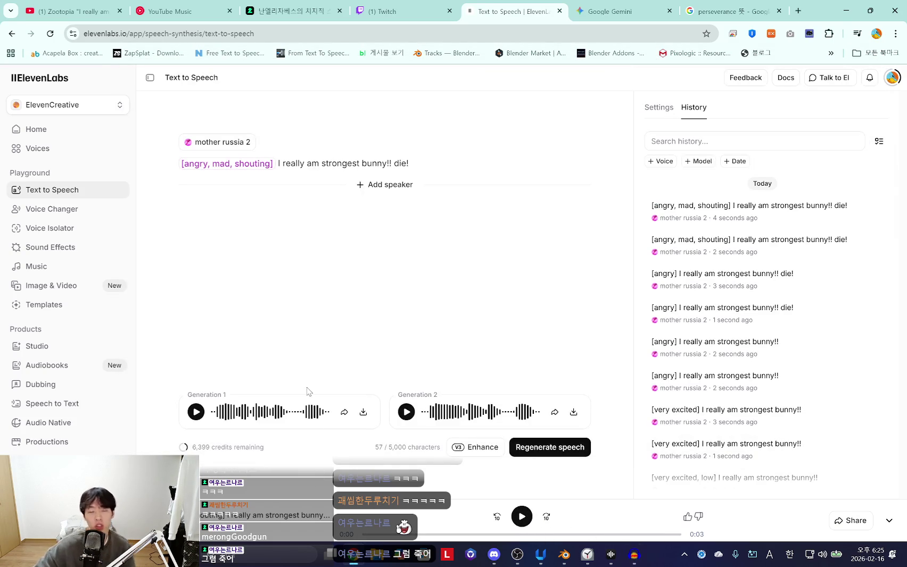
Regenerate the angry bunny speech and play both new takes
{"action": "left_click", "coordinate": [550, 451]}
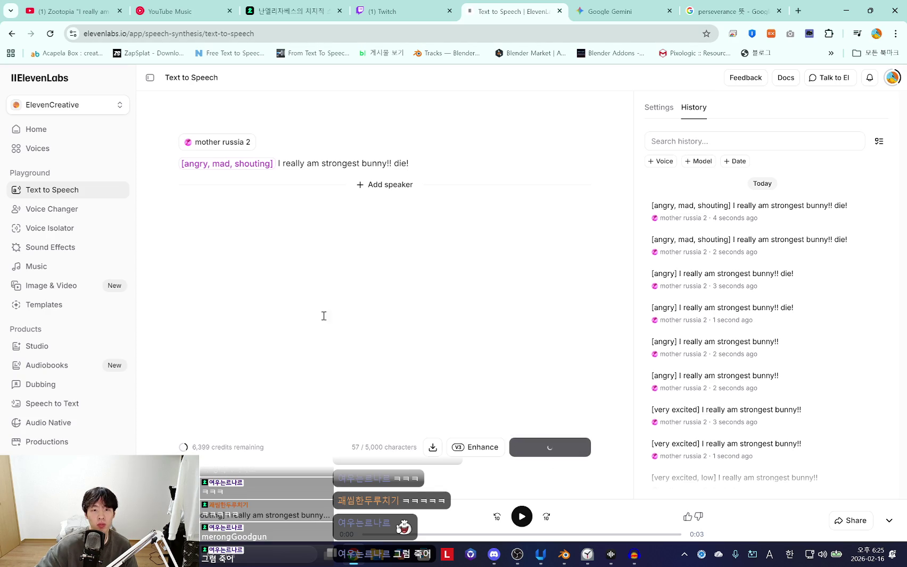
{"action": "left_click", "coordinate": [196, 413]}
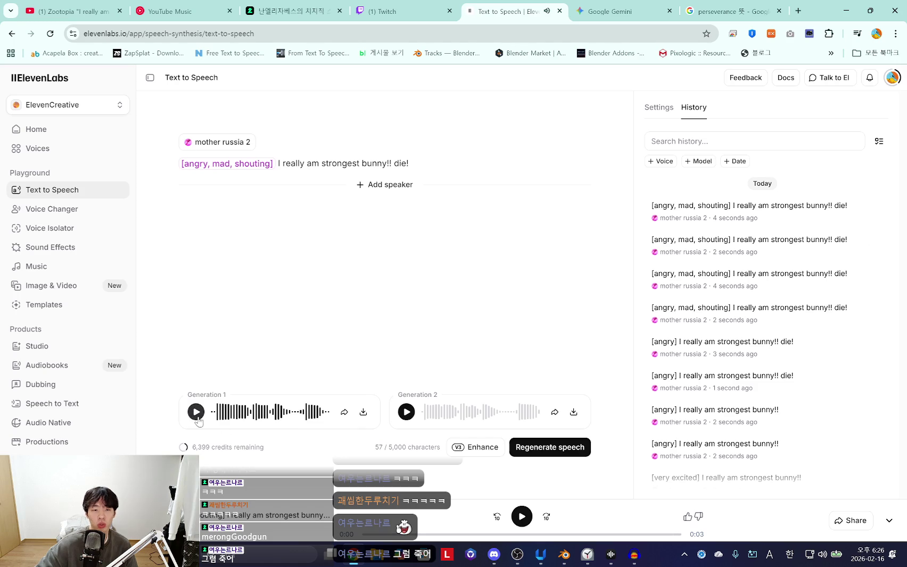
{"action": "left_click", "coordinate": [403, 415]}
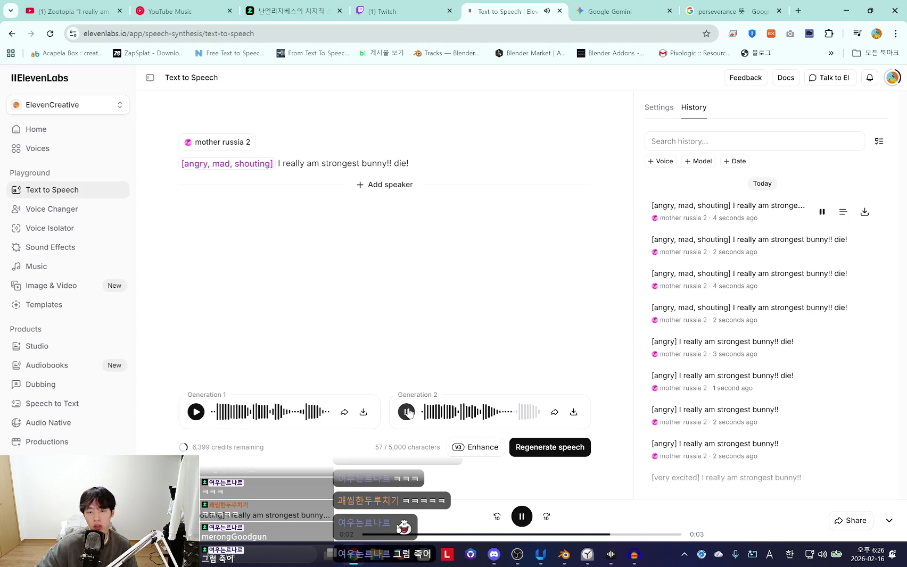
Play part of the Audacity reference recording, stop it, and switch to Blender
{"action": "left_click", "coordinate": [633, 554]}
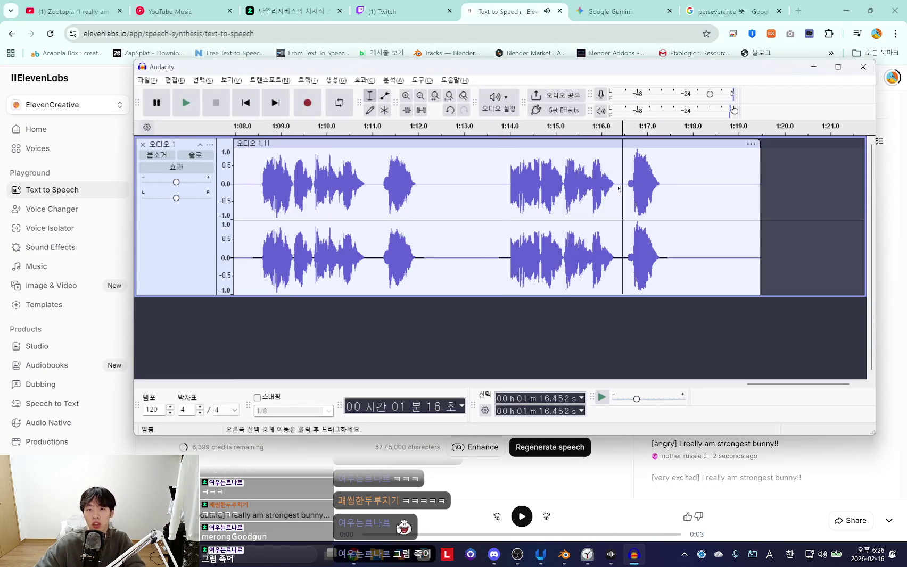
{"action": "left_click", "coordinate": [499, 183]}
{"action": "key", "text": "space"}
{"action": "key", "text": "space"}
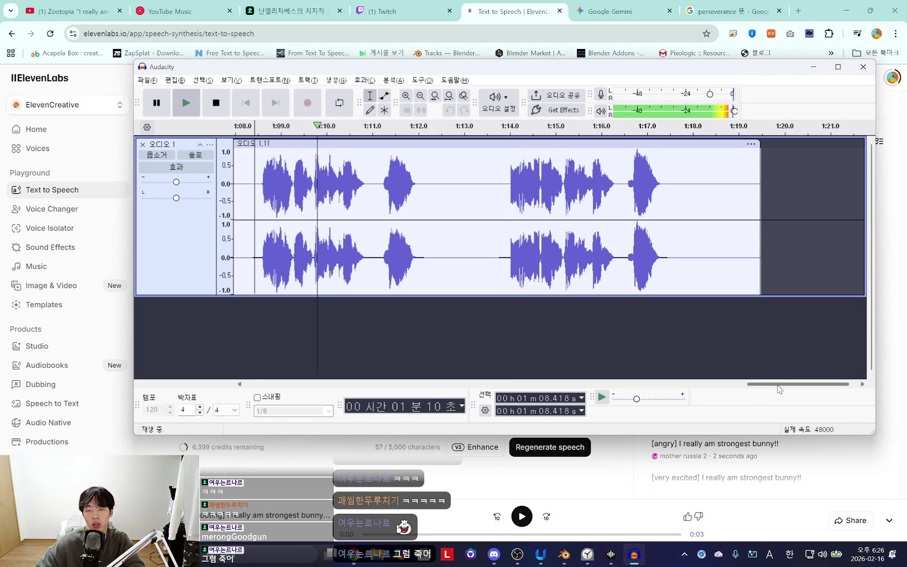
{"action": "left_click", "coordinate": [442, 199]}
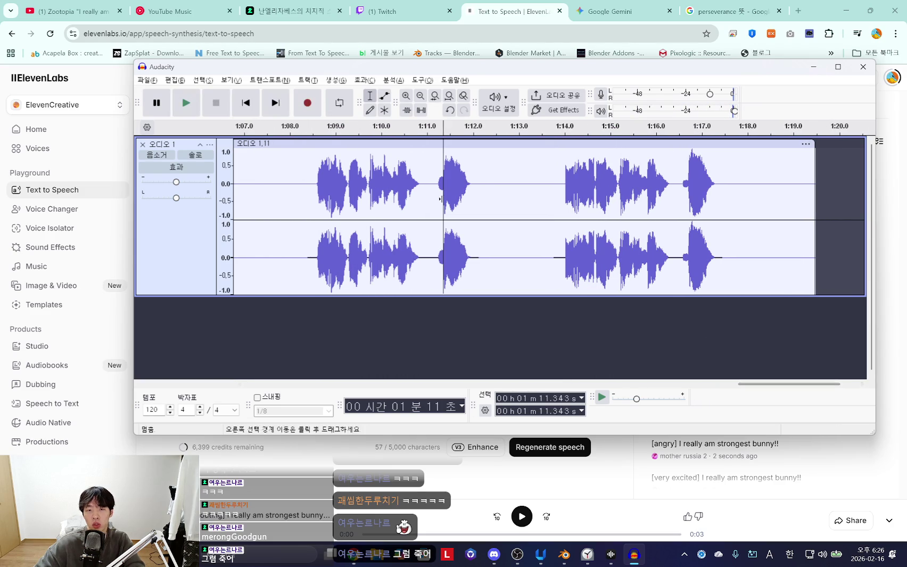
{"action": "left_click", "coordinate": [563, 555]}
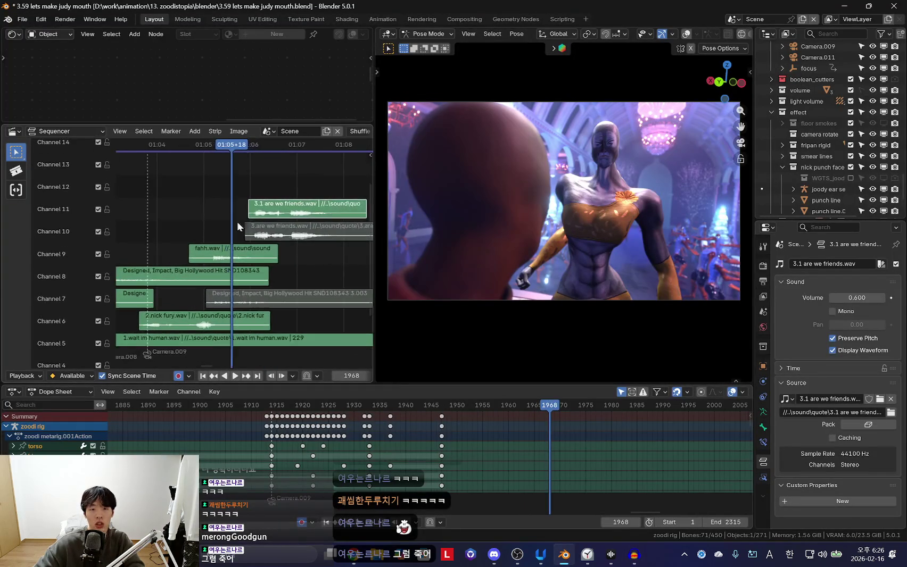
Add a Sound strip via Shift+A, opening the quote folder at frame 2032, channel 9
{"action": "scroll", "coordinate": [251, 219], "scroll_direction": "up", "scroll_amount": 3}
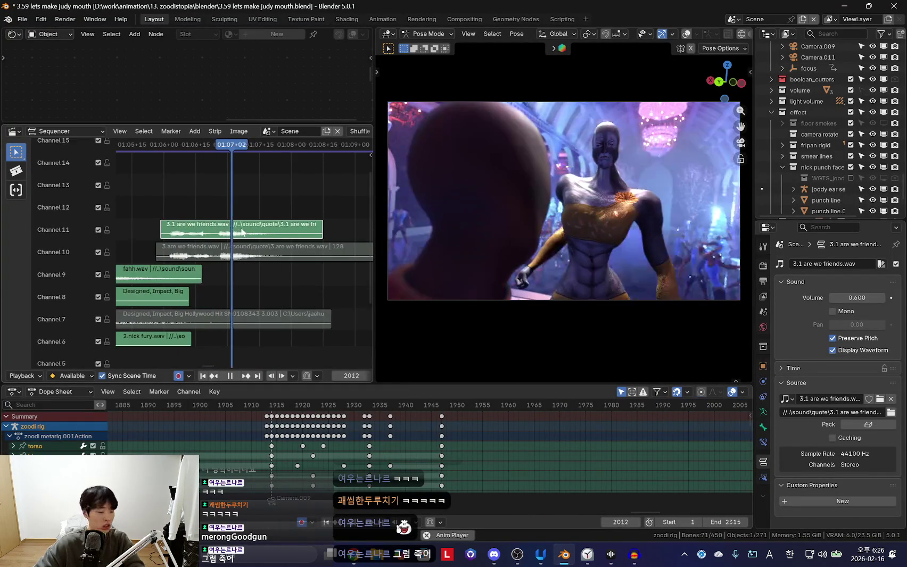
{"action": "key", "text": "shift+a"}
{"action": "left_click", "coordinate": [255, 196]}
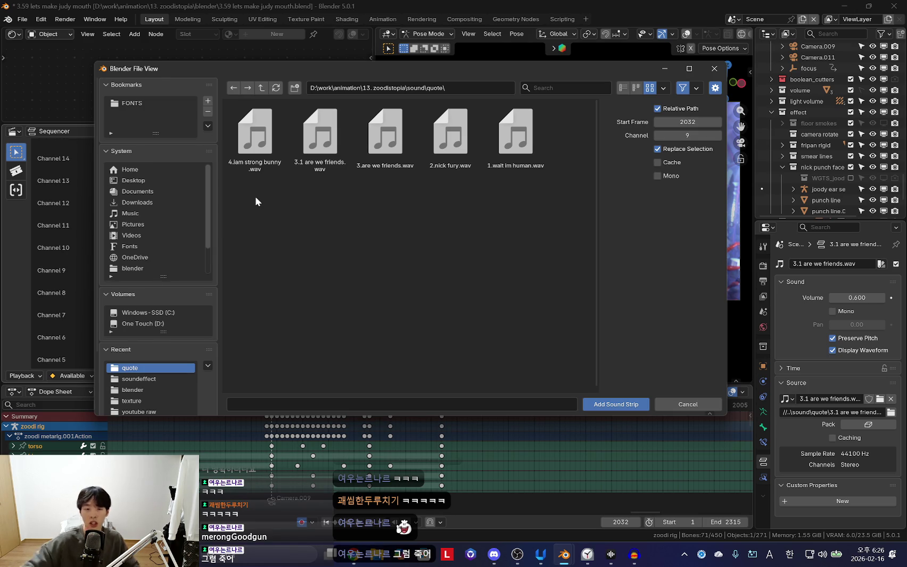
Cancel the sound file browser without adding a strip and return to the web browser
{"action": "left_click", "coordinate": [695, 402]}
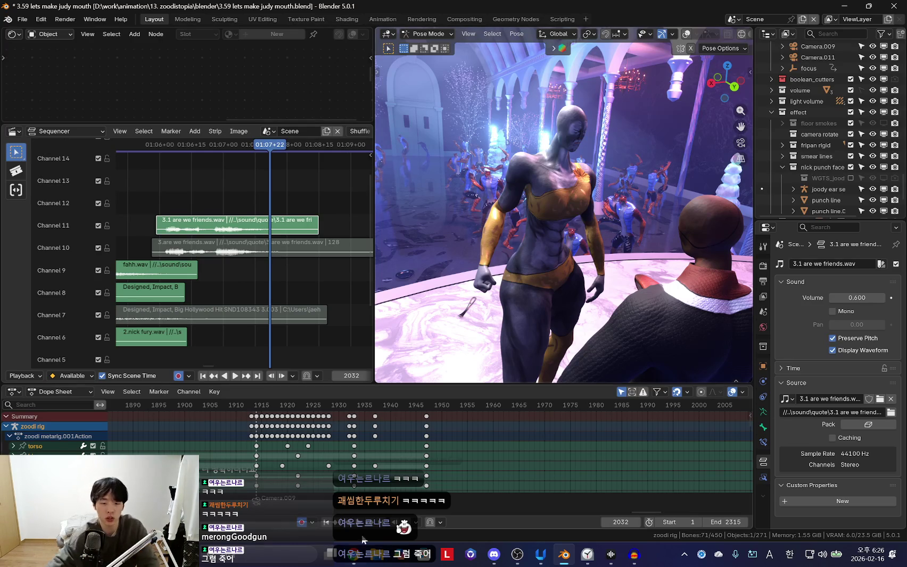
{"action": "key", "text": "alt+Tab"}
Google 'toji maki high hive', browse the image results, then return to All results
{"action": "key", "text": "ctrl+Tab"}
{"action": "key", "text": "ctrl+Tab"}
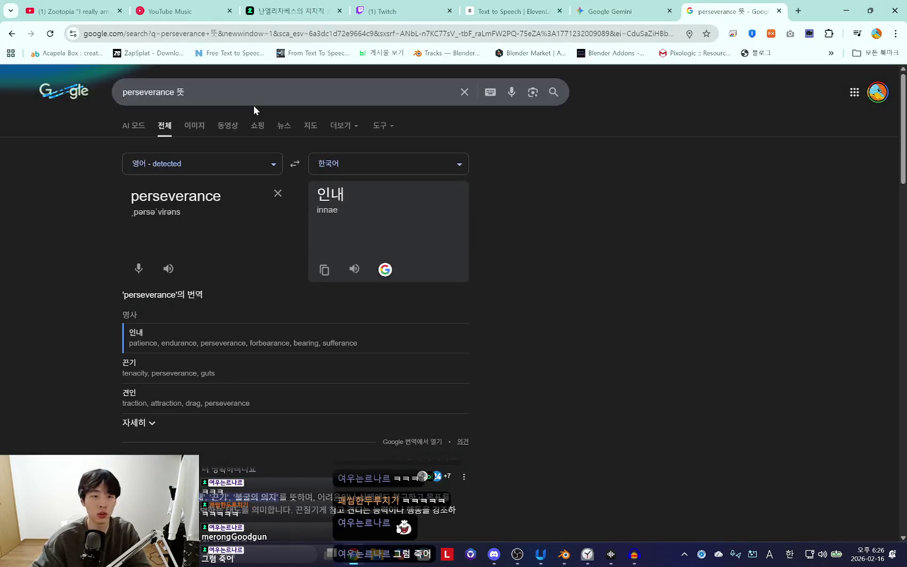
{"action": "type", "text": "tqj"}
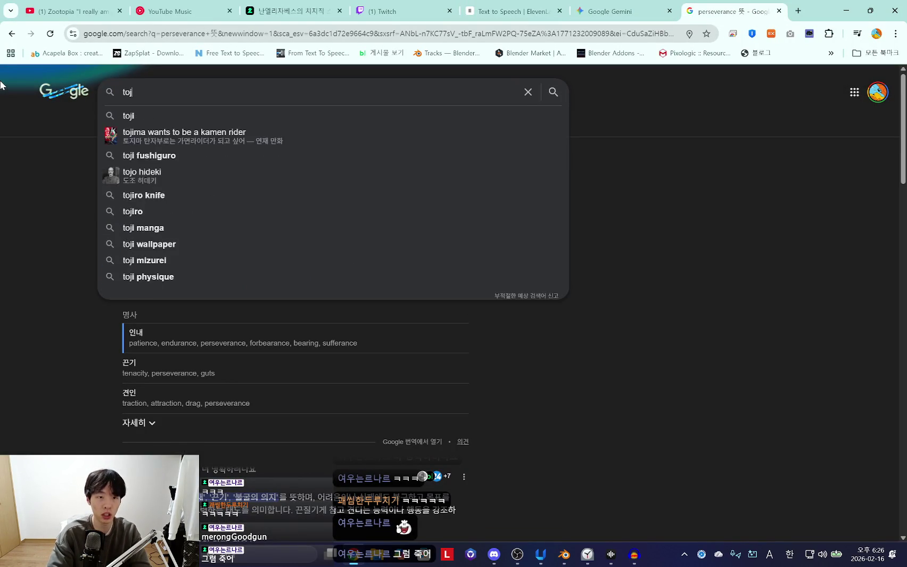
{"action": "key", "text": "BackSpace"}
{"action": "key", "text": "BackSpace"}
{"action": "key", "text": "BackSpace"}
{"action": "type", "text": "toji maki hi"}
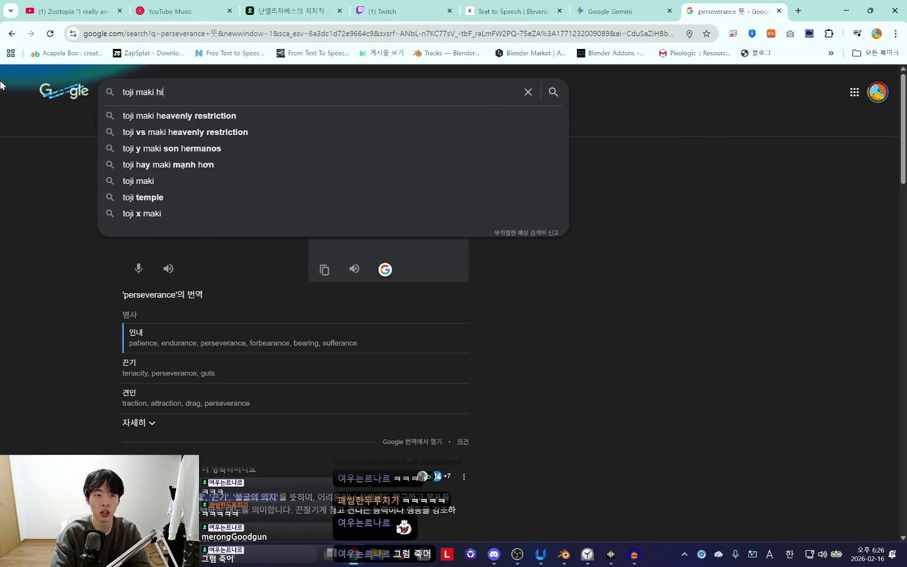
{"action": "type", "text": "gh hive"}
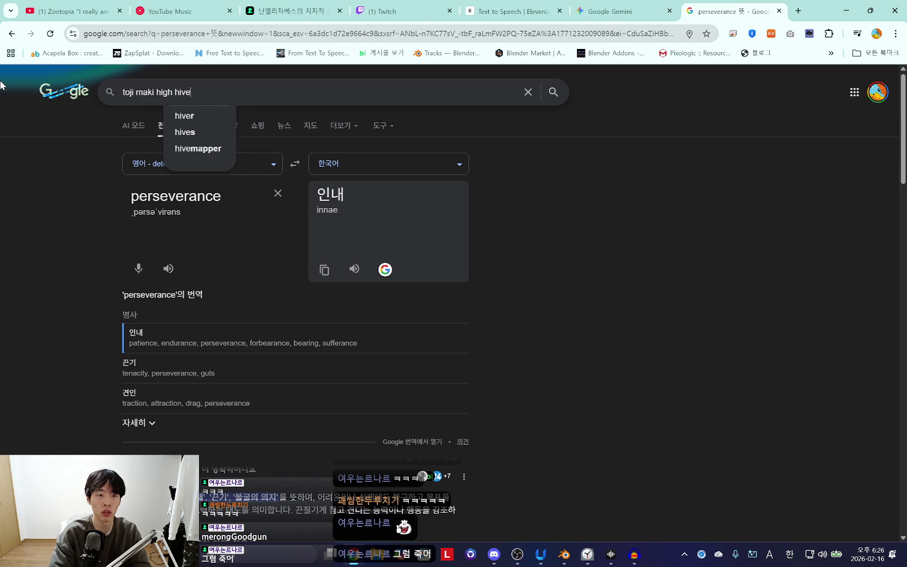
{"action": "key", "text": "Return"}
{"action": "left_click", "coordinate": [201, 126]}
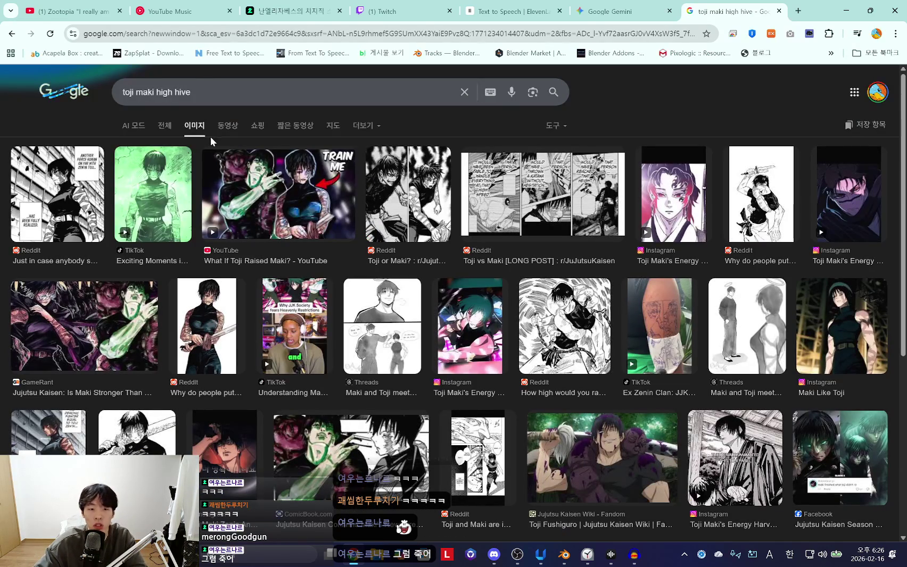
{"action": "scroll", "coordinate": [210, 136], "scroll_direction": "down", "scroll_amount": 5}
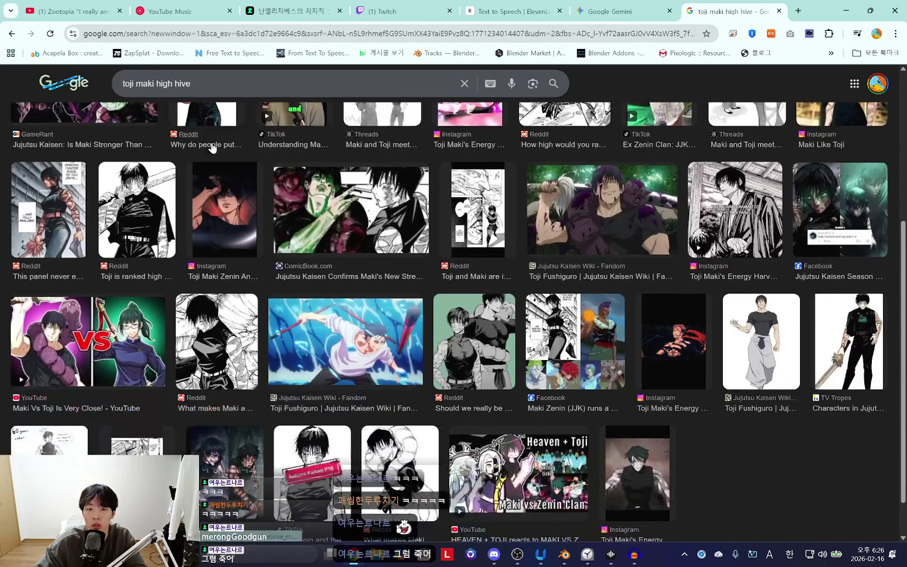
{"action": "scroll", "coordinate": [224, 181], "scroll_direction": "down", "scroll_amount": 1}
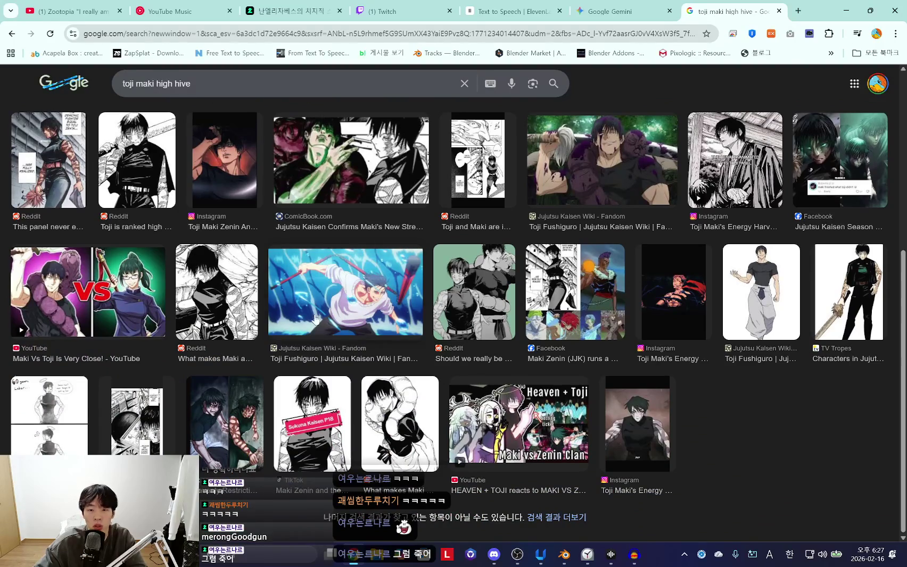
{"action": "scroll", "coordinate": [239, 224], "scroll_direction": "up", "scroll_amount": 6}
{"action": "left_click", "coordinate": [174, 129]}
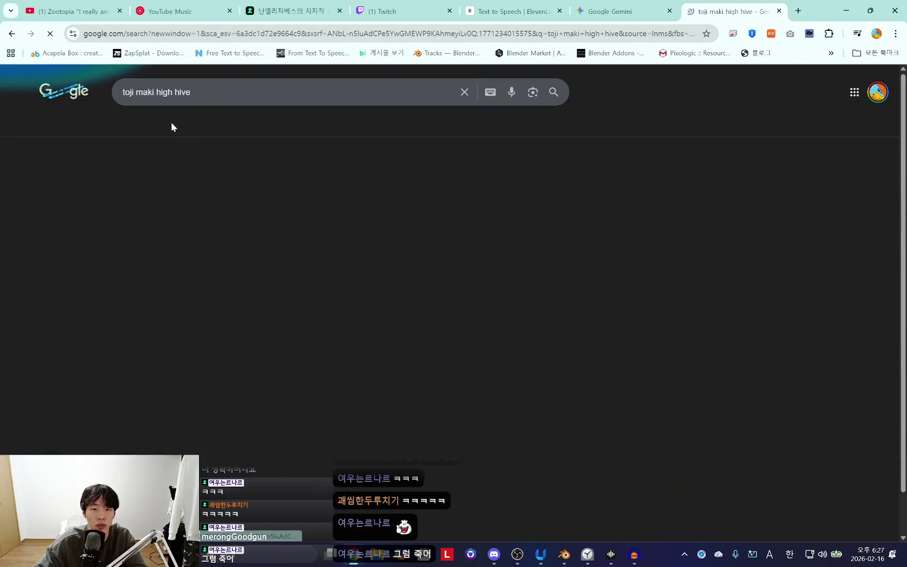
Search 'insta gif site' and open GIPHY's Instagram explore page
{"action": "triple_click", "coordinate": [112, 94]}
{"action": "type", "text": "t"}
{"action": "type", "text": "nsta"}
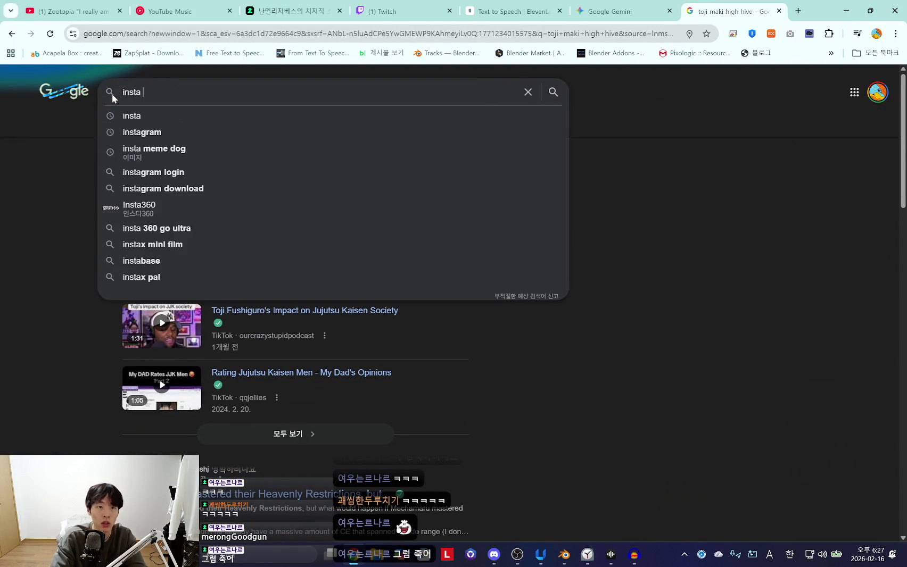
{"action": "type", "text": " gif s"}
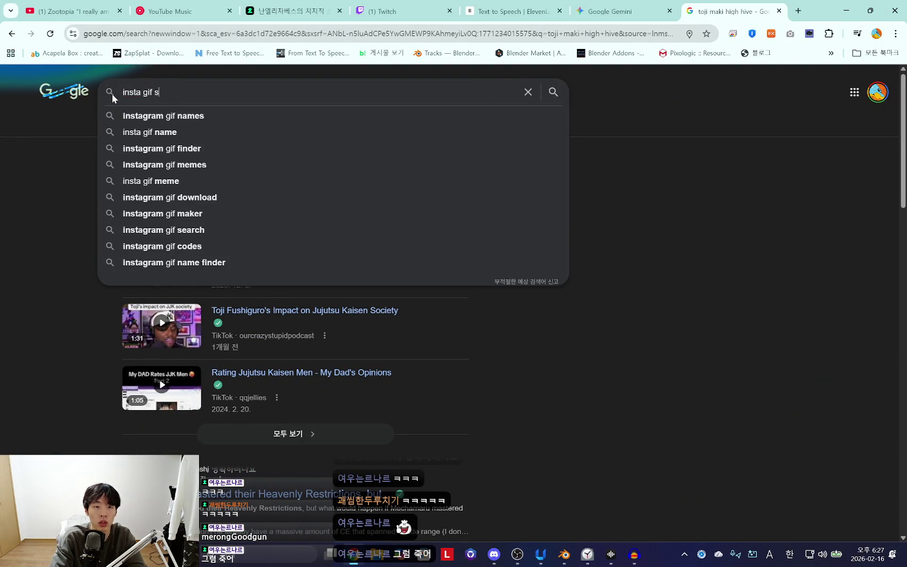
{"action": "type", "text": "ite"}
{"action": "key", "text": "Return"}
{"action": "left_click", "coordinate": [241, 183]}
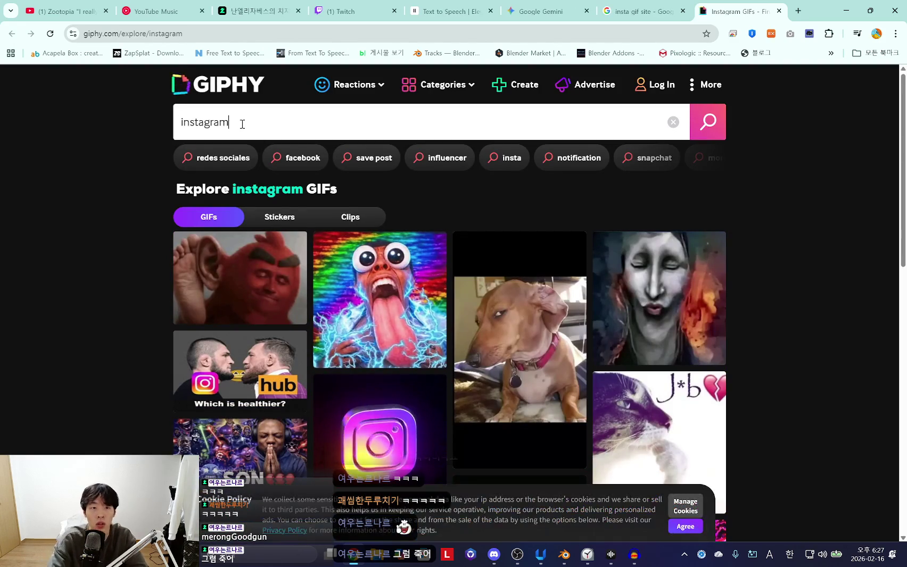
Search GIPHY for 'toji maki' and open the Toji and Maki GIF
{"action": "key", "text": "BackSpace"}
{"action": "key", "text": "BackSpace"}
{"action": "key", "text": "BackSpace"}
{"action": "key", "text": "BackSpace"}
{"action": "key", "text": "BackSpace"}
{"action": "key", "text": "BackSpace"}
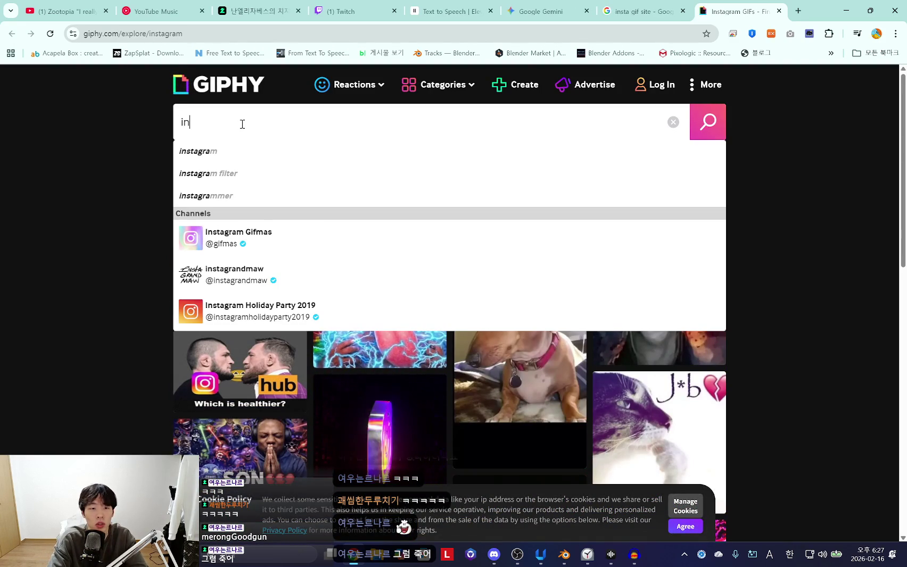
{"action": "key", "text": "BackSpace"}
{"action": "type", "text": "t"}
{"action": "key", "text": "BackSpace"}
{"action": "type", "text": "ji maki"}
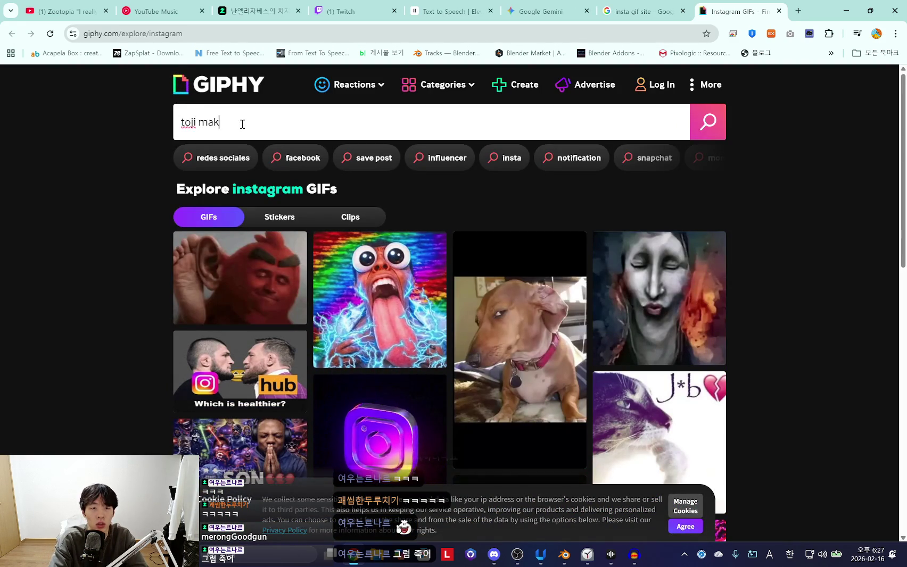
{"action": "key", "text": "Return"}
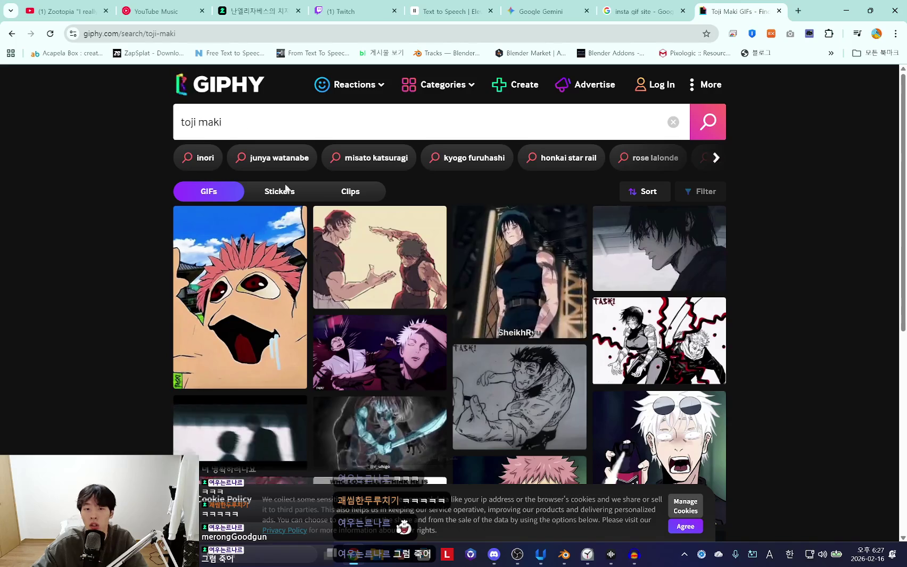
{"action": "left_click", "coordinate": [393, 256]}
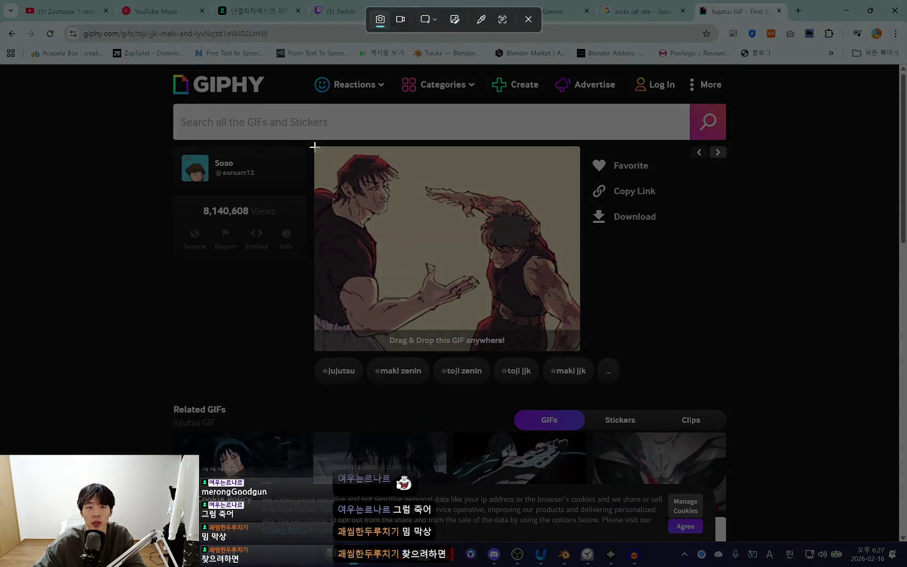
Capture a screenshot of the GIF area to the clipboard, then launch File Explorer
{"action": "left_click_drag", "start_coordinate": [314, 148], "coordinate": [582, 351]}
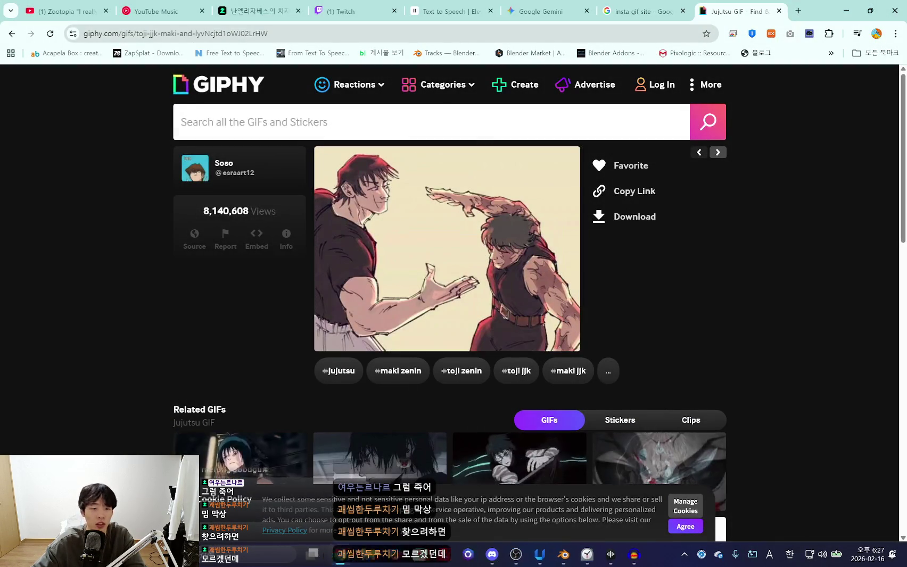
{"action": "left_click", "coordinate": [257, 553]}
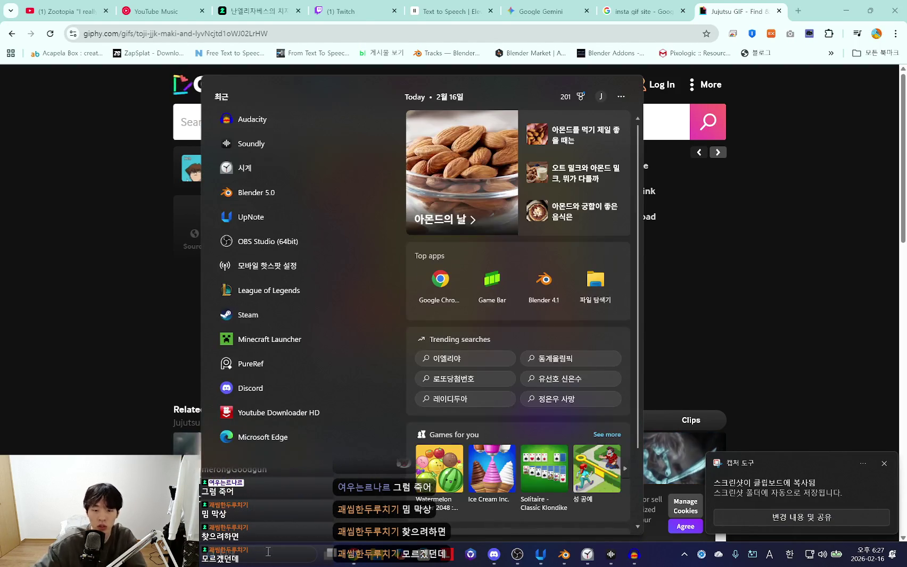
{"action": "left_click", "coordinate": [379, 563]}
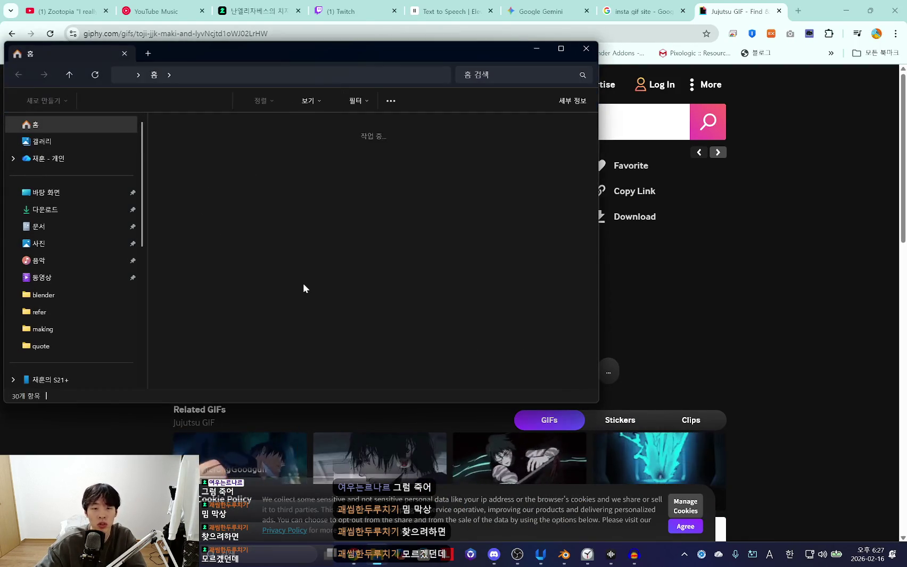
Browse from Desktop through D:\work\animation into 13. zoodistopia and its texture folder
{"action": "left_click", "coordinate": [69, 75]}
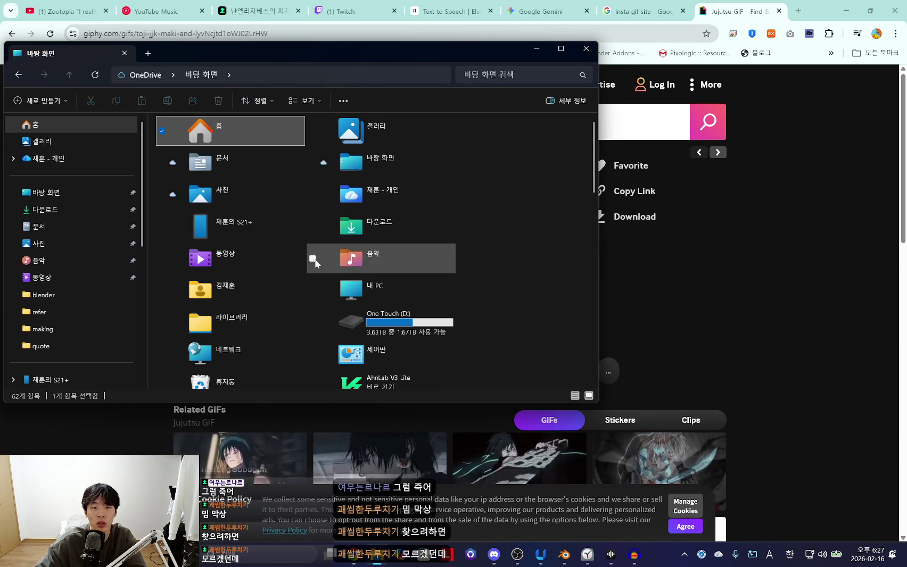
{"action": "double_click", "coordinate": [410, 320]}
{"action": "double_click", "coordinate": [224, 229]}
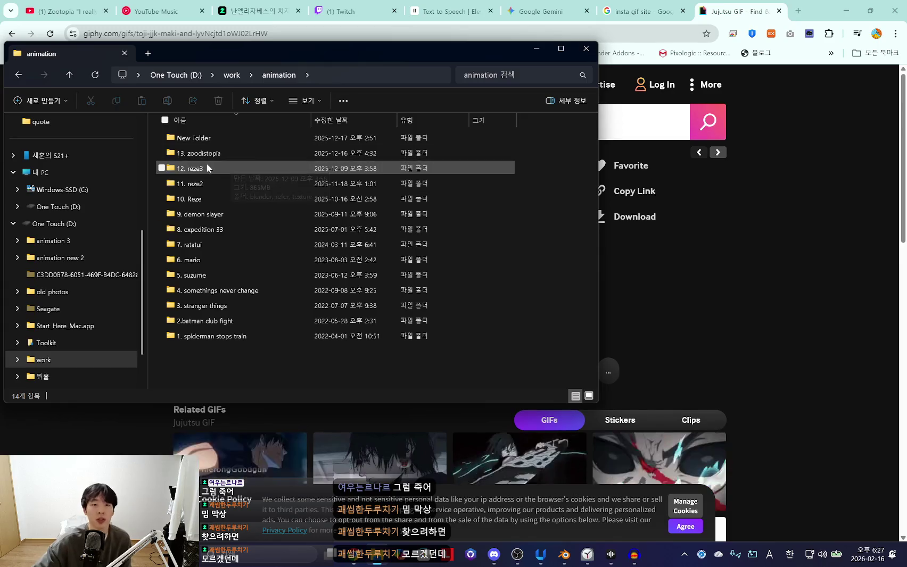
{"action": "double_click", "coordinate": [208, 161]}
{"action": "double_click", "coordinate": [217, 154]}
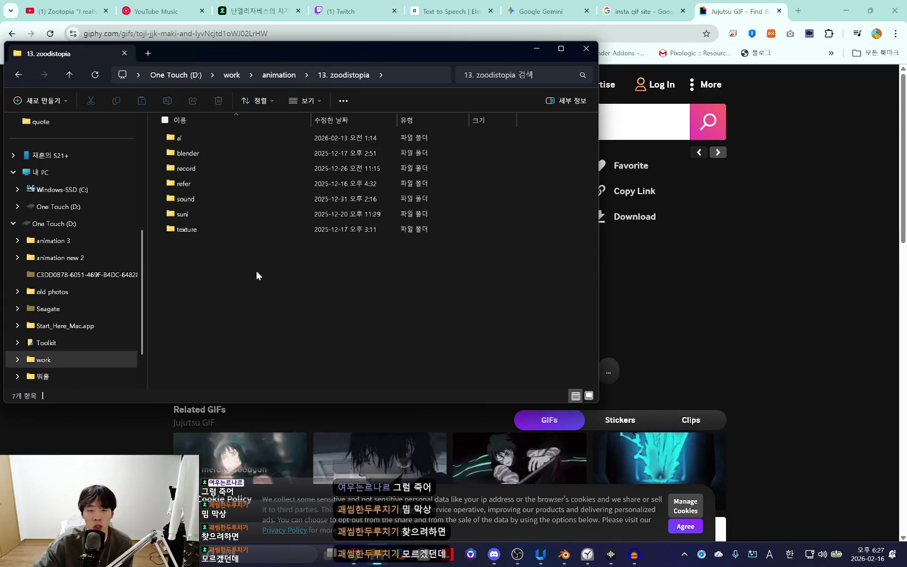
{"action": "double_click", "coordinate": [198, 230]}
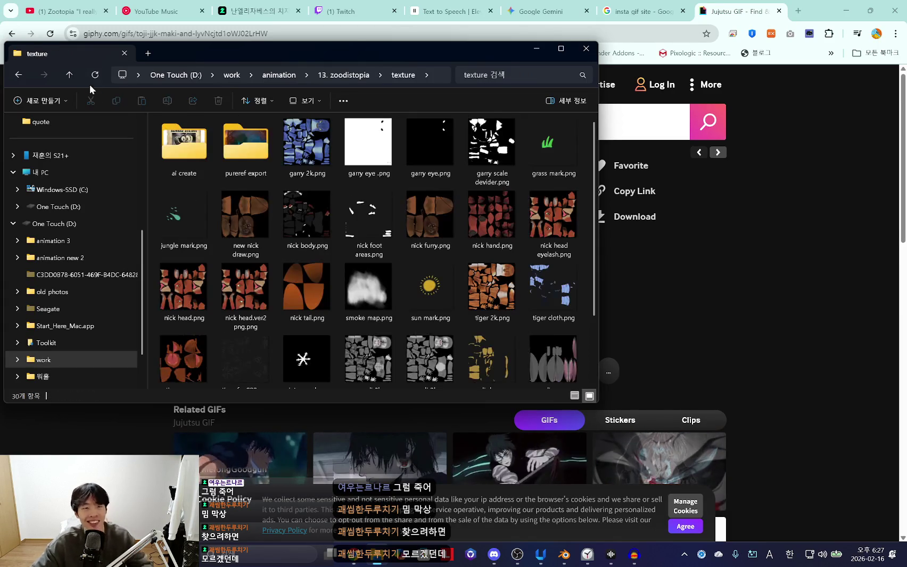
Check the blender and record folders, then open refer\NewScene.pur in PureRef
{"action": "left_click", "coordinate": [69, 75]}
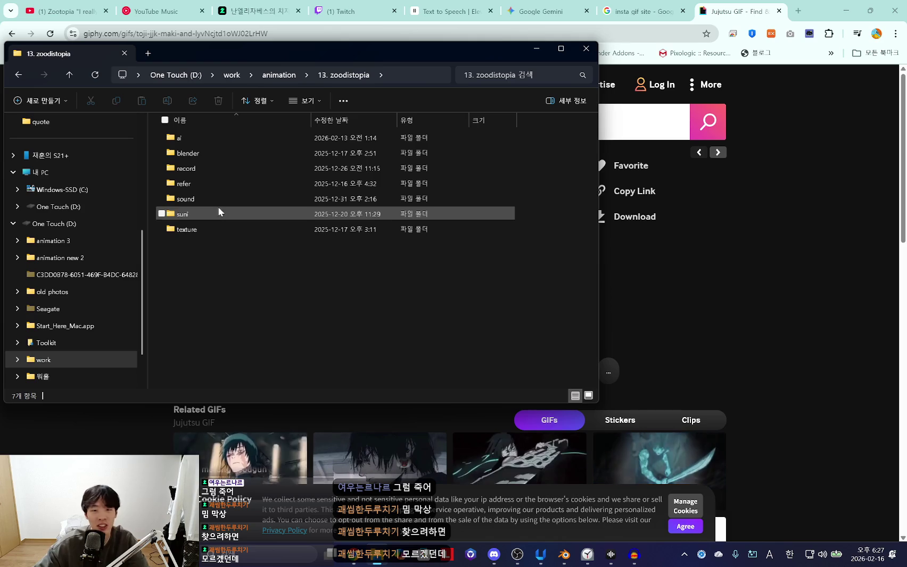
{"action": "double_click", "coordinate": [215, 153]}
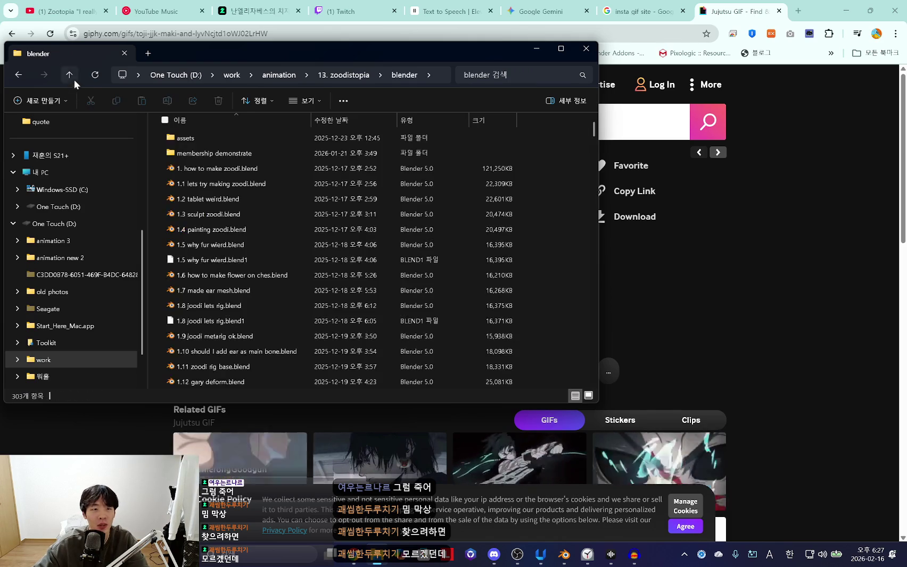
{"action": "left_click", "coordinate": [69, 75]}
{"action": "double_click", "coordinate": [212, 171]}
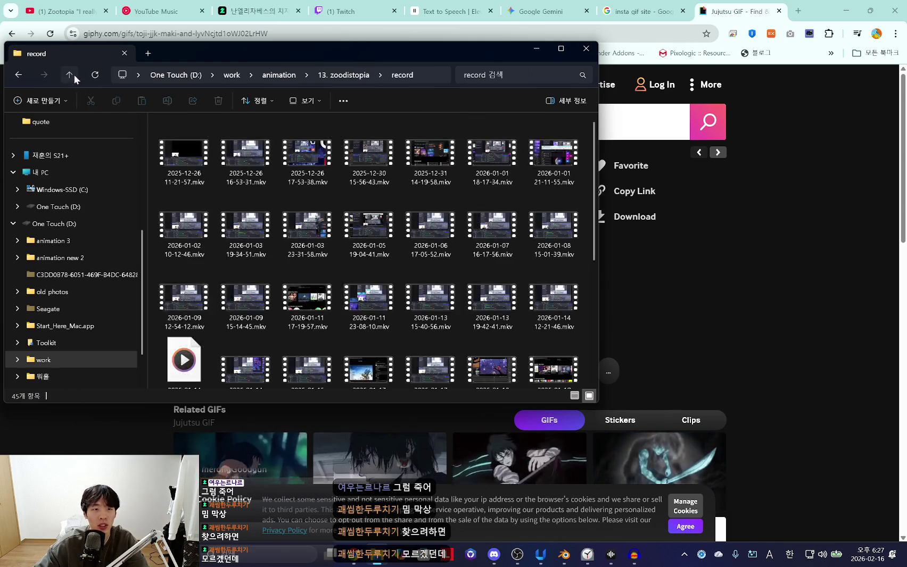
{"action": "left_click", "coordinate": [69, 75]}
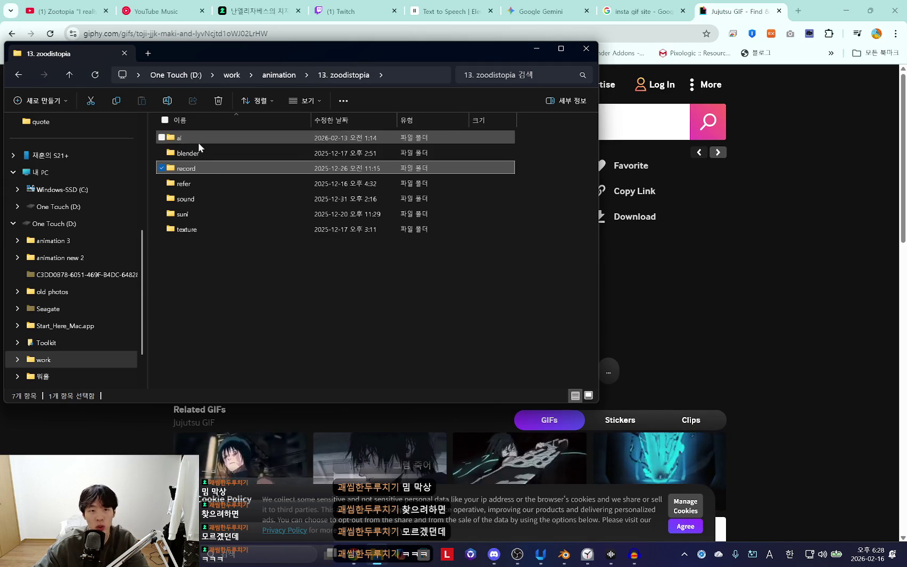
{"action": "double_click", "coordinate": [191, 182]}
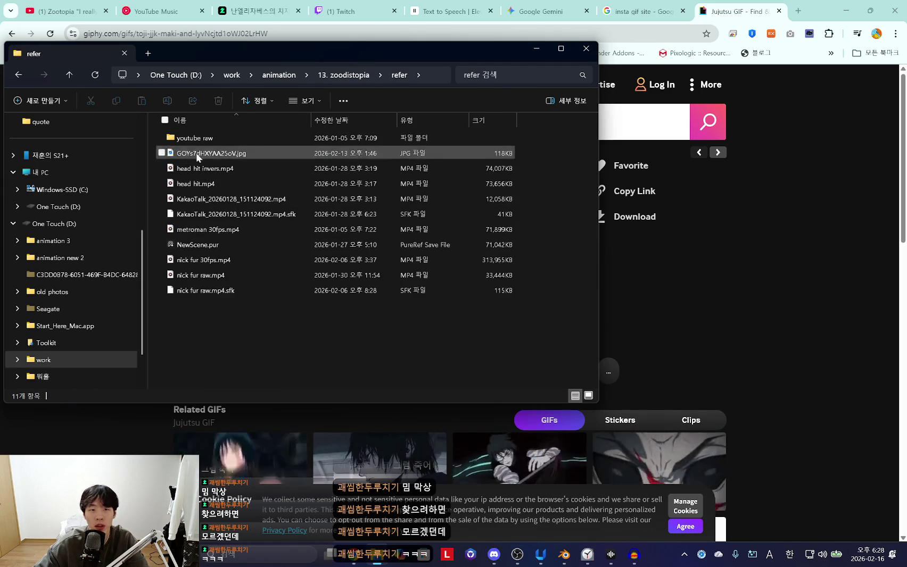
{"action": "left_click", "coordinate": [197, 244]}
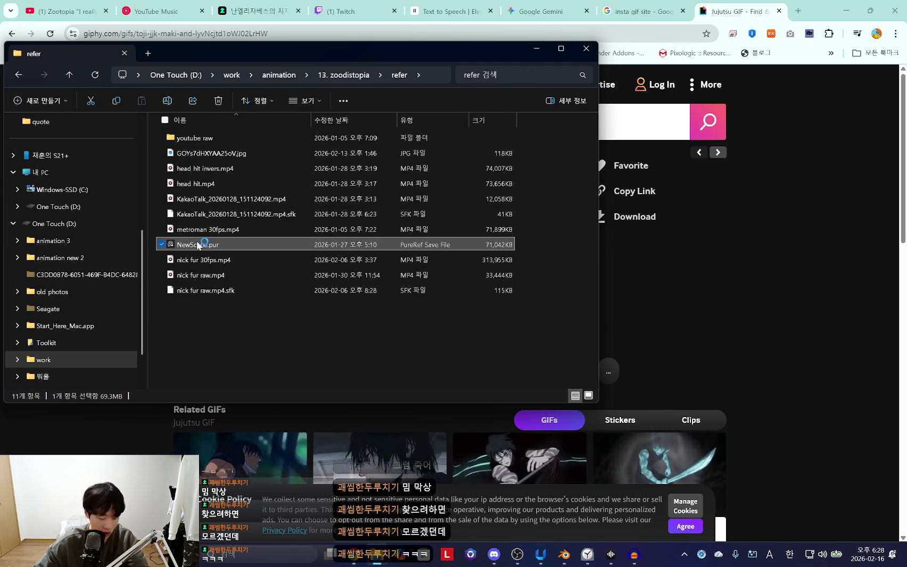
{"action": "double_click", "coordinate": [198, 245]}
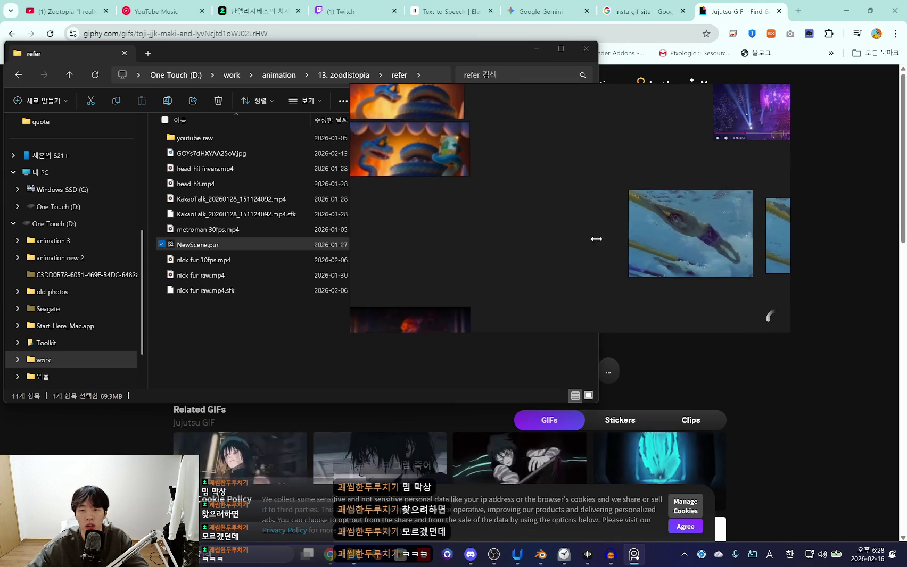
Place the pasted toji maki GIF below the swimmer references and enlarge it on the board
{"action": "left_click", "coordinate": [759, 109]}
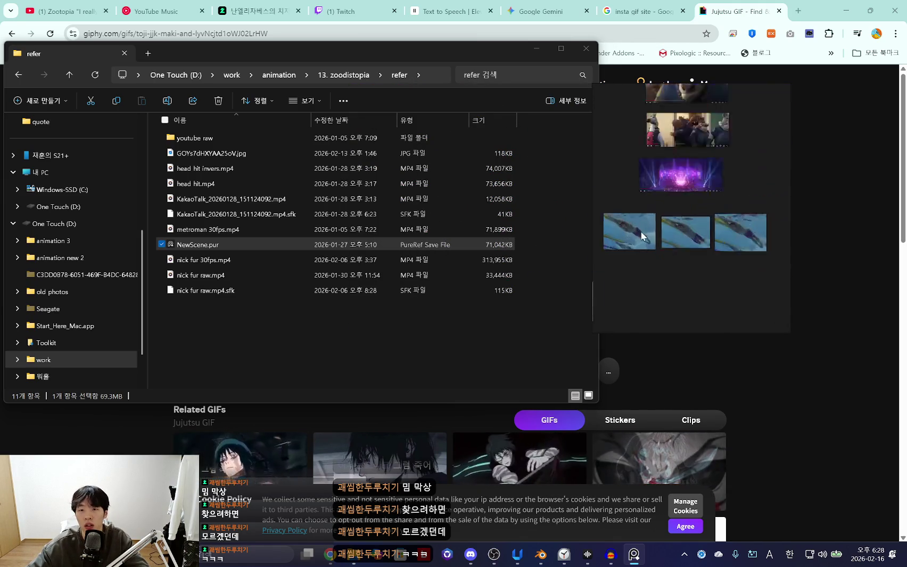
{"action": "left_click", "coordinate": [700, 245]}
{"action": "scroll", "coordinate": [694, 255], "scroll_direction": "up", "scroll_amount": 2}
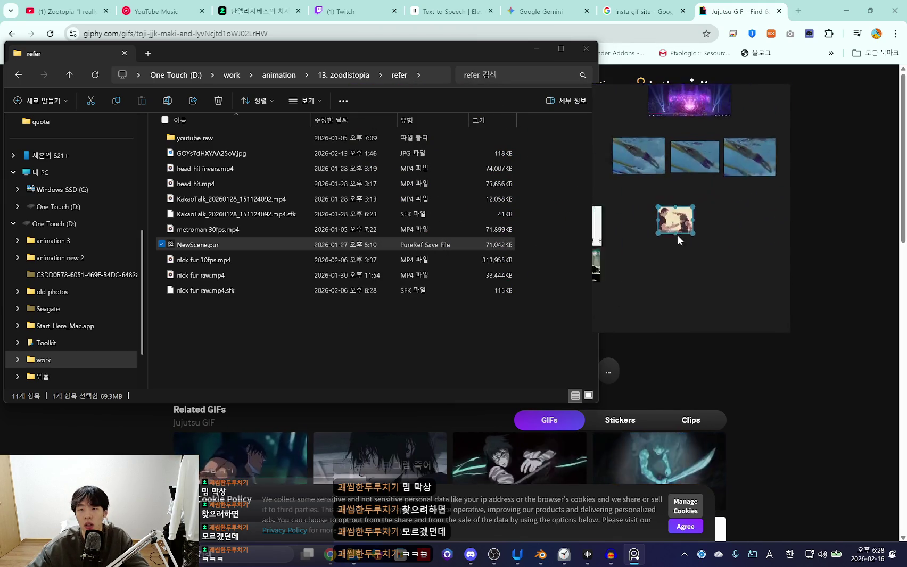
{"action": "left_click_drag", "start_coordinate": [674, 219], "coordinate": [654, 209]}
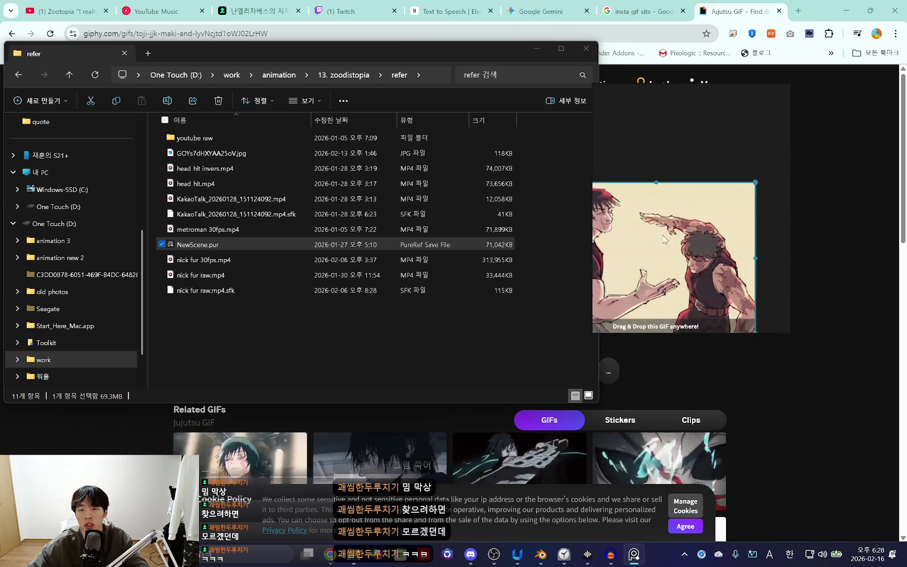
{"action": "scroll", "coordinate": [676, 232], "scroll_direction": "up", "scroll_amount": 2}
{"action": "left_click_drag", "start_coordinate": [671, 225], "coordinate": [750, 324]}
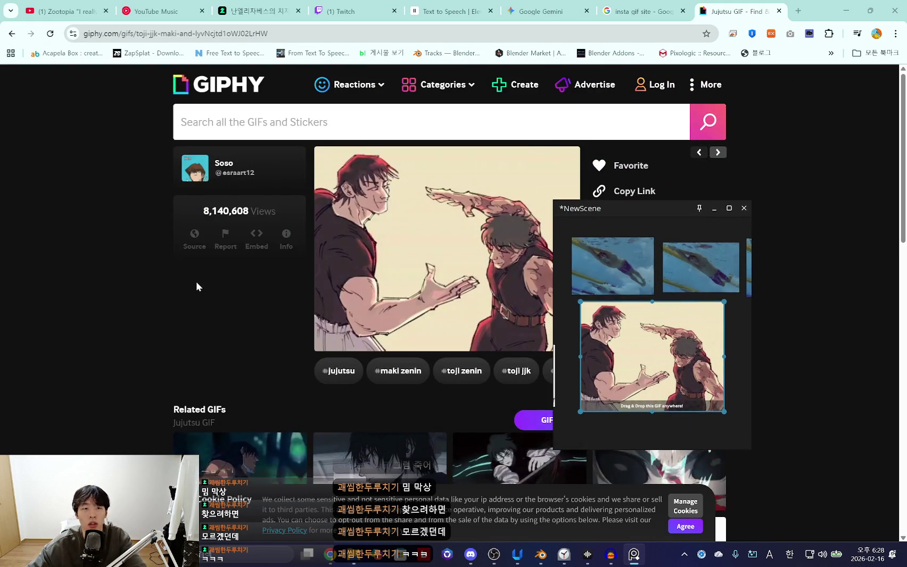
{"action": "left_click", "coordinate": [33, 233]}
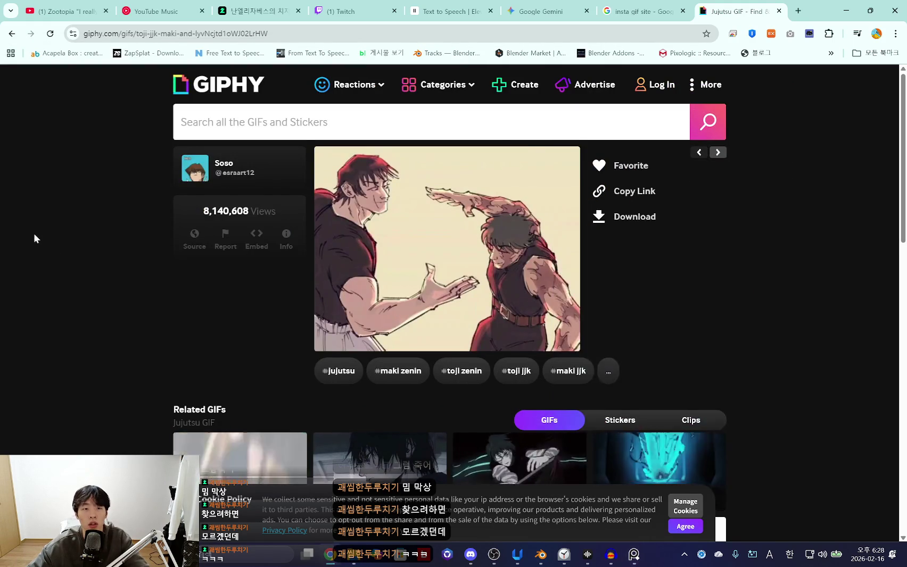
Browse further down the toji maki GIF results, then minimize Chrome to return to Blender
{"action": "key", "text": "alt+Left"}
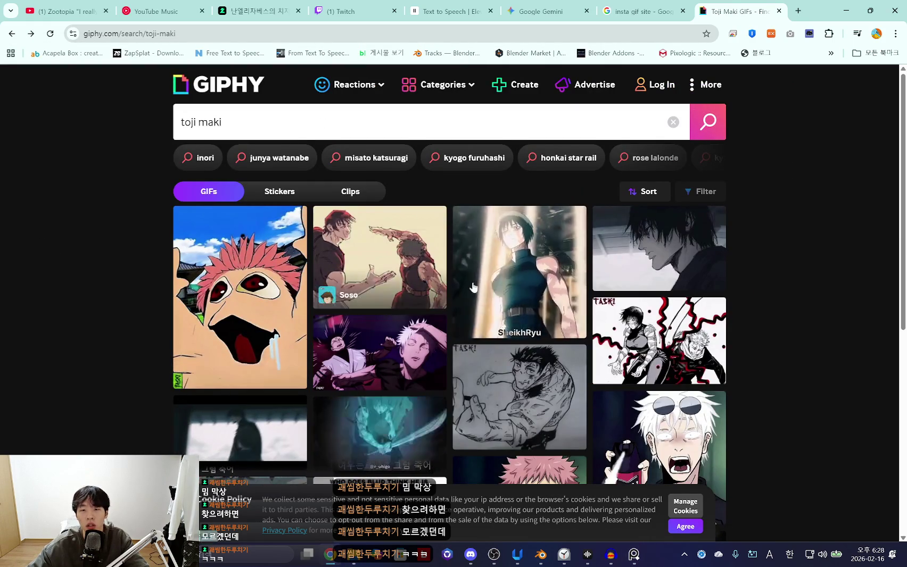
{"action": "scroll", "coordinate": [371, 232], "scroll_direction": "down", "scroll_amount": 2}
{"action": "scroll", "coordinate": [370, 233], "scroll_direction": "down", "scroll_amount": 2}
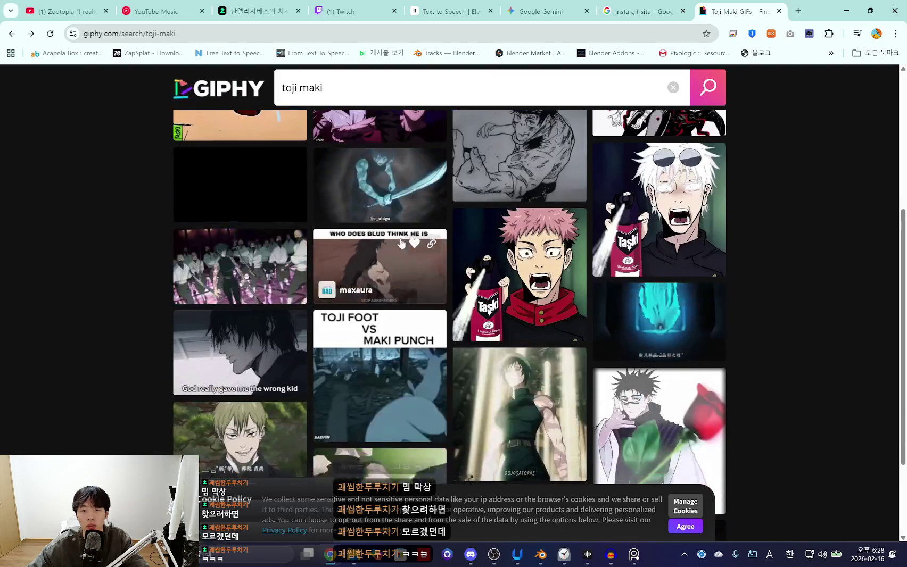
{"action": "scroll", "coordinate": [371, 232], "scroll_direction": "down", "scroll_amount": 2}
{"action": "scroll", "coordinate": [487, 354], "scroll_direction": "down", "scroll_amount": 2}
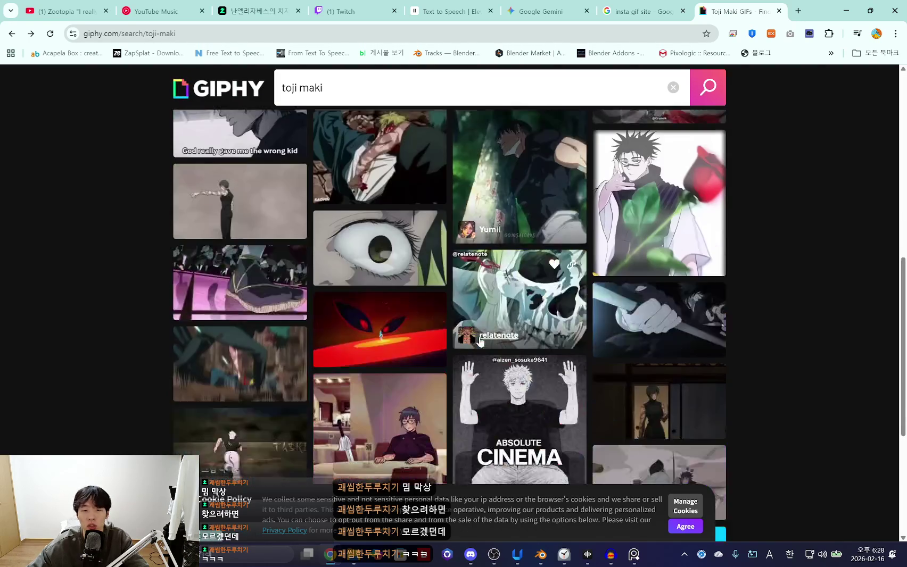
{"action": "scroll", "coordinate": [471, 362], "scroll_direction": "down", "scroll_amount": 2}
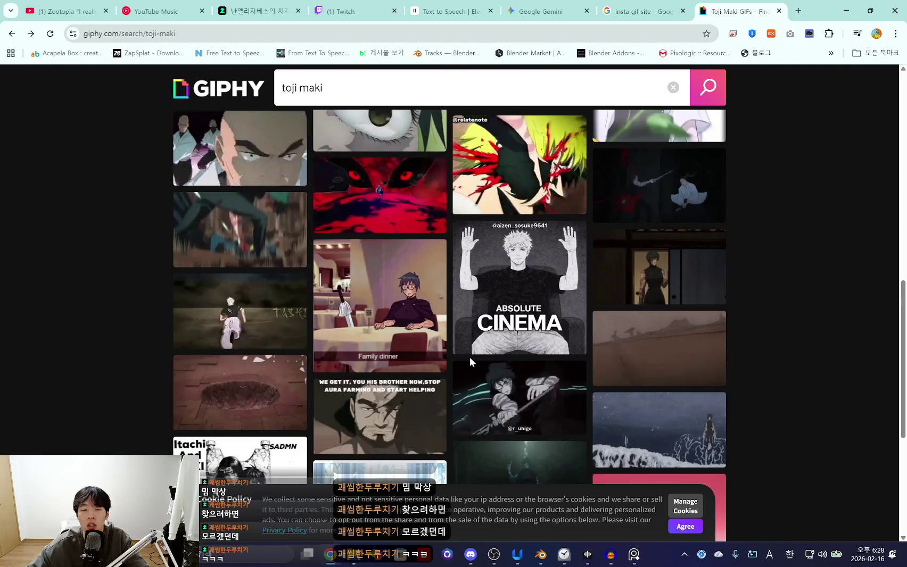
{"action": "left_click", "coordinate": [840, 11]}
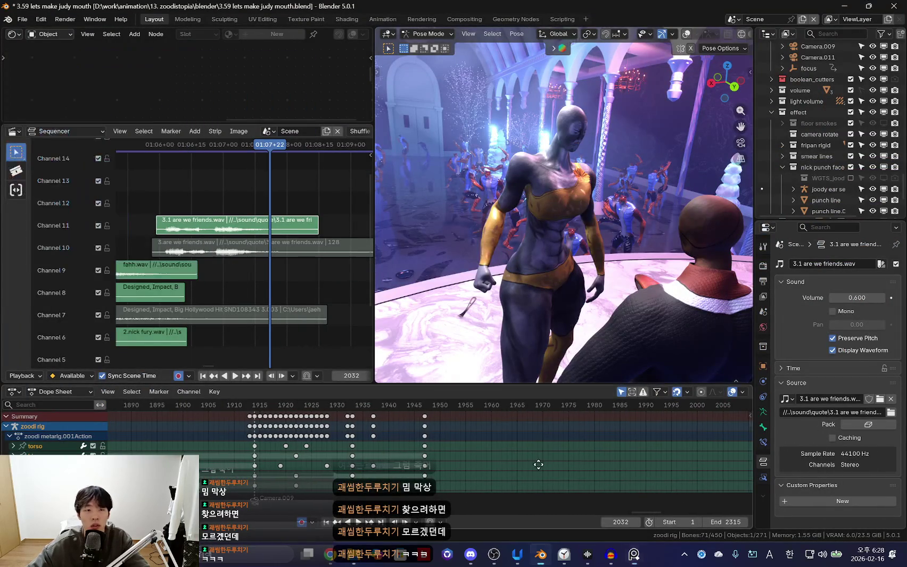
View the gala scene through the camera with overlays hidden
{"action": "middle_click_drag", "start_coordinate": [527, 325], "coordinate": [543, 202]}
{"action": "key", "text": "shift+alt+z"}
{"action": "key", "text": "KP_0"}
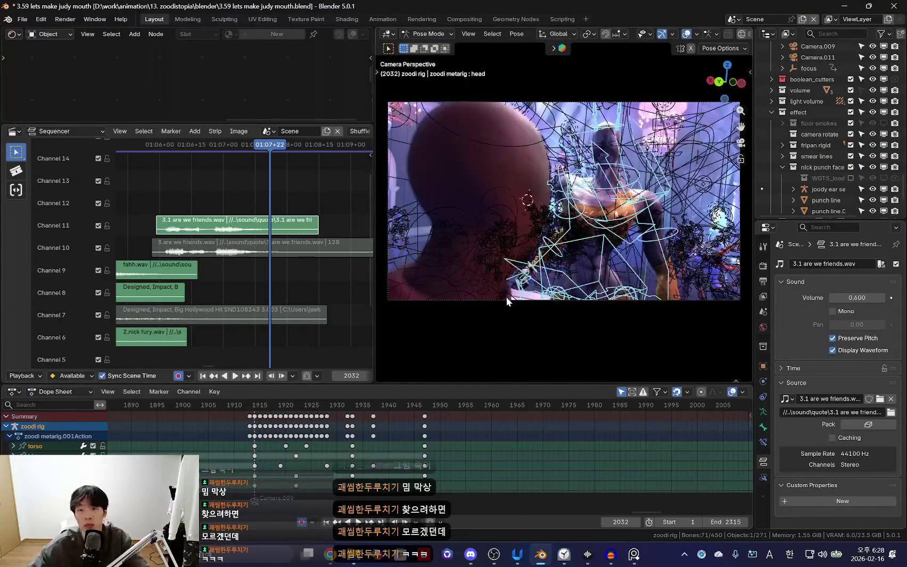
{"action": "key", "text": "shift+alt+z"}
{"action": "scroll", "coordinate": [280, 260], "scroll_direction": "down", "scroll_amount": 2}
Add the 4.iam strong bunny .wav sound strip to the sequencer and start playback
{"action": "key", "text": "shift+a"}
{"action": "left_click", "coordinate": [320, 200]}
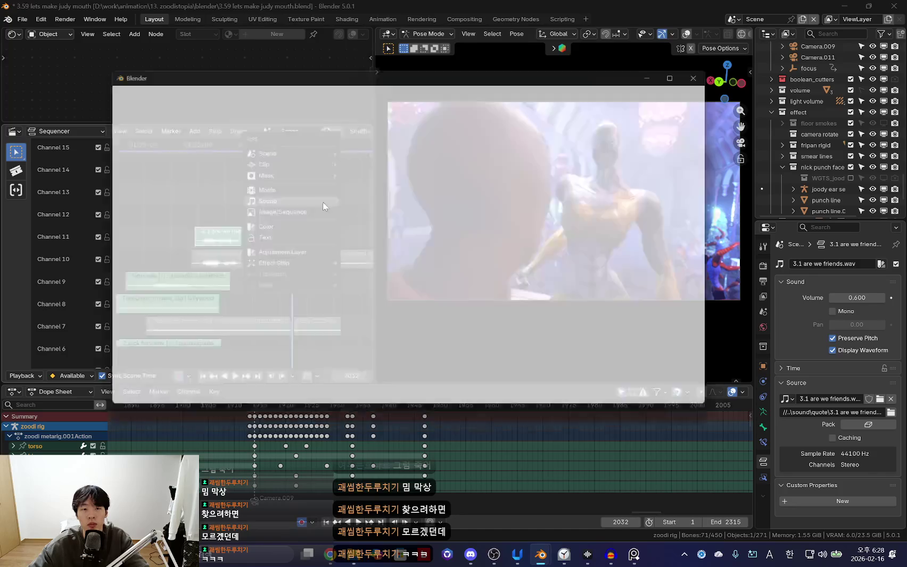
{"action": "double_click", "coordinate": [303, 136]}
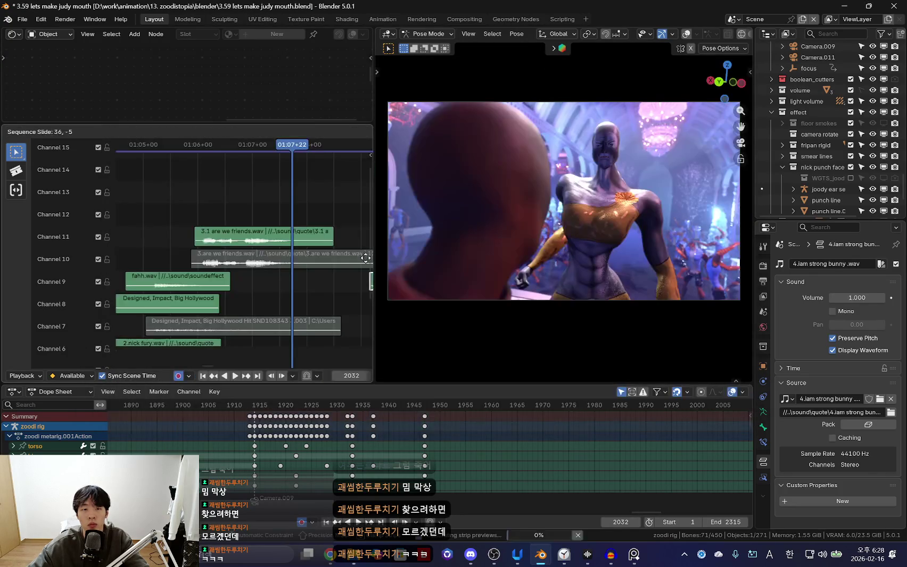
{"action": "left_click", "coordinate": [260, 249]}
{"action": "key", "text": "space"}
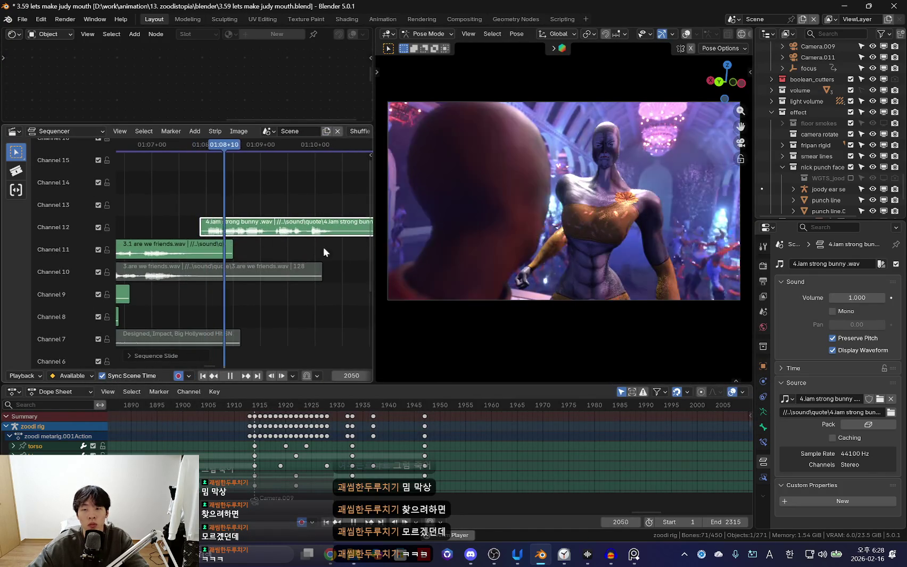
Set the strip's volume to 0.800 and slide it right after the 3.1 are we friends line
{"action": "left_click", "coordinate": [833, 297]}
{"action": "left_click", "coordinate": [832, 297]}
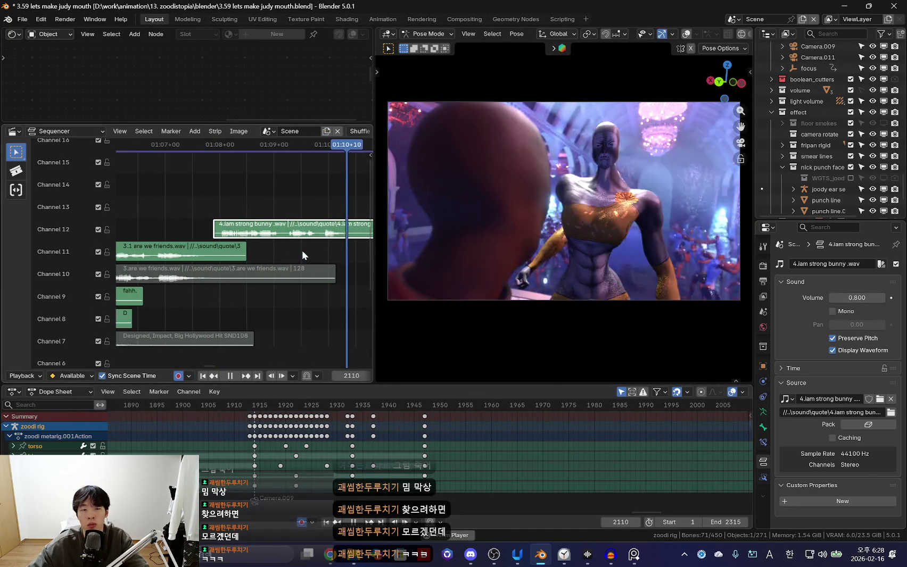
{"action": "scroll", "coordinate": [188, 231], "scroll_direction": "down", "scroll_amount": 3}
{"action": "left_click", "coordinate": [200, 254]}
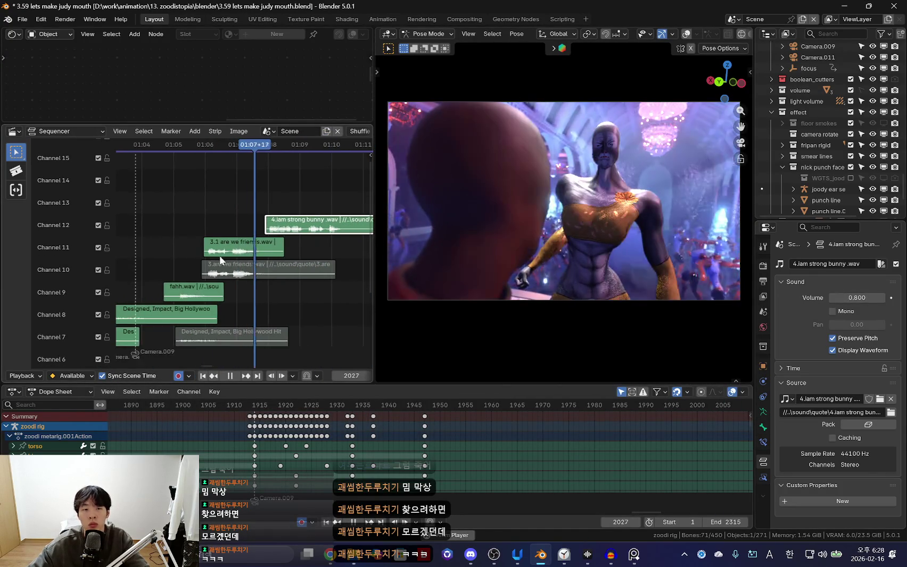
{"action": "scroll", "coordinate": [219, 255], "scroll_direction": "up", "scroll_amount": 2}
{"action": "mouse_move", "coordinate": [251, 225]}
{"action": "left_mouse_down"}
{"action": "mouse_move", "coordinate": [304, 223]}
{"action": "mouse_move", "coordinate": [313, 246]}
{"action": "left_mouse_up"}
{"action": "left_click", "coordinate": [139, 248]}
Review the dialogue playback, then switch to the ElevenLabs text-to-speech page
{"action": "middle_click_drag", "start_coordinate": [178, 258], "coordinate": [267, 219]}
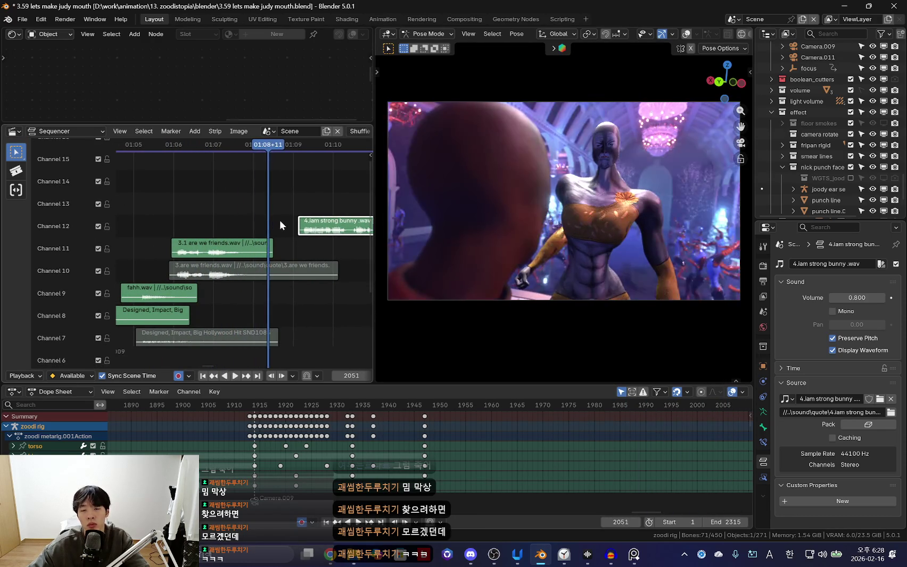
{"action": "scroll", "coordinate": [268, 226], "scroll_direction": "down", "scroll_amount": 2}
{"action": "key", "text": "space"}
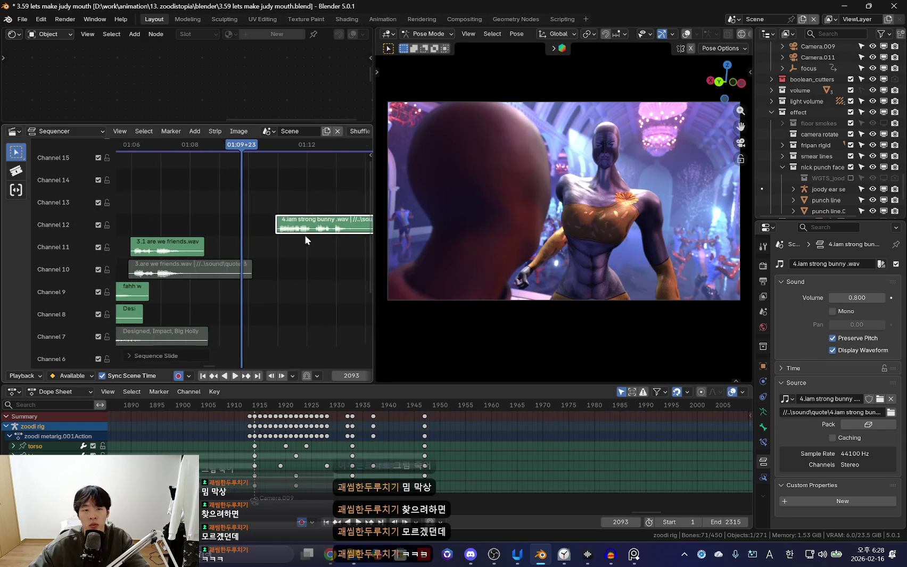
{"action": "key", "text": "alt+Tab"}
{"action": "key", "text": "alt+Tab"}
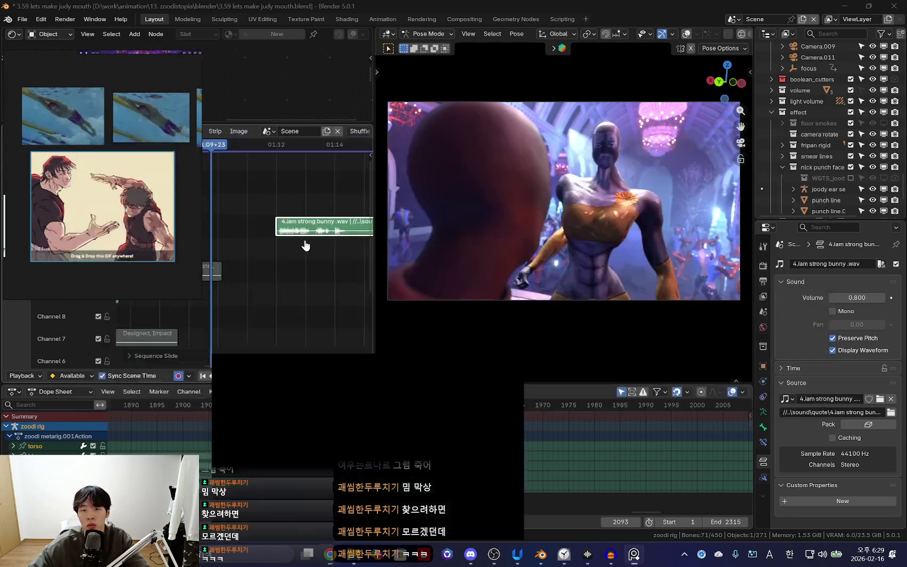
{"action": "key", "text": "alt+Tab"}
{"action": "left_click", "coordinate": [443, 11]}
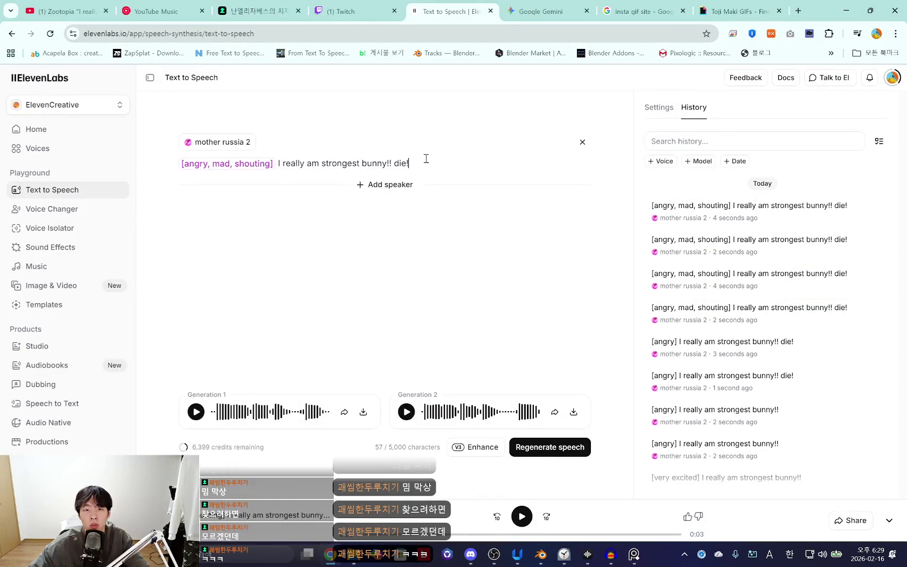
Change the line to '[angry] no.' and generate and audition takes
{"action": "key", "text": "BackSpace"}
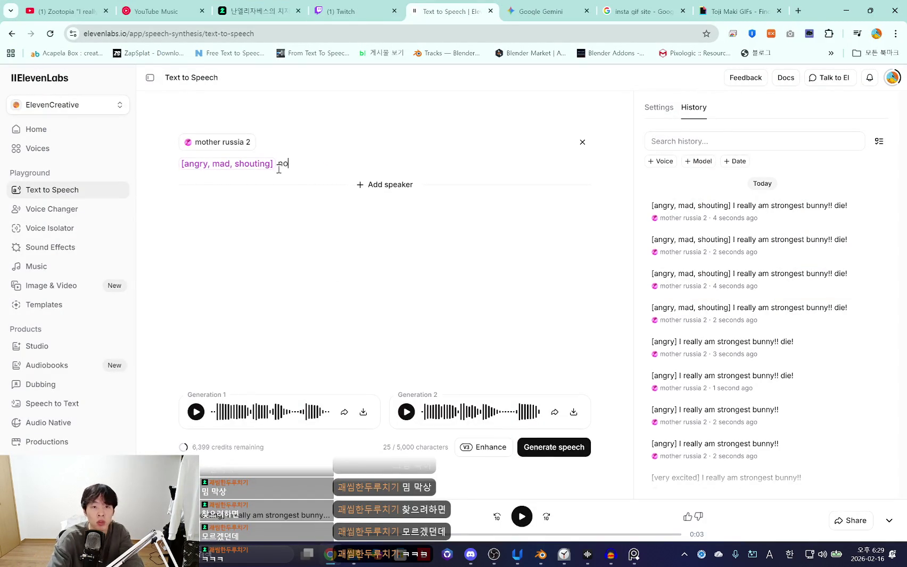
{"action": "left_click", "coordinate": [551, 449]}
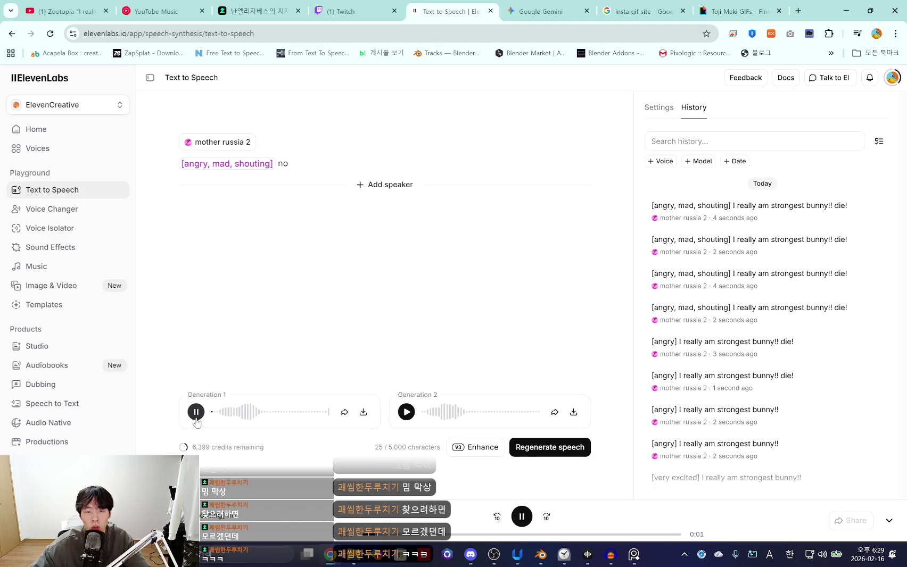
{"action": "left_click", "coordinate": [406, 413]}
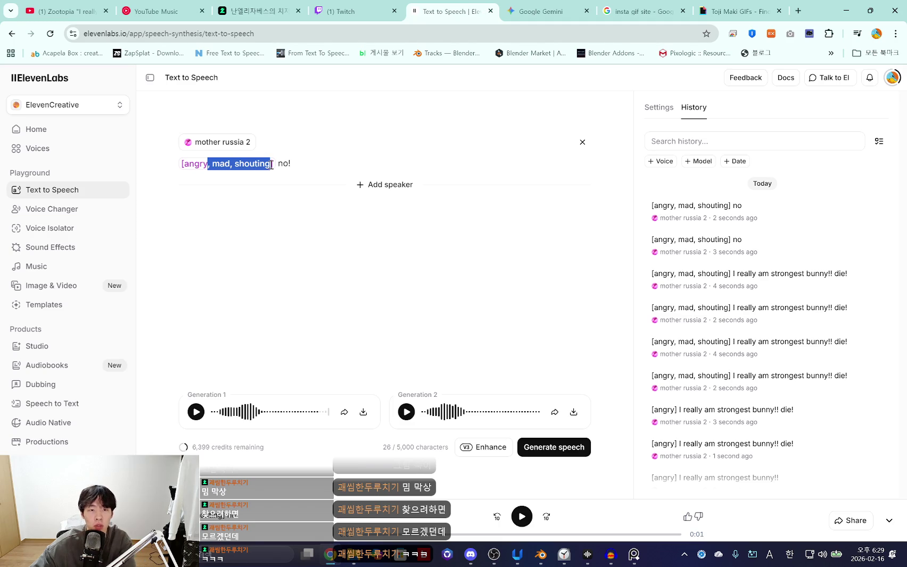
{"action": "left_click", "coordinate": [554, 455]}
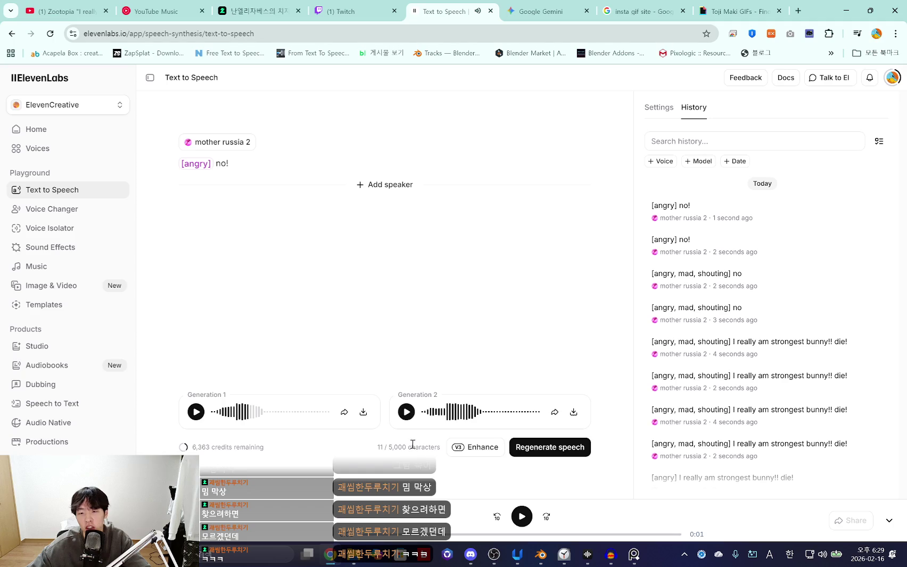
Check Audacity, then regenerate the no. line and play both takes
{"action": "key", "text": "alt+Tab"}
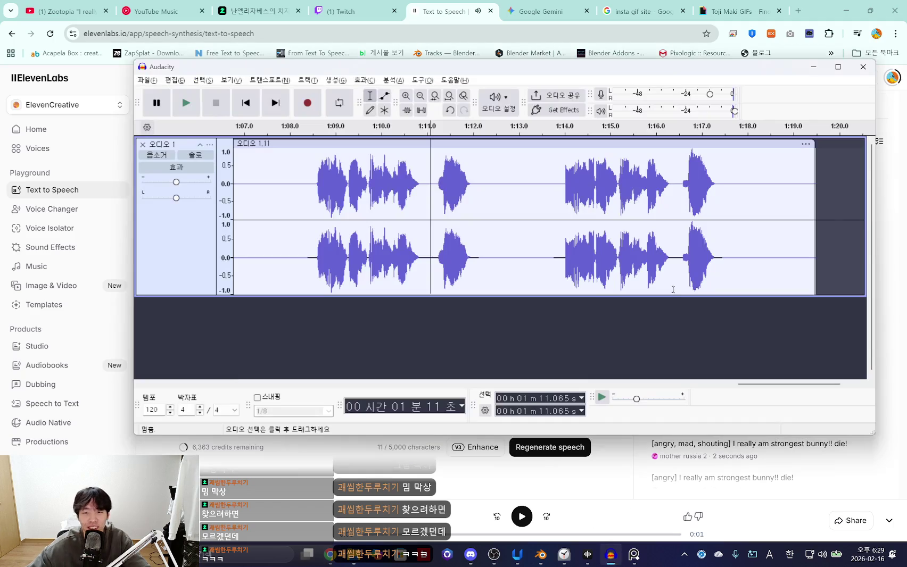
{"action": "left_click", "coordinate": [446, 481]}
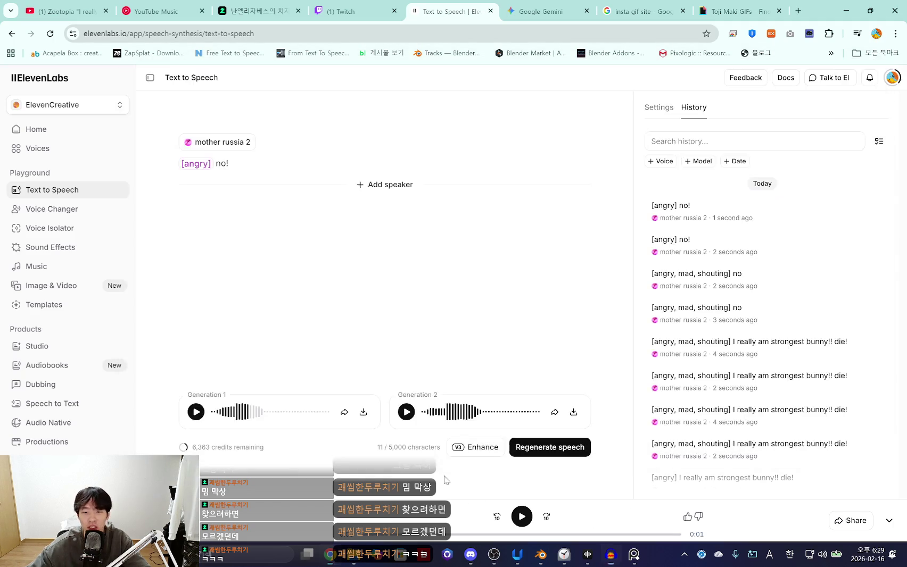
{"action": "left_click", "coordinate": [586, 562]}
{"action": "left_click", "coordinate": [316, 490]}
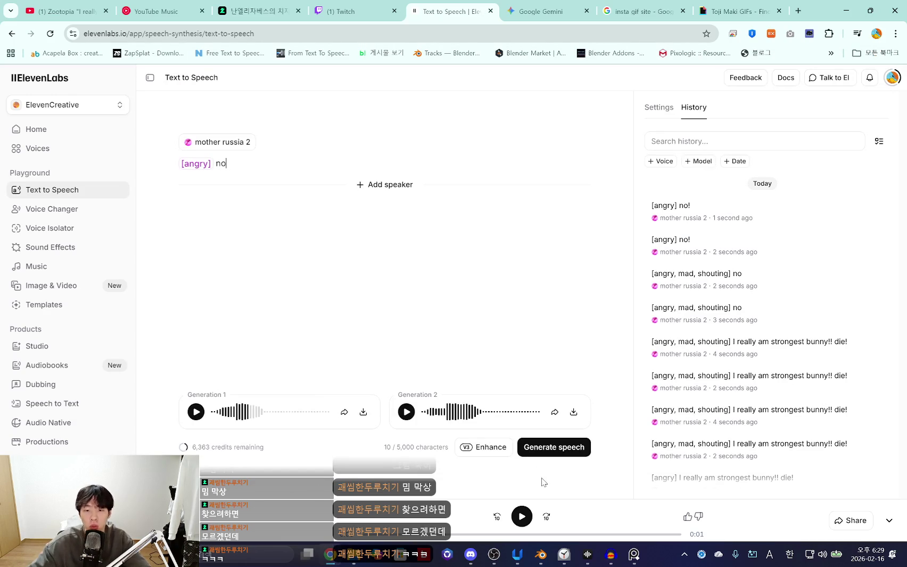
{"action": "type", "text": "."}
{"action": "left_click", "coordinate": [570, 445]}
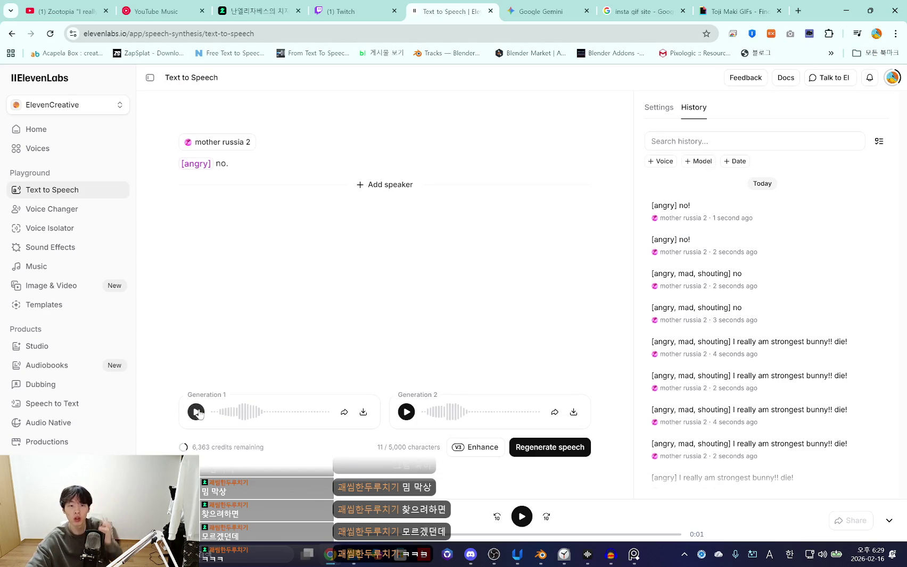
{"action": "left_click", "coordinate": [198, 413]}
{"action": "left_click", "coordinate": [406, 413]}
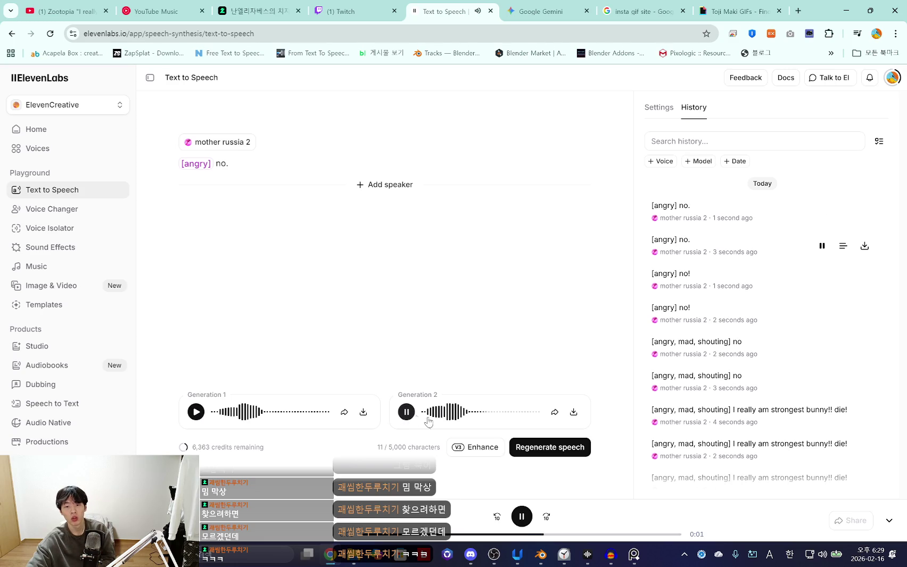
Record the chosen take into Audacity and preview the new clip
{"action": "left_click", "coordinate": [275, 172]}
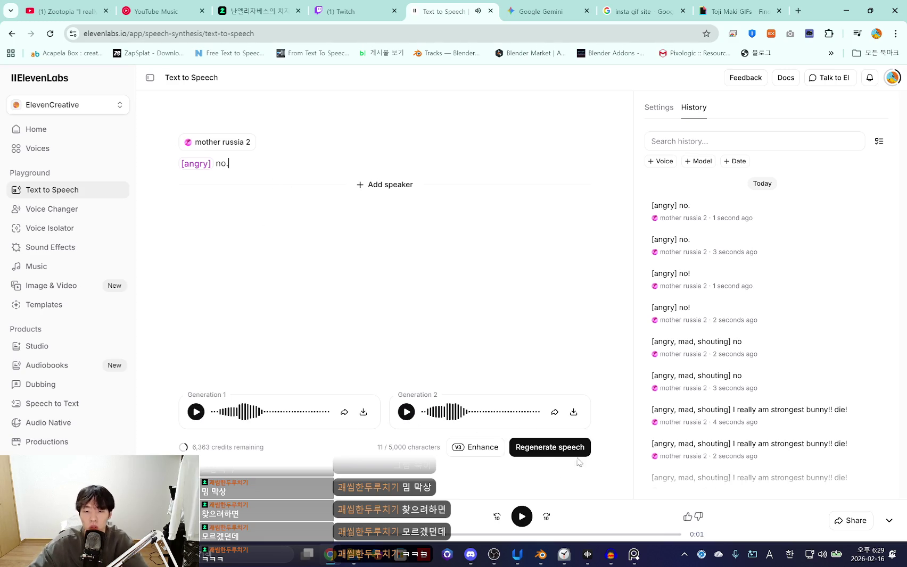
{"action": "left_click", "coordinate": [620, 562]}
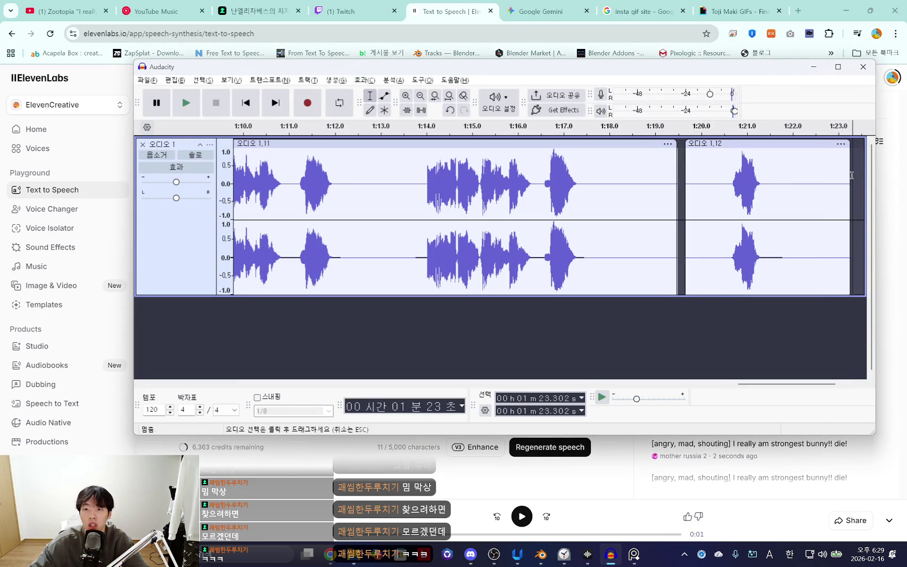
{"action": "left_click", "coordinate": [307, 102]}
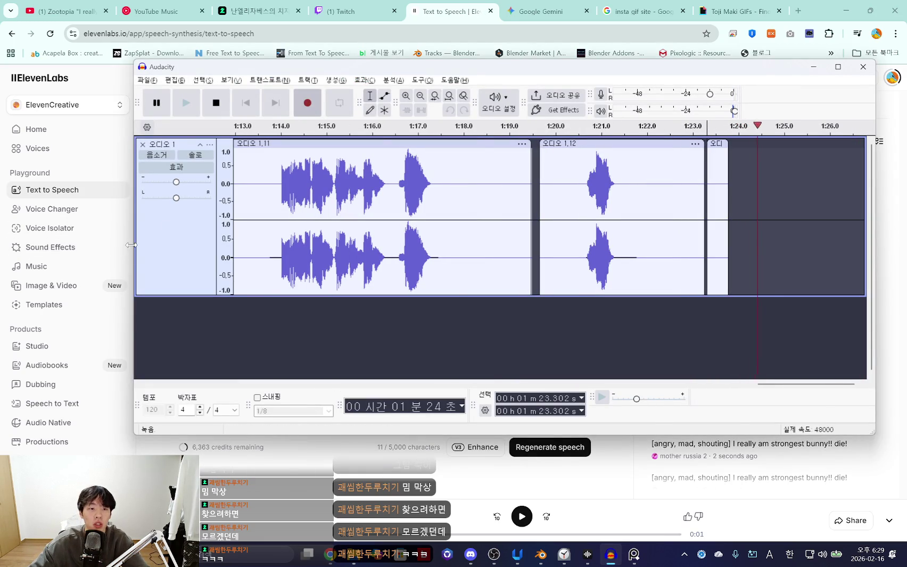
{"action": "key", "text": "alt+Tab"}
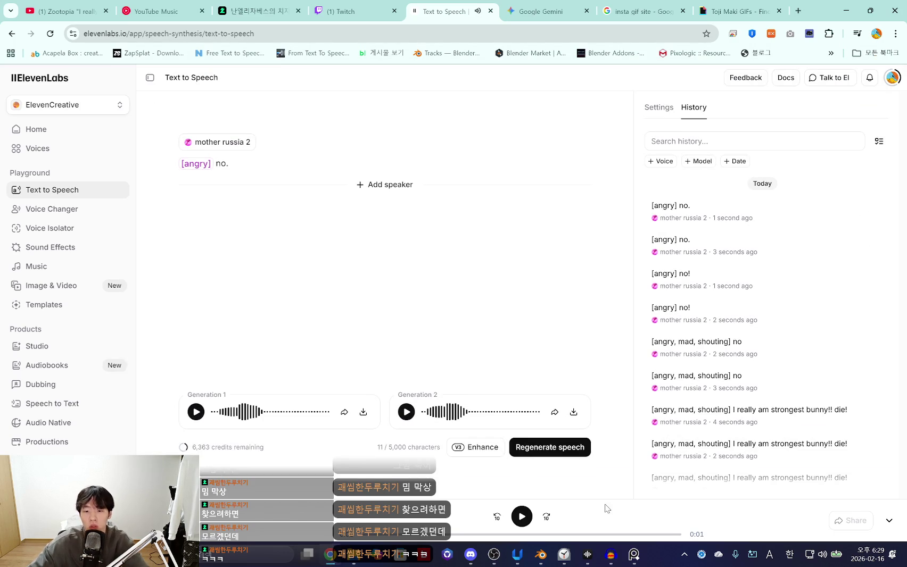
{"action": "left_click", "coordinate": [612, 555]}
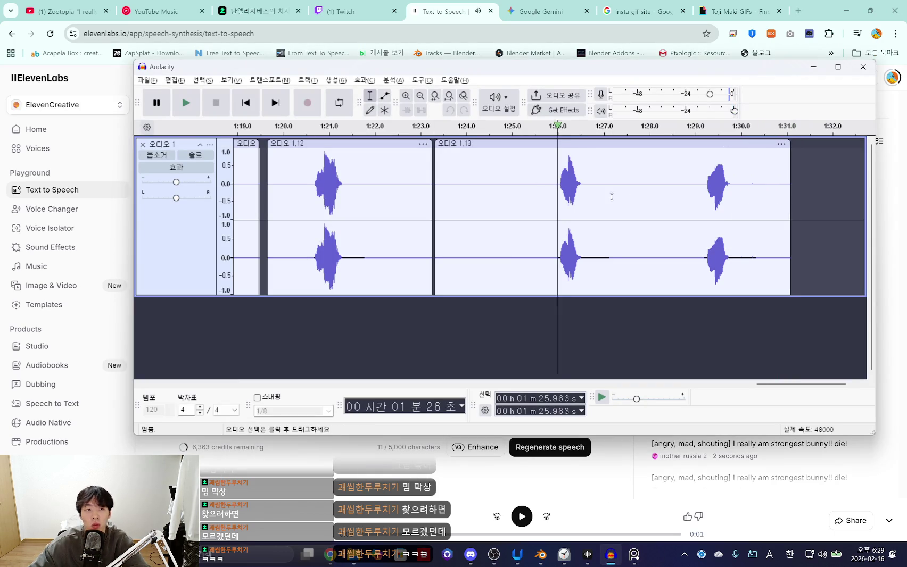
{"action": "key", "text": "space"}
{"action": "key", "text": "space"}
Change the tag to [angry, low], generate new takes, and play one while switching to Audacity
{"action": "left_click", "coordinate": [373, 473]}
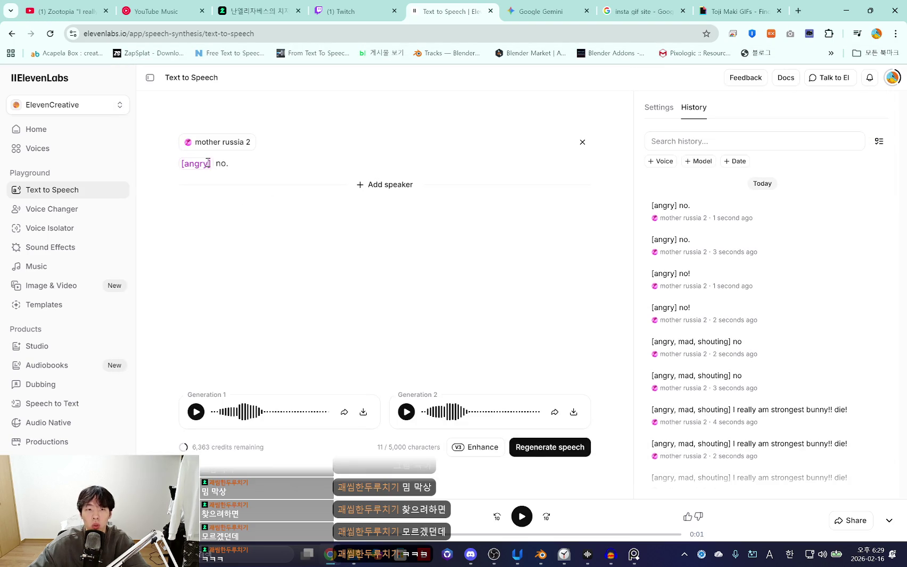
{"action": "type", "text": ", low"}
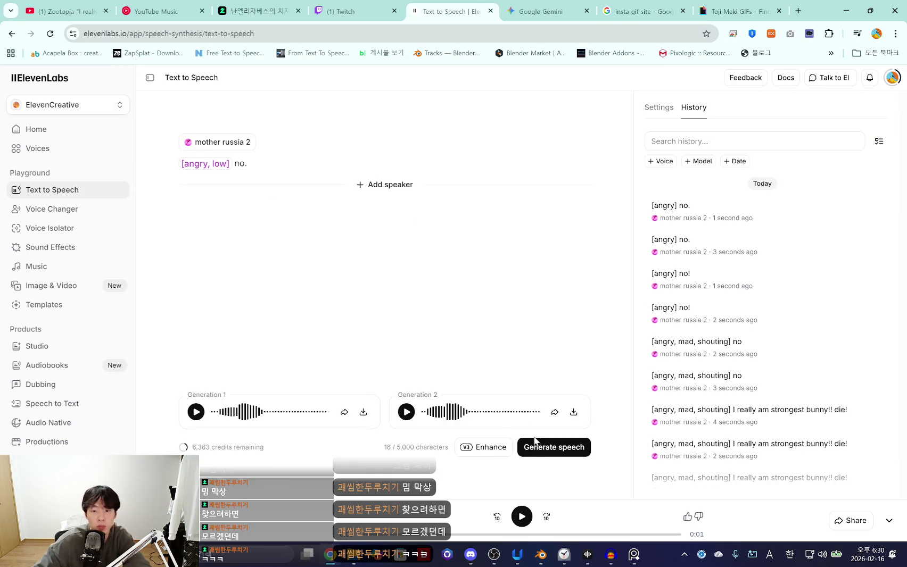
{"action": "left_click", "coordinate": [564, 448]}
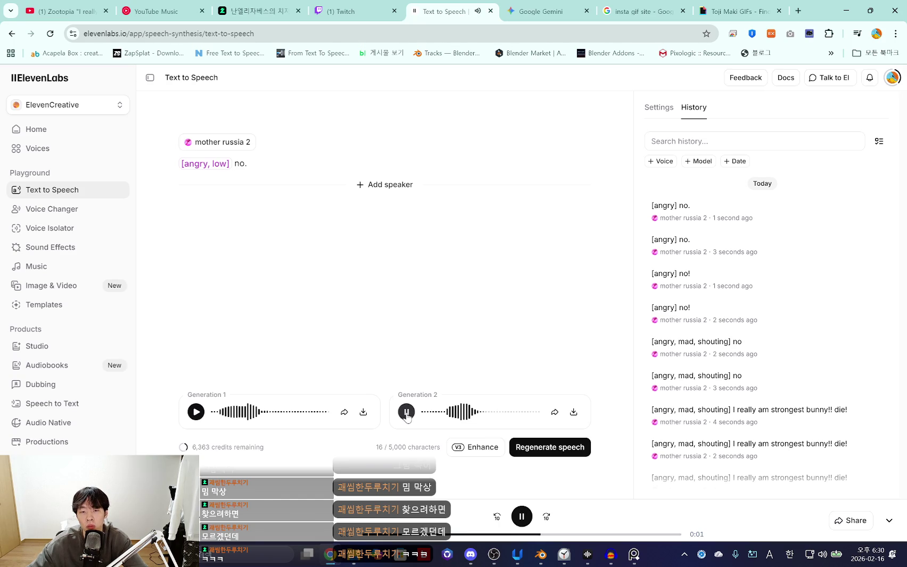
{"action": "left_click", "coordinate": [628, 555]}
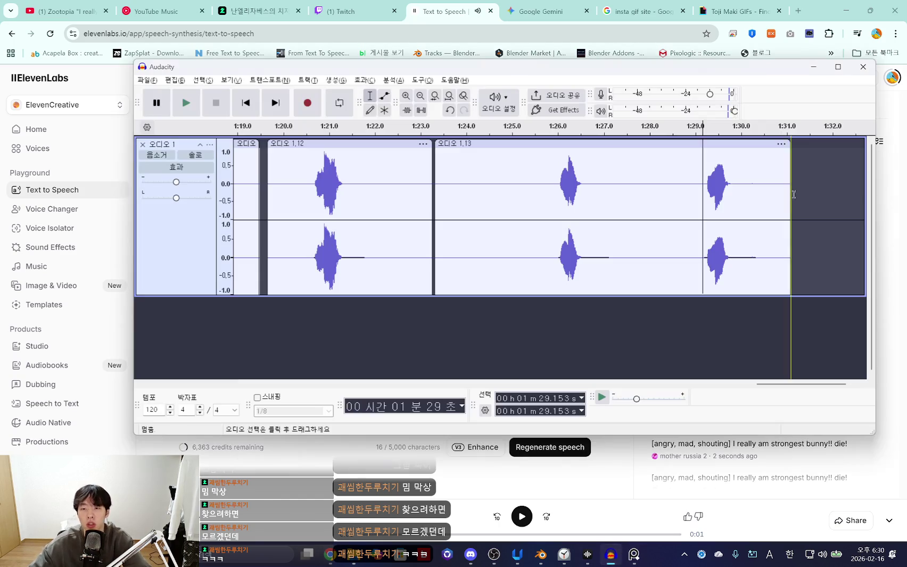
{"action": "left_click", "coordinate": [305, 438]}
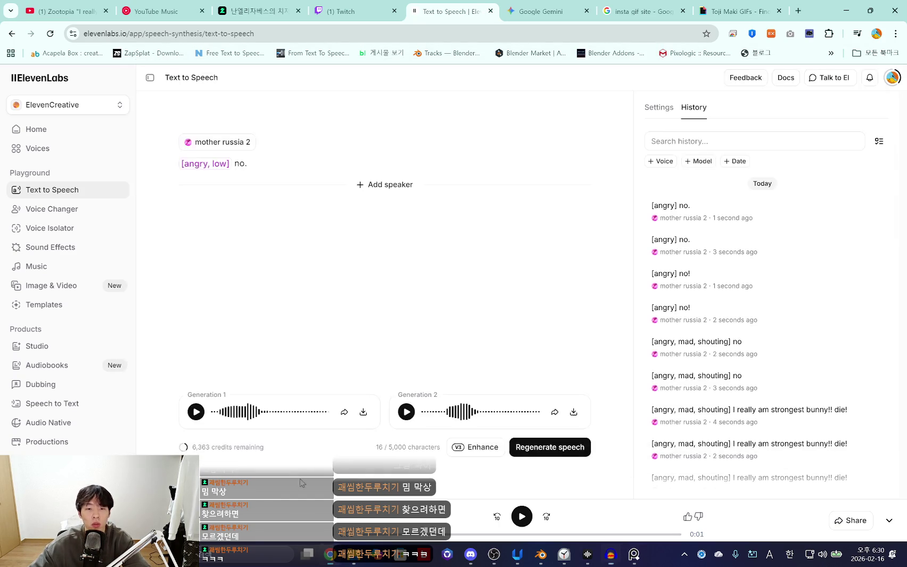
{"action": "key", "text": "alt+Tab"}
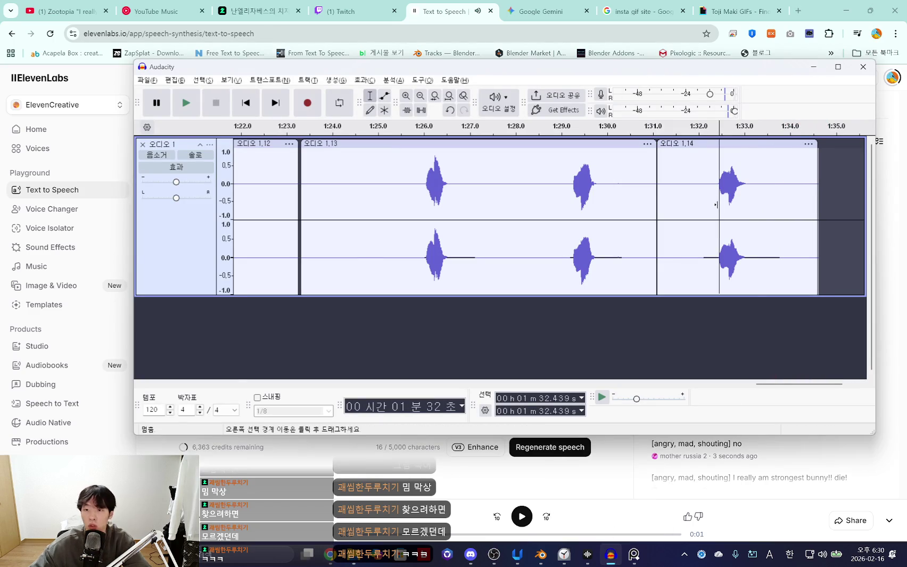
Paste a copied stretch of dialog as a new clip after clip 1,14
{"action": "left_click_drag", "start_coordinate": [716, 204], "coordinate": [757, 198]}
{"action": "left_click_drag", "start_coordinate": [787, 386], "coordinate": [805, 387]}
{"action": "left_click", "coordinate": [734, 212]}
{"action": "key", "text": "ctrl+v"}
{"action": "left_click", "coordinate": [573, 200]}
Copy a piece of clip 1,14, paste it after the short clip, and delete its trailing end
{"action": "mouse_move", "coordinate": [477, 200]}
{"action": "left_mouse_down"}
{"action": "mouse_move", "coordinate": [548, 201]}
{"action": "mouse_move", "coordinate": [534, 201]}
{"action": "left_mouse_up"}
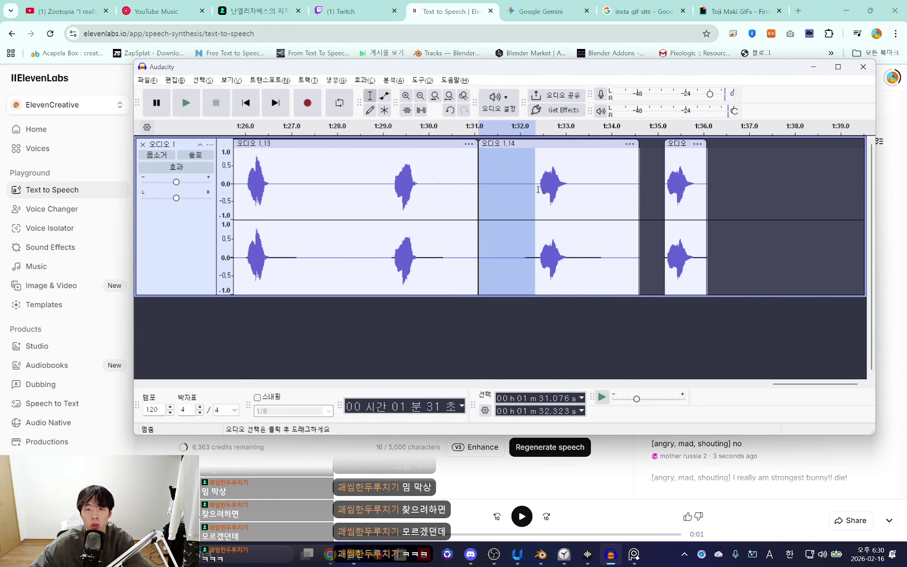
{"action": "key", "text": "ctrl+c"}
{"action": "left_click", "coordinate": [706, 203]}
{"action": "key", "text": "ctrl+v"}
{"action": "left_click_drag", "start_coordinate": [700, 202], "coordinate": [713, 184]}
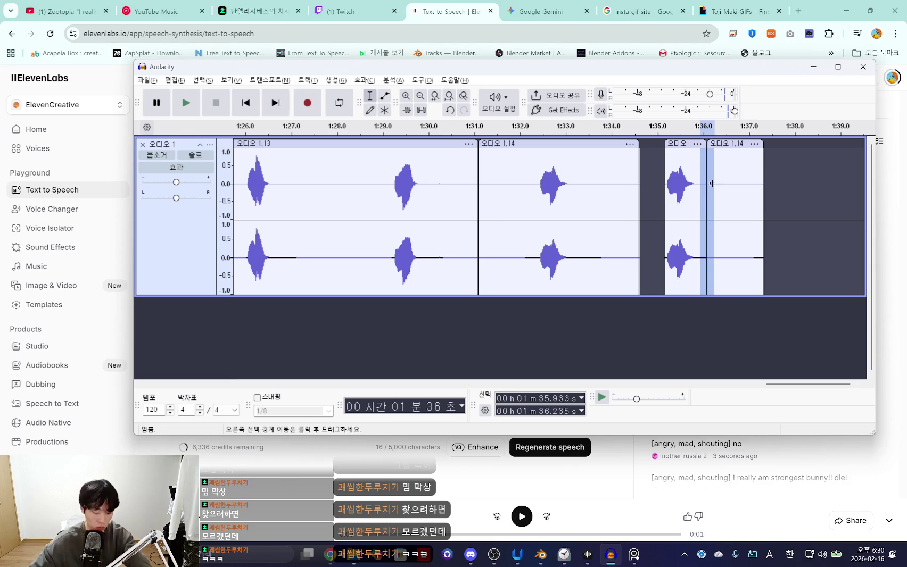
{"action": "mouse_move", "coordinate": [750, 223]}
{"action": "left_mouse_down"}
{"action": "mouse_move", "coordinate": [766, 256]}
{"action": "mouse_move", "coordinate": [662, 188]}
{"action": "left_mouse_up"}
{"action": "key", "text": "Delete"}
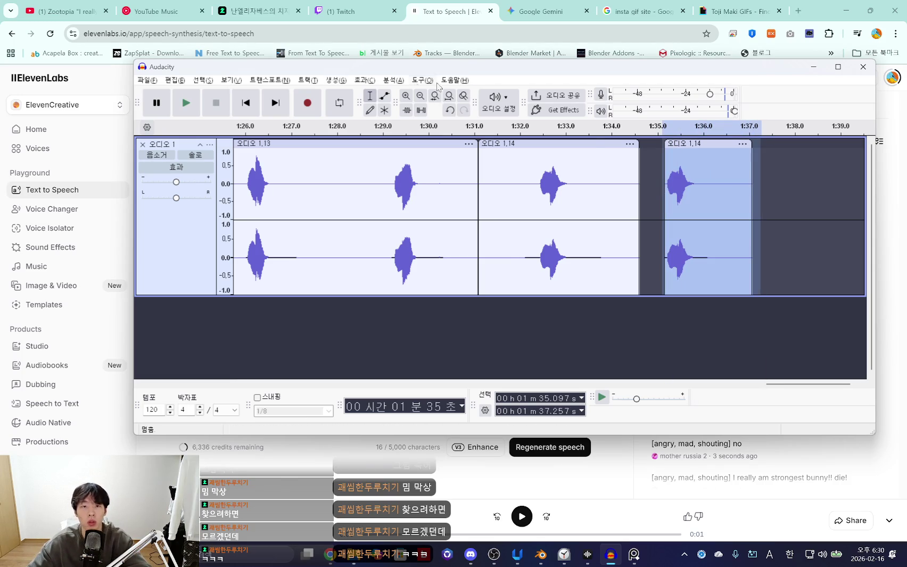
{"action": "left_click", "coordinate": [365, 79]}
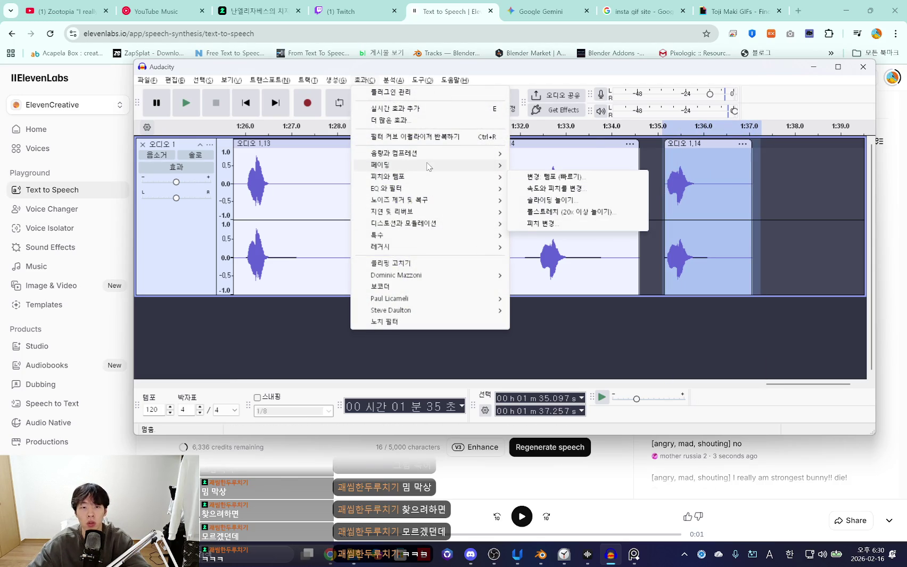
{"action": "mouse_move", "coordinate": [392, 212]}
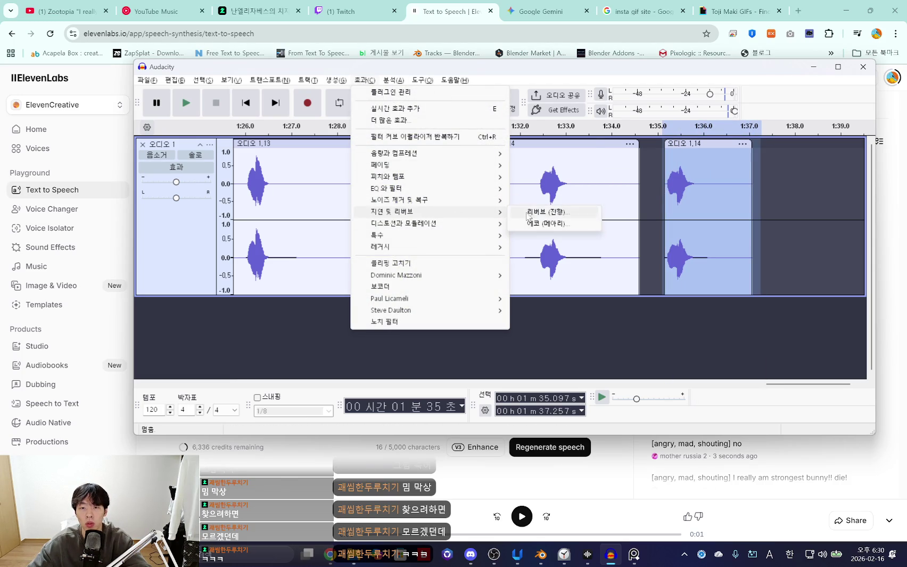
Play back the new clip and select its latter part and tail
{"action": "left_click", "coordinate": [727, 192]}
{"action": "scroll", "coordinate": [688, 199], "scroll_direction": "up", "scroll_amount": 1, "text": "ctrl"}
{"action": "left_click", "coordinate": [652, 196]}
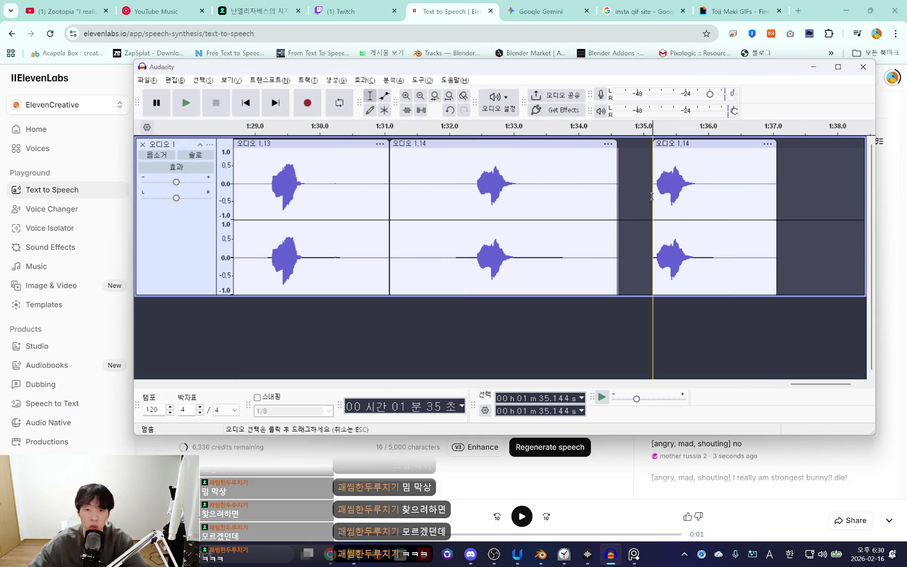
{"action": "key", "text": "space"}
{"action": "left_click_drag", "start_coordinate": [711, 187], "coordinate": [676, 186]}
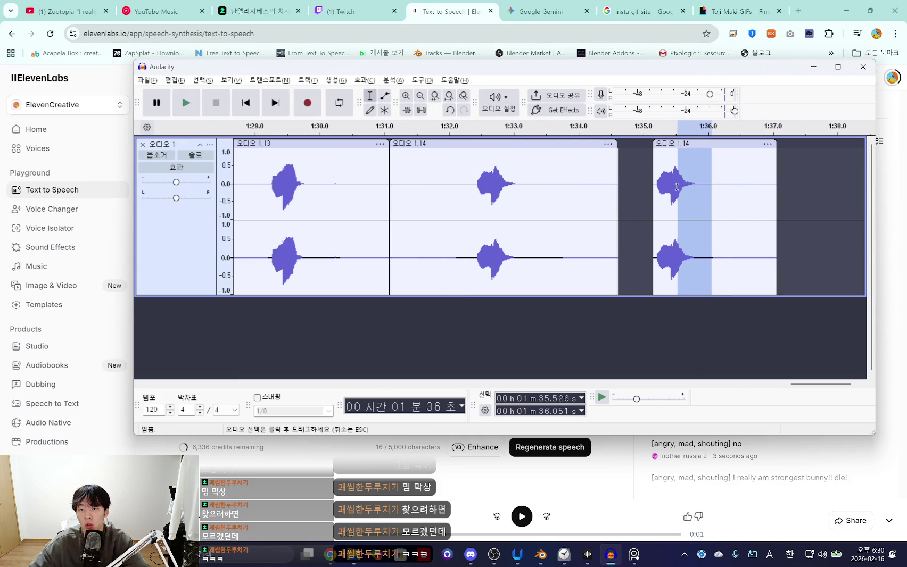
{"action": "left_click_drag", "start_coordinate": [756, 189], "coordinate": [677, 192]}
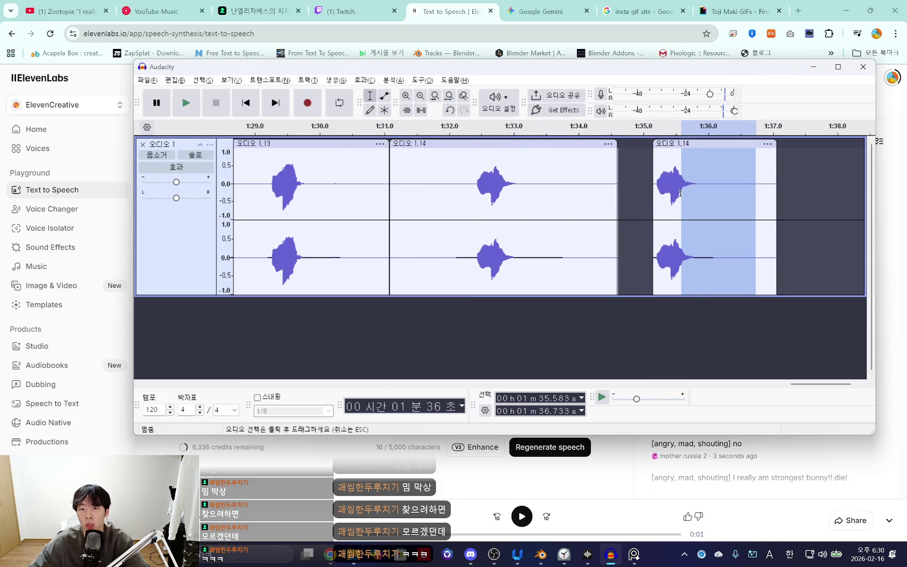
Apply Echo to the selected tail and listen to the result
{"action": "left_click", "coordinate": [372, 85]}
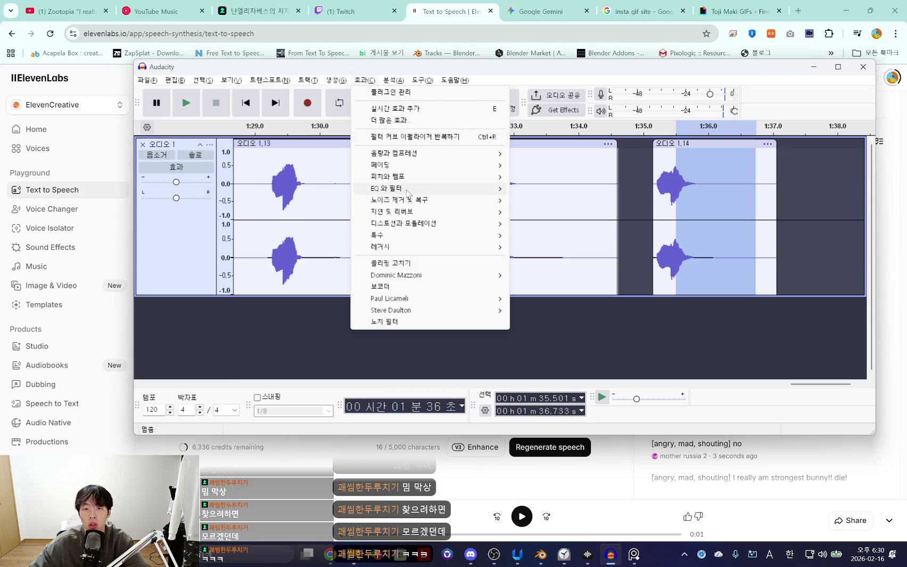
{"action": "left_click", "coordinate": [562, 226]}
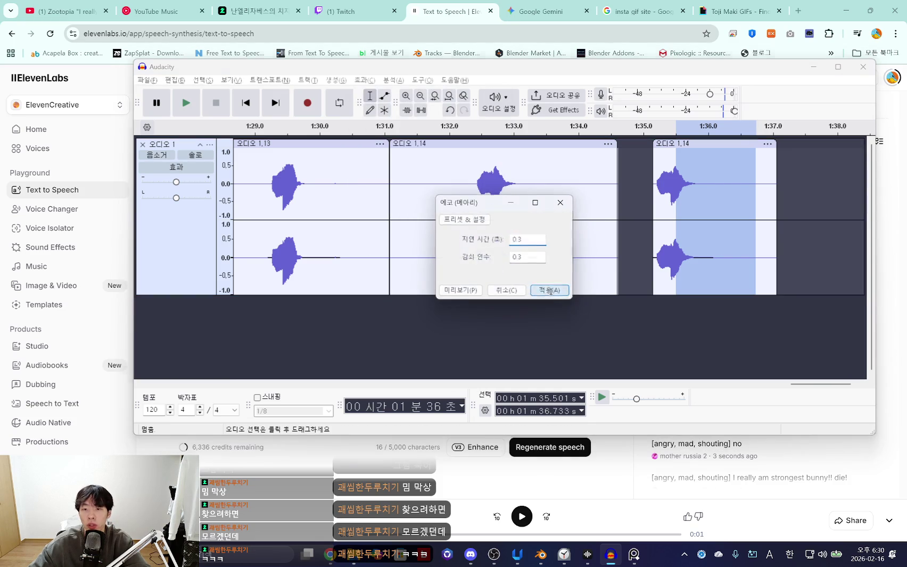
{"action": "left_click", "coordinate": [549, 289]}
{"action": "key", "text": "space"}
{"action": "left_click", "coordinate": [651, 185]}
{"action": "key", "text": "space"}
{"action": "key", "text": "space"}
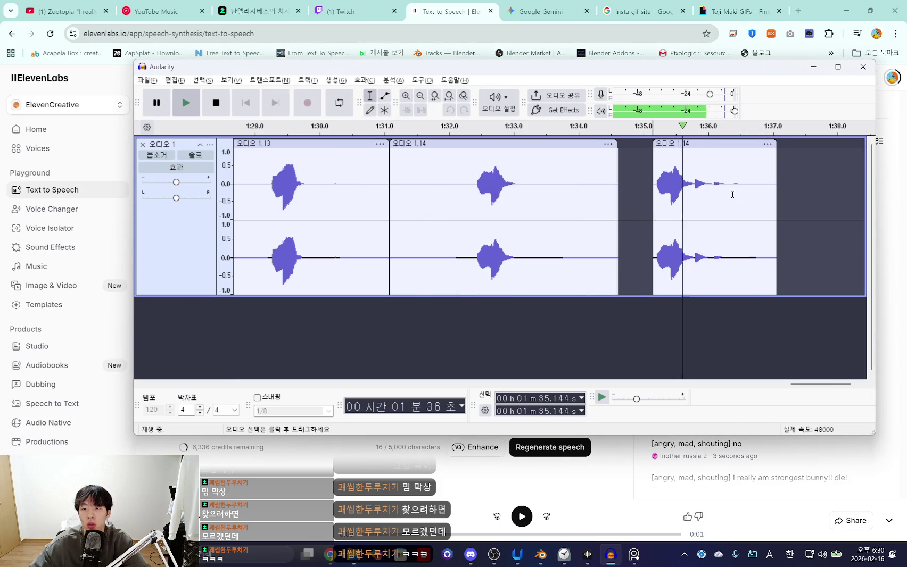
Replay the last clip and select its voiced part
{"action": "left_click_drag", "start_coordinate": [742, 195], "coordinate": [639, 203]}
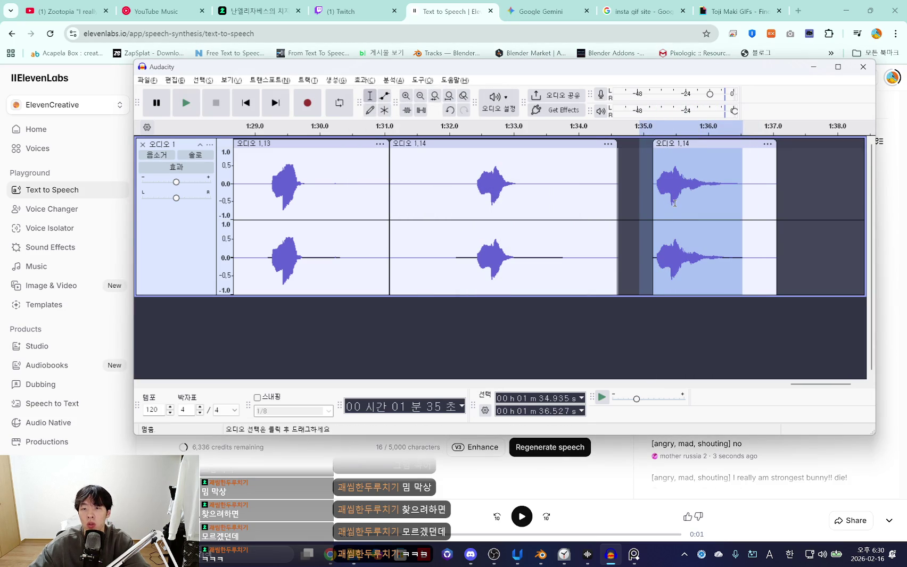
{"action": "key", "text": "space"}
{"action": "key", "text": "space"}
{"action": "key", "text": "space"}
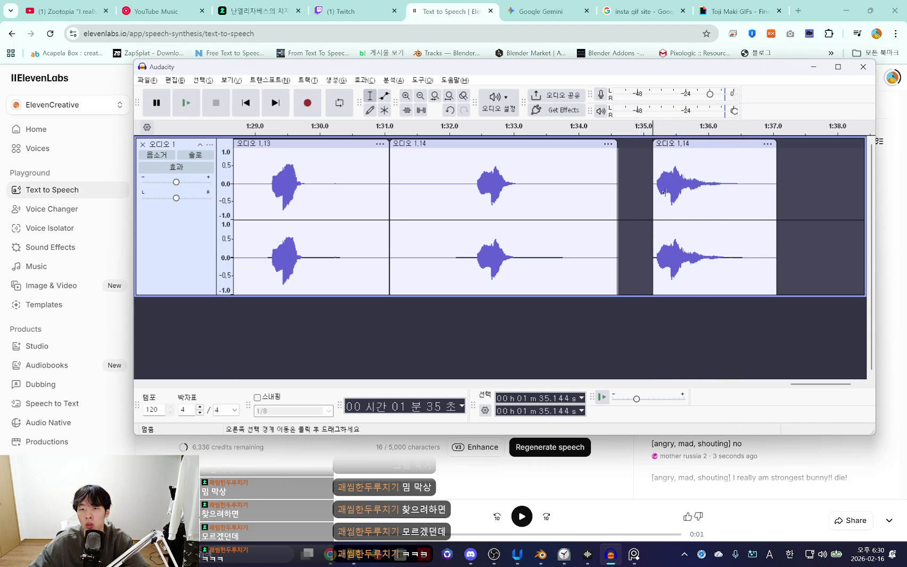
{"action": "left_click_drag", "start_coordinate": [660, 182], "coordinate": [744, 187]}
{"action": "key", "text": "space"}
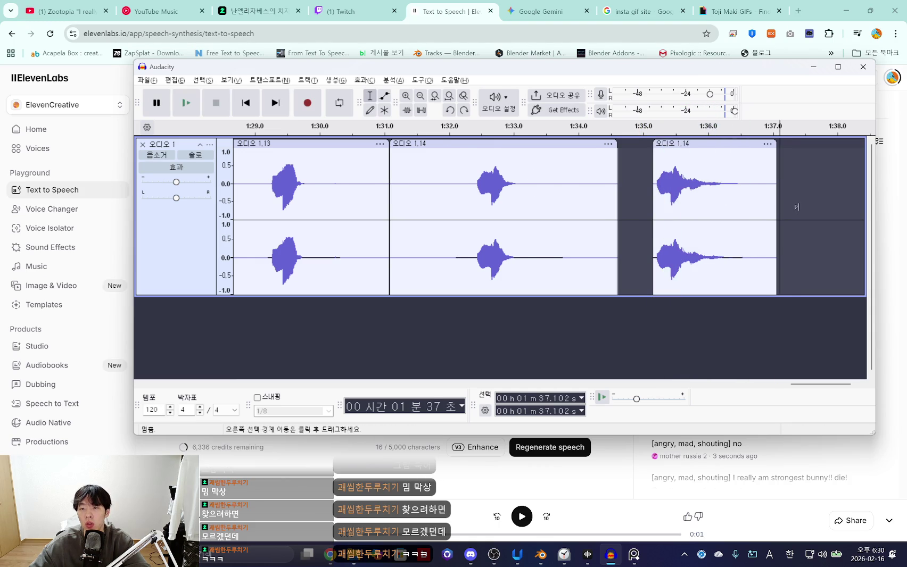
{"action": "scroll", "coordinate": [799, 210], "scroll_direction": "down", "scroll_amount": 1, "text": "ctrl"}
{"action": "left_click_drag", "start_coordinate": [799, 384], "coordinate": [803, 385]}
{"action": "left_click", "coordinate": [826, 182]}
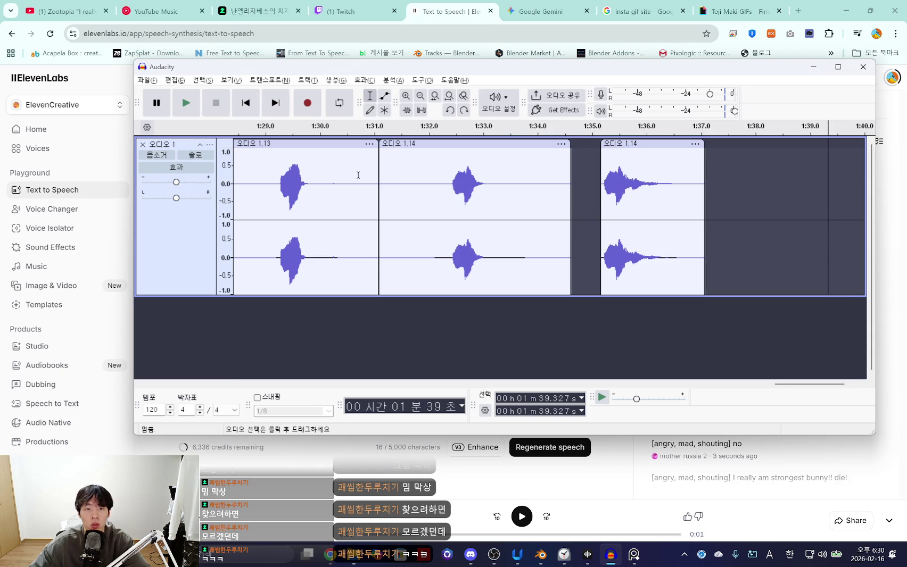
Lengthen the last clip to leave room for echo and reselect its voiced part
{"action": "left_click_drag", "start_coordinate": [408, 194], "coordinate": [431, 191]}
{"action": "left_click", "coordinate": [682, 174]}
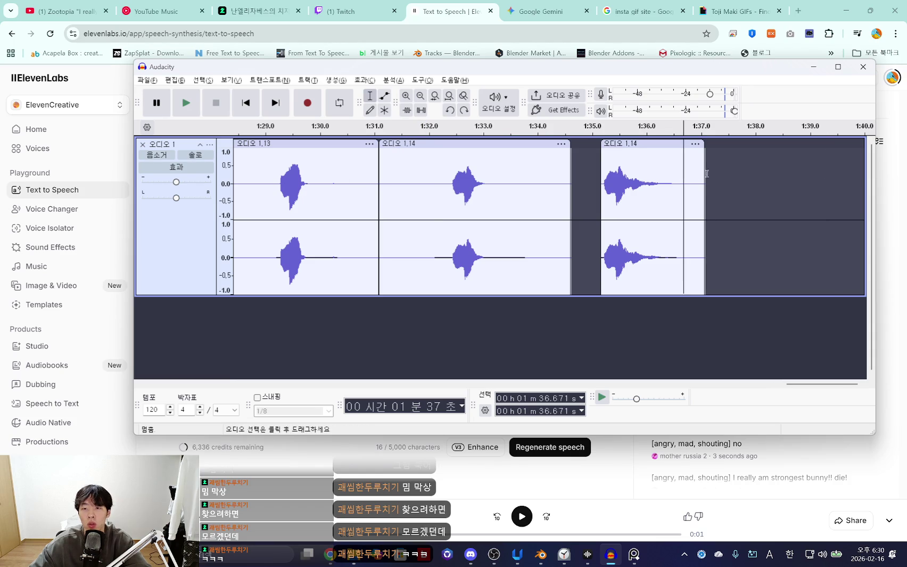
{"action": "key", "text": "r"}
{"action": "mouse_move", "coordinate": [707, 187]}
{"action": "left_mouse_down"}
{"action": "mouse_move", "coordinate": [732, 186]}
{"action": "mouse_move", "coordinate": [617, 198]}
{"action": "left_mouse_up"}
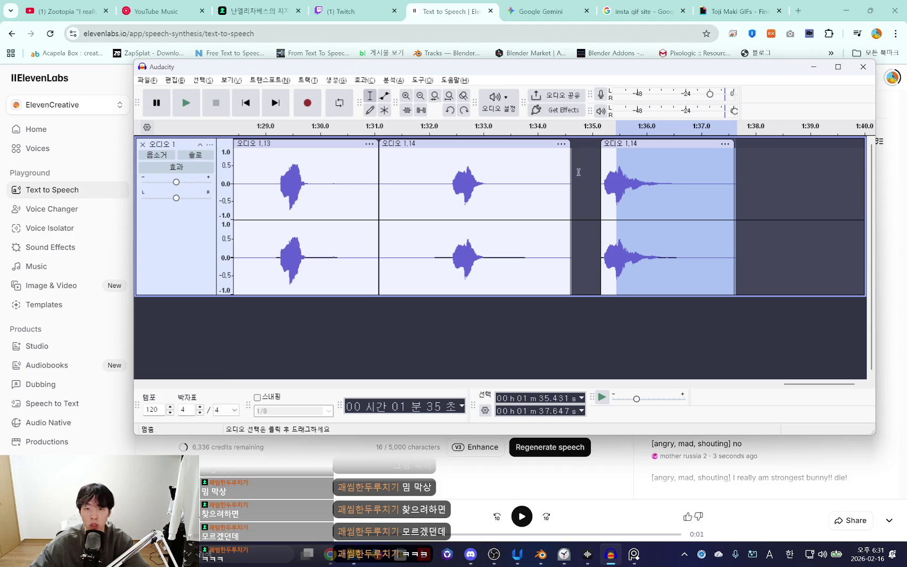
{"action": "left_click", "coordinate": [620, 181]}
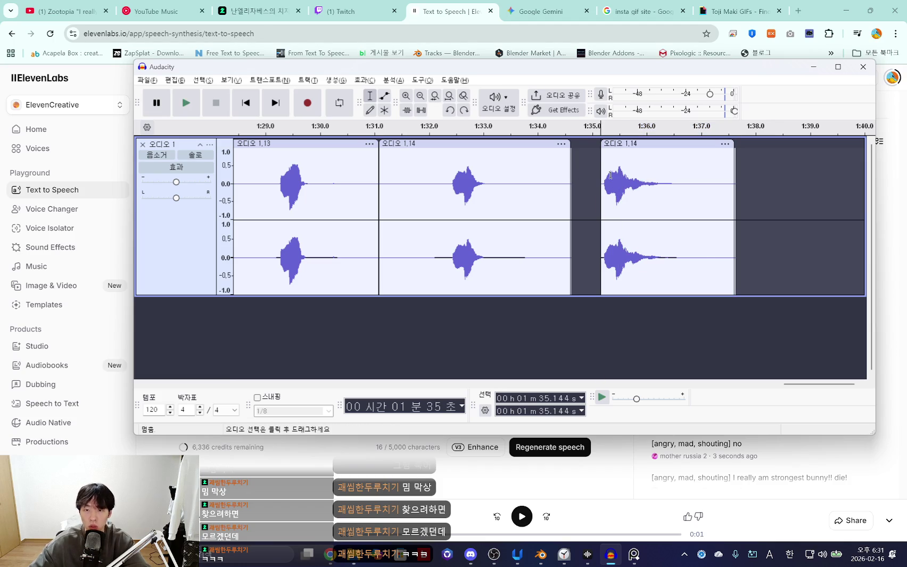
{"action": "left_click_drag", "start_coordinate": [616, 186], "coordinate": [704, 187]}
Apply Echo to the voiced part and play it back
{"action": "left_click", "coordinate": [364, 80]}
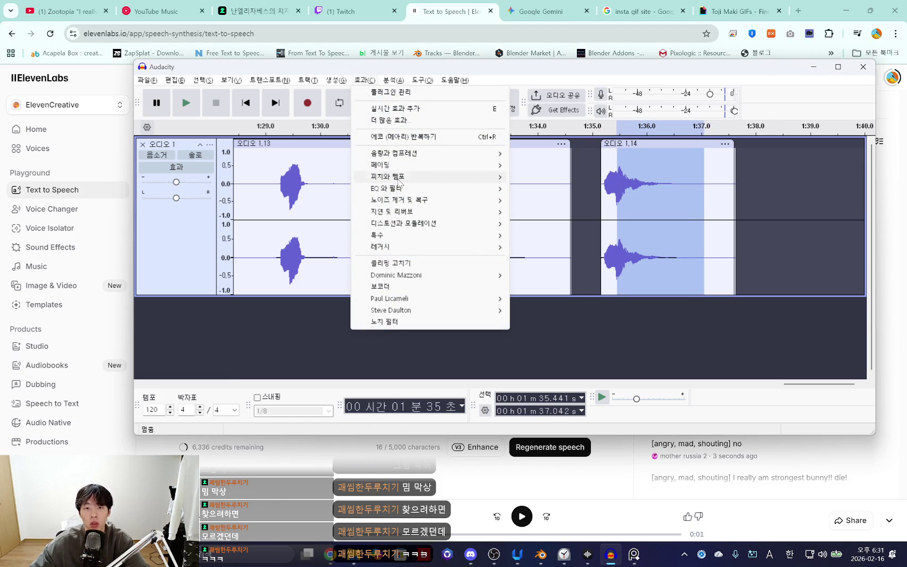
{"action": "mouse_move", "coordinate": [391, 211]}
{"action": "left_click", "coordinate": [557, 223]}
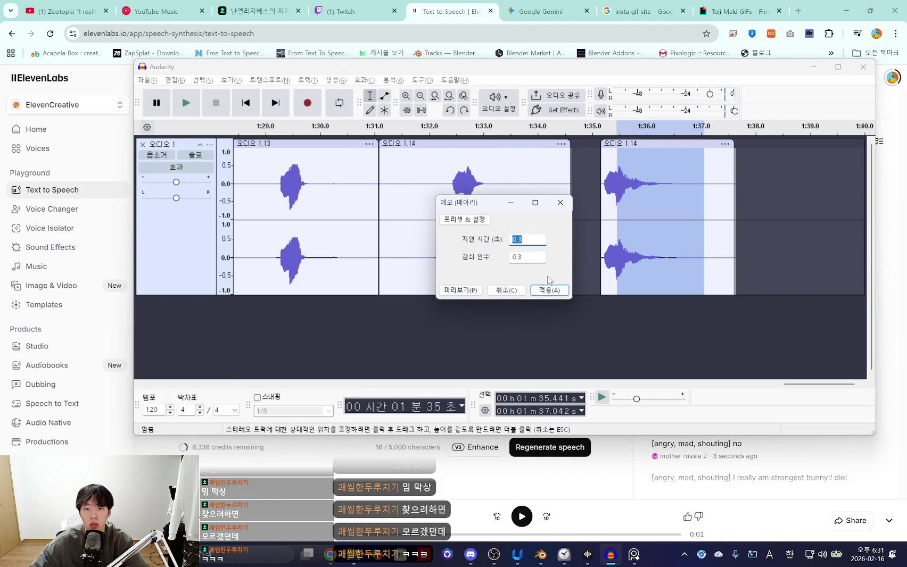
{"action": "left_click", "coordinate": [549, 287]}
{"action": "left_click", "coordinate": [604, 176]}
{"action": "key", "text": "space"}
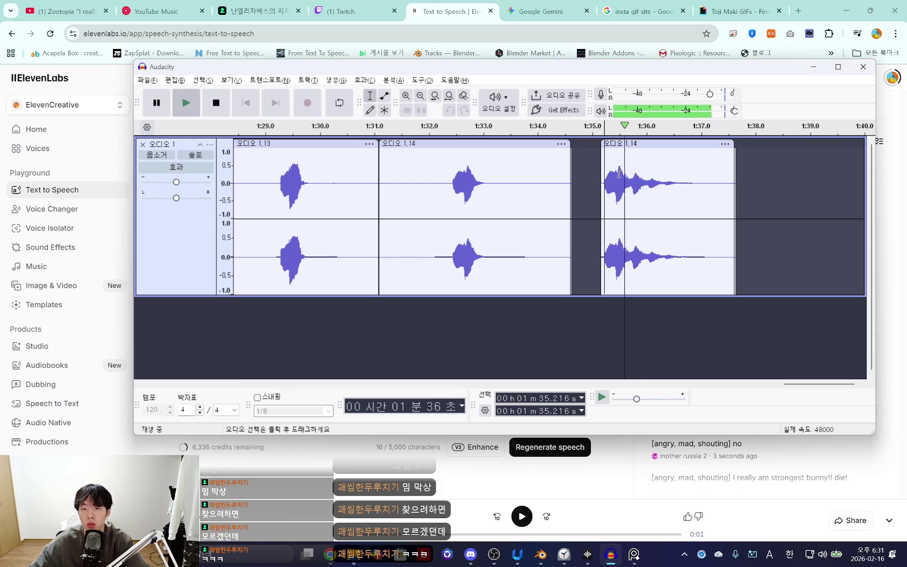
{"action": "left_click_drag", "start_coordinate": [704, 239], "coordinate": [616, 207]}
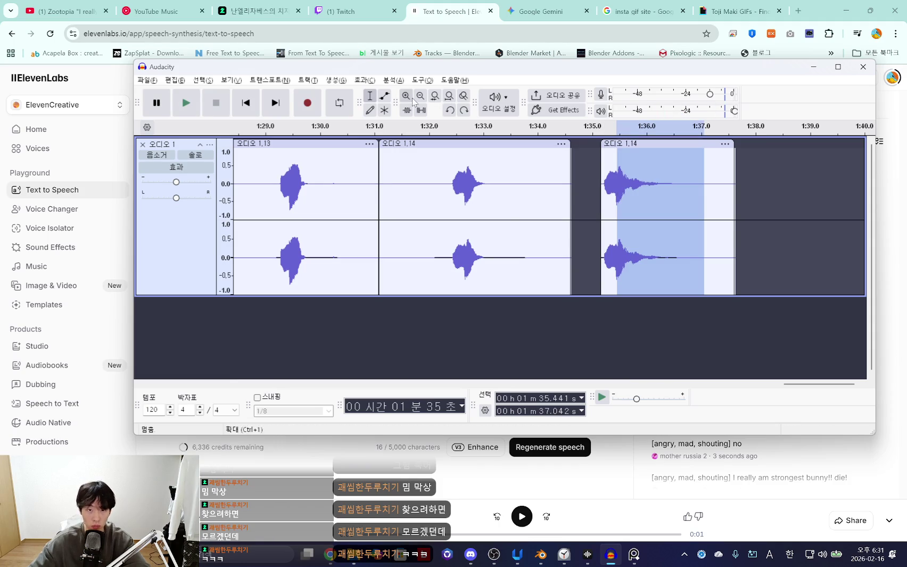
Apply a second Echo pass and audition the echoed tail
{"action": "left_click", "coordinate": [364, 79]}
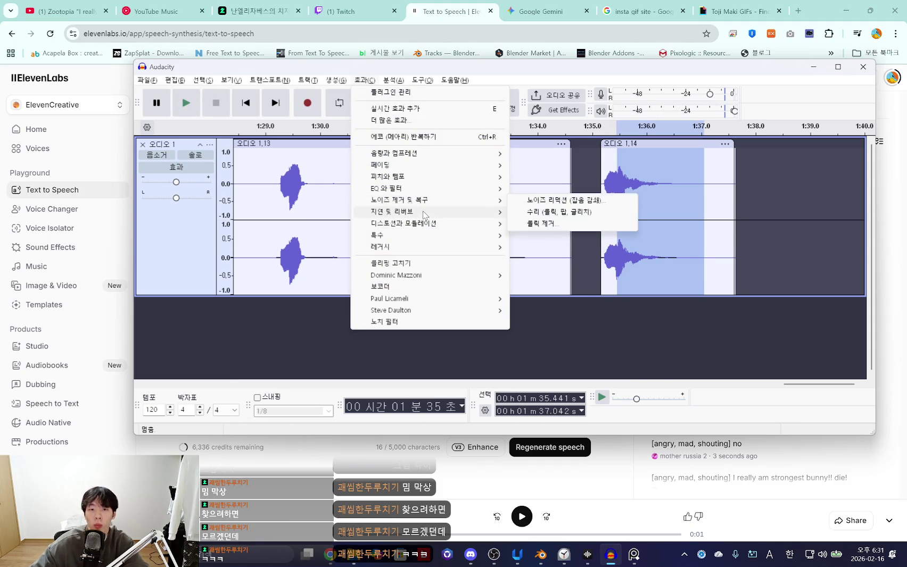
{"action": "left_click", "coordinate": [538, 224]}
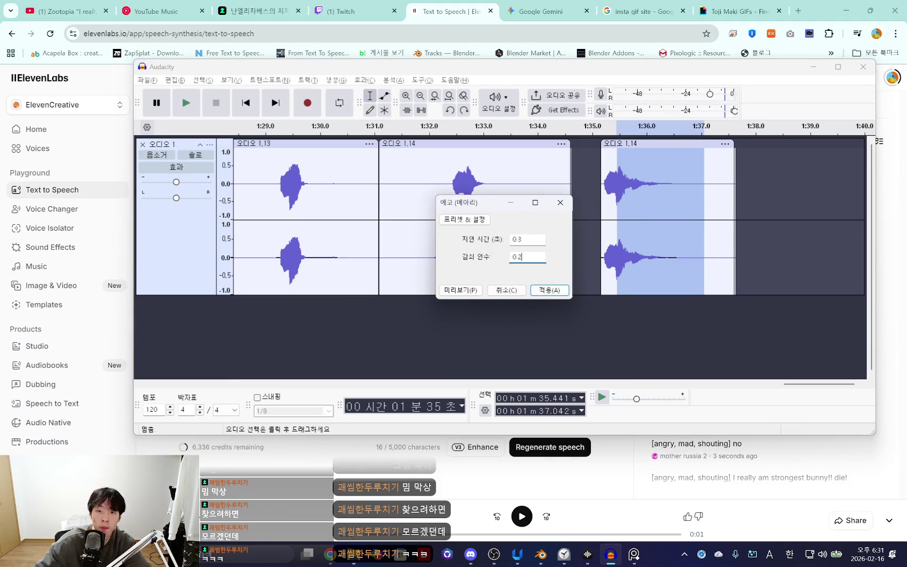
{"action": "left_click", "coordinate": [548, 290]}
{"action": "key", "text": "space"}
{"action": "left_click", "coordinate": [599, 180]}
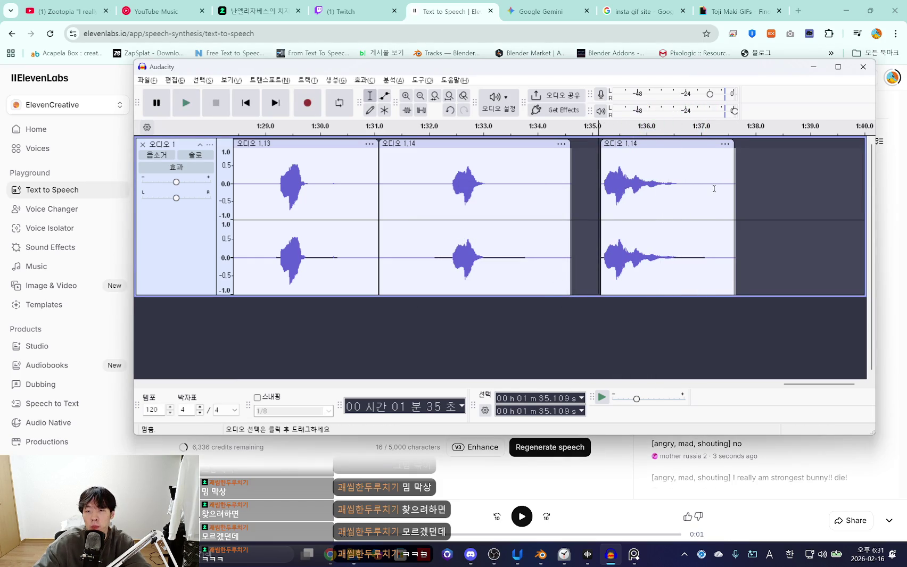
{"action": "left_click_drag", "start_coordinate": [701, 187], "coordinate": [618, 194]}
{"action": "left_click", "coordinate": [616, 194]}
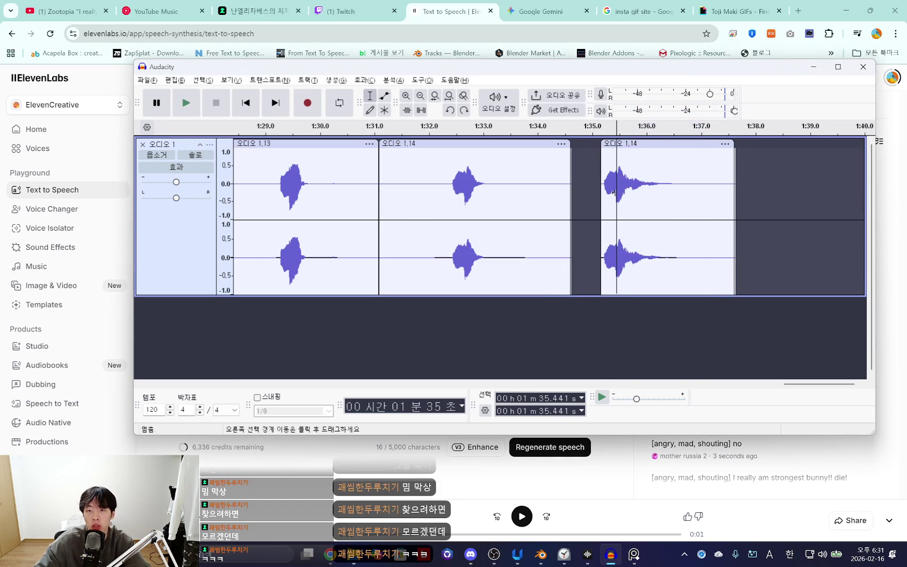
{"action": "left_click_drag", "start_coordinate": [619, 187], "coordinate": [721, 186]}
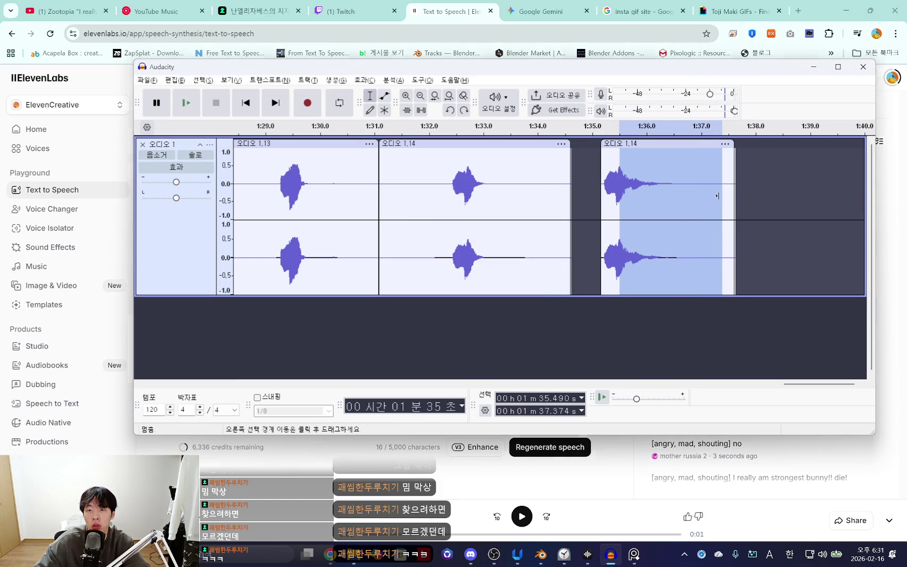
{"action": "key", "text": "space"}
Split the last clip near 1:37 with Ctrl+I and delete the short tail piece
{"action": "left_click", "coordinate": [596, 180]}
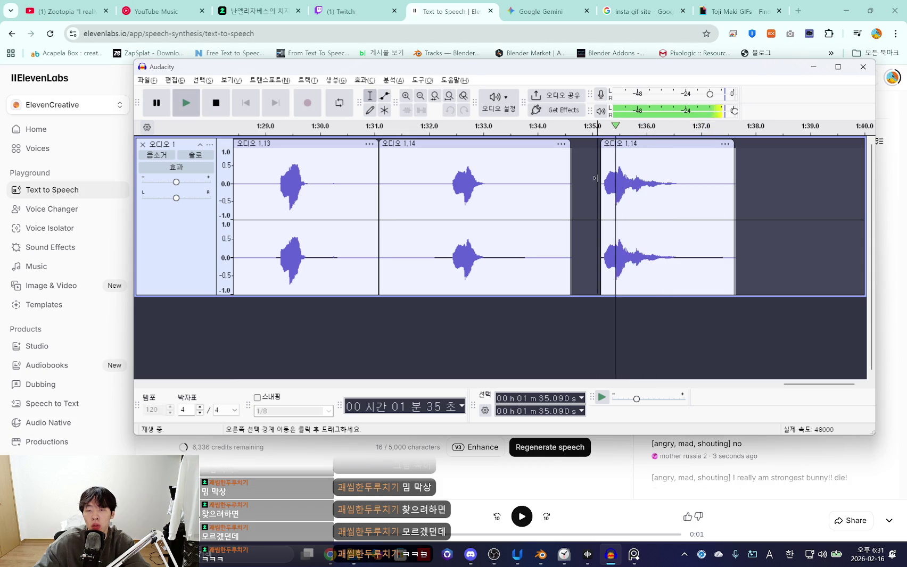
{"action": "key", "text": "space"}
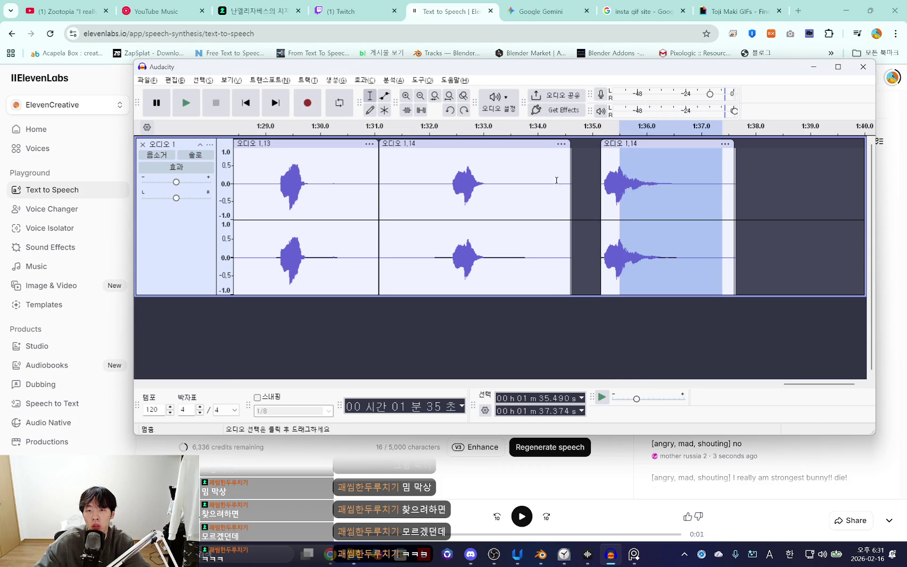
{"action": "left_click", "coordinate": [610, 186]}
{"action": "key", "text": "space"}
{"action": "left_click", "coordinate": [704, 189]}
{"action": "key", "text": "ctrl+i"}
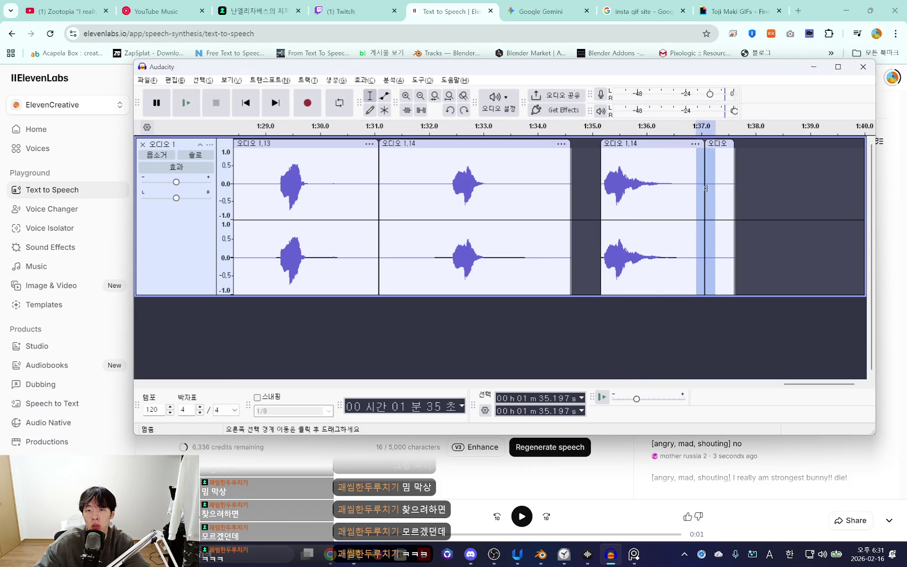
{"action": "key", "text": "Delete"}
Undo the stray cut, replay, and select the spoken part of the last clip
{"action": "key", "text": "space"}
{"action": "mouse_move", "coordinate": [687, 197]}
{"action": "left_mouse_down"}
{"action": "mouse_move", "coordinate": [623, 201]}
{"action": "mouse_move", "coordinate": [668, 190]}
{"action": "left_mouse_up"}
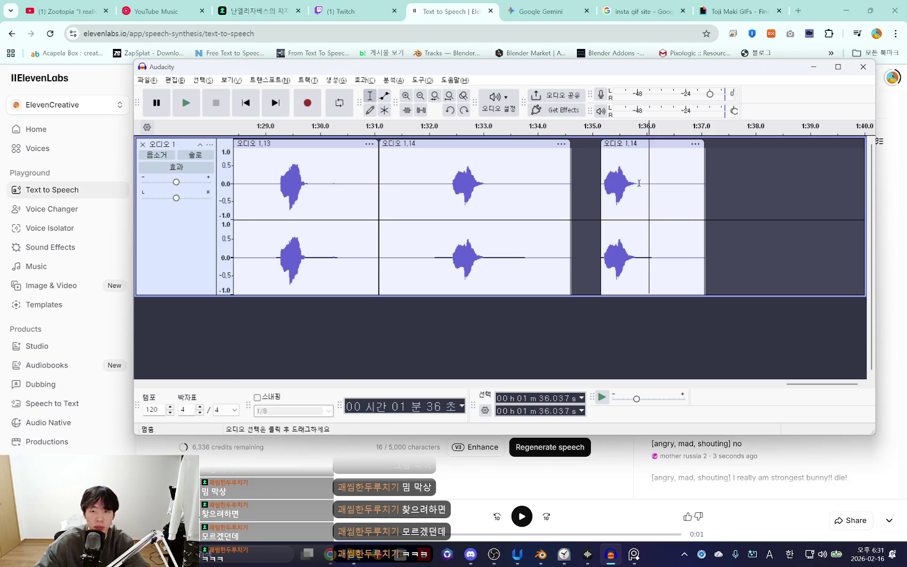
{"action": "key", "text": "ctrl+z"}
{"action": "key", "text": "space"}
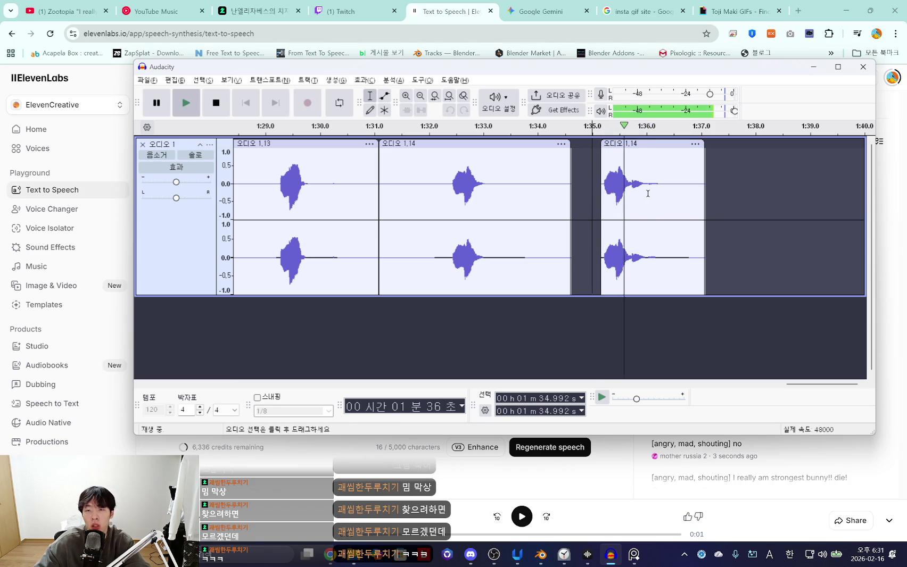
{"action": "left_click_drag", "start_coordinate": [692, 193], "coordinate": [607, 204]}
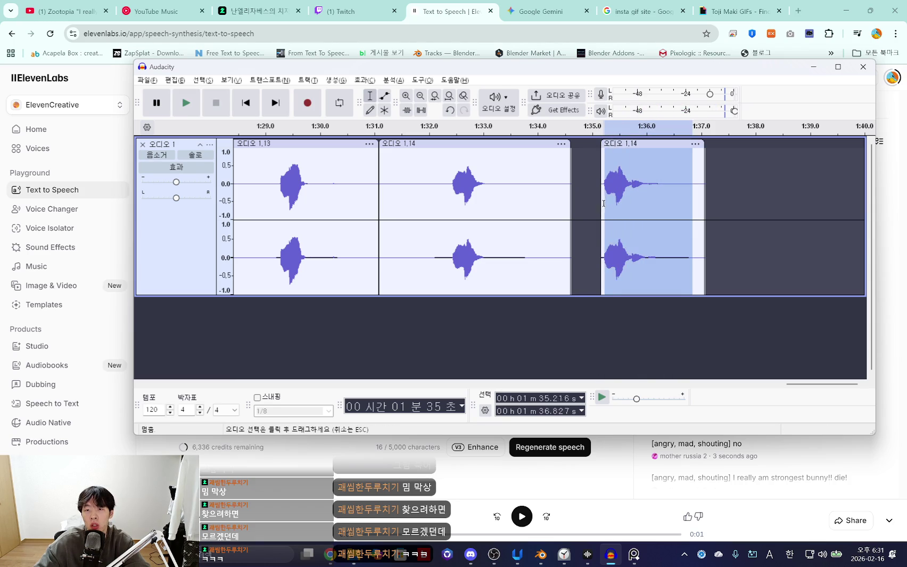
Apply Reverb with 45% room size and −2 dB wet gain to the no clip and play it
{"action": "key", "text": "space"}
{"action": "left_click", "coordinate": [216, 103]}
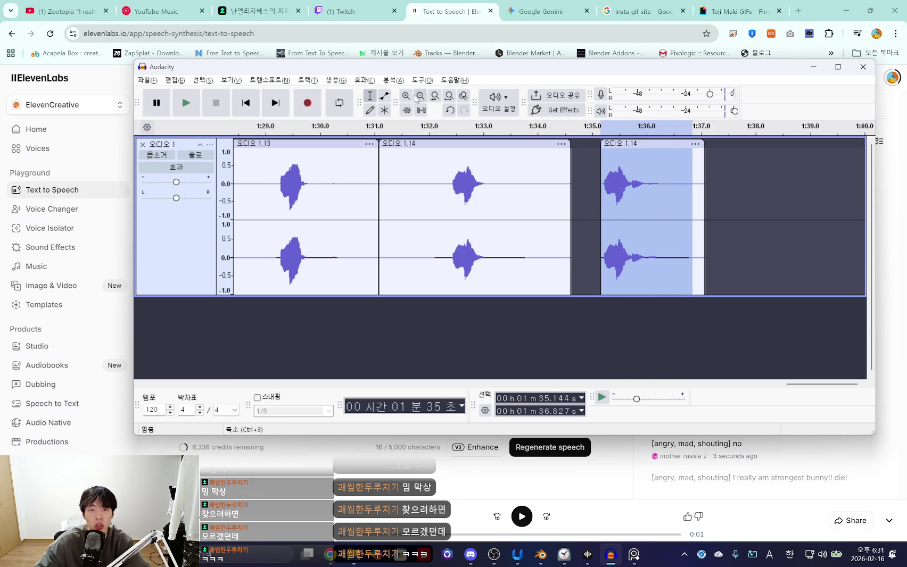
{"action": "left_click", "coordinate": [392, 80]}
{"action": "mouse_move", "coordinate": [387, 176]}
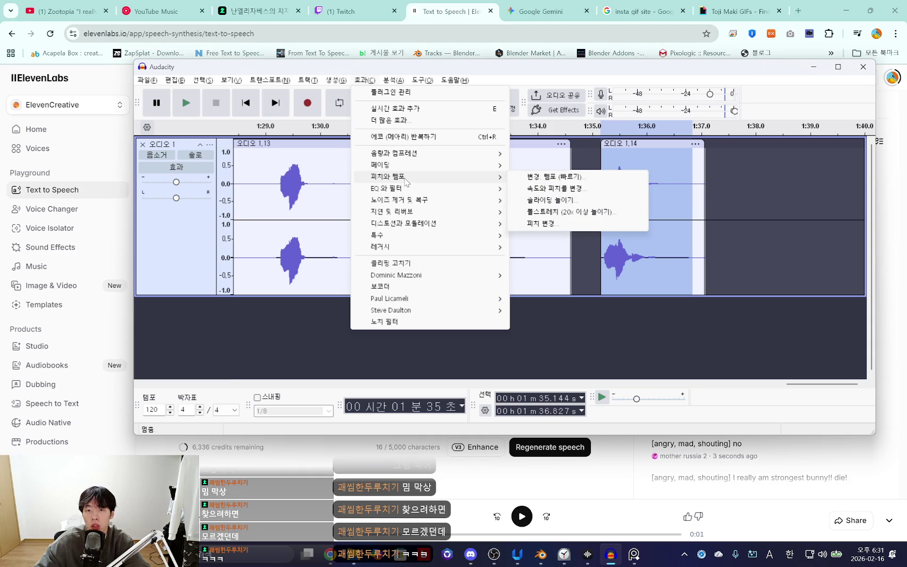
{"action": "left_click", "coordinate": [557, 349]}
{"action": "mouse_move", "coordinate": [602, 178]}
{"action": "left_mouse_down"}
{"action": "mouse_move", "coordinate": [718, 187]}
{"action": "mouse_move", "coordinate": [602, 186]}
{"action": "left_mouse_up"}
{"action": "left_click", "coordinate": [745, 194]}
{"action": "left_click", "coordinate": [362, 80]}
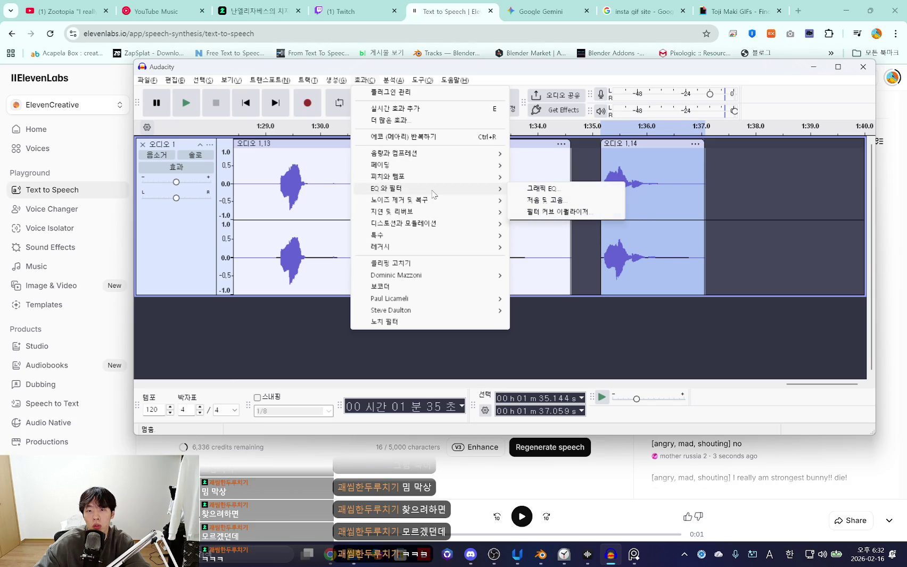
{"action": "mouse_move", "coordinate": [398, 199]}
{"action": "left_click", "coordinate": [546, 212]}
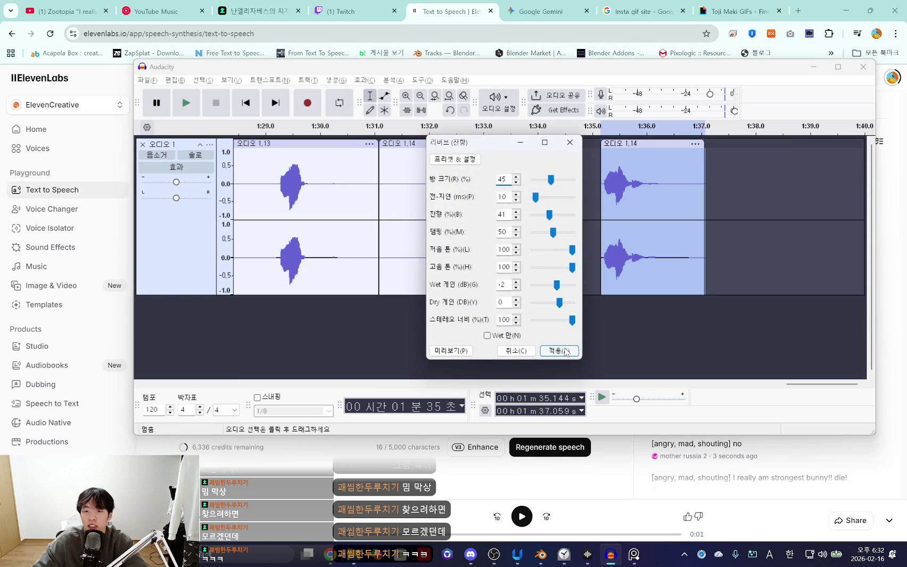
{"action": "left_click", "coordinate": [565, 351]}
{"action": "key", "text": "space"}
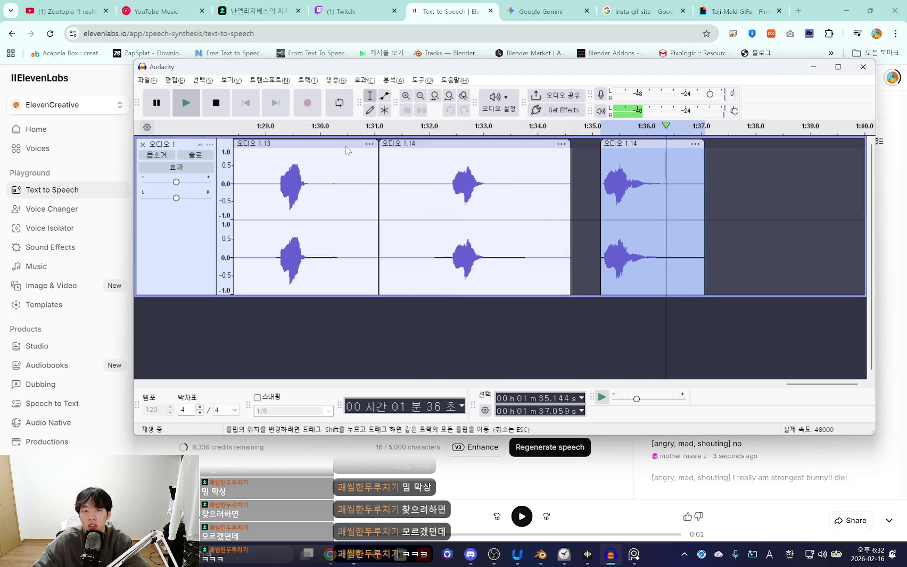
{"action": "left_click", "coordinate": [147, 80]}
{"action": "mouse_move", "coordinate": [177, 143]}
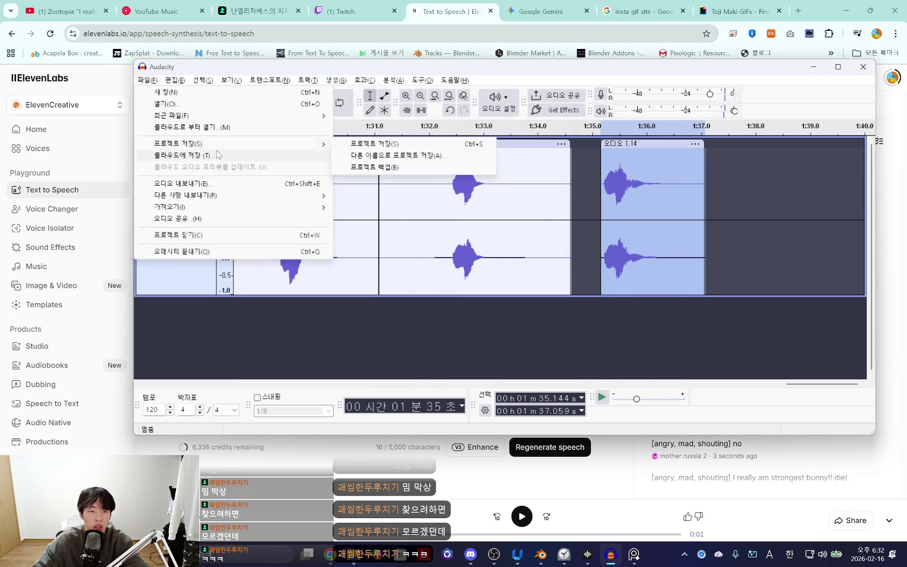
Export the reverbed clip as 5.wav into the quote sound folder
{"action": "left_click", "coordinate": [183, 184]}
{"action": "type", "text": "5 no"}
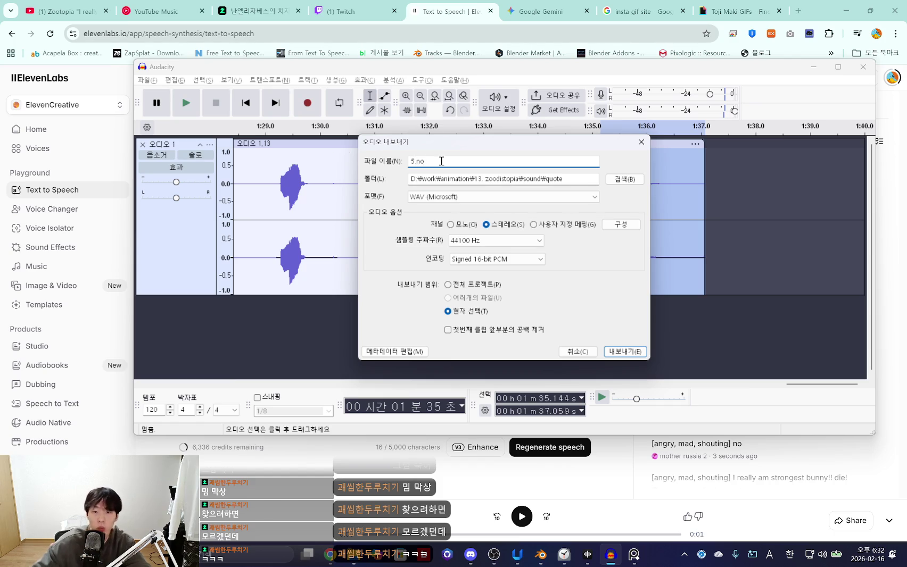
{"action": "left_click", "coordinate": [634, 352]}
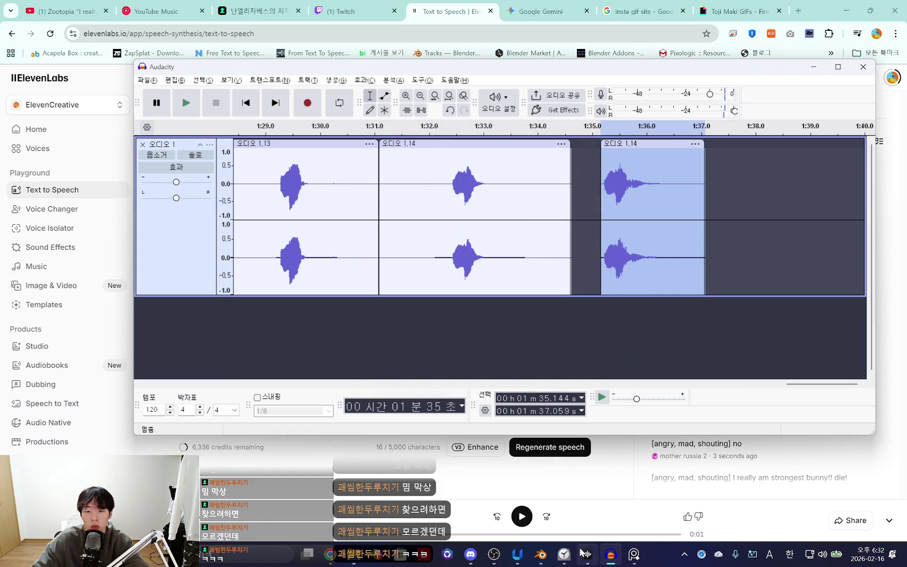
{"action": "left_click", "coordinate": [540, 555]}
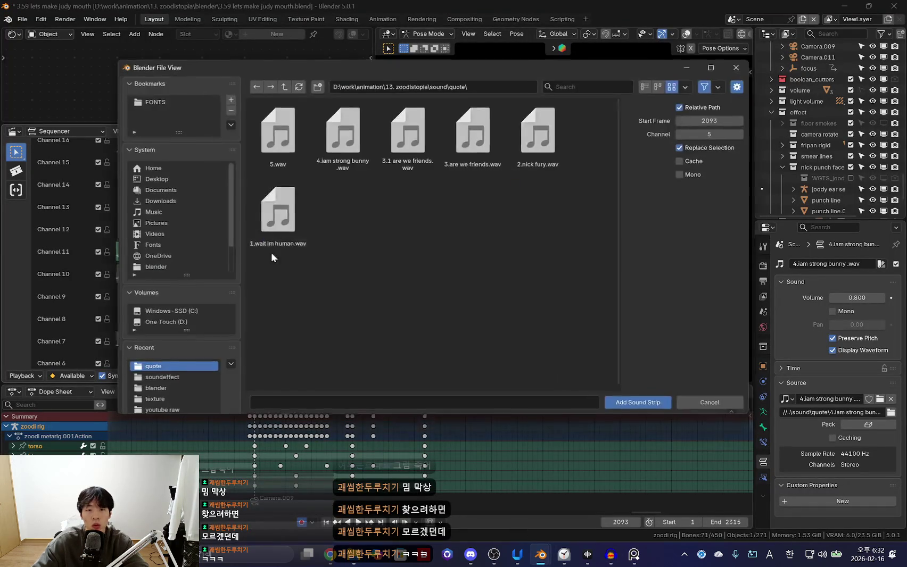
Add 5.wav as a sound strip and slide it slightly later in time
{"action": "double_click", "coordinate": [277, 133]}
{"action": "left_click", "coordinate": [223, 256]}
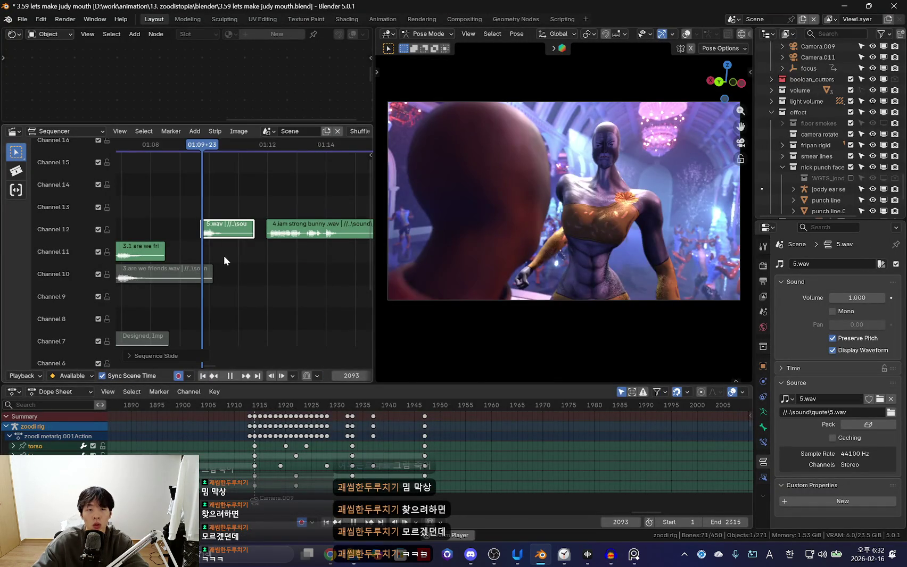
{"action": "key", "text": "space"}
{"action": "left_click_drag", "start_coordinate": [221, 234], "coordinate": [250, 212]}
Move the 4.iam strong bunny strip to channel 13 and place 5.wav just before it on channel 12
{"action": "left_click", "coordinate": [274, 230]}
{"action": "key", "text": "space"}
{"action": "scroll", "coordinate": [282, 252], "scroll_direction": "up", "scroll_amount": 2}
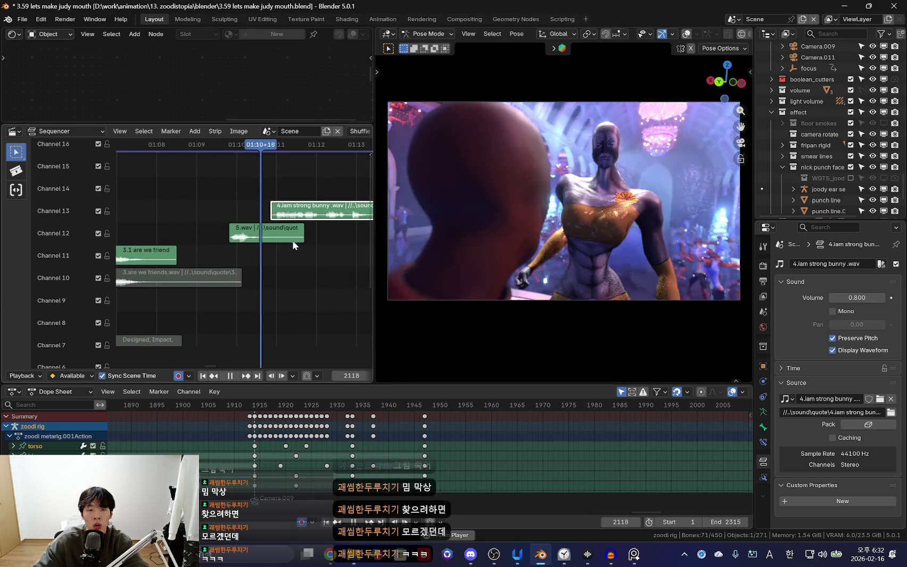
{"action": "left_click_drag", "start_coordinate": [292, 239], "coordinate": [143, 210]}
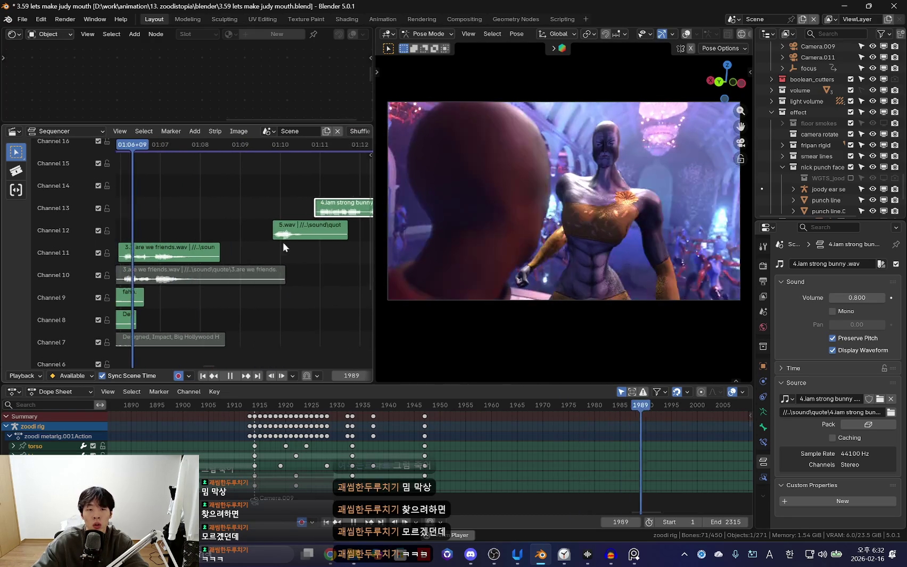
{"action": "mouse_move", "coordinate": [283, 239]}
{"action": "left_mouse_down"}
{"action": "mouse_move", "coordinate": [278, 227]}
{"action": "mouse_move", "coordinate": [303, 231]}
{"action": "left_mouse_up"}
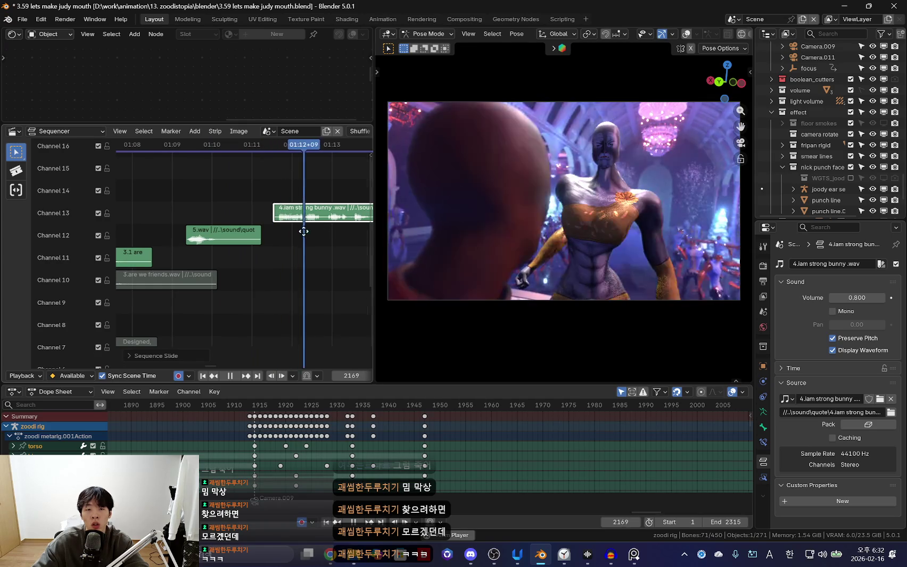
{"action": "scroll", "coordinate": [293, 237], "scroll_direction": "down", "scroll_amount": 1}
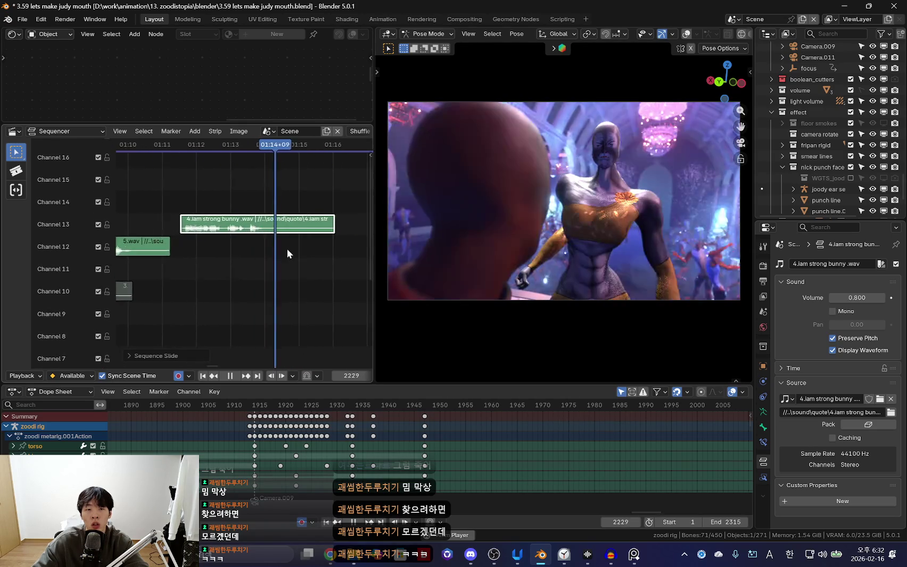
{"action": "scroll", "coordinate": [287, 248], "scroll_direction": "up", "scroll_amount": 1}
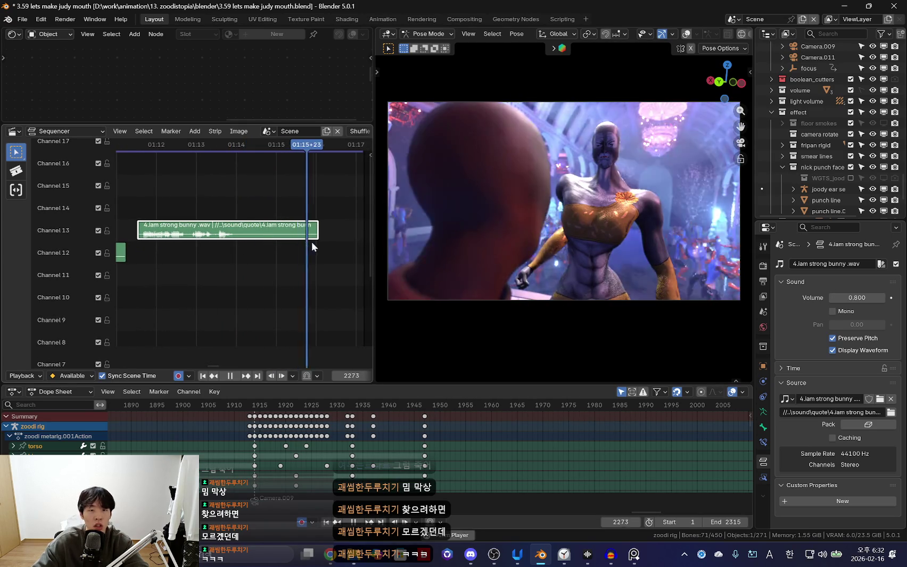
{"action": "scroll", "coordinate": [311, 243], "scroll_direction": "down", "scroll_amount": 2}
{"action": "scroll", "coordinate": [236, 252], "scroll_direction": "down", "scroll_amount": 1}
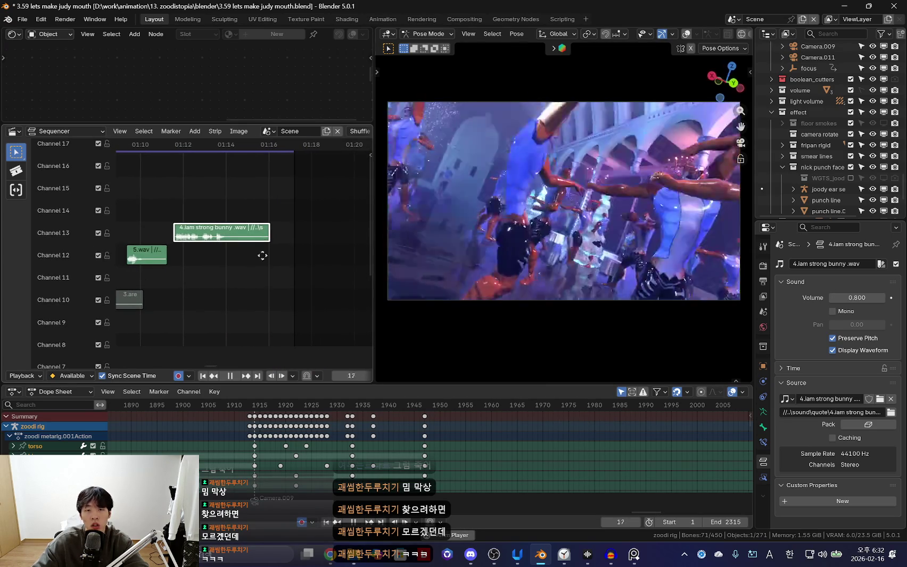
{"action": "scroll", "coordinate": [248, 250], "scroll_direction": "down", "scroll_amount": 2}
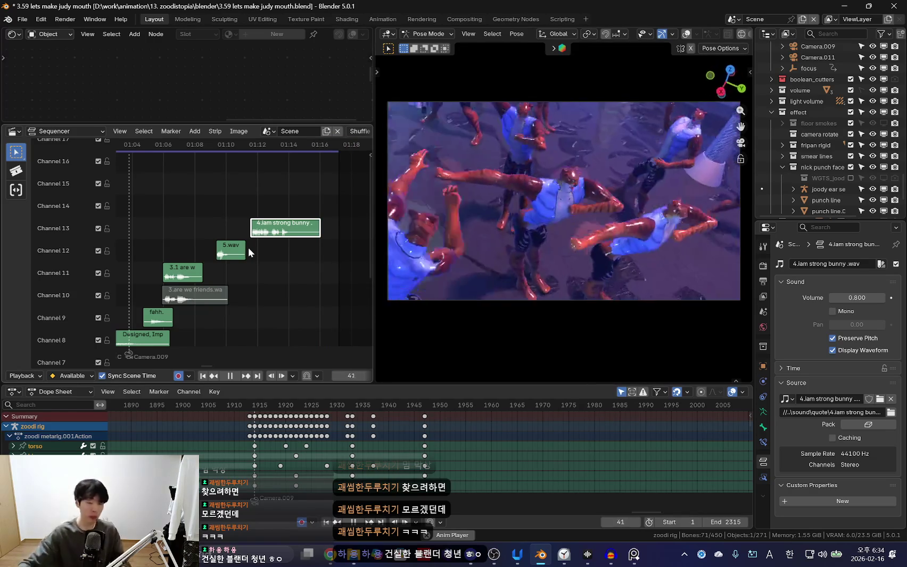
Stop playback at frame 1933 and switch over to the ElevenLabs text-to-speech window
{"action": "key", "text": "Escape"}
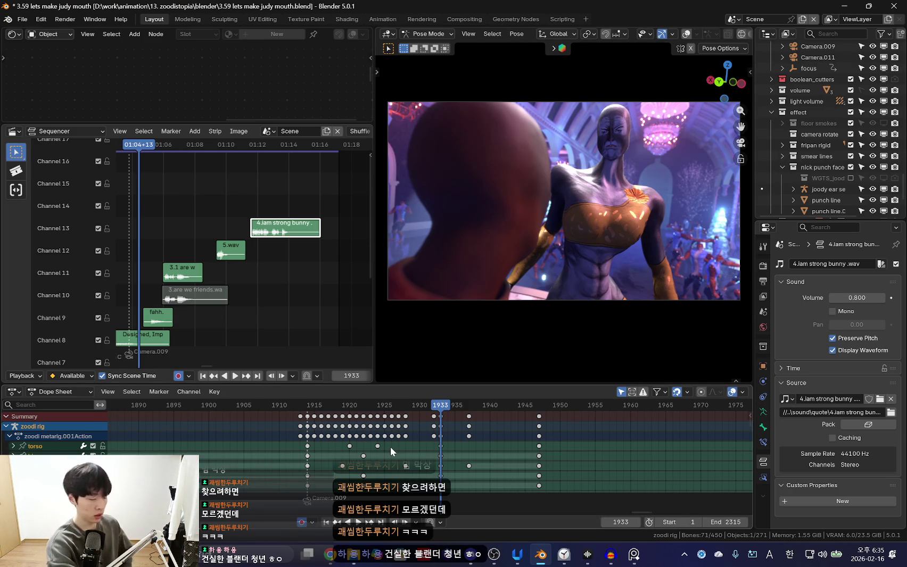
{"action": "key", "text": "alt+Tab"}
{"action": "key", "text": "alt+Tab"}
{"action": "key", "text": "alt+Tab"}
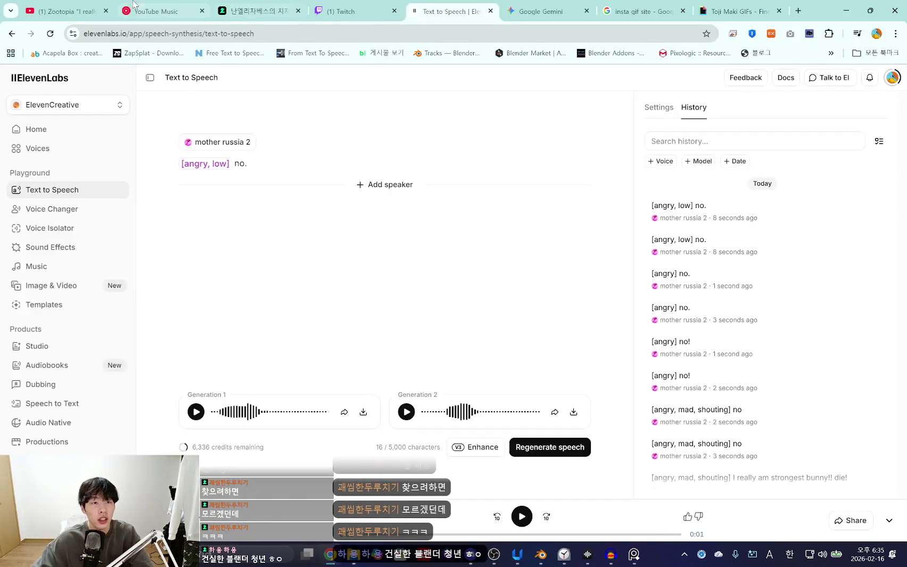
{"action": "key", "text": "ctrl+2"}
{"action": "left_click", "coordinate": [849, 4]}
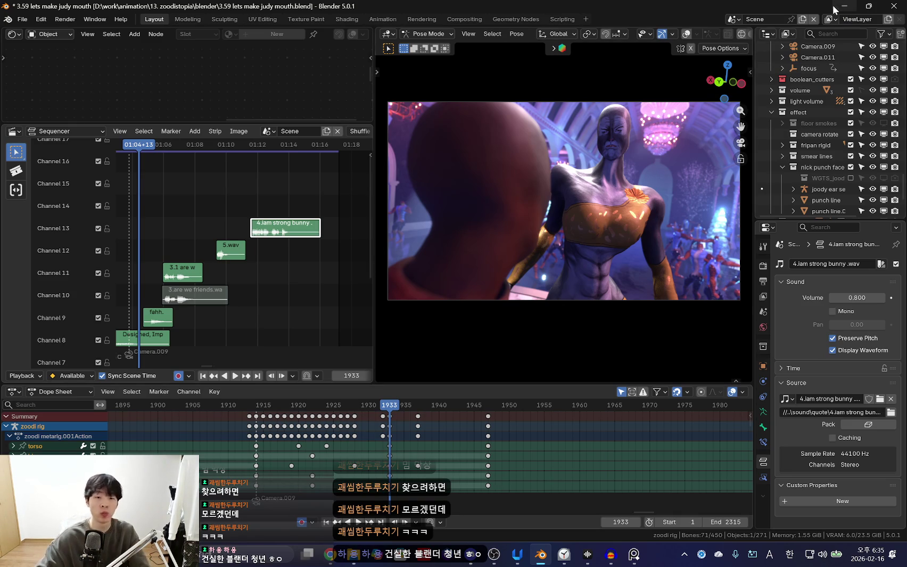
Play the animation from frame 1933, replaying the earlier dialog lines, then stop
{"action": "scroll", "coordinate": [302, 262], "scroll_direction": "up", "scroll_amount": 3, "text": "ctrl"}
{"action": "scroll", "coordinate": [277, 267], "scroll_direction": "up", "scroll_amount": 3}
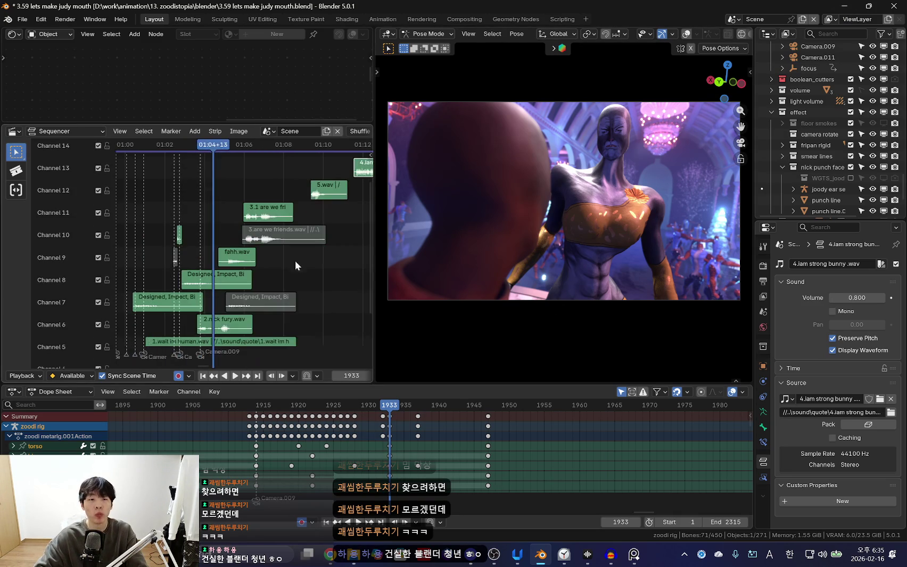
{"action": "scroll", "coordinate": [321, 445], "scroll_direction": "down", "scroll_amount": 3}
{"action": "key", "text": "space"}
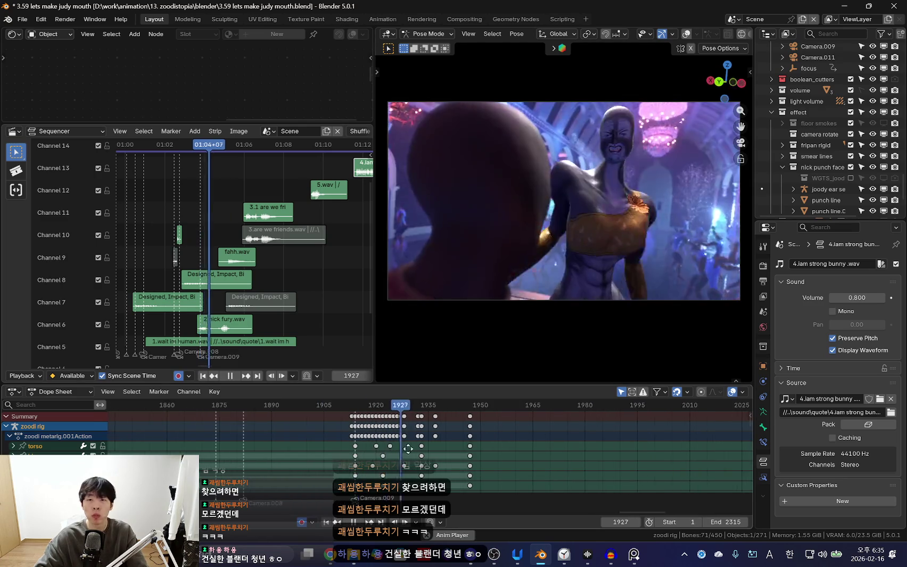
{"action": "scroll", "coordinate": [308, 457], "scroll_direction": "down", "scroll_amount": 5}
{"action": "left_click", "coordinate": [380, 405]}
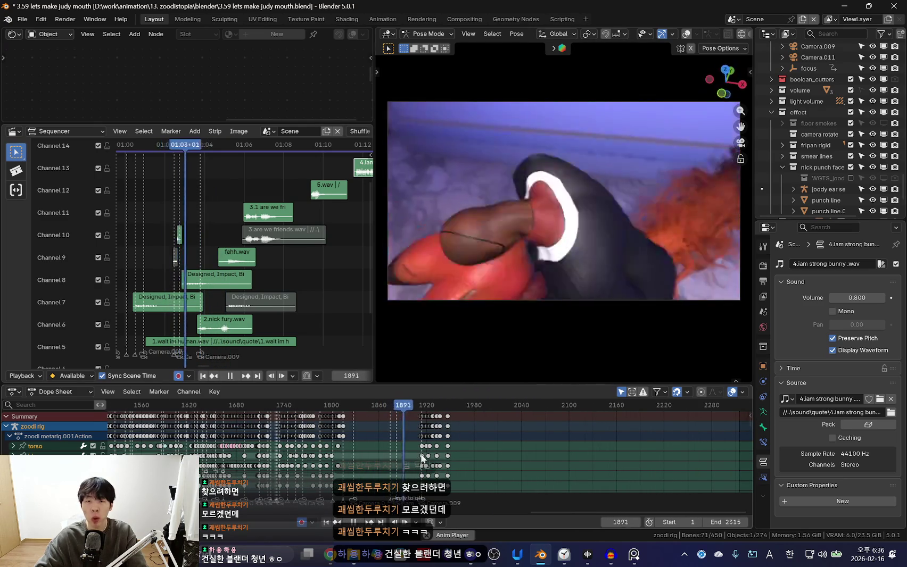
{"action": "scroll", "coordinate": [429, 453], "scroll_direction": "up", "scroll_amount": 2}
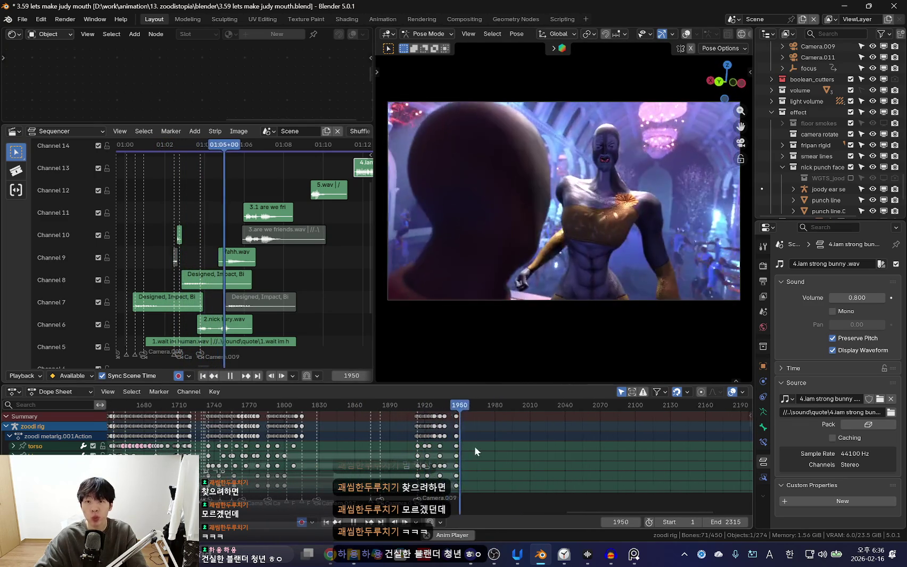
{"action": "scroll", "coordinate": [458, 453], "scroll_direction": "up", "scroll_amount": 5}
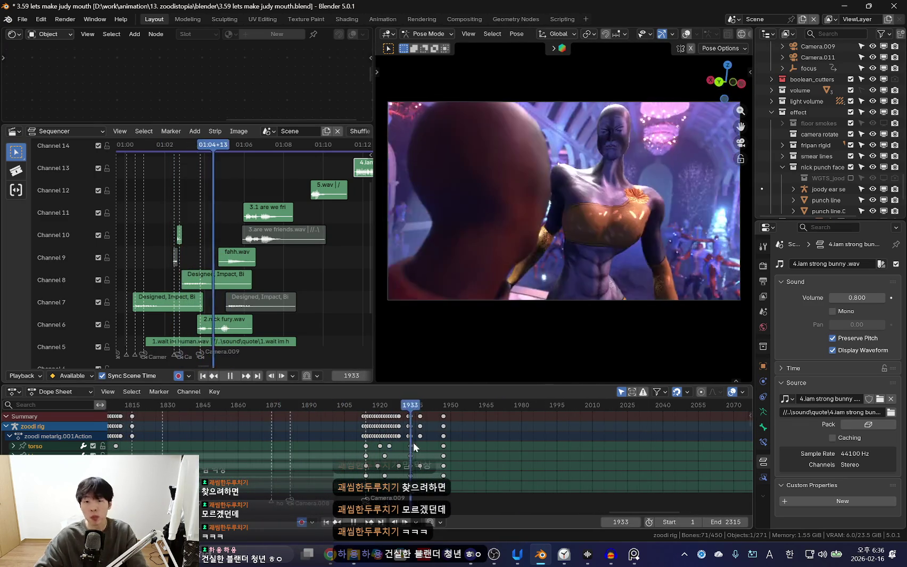
{"action": "key", "text": "space"}
Orbit to look down on the character, show the rig bones and select all of them
{"action": "middle_click_drag", "start_coordinate": [491, 352], "coordinate": [509, 304]}
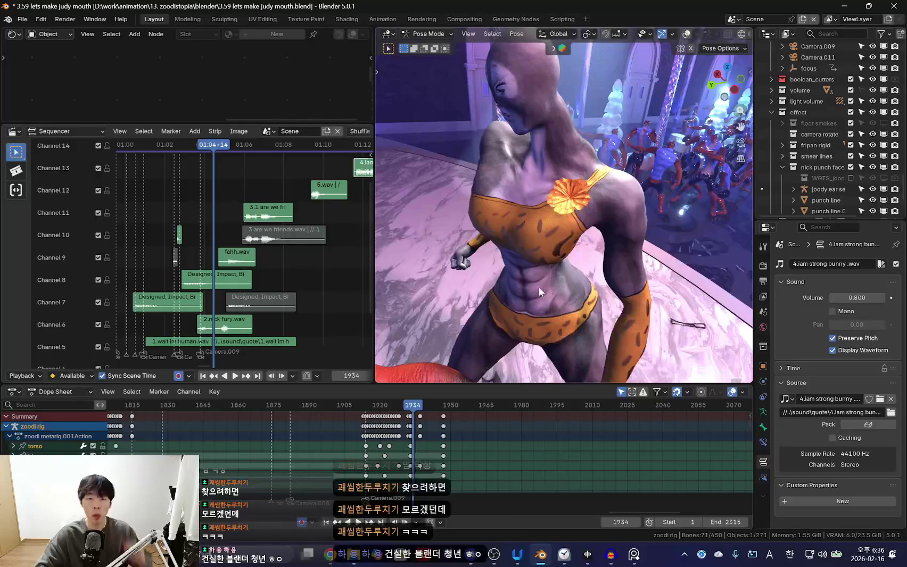
{"action": "mouse_move", "coordinate": [552, 265]}
{"action": "middle_mouse_down"}
{"action": "mouse_move", "coordinate": [515, 329]}
{"action": "mouse_move", "coordinate": [510, 240]}
{"action": "middle_mouse_up"}
{"action": "key", "text": "shift+alt+z"}
{"action": "left_click", "coordinate": [537, 202]}
{"action": "scroll", "coordinate": [476, 417], "scroll_direction": "up", "scroll_amount": 2}
{"action": "key", "text": "a"}
Save the project as a new version named '3.60 lets make dialog.blend'
{"action": "left_click", "coordinate": [22, 19]}
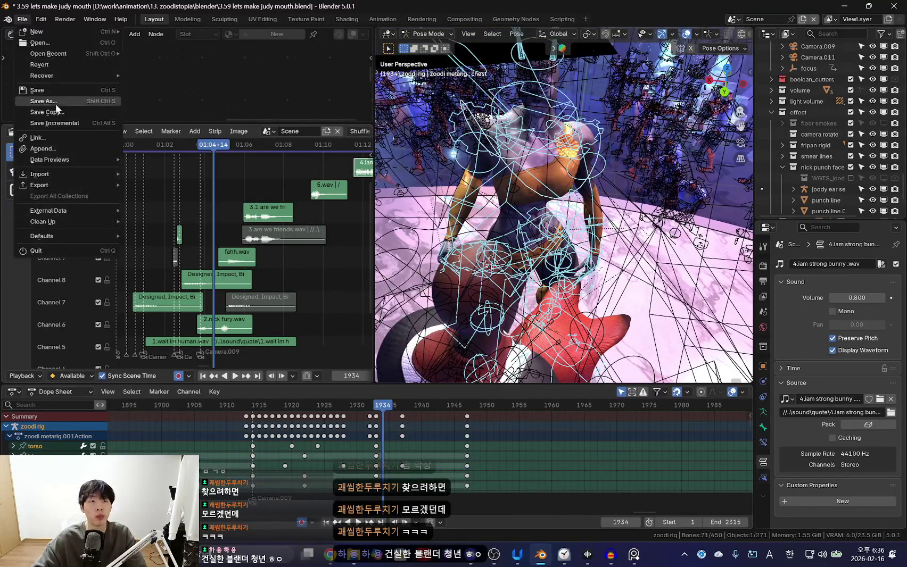
{"action": "left_click", "coordinate": [56, 101]}
{"action": "left_click", "coordinate": [324, 403]}
{"action": "type", "text": "3.6"}
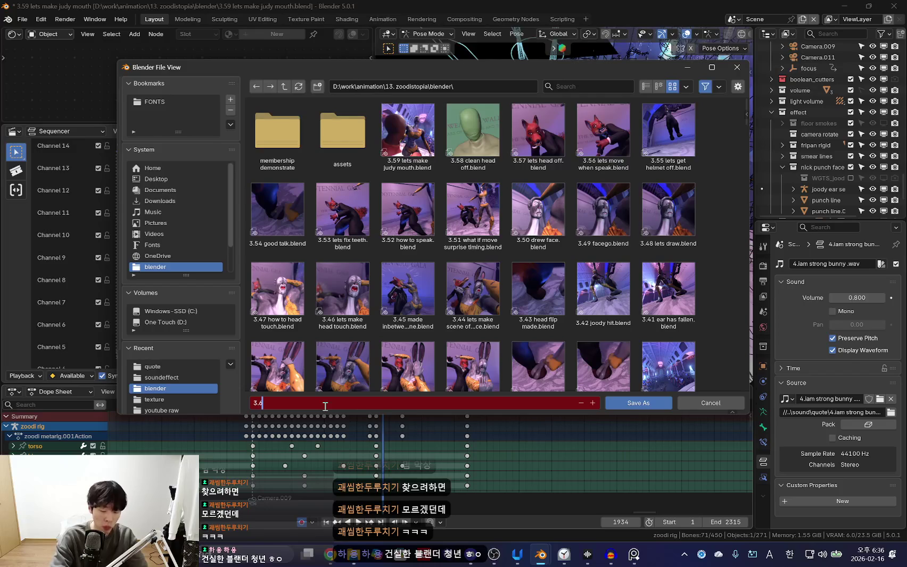
{"action": "type", "text": "0 ets"}
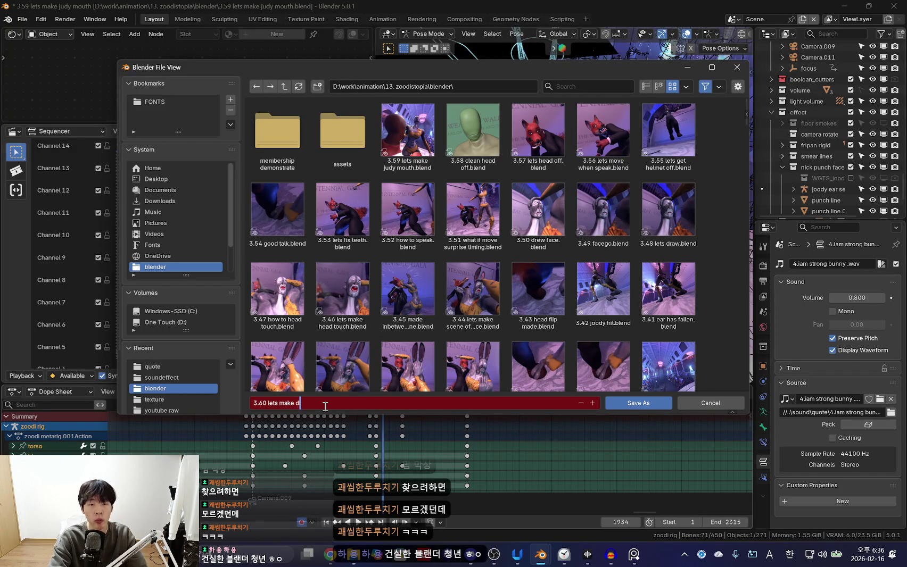
{"action": "key", "text": "Escape"}
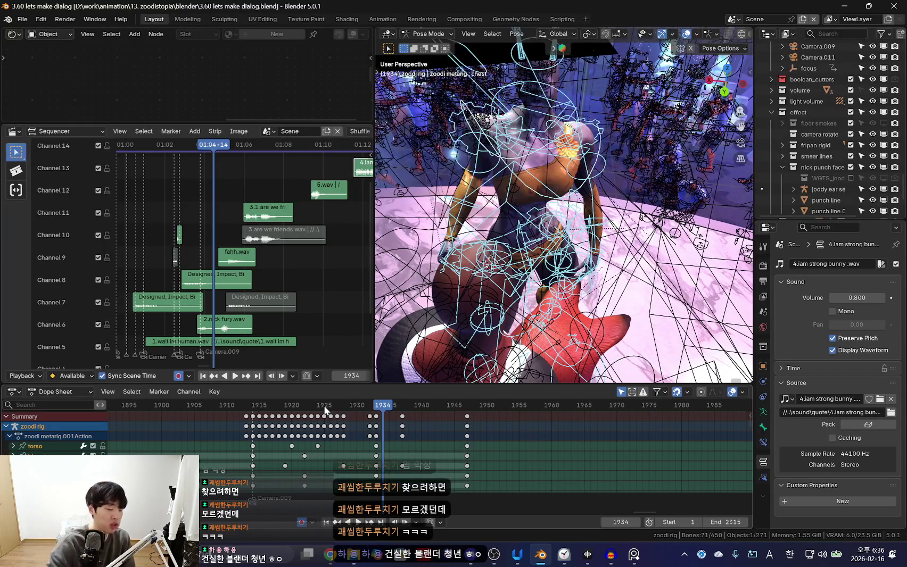
Orbit around the characters, toggling rig overlays and selecting the left upper arm bone
{"action": "middle_click_drag", "start_coordinate": [259, 250], "coordinate": [248, 268]}
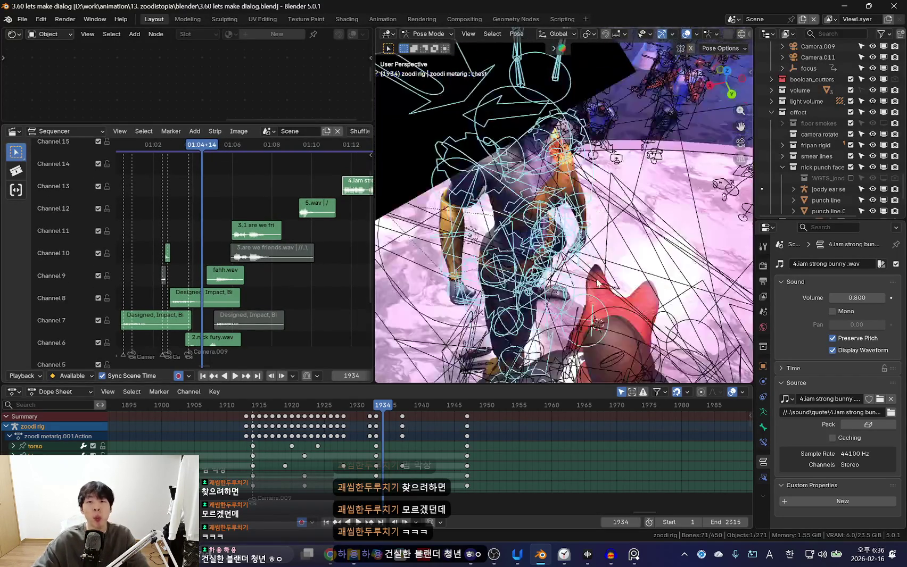
{"action": "key", "text": "KP_0"}
{"action": "key", "text": "shift+alt+z"}
{"action": "scroll", "coordinate": [434, 452], "scroll_direction": "down", "scroll_amount": 1}
{"action": "middle_click_drag", "start_coordinate": [512, 332], "coordinate": [662, 208]}
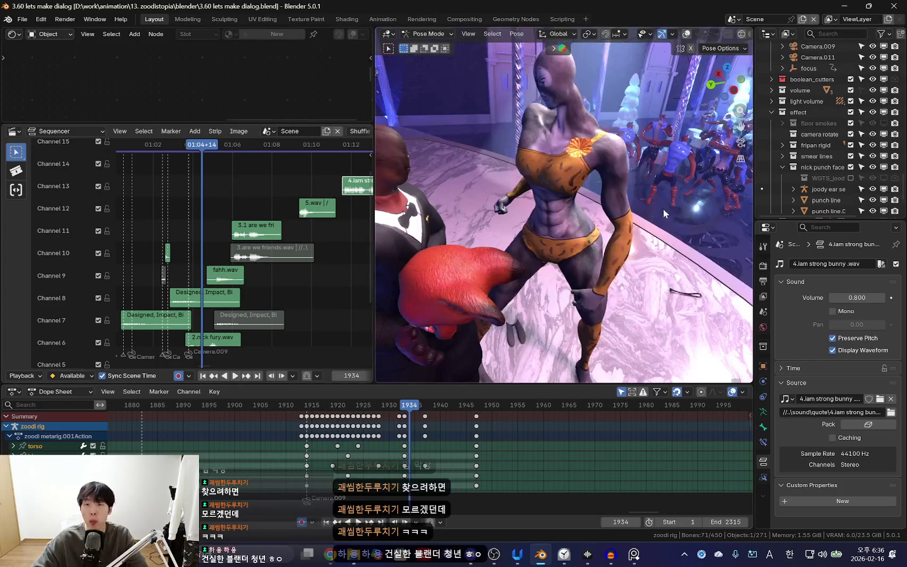
{"action": "key", "text": "shift+alt+z"}
{"action": "left_click", "coordinate": [623, 235]}
{"action": "key", "text": "shift+alt+z"}
Look through the scene camera, widen the 3D view and start playback
{"action": "key", "text": "KP_0"}
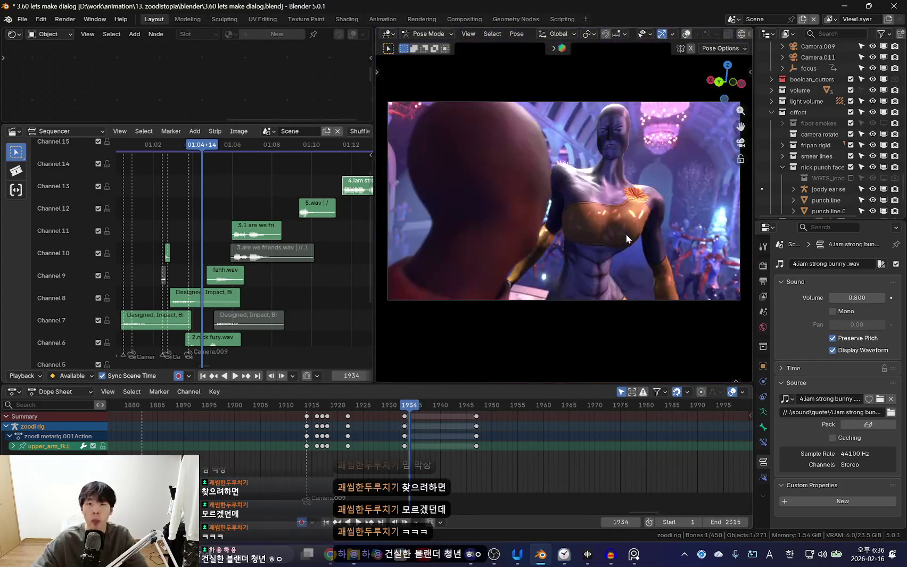
{"action": "left_click_drag", "start_coordinate": [373, 99], "coordinate": [289, 99]}
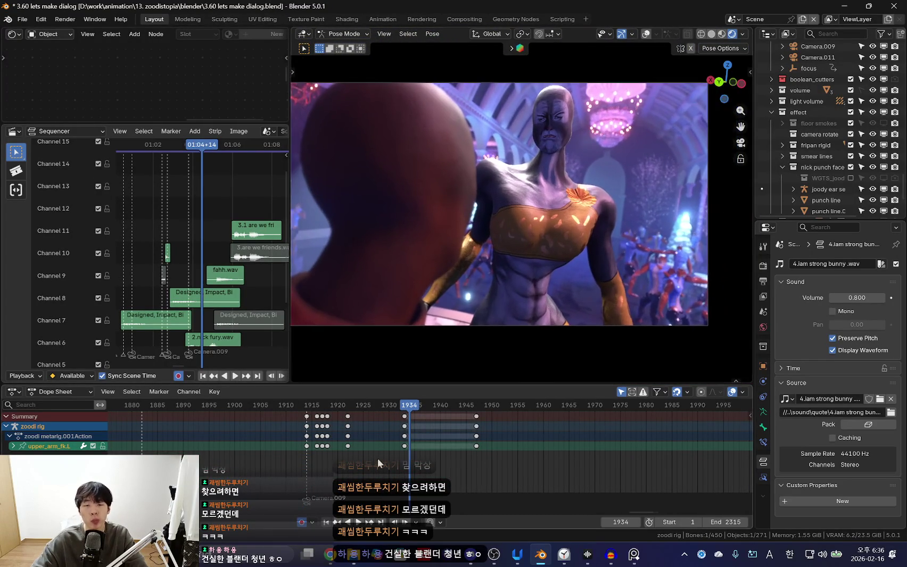
{"action": "key", "text": "space"}
{"action": "key", "text": "shift+alt+z"}
{"action": "key", "text": "a"}
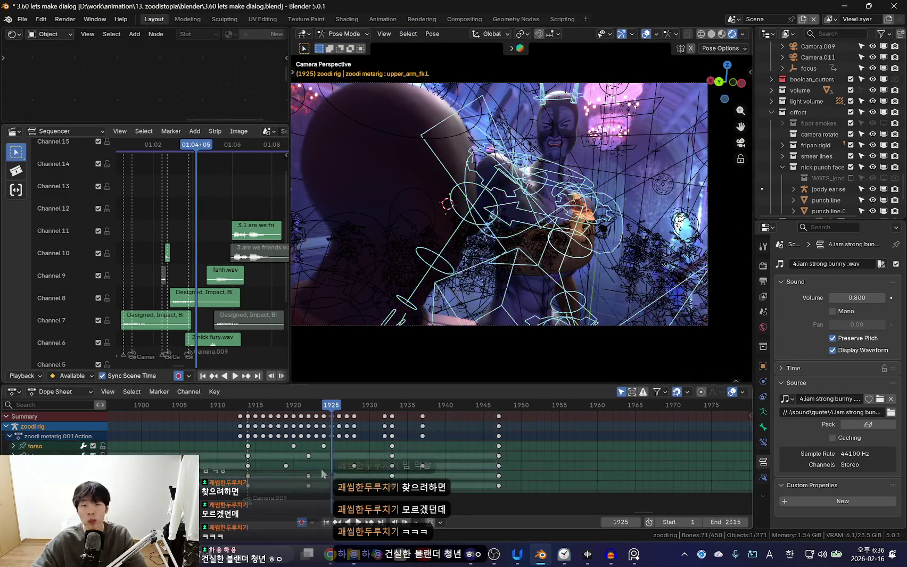
{"action": "key", "text": "shift+alt+z"}
Watch the gala shot play, then stop and return to frame 1933 with overlays hidden
{"action": "scroll", "coordinate": [245, 436], "scroll_direction": "down", "scroll_amount": 5}
{"action": "scroll", "coordinate": [408, 442], "scroll_direction": "up", "scroll_amount": 2, "text": "ctrl"}
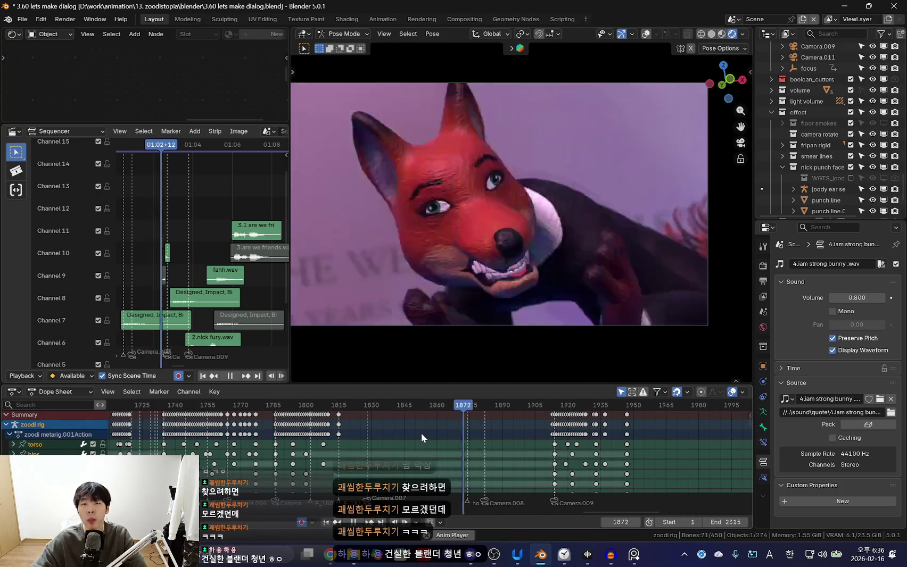
{"action": "scroll", "coordinate": [383, 436], "scroll_direction": "down", "scroll_amount": 5}
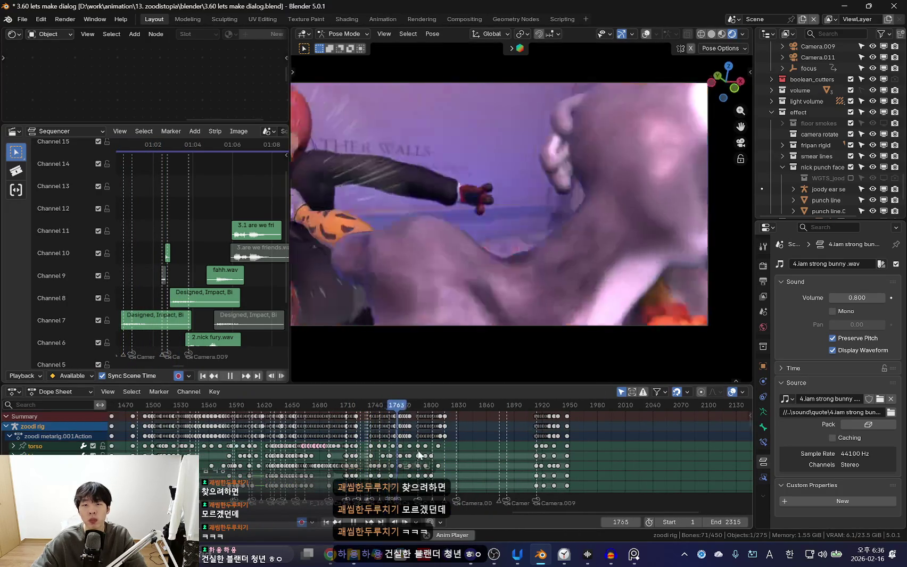
{"action": "scroll", "coordinate": [437, 451], "scroll_direction": "down", "scroll_amount": 1}
{"action": "scroll", "coordinate": [420, 458], "scroll_direction": "up", "scroll_amount": 1}
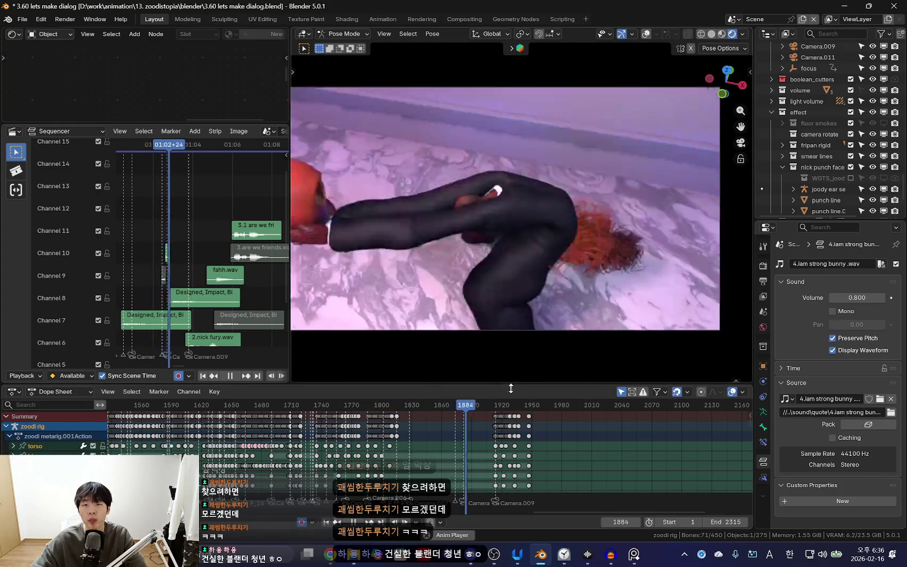
{"action": "scroll", "coordinate": [505, 447], "scroll_direction": "up", "scroll_amount": 4}
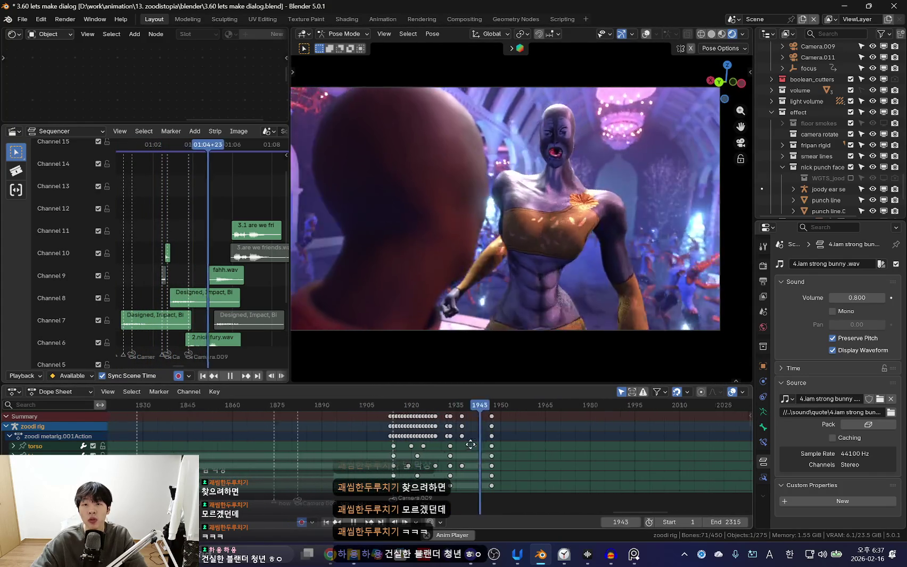
{"action": "scroll", "coordinate": [511, 442], "scroll_direction": "up", "scroll_amount": 5}
{"action": "key", "text": "space"}
{"action": "scroll", "coordinate": [506, 425], "scroll_direction": "up", "scroll_amount": 3}
{"action": "left_click", "coordinate": [296, 433]}
{"action": "key", "text": "shift+alt+z"}
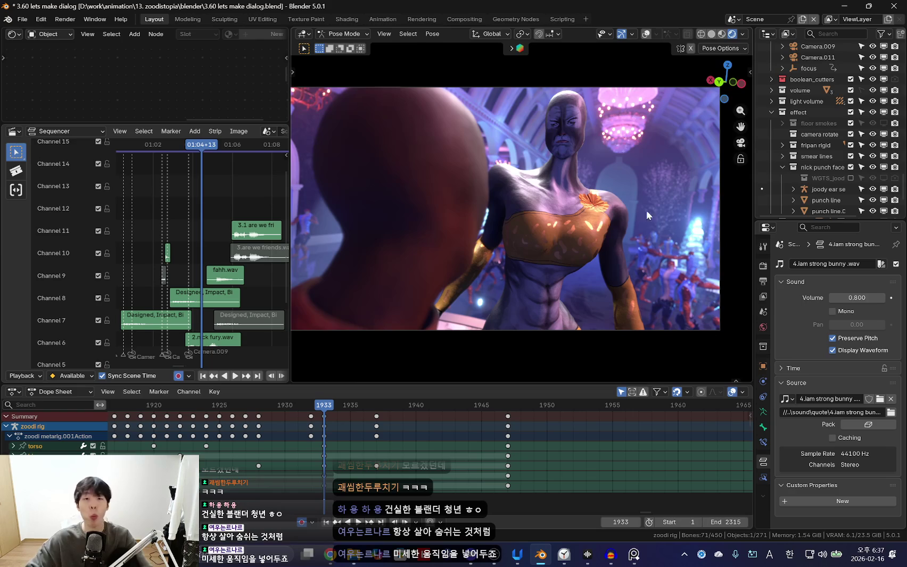
{"action": "key", "text": "space"}
Replay the shot from frame 1933 outside camera view and stop at frame 1947
{"action": "scroll", "coordinate": [299, 439], "scroll_direction": "down", "scroll_amount": 4}
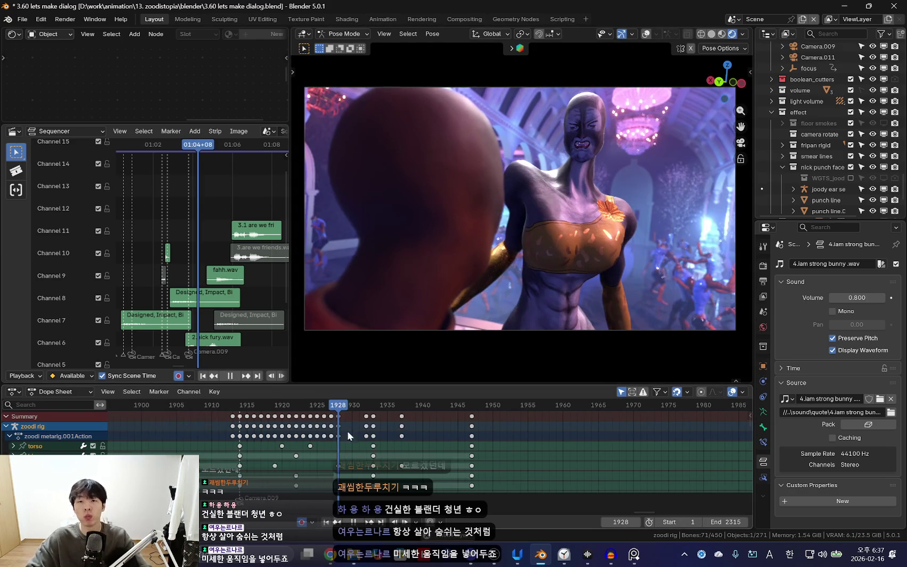
{"action": "scroll", "coordinate": [434, 428], "scroll_direction": "down", "scroll_amount": 1}
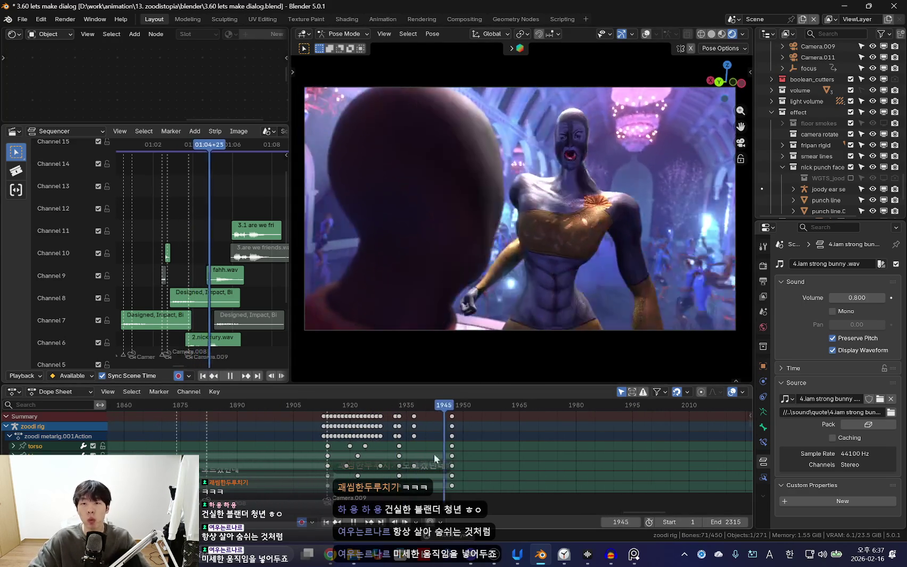
{"action": "key", "text": "space"}
{"action": "key", "text": "KP_0"}
{"action": "key", "text": "Right"}
{"action": "key", "text": "Right"}
{"action": "key", "text": "Right"}
{"action": "mouse_move", "coordinate": [459, 385]}
{"action": "middle_mouse_down"}
{"action": "mouse_move", "coordinate": [578, 238]}
{"action": "mouse_move", "coordinate": [596, 325]}
{"action": "middle_mouse_up"}
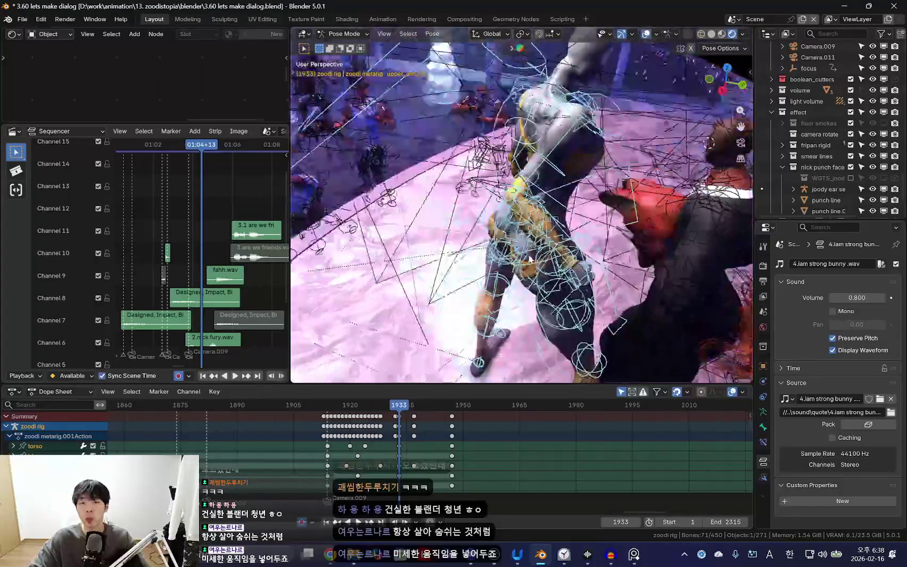
{"action": "key", "text": "space"}
{"action": "scroll", "coordinate": [425, 455], "scroll_direction": "up", "scroll_amount": 2}
{"action": "key", "text": "space"}
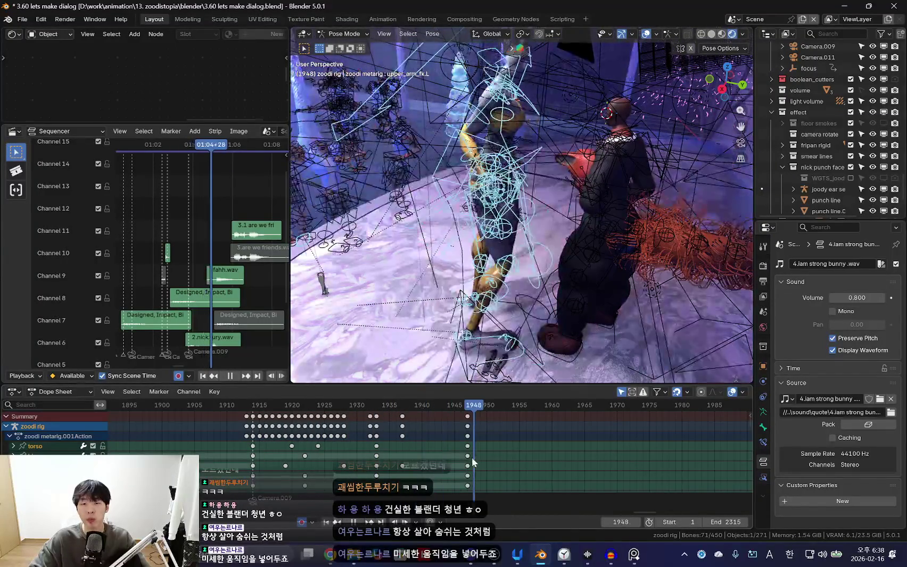
Reposition the right foot control at frame 1947, undoing a trial rotation
{"action": "middle_click_drag", "start_coordinate": [479, 319], "coordinate": [553, 299]}
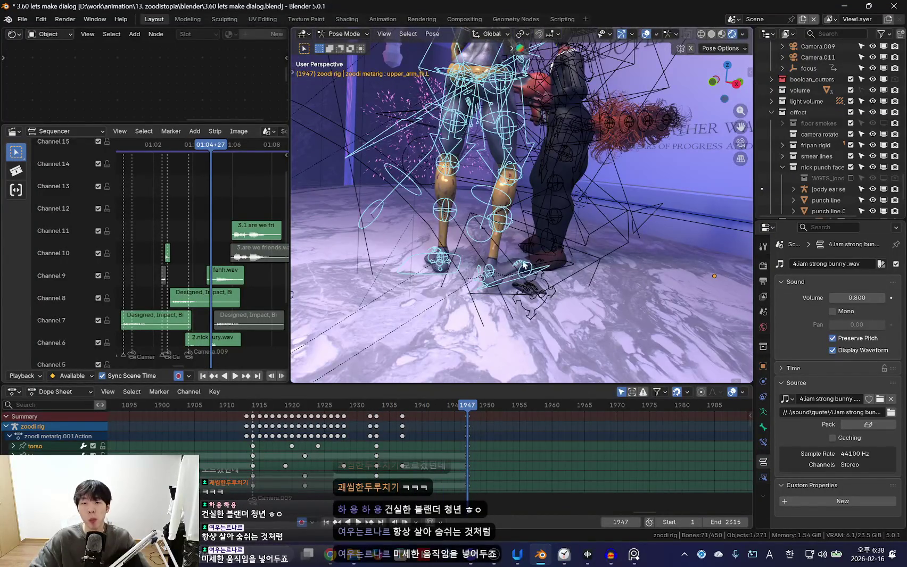
{"action": "left_click", "coordinate": [534, 270]}
{"action": "middle_click_drag", "start_coordinate": [546, 275], "coordinate": [564, 287]}
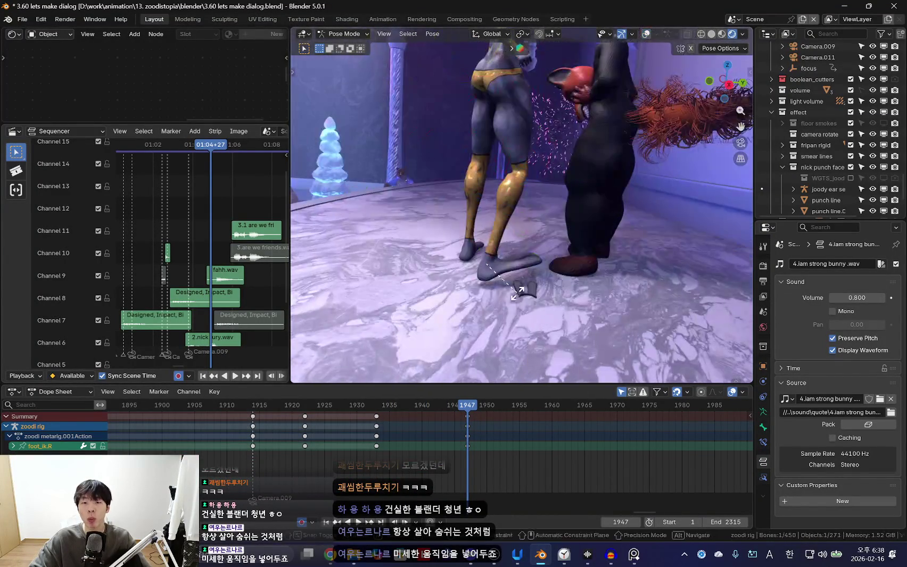
{"action": "key", "text": "r"}
{"action": "key", "text": "ctrl+z"}
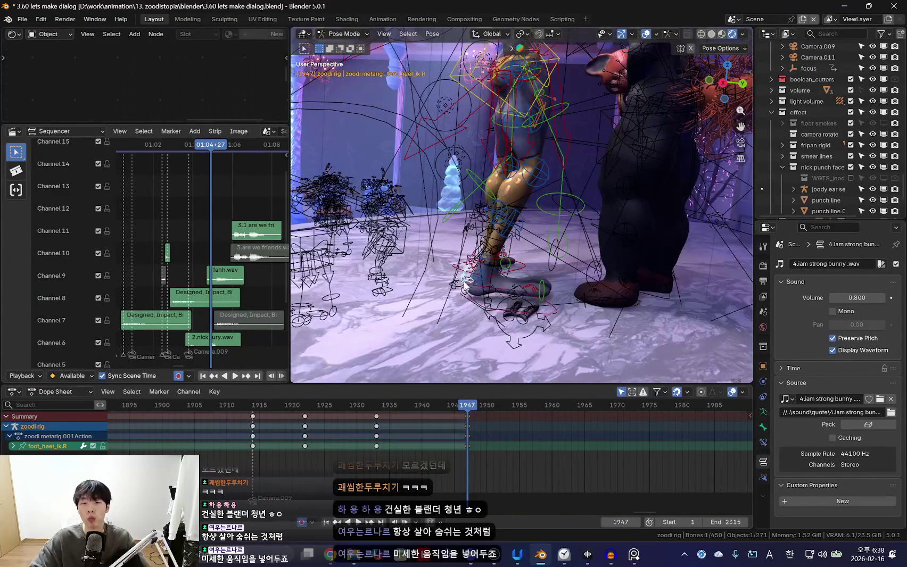
{"action": "left_click", "coordinate": [479, 284]}
{"action": "mouse_move", "coordinate": [507, 314]}
{"action": "middle_mouse_down"}
{"action": "mouse_move", "coordinate": [590, 315]}
{"action": "mouse_move", "coordinate": [539, 241]}
{"action": "mouse_move", "coordinate": [596, 269]}
{"action": "middle_mouse_up"}
{"action": "key", "text": "shift+alt+z"}
{"action": "key", "text": "g"}
{"action": "left_click", "coordinate": [594, 335]}
{"action": "key", "text": "shift+alt+z"}
Turn the torso control and shift it to a new position
{"action": "left_click", "coordinate": [541, 219]}
{"action": "key", "text": "shift+alt+z"}
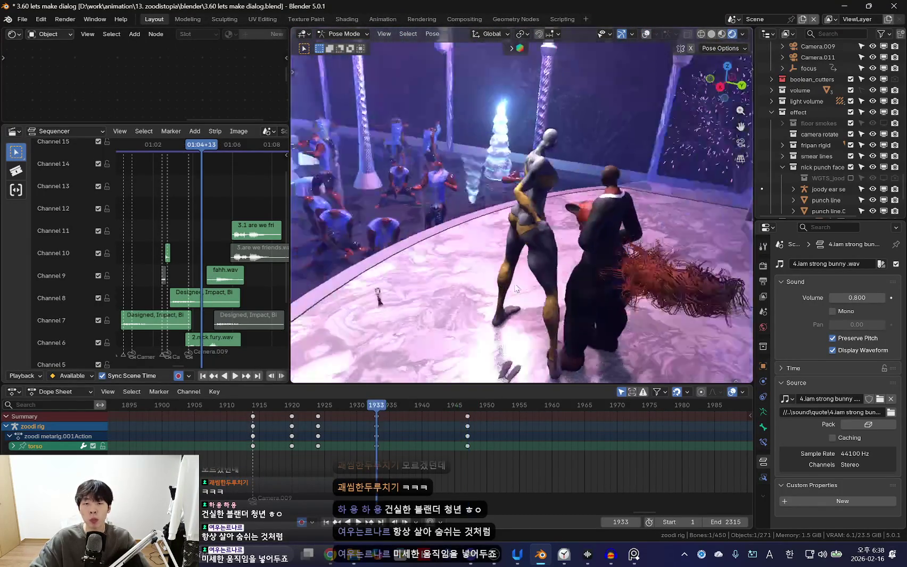
{"action": "key", "text": "r"}
{"action": "key", "text": "r"}
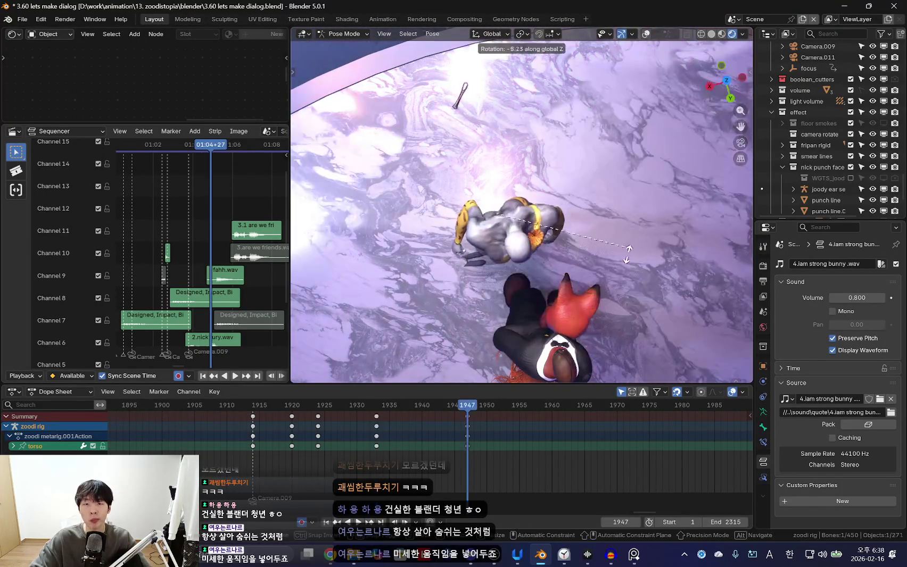
{"action": "left_click", "coordinate": [550, 259]}
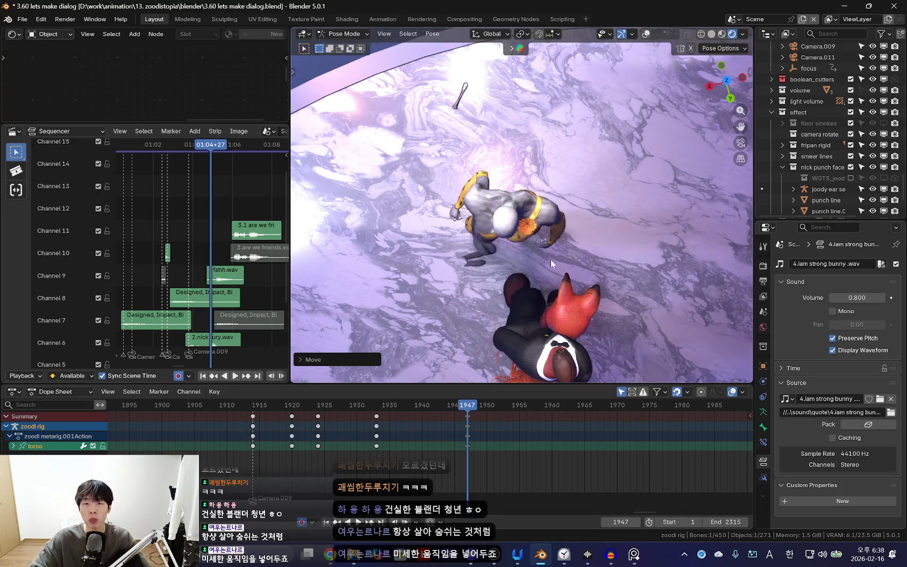
{"action": "key", "text": "shift+alt+z"}
{"action": "key", "text": "shift+alt+z"}
{"action": "mouse_move", "coordinate": [471, 289]}
{"action": "middle_mouse_down"}
{"action": "mouse_move", "coordinate": [518, 270]}
{"action": "mouse_move", "coordinate": [522, 228]}
{"action": "middle_mouse_up"}
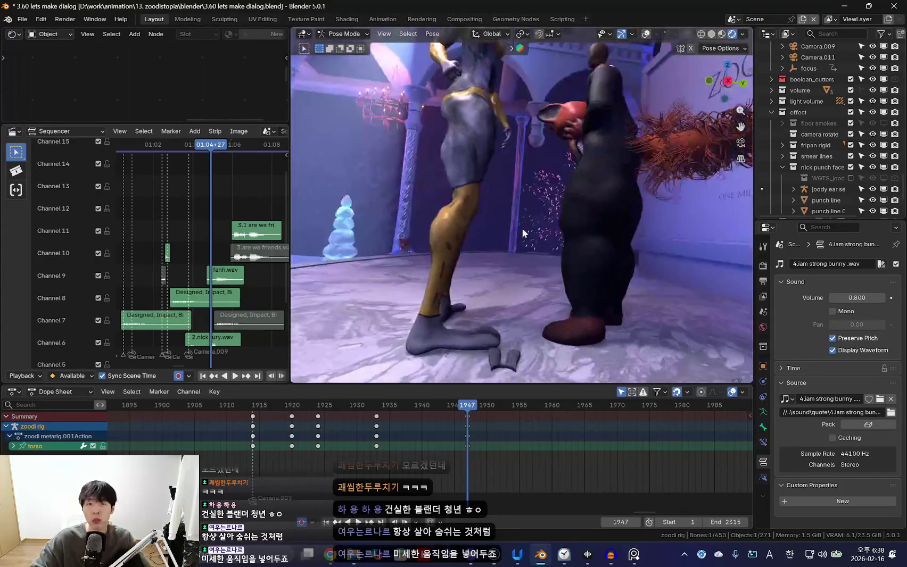
{"action": "key", "text": "shift+alt+z"}
{"action": "key", "text": "shift+alt+z"}
{"action": "key", "text": "g"}
{"action": "left_click", "coordinate": [575, 259]}
{"action": "mouse_move", "coordinate": [575, 258]}
{"action": "middle_mouse_down"}
{"action": "mouse_move", "coordinate": [595, 310]}
{"action": "mouse_move", "coordinate": [614, 274]}
{"action": "middle_mouse_up"}
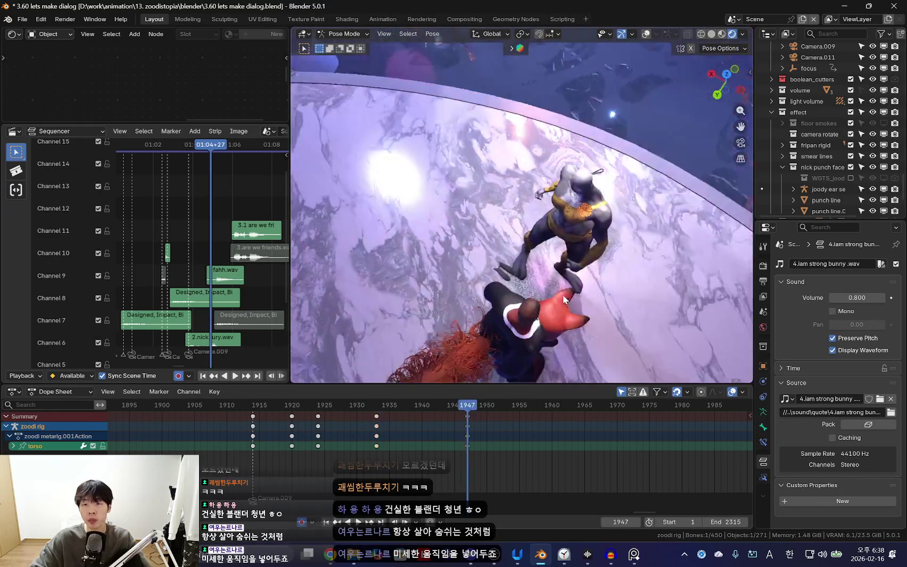
{"action": "key", "text": "shift+alt+z"}
Rotate the character's head through the scene camera, then select the chest bone
{"action": "left_click", "coordinate": [564, 224]}
{"action": "key", "text": "shift+alt+z"}
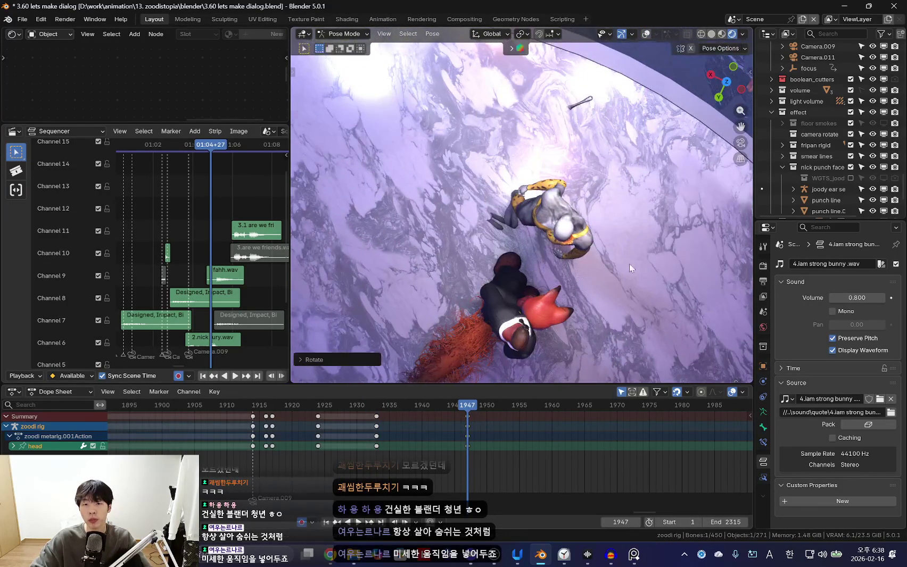
{"action": "key", "text": "KP_0"}
{"action": "key", "text": "r"}
{"action": "left_click", "coordinate": [572, 267]}
{"action": "key", "text": "r"}
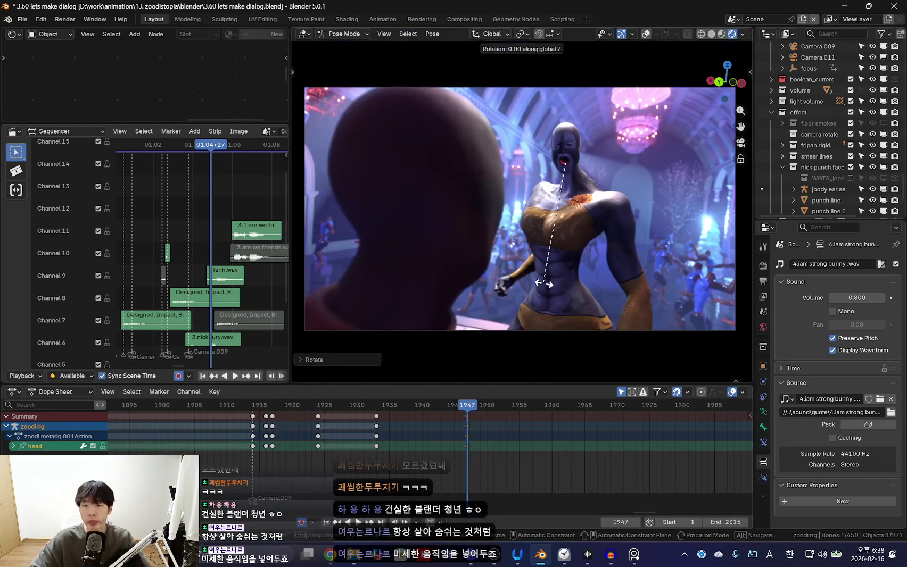
{"action": "left_click", "coordinate": [584, 254]}
{"action": "key", "text": "shift+alt+z"}
{"action": "left_click", "coordinate": [586, 254]}
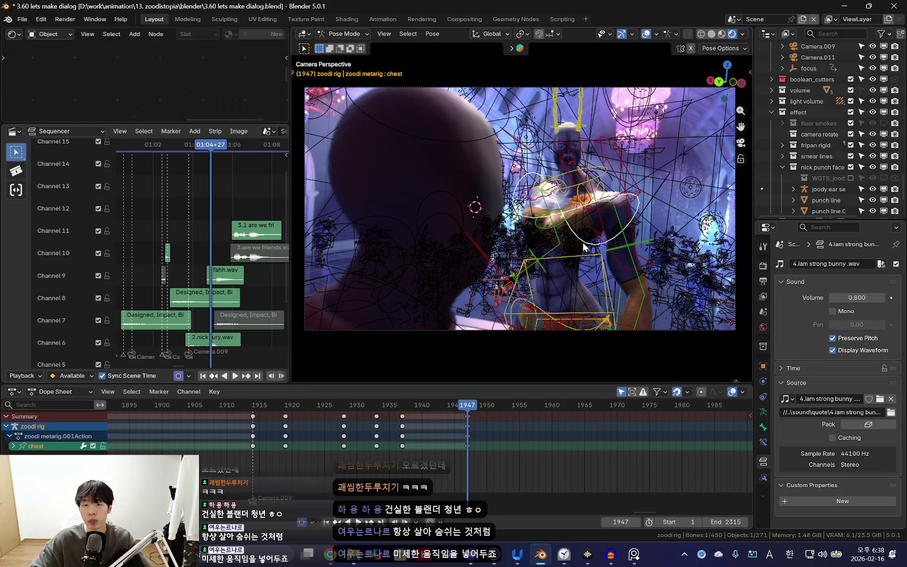
{"action": "key", "text": "shift+alt+z"}
Rotate the chest bone with a trackball turn at frame 1947 and keyframe the pose
{"action": "left_click_drag", "start_coordinate": [467, 405], "coordinate": [402, 405]}
{"action": "key", "text": "Escape"}
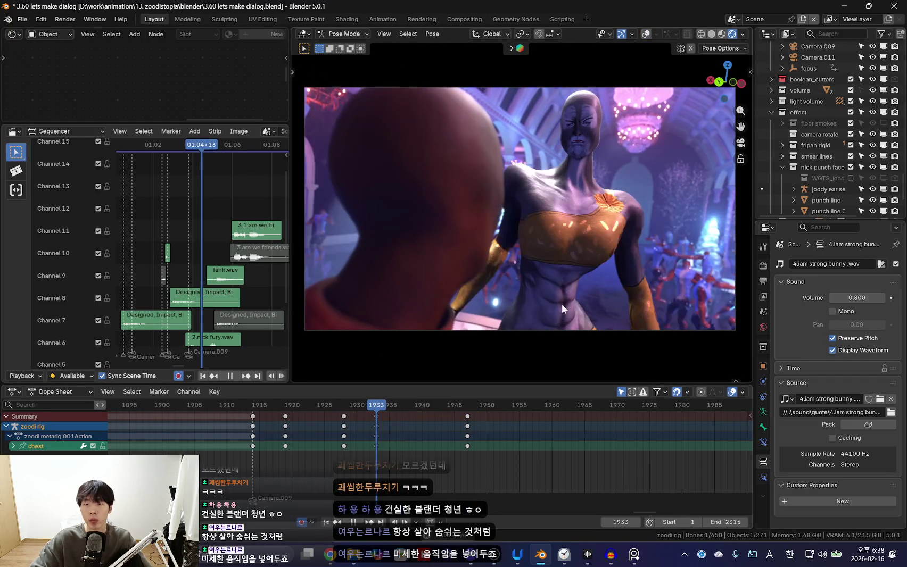
{"action": "key", "text": "space"}
{"action": "key", "text": "Escape"}
{"action": "middle_click_drag", "start_coordinate": [608, 291], "coordinate": [589, 289]}
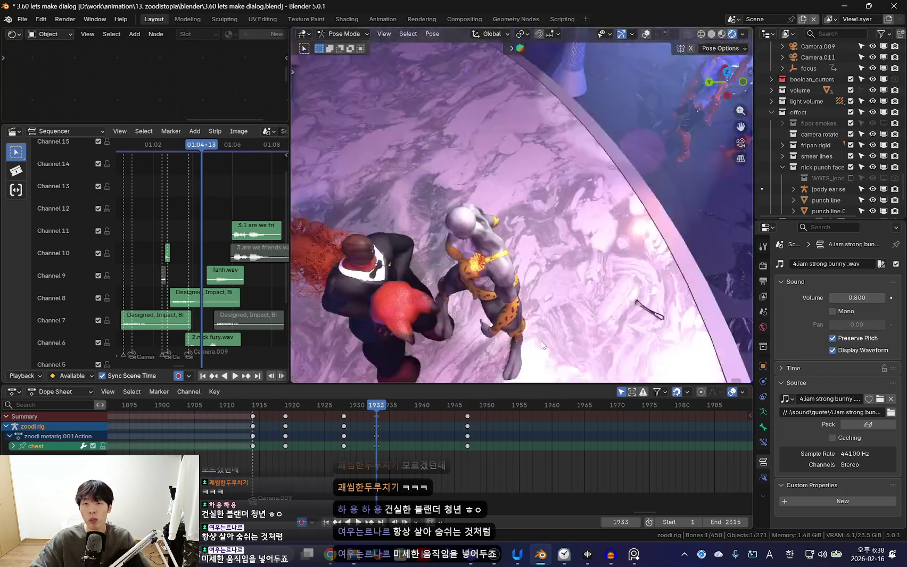
{"action": "key", "text": "Up"}
{"action": "key", "text": "r"}
{"action": "key", "text": "r"}
{"action": "left_click", "coordinate": [650, 278]}
{"action": "key", "text": "i"}
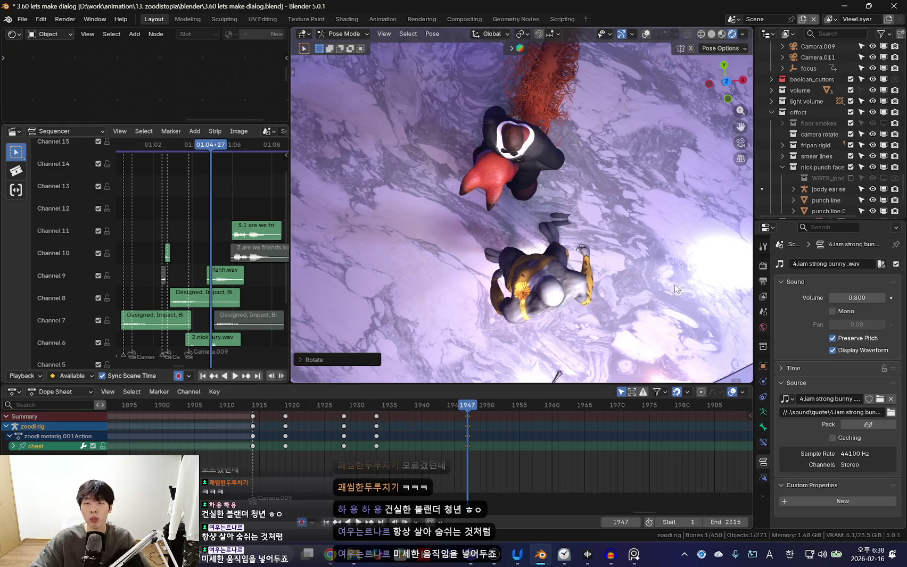
Play the shot back through the scene camera to review the chest turn
{"action": "key", "text": "space"}
{"action": "key", "text": "Escape"}
{"action": "key", "text": "space"}
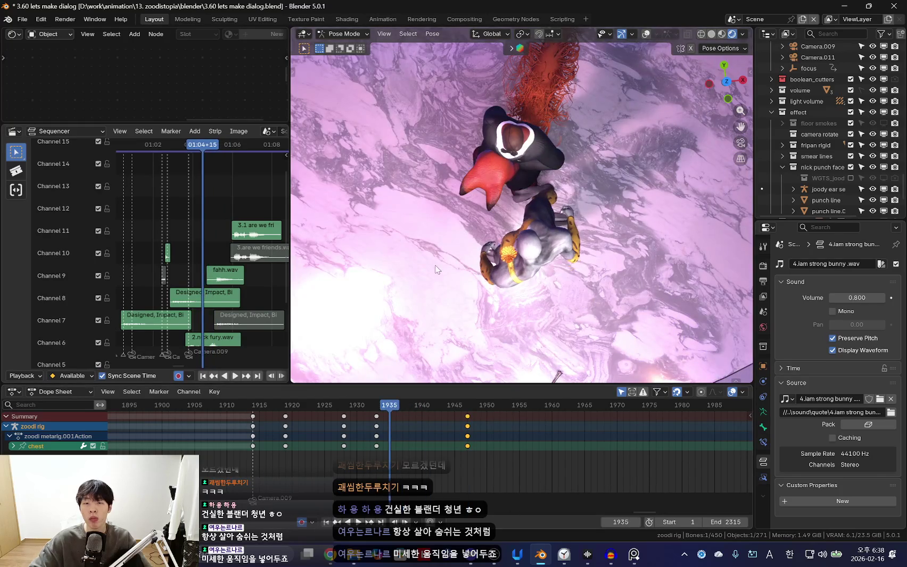
{"action": "key", "text": "KP_0"}
{"action": "scroll", "coordinate": [317, 443], "scroll_direction": "down", "scroll_amount": 3}
{"action": "scroll", "coordinate": [442, 459], "scroll_direction": "up", "scroll_amount": 2}
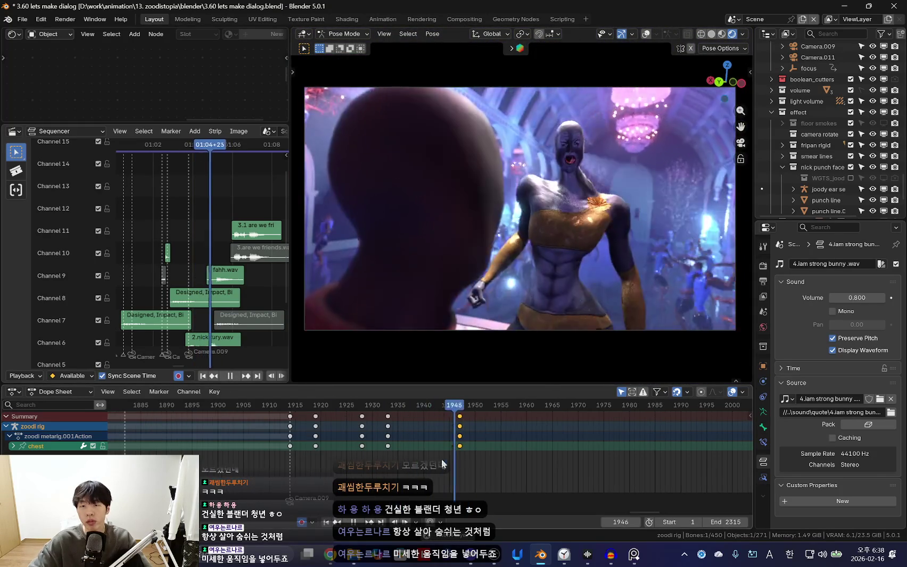
{"action": "key", "text": "Escape"}
{"action": "key", "text": "space"}
{"action": "mouse_move", "coordinate": [592, 305]}
{"action": "middle_mouse_down"}
{"action": "mouse_move", "coordinate": [533, 330]}
{"action": "mouse_move", "coordinate": [598, 313]}
{"action": "middle_mouse_up"}
Review the shot from the camera view and stop playback at frame 1947
{"action": "key", "text": "Escape"}
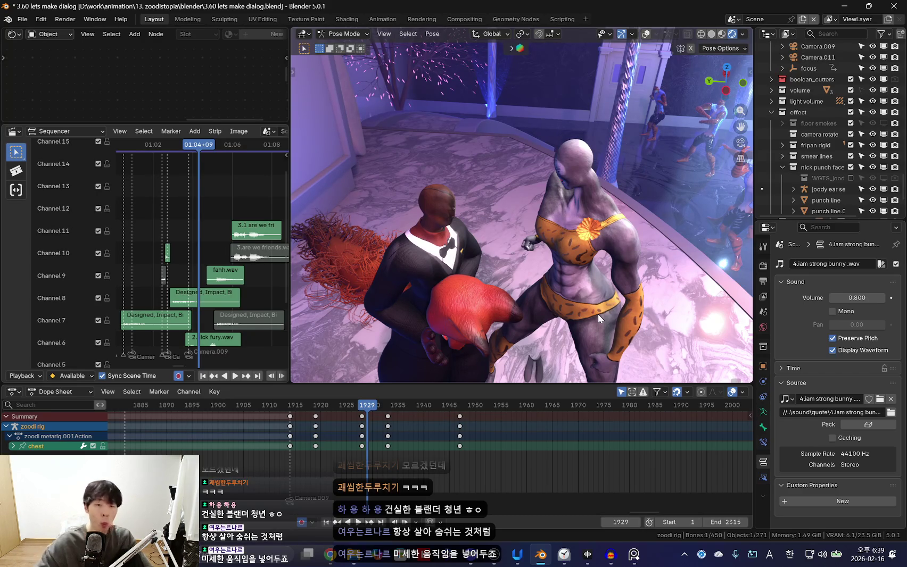
{"action": "key", "text": "KP_0"}
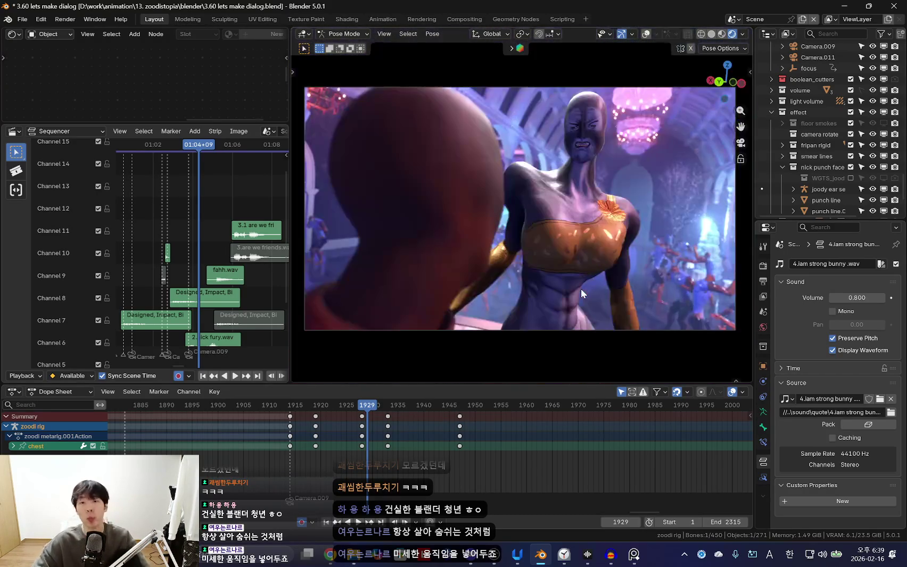
{"action": "key", "text": "ctrl+shift+space"}
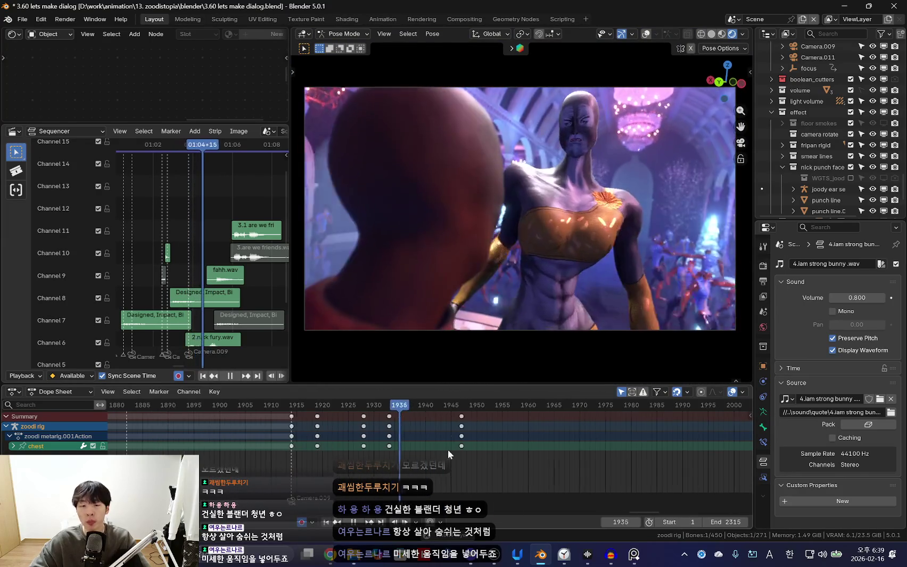
{"action": "key", "text": "space"}
{"action": "mouse_move", "coordinate": [611, 293]}
{"action": "middle_mouse_down"}
{"action": "mouse_move", "coordinate": [537, 321]}
{"action": "mouse_move", "coordinate": [501, 418]}
{"action": "middle_mouse_up"}
{"action": "scroll", "coordinate": [384, 446], "scroll_direction": "up", "scroll_amount": 2}
{"action": "key", "text": "space"}
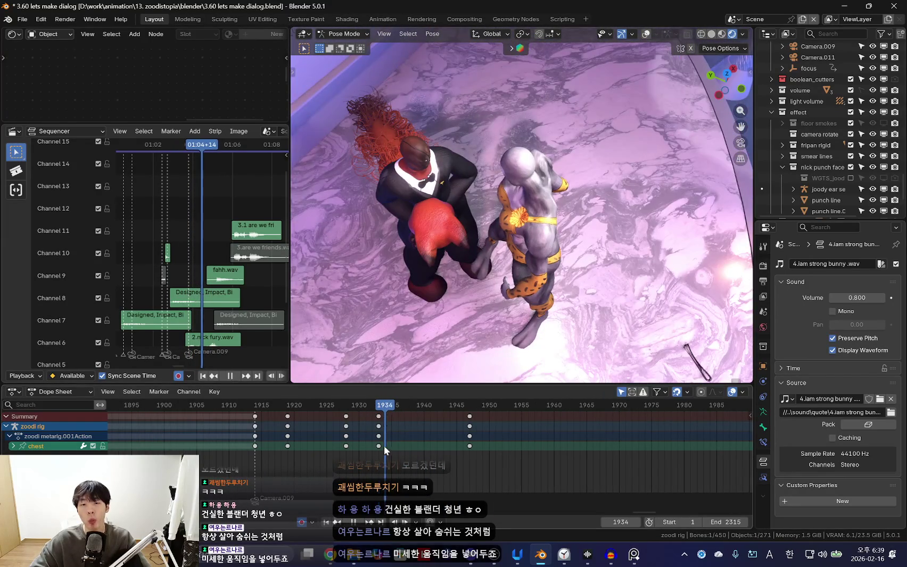
{"action": "key", "text": "space"}
Select the foot_ik.L bone and try moving it, then cancel the move
{"action": "key", "text": "shift+alt+z"}
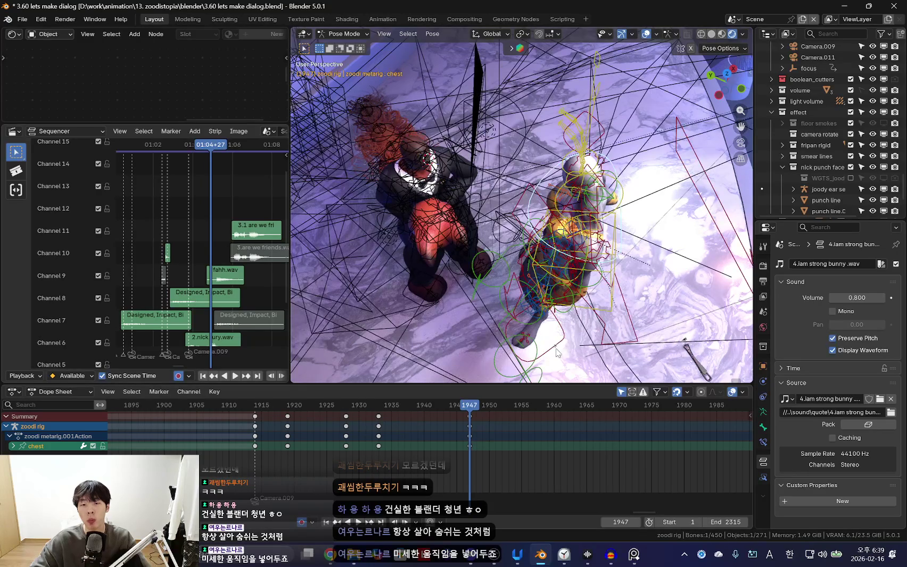
{"action": "left_click", "coordinate": [557, 353]}
{"action": "key", "text": "shift+alt+z"}
{"action": "mouse_move", "coordinate": [596, 325]}
{"action": "middle_mouse_down"}
{"action": "mouse_move", "coordinate": [599, 317]}
{"action": "mouse_move", "coordinate": [591, 342]}
{"action": "middle_mouse_up"}
{"action": "key", "text": "r"}
{"action": "key", "text": "g"}
{"action": "right_click", "coordinate": [589, 337]}
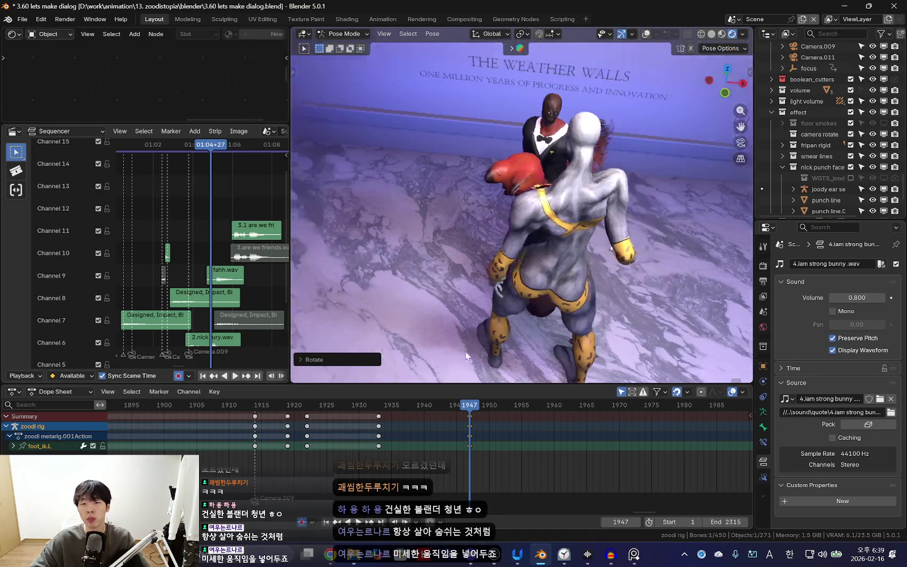
{"action": "middle_click_drag", "start_coordinate": [466, 357], "coordinate": [504, 254]}
{"action": "key", "text": "shift+alt+z"}
Turn the chest bone around the global Z axis at frame 1947
{"action": "key", "text": "shift+alt+z"}
{"action": "key", "text": "shift+alt+z"}
{"action": "mouse_move", "coordinate": [503, 253]}
{"action": "middle_mouse_down"}
{"action": "mouse_move", "coordinate": [484, 226]}
{"action": "mouse_move", "coordinate": [518, 327]}
{"action": "middle_mouse_up"}
{"action": "left_click", "coordinate": [473, 257]}
{"action": "key", "text": "shift+alt+z"}
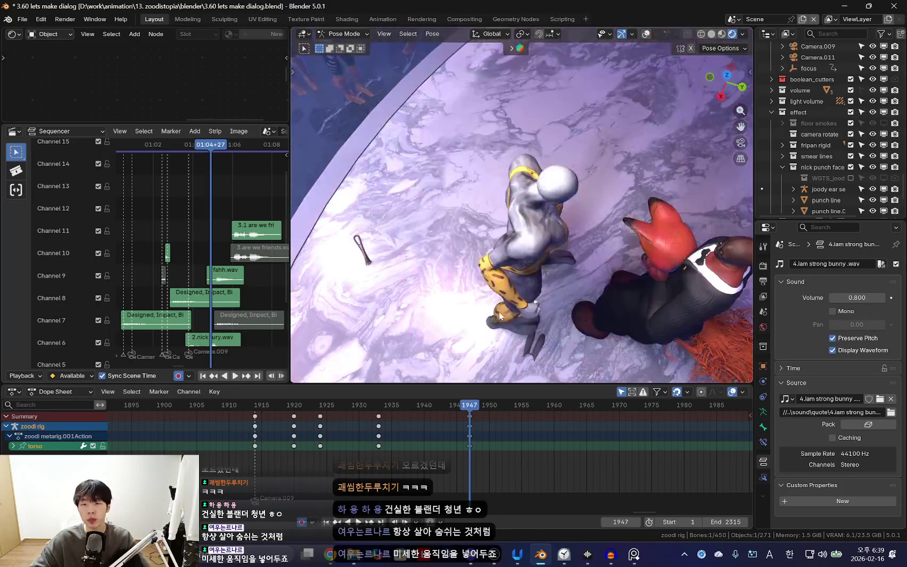
{"action": "mouse_move", "coordinate": [650, 325]}
{"action": "middle_mouse_down"}
{"action": "mouse_move", "coordinate": [629, 319]}
{"action": "mouse_move", "coordinate": [624, 299]}
{"action": "middle_mouse_up"}
{"action": "key", "text": "shift+alt+z"}
{"action": "left_click", "coordinate": [503, 199]}
{"action": "key", "text": "shift+alt+z"}
{"action": "key", "text": "shift+alt+z"}
{"action": "left_click", "coordinate": [532, 226]}
{"action": "key", "text": "shift+alt+z"}
{"action": "key", "text": "r"}
{"action": "key", "text": "z"}
{"action": "left_click", "coordinate": [617, 271]}
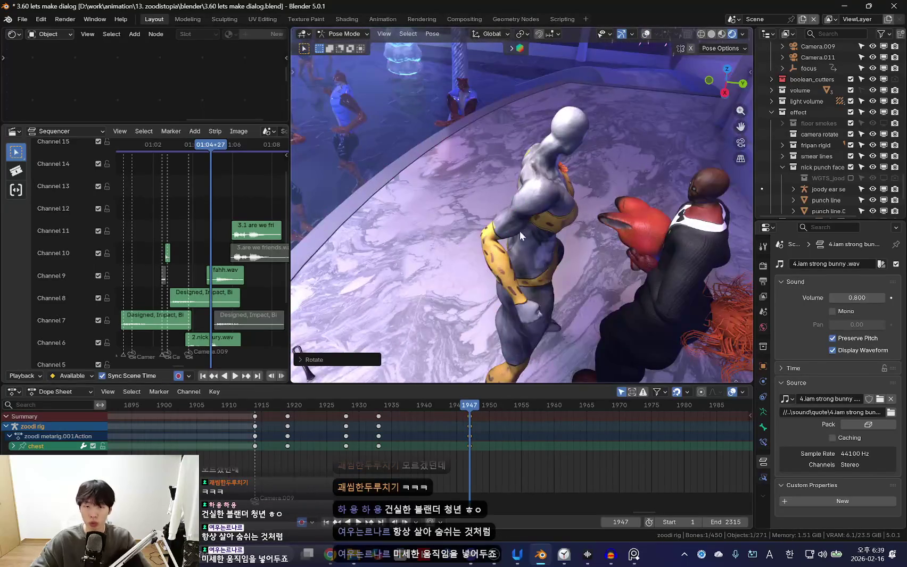
Swing upper_arm_fk.R forward into a punch and keyframe it at 1947
{"action": "key", "text": "shift+alt+z"}
{"action": "left_click", "coordinate": [518, 236]}
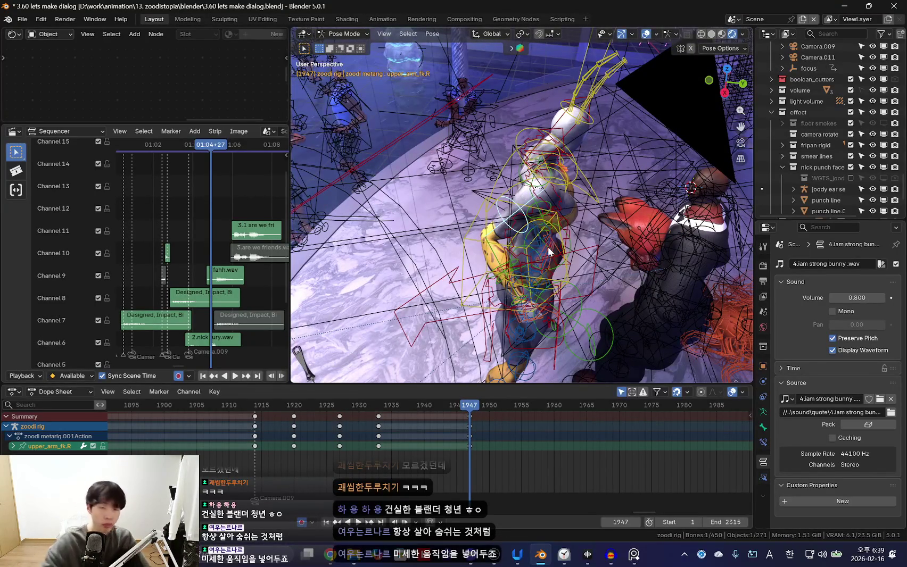
{"action": "key", "text": "r"}
{"action": "left_click", "coordinate": [609, 306]}
{"action": "key", "text": "shift+alt+z"}
{"action": "key", "text": "shift+alt+z"}
{"action": "key", "text": "i"}
{"action": "key", "text": "shift+alt+z"}
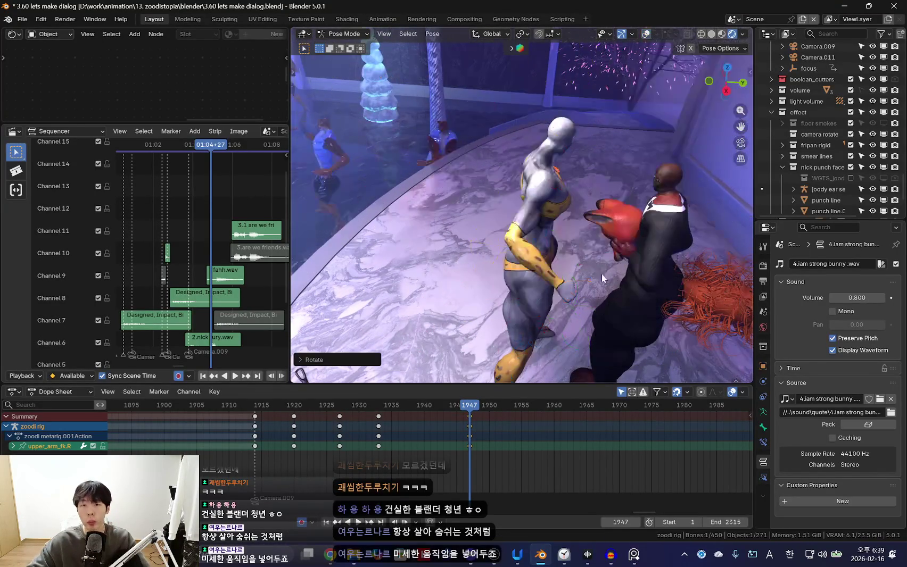
{"action": "key", "text": "Down"}
{"action": "key", "text": "Up"}
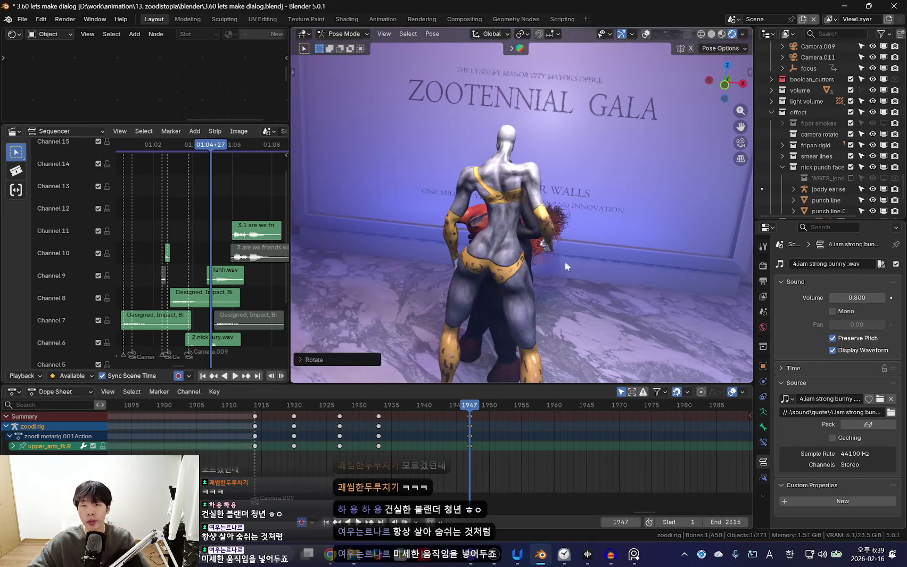
Inspect the right arm's upper_arm_ik.R, shoulder.R and forearm_fk.R bones
{"action": "key", "text": "shift+alt+z"}
{"action": "left_click", "coordinate": [525, 178]}
{"action": "middle_click_drag", "start_coordinate": [524, 180], "coordinate": [503, 215]}
{"action": "left_click", "coordinate": [498, 214]}
{"action": "key", "text": "shift+alt+z"}
{"action": "mouse_move", "coordinate": [563, 261]}
{"action": "middle_mouse_down"}
{"action": "mouse_move", "coordinate": [511, 290]}
{"action": "mouse_move", "coordinate": [638, 187]}
{"action": "middle_mouse_up"}
{"action": "key", "text": "shift+alt+z"}
{"action": "left_click", "coordinate": [509, 291]}
{"action": "key", "text": "shift+alt+z"}
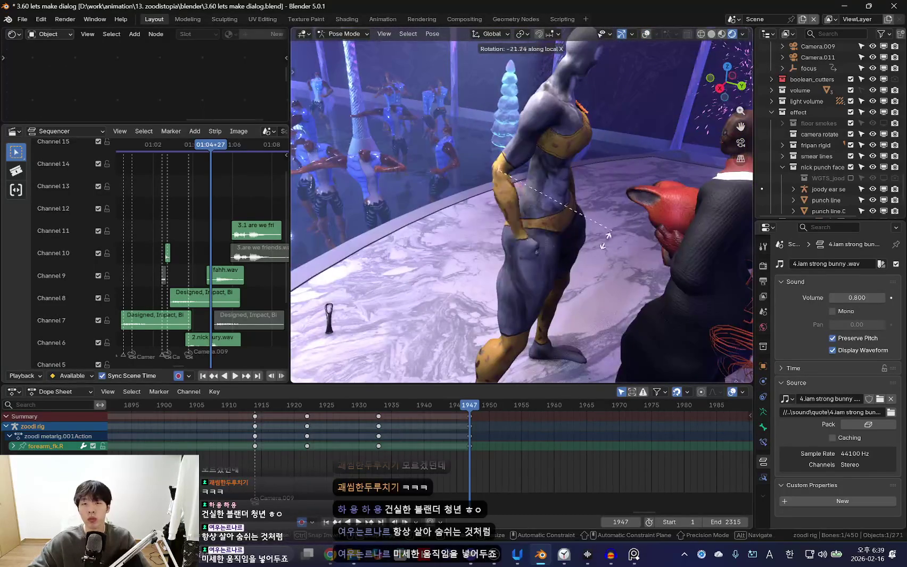
Refine the right upper arm's rotation with a free trackball rotation
{"action": "key", "text": "shift+alt+z"}
{"action": "left_click", "coordinate": [510, 152]}
{"action": "middle_click_drag", "start_coordinate": [510, 152], "coordinate": [489, 159]}
{"action": "key", "text": "shift+alt+z"}
{"action": "mouse_move", "coordinate": [684, 280]}
{"action": "middle_mouse_down"}
{"action": "mouse_move", "coordinate": [570, 300]}
{"action": "mouse_move", "coordinate": [625, 276]}
{"action": "middle_mouse_up"}
{"action": "key", "text": "r"}
{"action": "key", "text": "r"}
{"action": "left_click", "coordinate": [571, 300]}
{"action": "key", "text": "shift+alt+z"}
{"action": "key", "text": "shift+alt+z"}
{"action": "mouse_move", "coordinate": [548, 267]}
{"action": "middle_mouse_down"}
{"action": "mouse_move", "coordinate": [646, 294]}
{"action": "mouse_move", "coordinate": [586, 287]}
{"action": "middle_mouse_up"}
Select upper_arm_fk.L and compare the poses at keyframes 1933 and 1947
{"action": "key", "text": "shift+alt+z"}
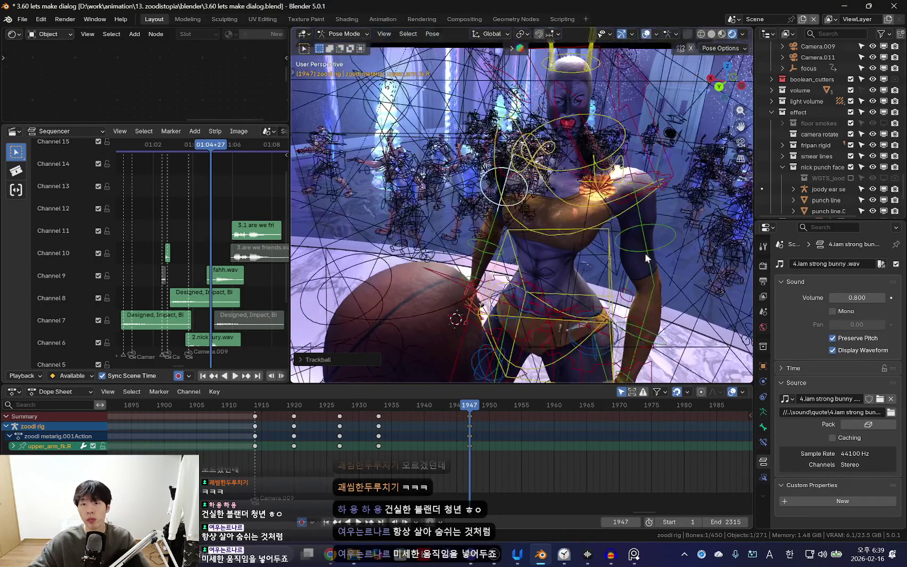
{"action": "left_click", "coordinate": [644, 252]}
{"action": "middle_click_drag", "start_coordinate": [644, 253], "coordinate": [662, 262]}
{"action": "key", "text": "Down"}
Freely rotate the left upper arm into its new position at 1947
{"action": "key", "text": "shift+alt+z"}
{"action": "mouse_move", "coordinate": [612, 300]}
{"action": "middle_mouse_down"}
{"action": "mouse_move", "coordinate": [583, 313]}
{"action": "mouse_move", "coordinate": [536, 311]}
{"action": "middle_mouse_up"}
{"action": "key", "text": "Up"}
{"action": "key", "text": "r"}
{"action": "left_click", "coordinate": [536, 311]}
{"action": "key", "text": "shift+alt+z"}
{"action": "key", "text": "shift+alt+z"}
{"action": "key", "text": "r"}
{"action": "key", "text": "r"}
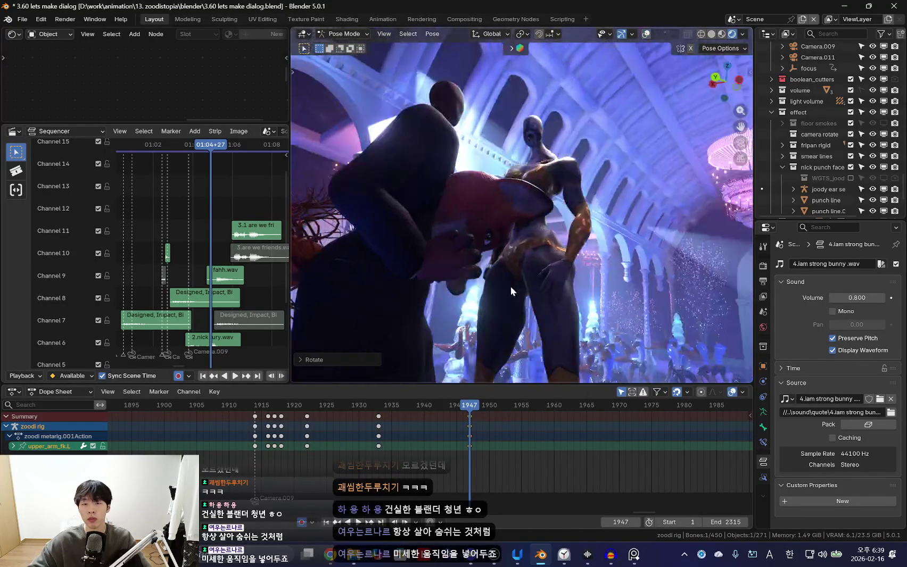
{"action": "left_click", "coordinate": [587, 298]}
Bend forearm_fk.L around its local X axis
{"action": "key", "text": "shift+alt+z"}
{"action": "key", "text": "shift+alt+z"}
{"action": "mouse_move", "coordinate": [587, 298]}
{"action": "middle_mouse_down"}
{"action": "mouse_move", "coordinate": [612, 298]}
{"action": "mouse_move", "coordinate": [657, 335]}
{"action": "middle_mouse_up"}
{"action": "left_click", "coordinate": [612, 298]}
{"action": "key", "text": "shift+alt+z"}
{"action": "key", "text": "r"}
{"action": "key", "text": "x"}
{"action": "key", "text": "x"}
{"action": "left_click", "coordinate": [567, 303]}
Readjust upper_arm_fk.L and check it against keyframe 1933
{"action": "key", "text": "shift+alt+z"}
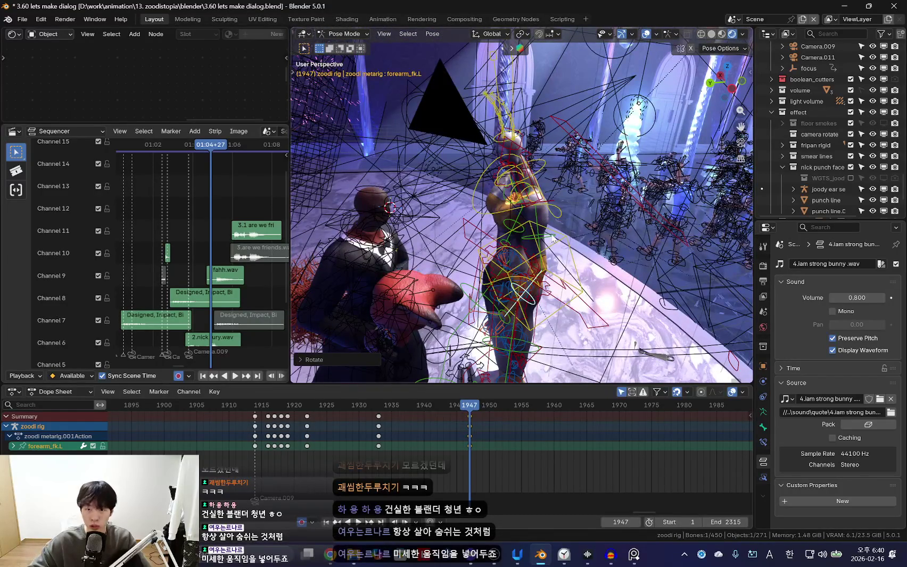
{"action": "left_click", "coordinate": [552, 238]}
{"action": "key", "text": "shift+alt+z"}
{"action": "mouse_move", "coordinate": [560, 252]}
{"action": "middle_mouse_down"}
{"action": "mouse_move", "coordinate": [555, 306]}
{"action": "mouse_move", "coordinate": [543, 282]}
{"action": "mouse_move", "coordinate": [593, 307]}
{"action": "mouse_move", "coordinate": [573, 291]}
{"action": "middle_mouse_up"}
{"action": "key", "text": "shift+alt+z"}
{"action": "key", "text": "r"}
{"action": "key", "text": "r"}
{"action": "left_click", "coordinate": [575, 287]}
{"action": "key", "text": "Down"}
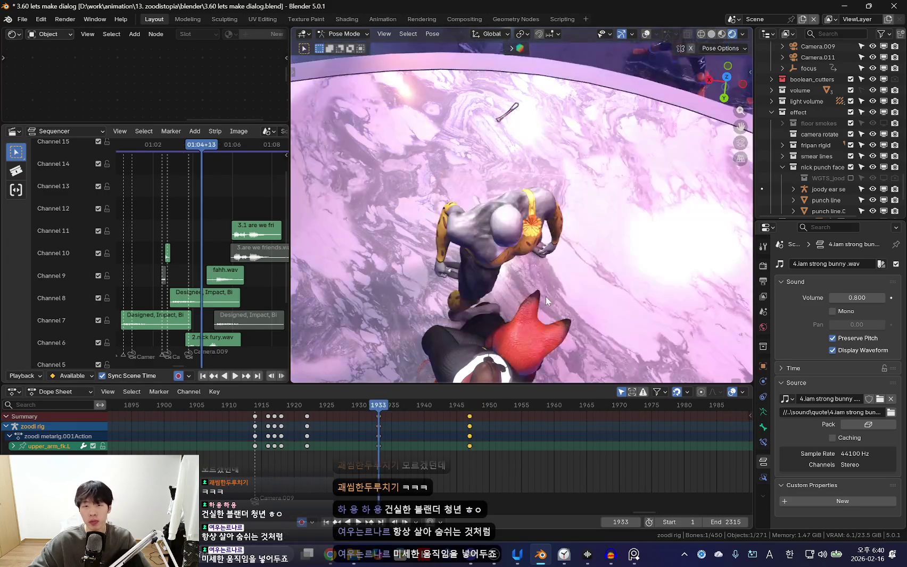
{"action": "key", "text": "Up"}
Rotate the chest slightly to refine its turn at 1947
{"action": "key", "text": "shift+alt+z"}
{"action": "left_click", "coordinate": [539, 175]}
{"action": "key", "text": "shift+alt+z"}
{"action": "key", "text": "Down"}
{"action": "key", "text": "Up"}
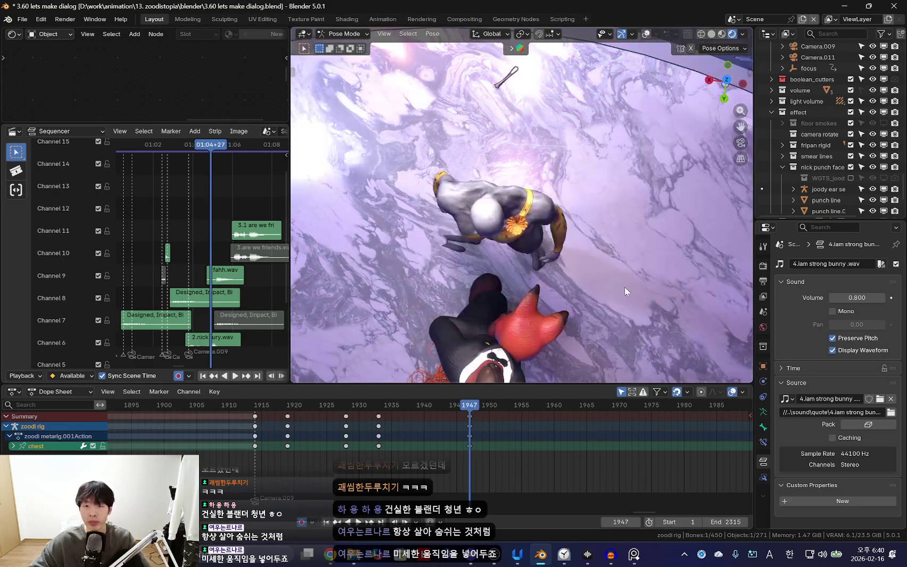
{"action": "key", "text": "r"}
{"action": "key", "text": "r"}
{"action": "left_click", "coordinate": [520, 287]}
{"action": "key", "text": "r"}
{"action": "key", "text": "Escape"}
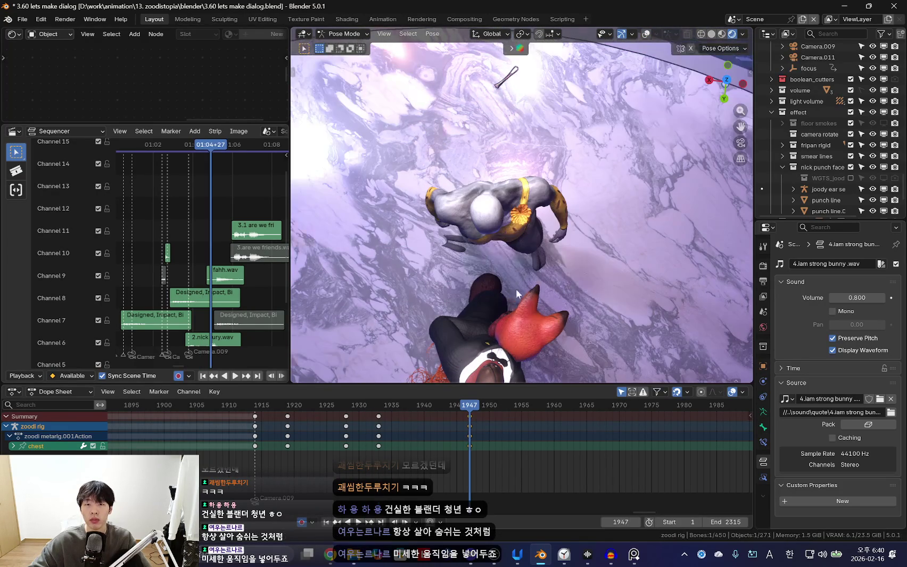
Select foot_ik.R and review it from a low side view between keys 1933 and 1947
{"action": "middle_click_drag", "start_coordinate": [515, 289], "coordinate": [480, 302]}
{"action": "key", "text": "shift+alt+z"}
{"action": "left_click", "coordinate": [522, 236]}
{"action": "key", "text": "shift+alt+z"}
{"action": "key", "text": "Down"}
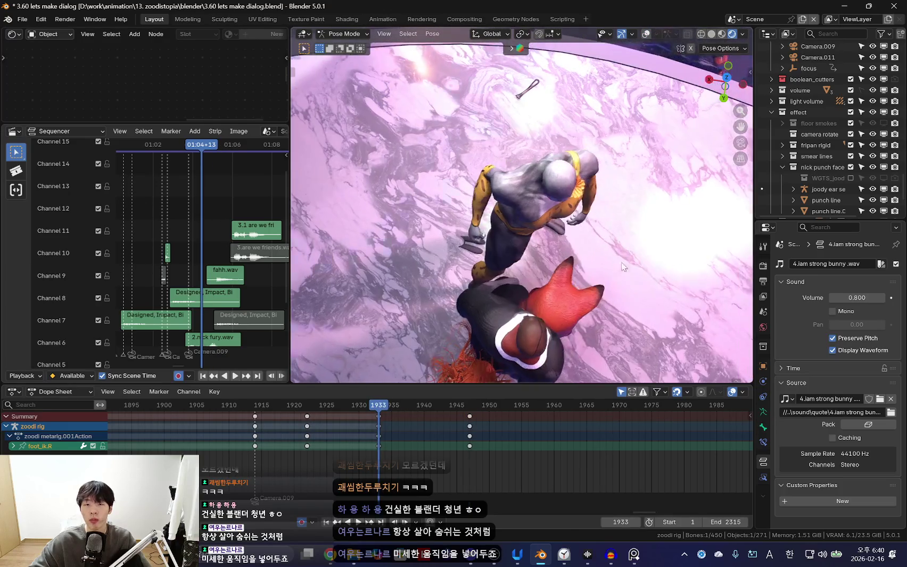
{"action": "mouse_move", "coordinate": [621, 267]}
{"action": "middle_mouse_down"}
{"action": "mouse_move", "coordinate": [499, 293]}
{"action": "mouse_move", "coordinate": [548, 267]}
{"action": "mouse_move", "coordinate": [580, 289]}
{"action": "middle_mouse_up"}
{"action": "key", "text": "Up"}
{"action": "key", "text": "shift+alt+z"}
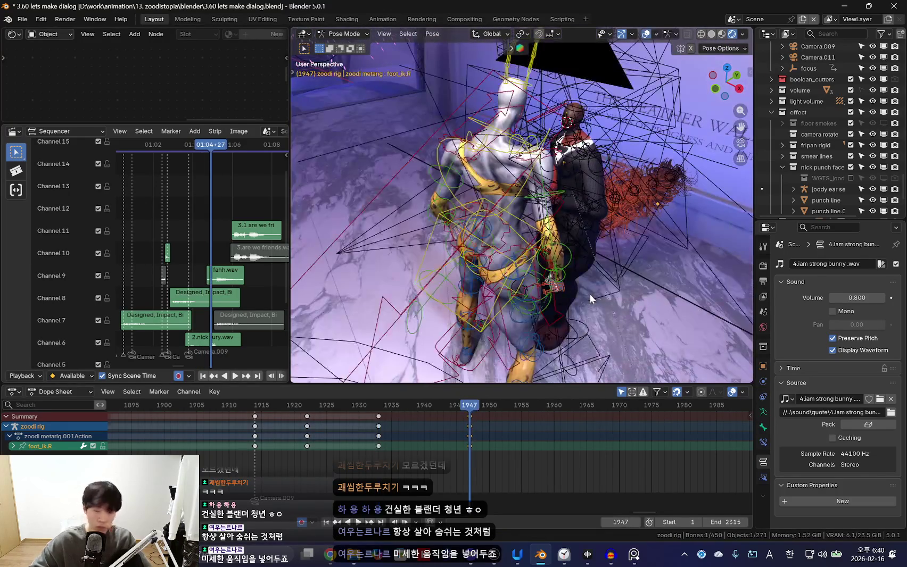
Select all rig bones and step from keyframe 1933 to frame 1938
{"action": "key", "text": "a"}
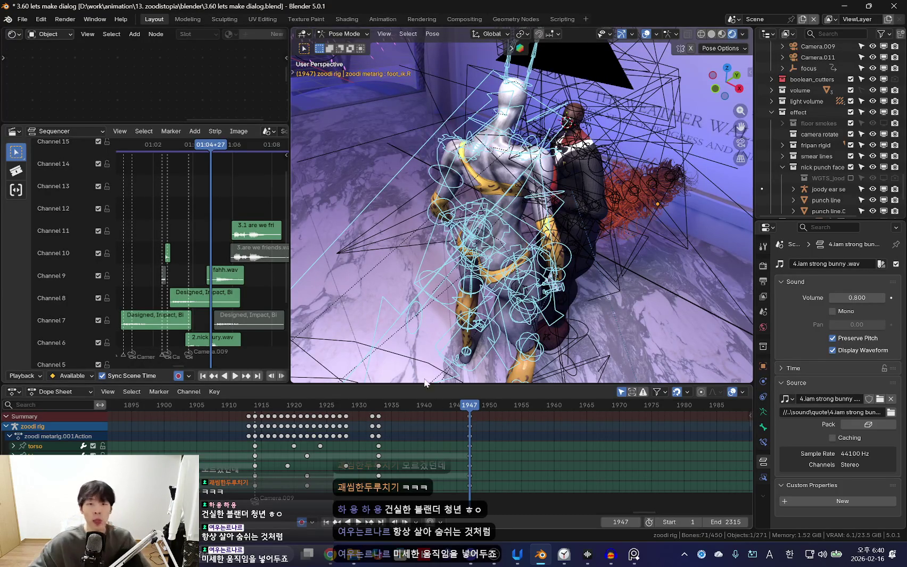
{"action": "middle_click_drag", "start_coordinate": [506, 223], "coordinate": [638, 229]}
{"action": "mouse_move", "coordinate": [561, 265]}
{"action": "middle_mouse_down"}
{"action": "mouse_move", "coordinate": [558, 287]}
{"action": "mouse_move", "coordinate": [547, 249]}
{"action": "middle_mouse_up"}
{"action": "key", "text": "Down"}
{"action": "key", "text": "shift+alt+z"}
{"action": "key", "text": "space"}
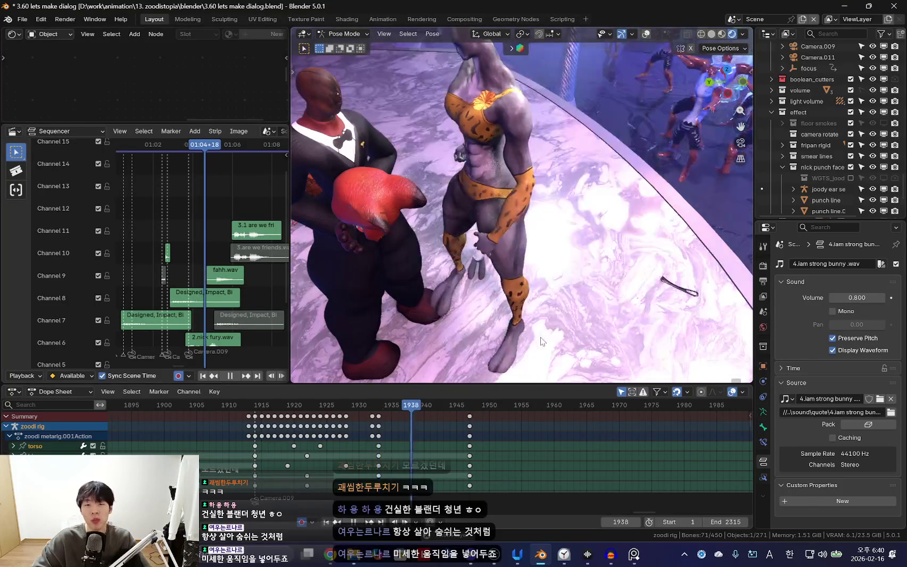
{"action": "key", "text": "shift+alt+z"}
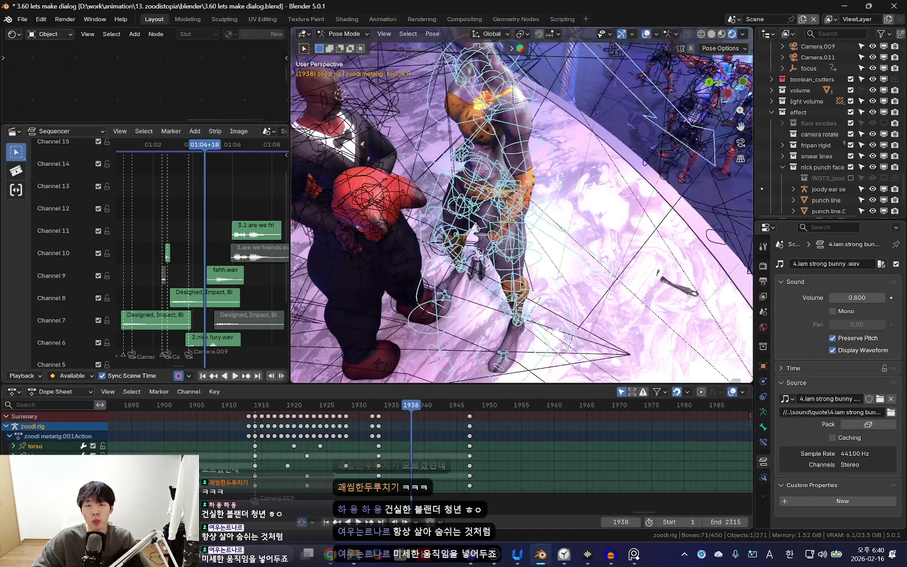
Select the foot_ik.L keys and preview the animation timing
{"action": "left_click", "coordinate": [415, 428]}
{"action": "left_click", "coordinate": [381, 424]}
{"action": "key", "text": "shift+alt+z"}
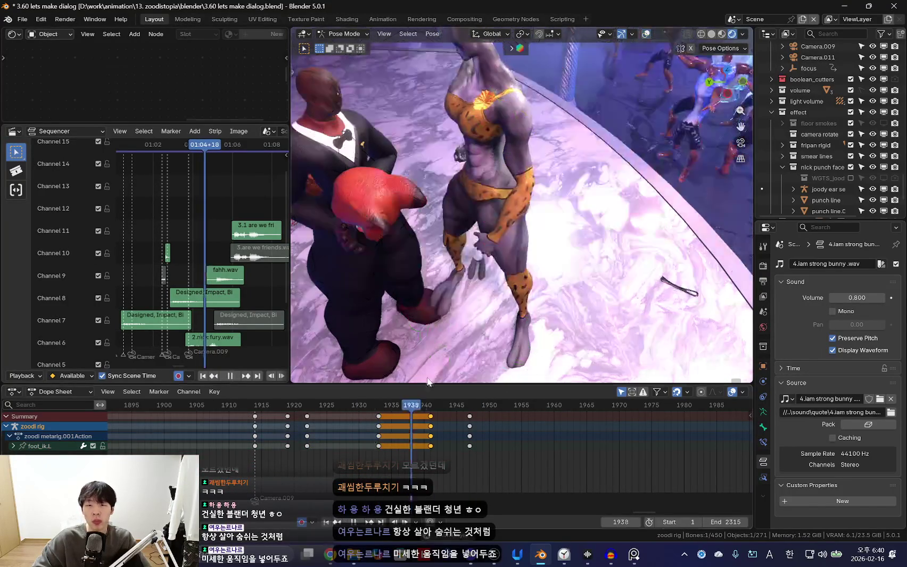
{"action": "key", "text": "space"}
Select foot_ik.R's keys at 1941 and 1946 and preview the motion
{"action": "key", "text": "space"}
{"action": "key", "text": "shift+alt+z"}
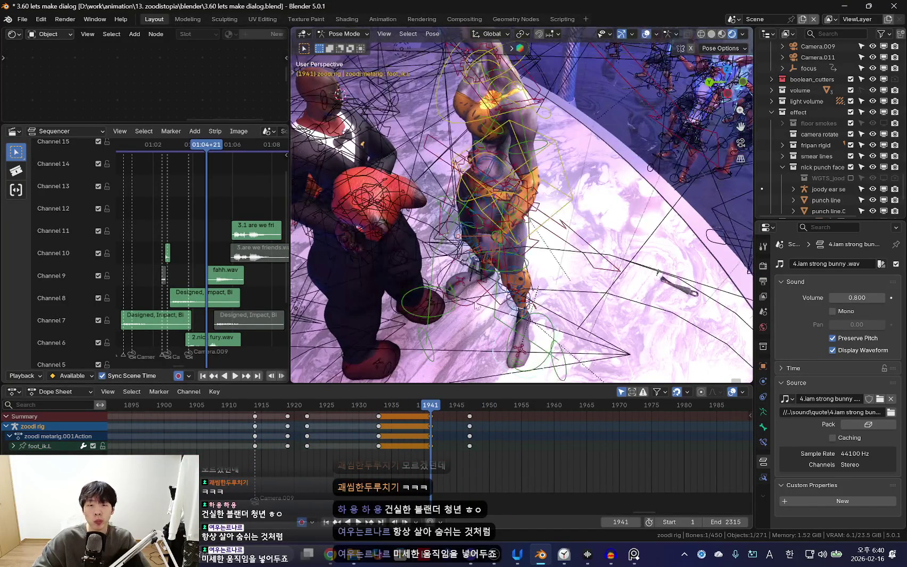
{"action": "left_click", "coordinate": [477, 313]}
{"action": "left_click_drag", "start_coordinate": [470, 421], "coordinate": [407, 403]}
{"action": "key", "text": "space"}
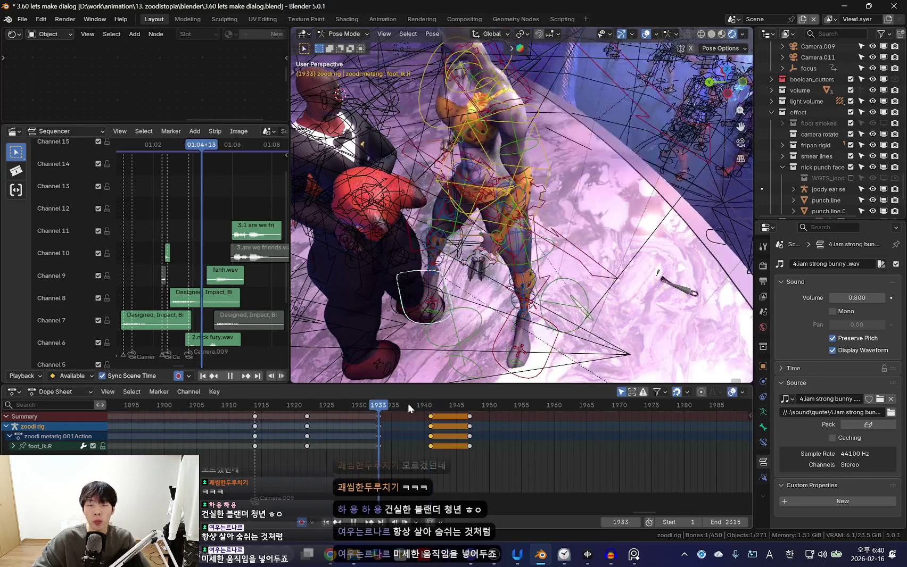
{"action": "key", "text": "shift+alt+z"}
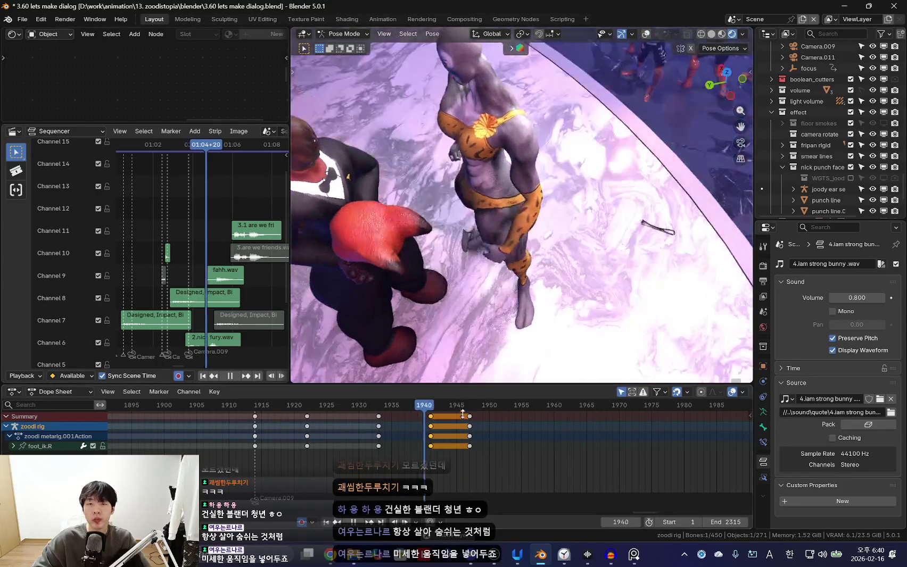
{"action": "key", "text": "space"}
{"action": "key", "text": "space"}
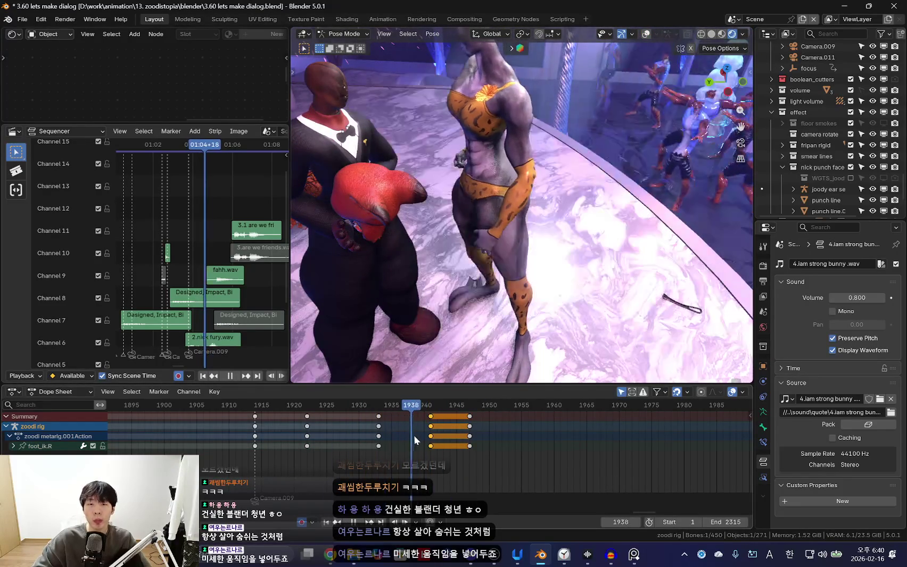
Select the torso bone and insert a keyframe for its pose
{"action": "key", "text": "space"}
{"action": "key", "text": "shift+alt+z"}
{"action": "left_click", "coordinate": [539, 212]}
{"action": "key", "text": "shift+alt+z"}
{"action": "key", "text": "space"}
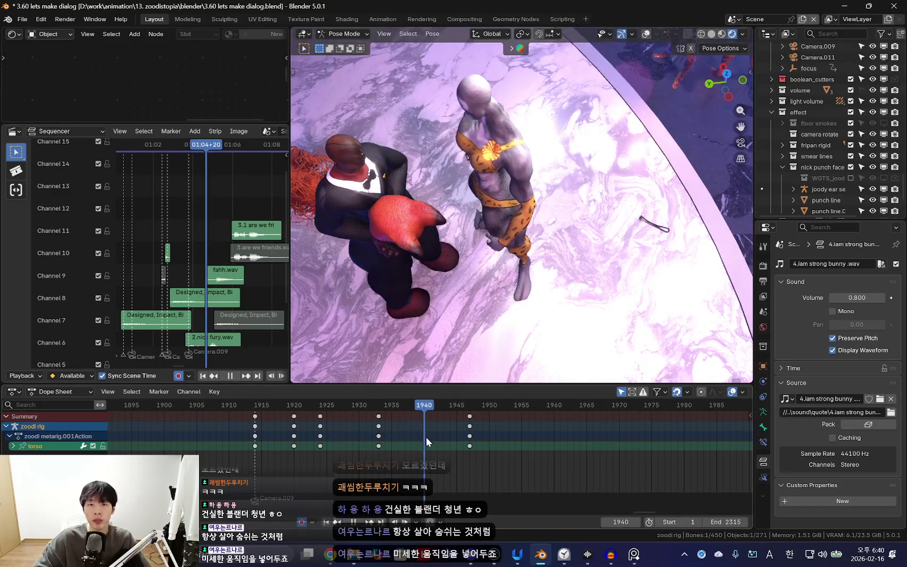
{"action": "key", "text": "Escape"}
{"action": "key", "text": "i"}
{"action": "key", "text": "space"}
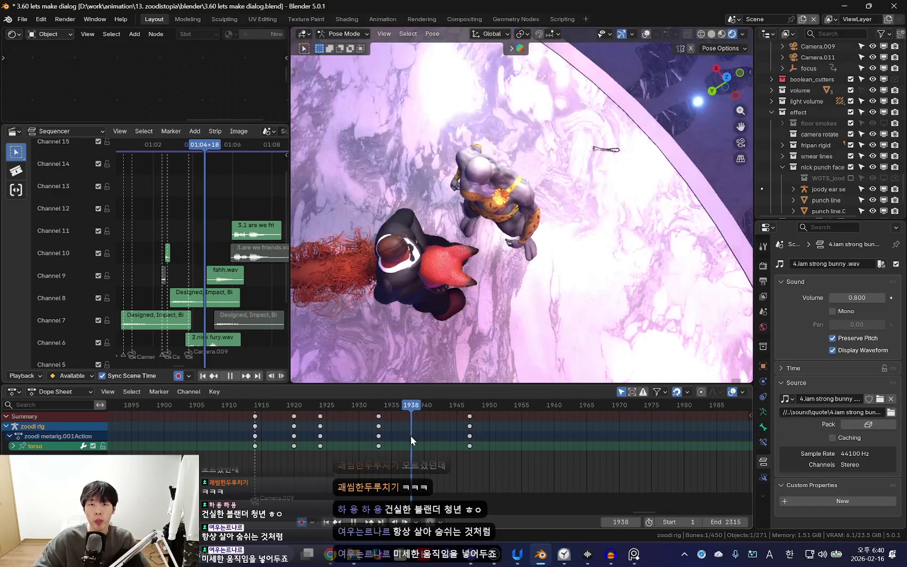
Freely rotate the torso, key it at 1939, and review through the camera
{"action": "key", "text": "r"}
{"action": "key", "text": "r"}
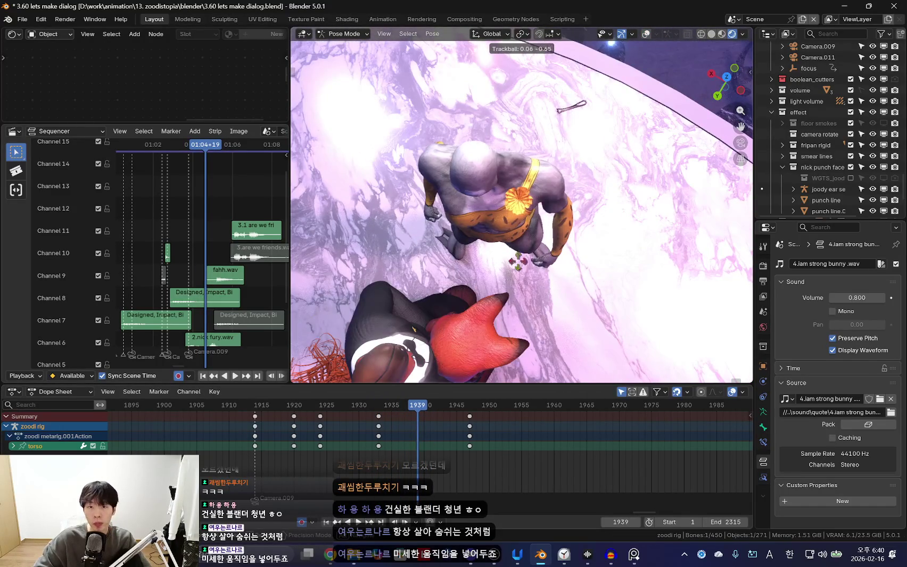
{"action": "key", "text": "i"}
{"action": "key", "text": "space"}
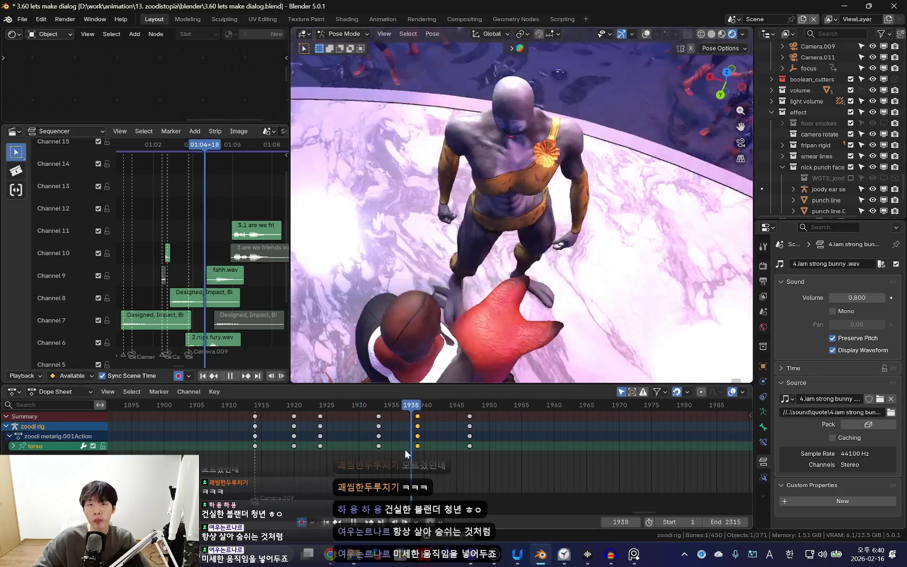
{"action": "key", "text": "Escape"}
{"action": "key", "text": "KP_0"}
{"action": "key", "text": "space"}
{"action": "scroll", "coordinate": [400, 450], "scroll_direction": "down", "scroll_amount": 3}
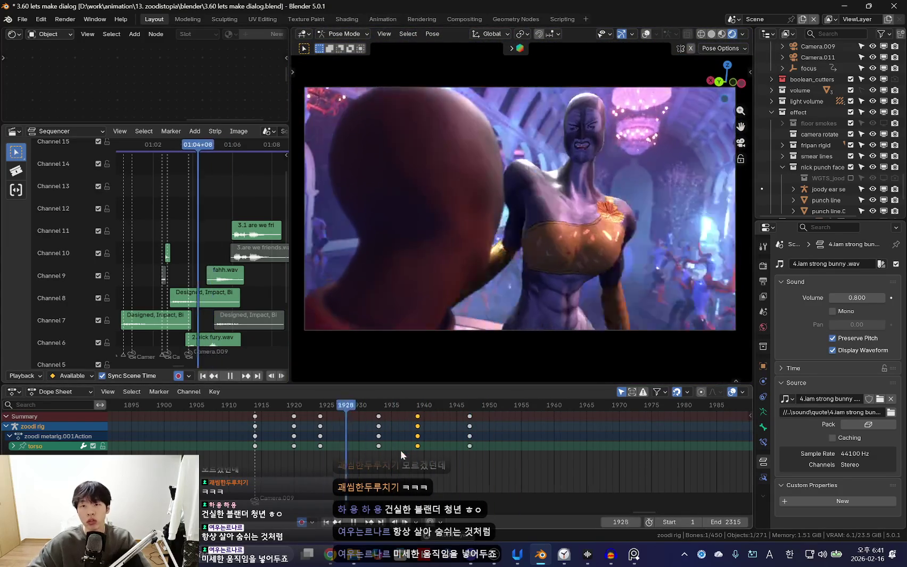
Scrub the Dope Sheet through frames 1938–1948 and stop playback
{"action": "scroll", "coordinate": [436, 445], "scroll_direction": "up", "scroll_amount": 5}
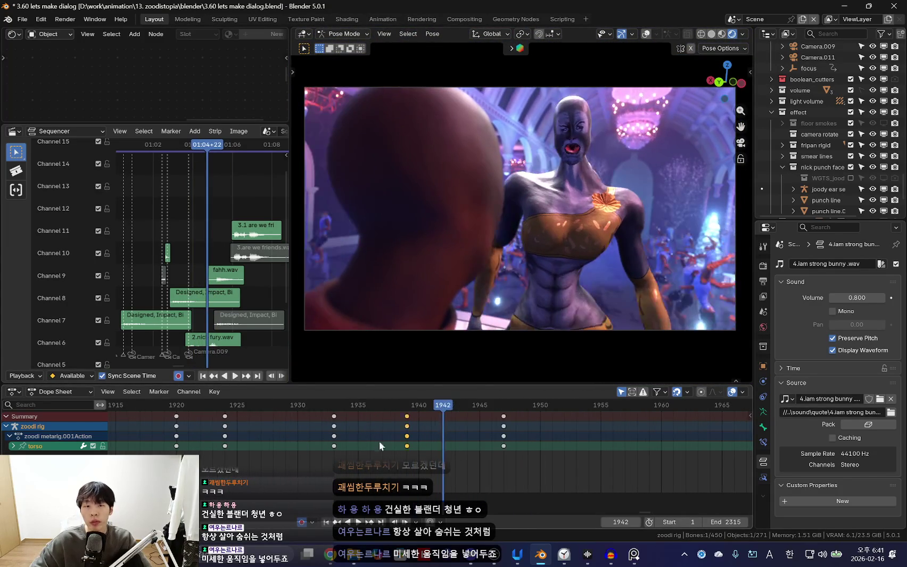
{"action": "left_click", "coordinate": [394, 440]}
{"action": "left_click_drag", "start_coordinate": [394, 440], "coordinate": [413, 446]}
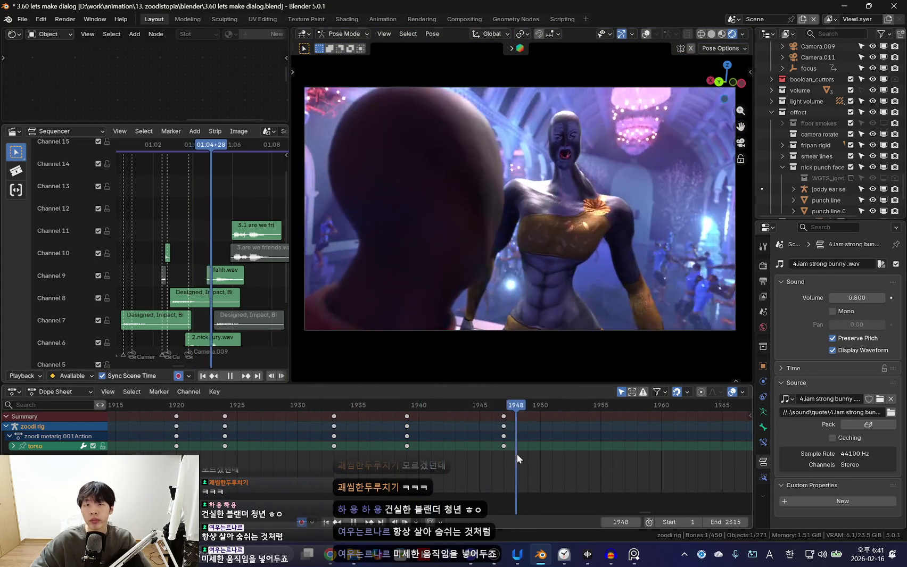
{"action": "key", "text": "Escape"}
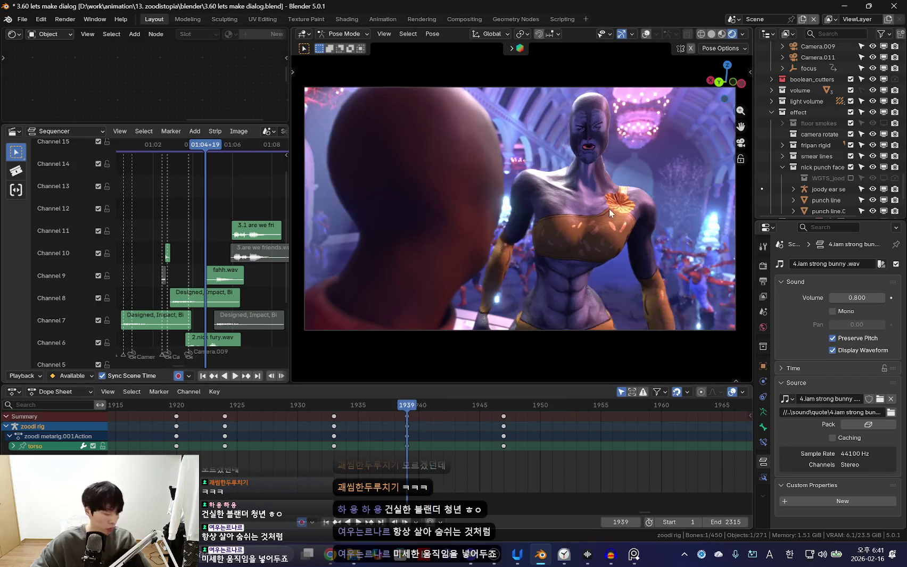
{"action": "key", "text": "shift+alt+z"}
Test-rotate the right upper arm bone (upper_arm_fk.R) during playback, then undo it
{"action": "left_click", "coordinate": [530, 234]}
{"action": "key", "text": "shift+alt+z"}
{"action": "key", "text": "space"}
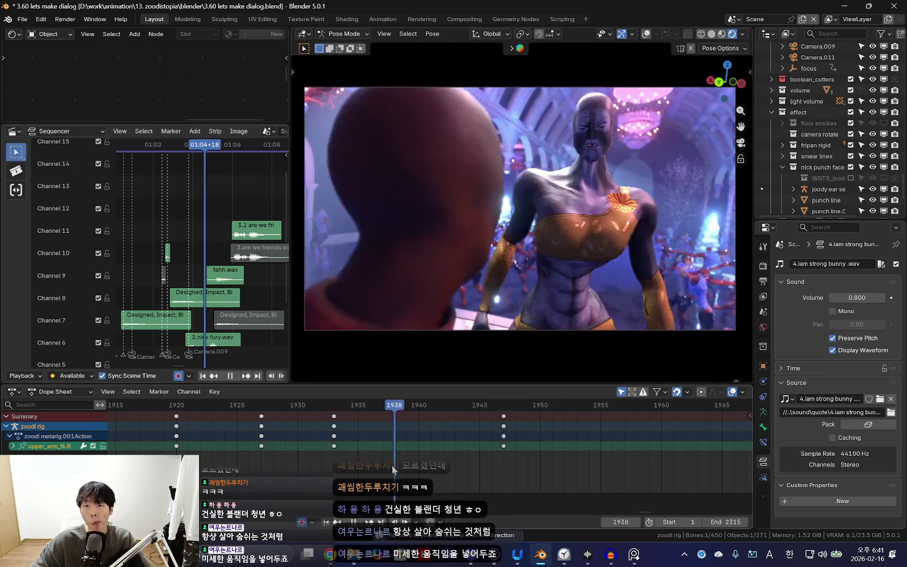
{"action": "key", "text": "r"}
{"action": "key", "text": "r"}
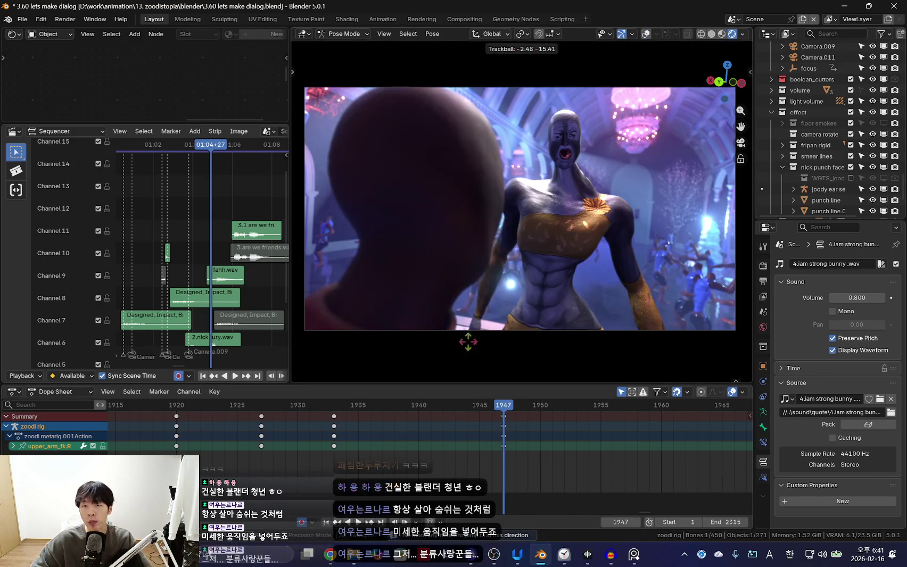
{"action": "left_click", "coordinate": [665, 342]}
{"action": "key", "text": "ctrl+z"}
Select the left upper arm bone (upper_arm_fk.L) and replay the shot in camera view
{"action": "key", "text": "shift+alt+z"}
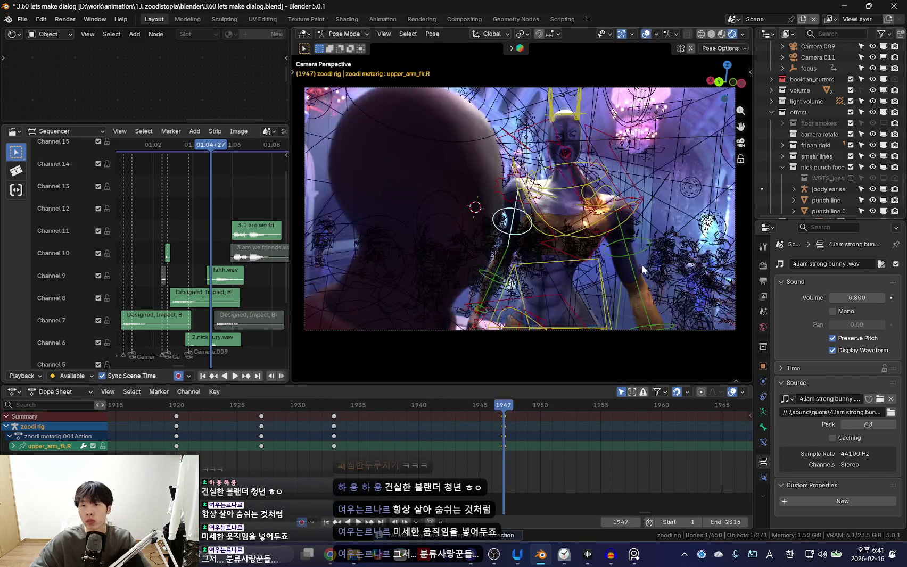
{"action": "left_click", "coordinate": [641, 251]}
{"action": "key", "text": "shift+alt+z"}
{"action": "key", "text": "space"}
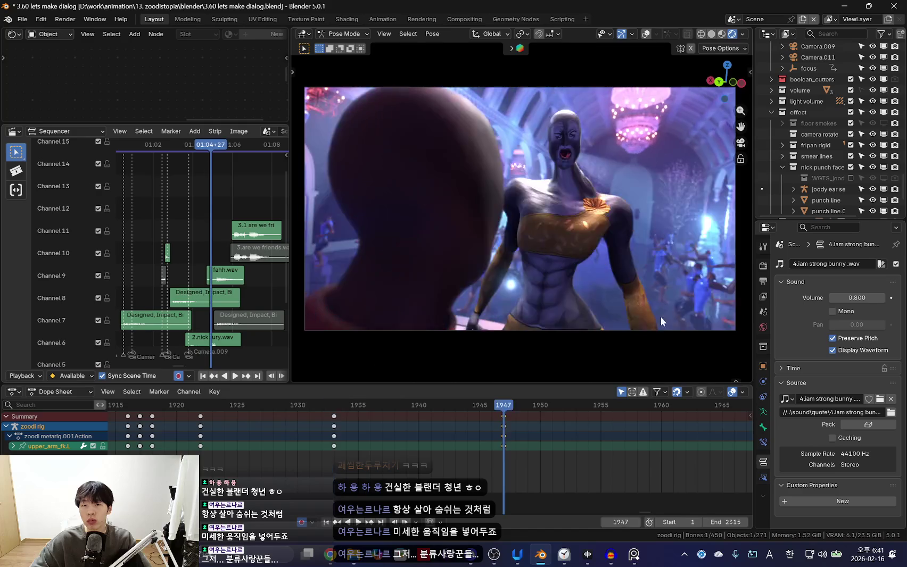
{"action": "scroll", "coordinate": [326, 438], "scroll_direction": "down", "scroll_amount": 2}
Leave camera view, orbit around the two characters and select the torso bone
{"action": "key", "text": "shift+alt+z"}
{"action": "middle_click_drag", "start_coordinate": [598, 241], "coordinate": [627, 287]}
{"action": "key", "text": "space"}
{"action": "key", "text": "shift+alt+z"}
{"action": "left_click", "coordinate": [621, 247]}
{"action": "key", "text": "shift+alt+z"}
Orbit to a new angle on the characters and replay the animation
{"action": "scroll", "coordinate": [620, 248], "scroll_direction": "down", "scroll_amount": 2}
{"action": "middle_click_drag", "start_coordinate": [620, 248], "coordinate": [595, 266]}
{"action": "key", "text": "shift+alt+z"}
{"action": "key", "text": "space"}
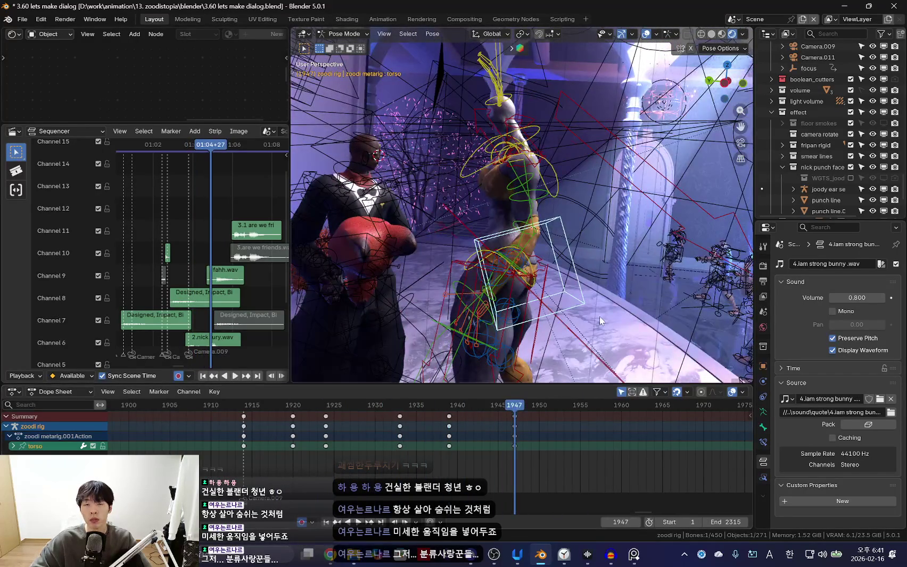
Rotate the spotted character's hips into a new pose and key it at frame 1947
{"action": "middle_click_drag", "start_coordinate": [600, 316], "coordinate": [613, 330]}
{"action": "key", "text": "space"}
{"action": "left_click", "coordinate": [564, 298]}
{"action": "key", "text": "shift+alt+z"}
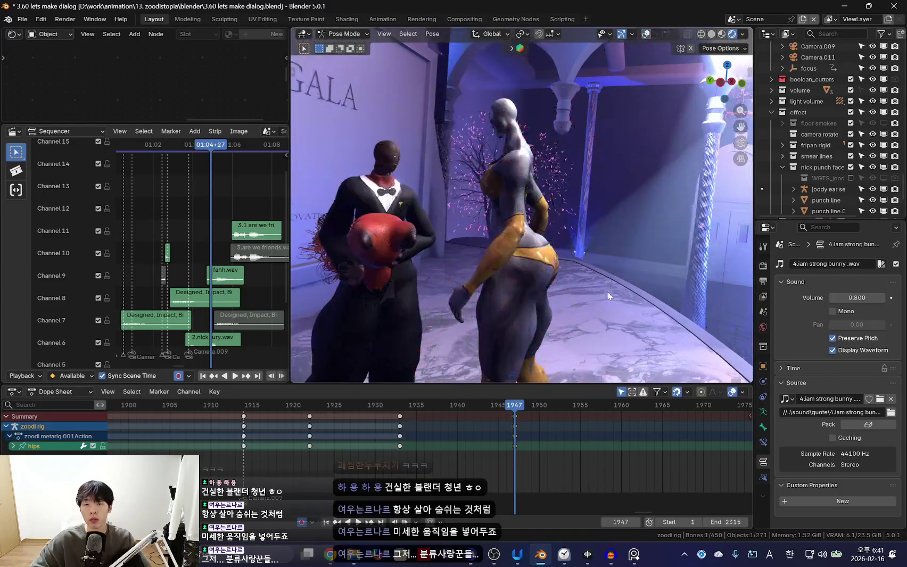
{"action": "middle_click_drag", "start_coordinate": [564, 298], "coordinate": [634, 297]}
{"action": "key", "text": "i"}
{"action": "key", "text": "space"}
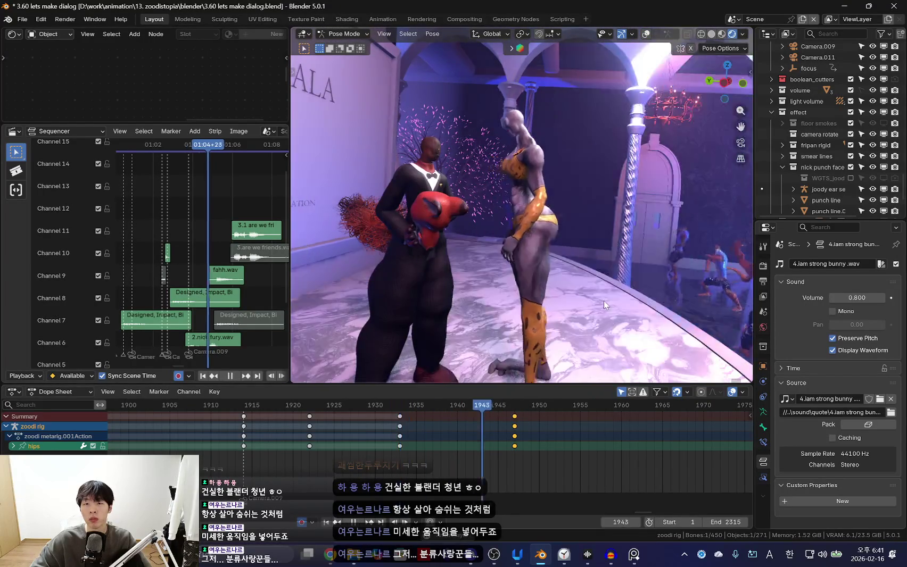
{"action": "key", "text": "Escape"}
Select the torso and lower it into a crouch at frame 1947
{"action": "middle_click_drag", "start_coordinate": [583, 290], "coordinate": [590, 294]}
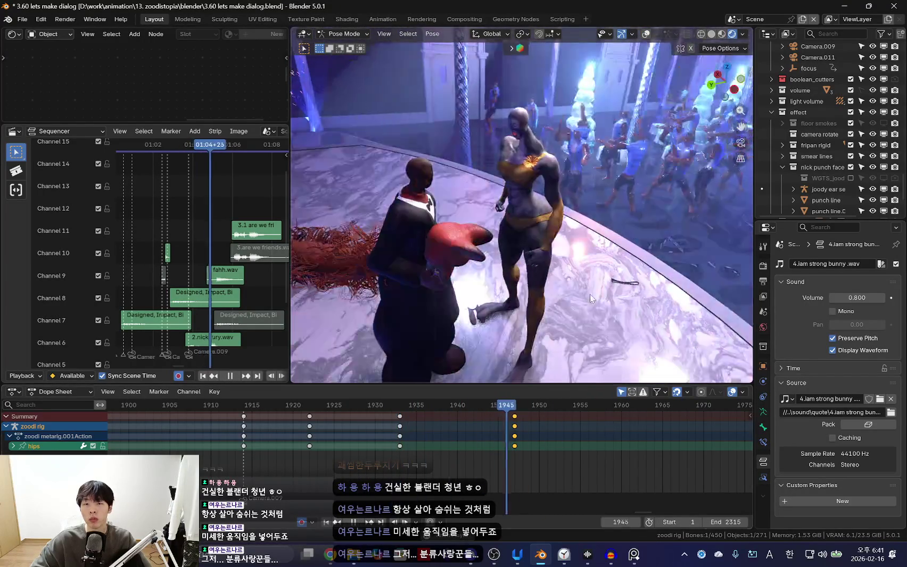
{"action": "key", "text": "shift+alt+z"}
{"action": "left_click", "coordinate": [564, 208]}
{"action": "key", "text": "shift+alt+z"}
{"action": "middle_click_drag", "start_coordinate": [564, 207], "coordinate": [615, 225]}
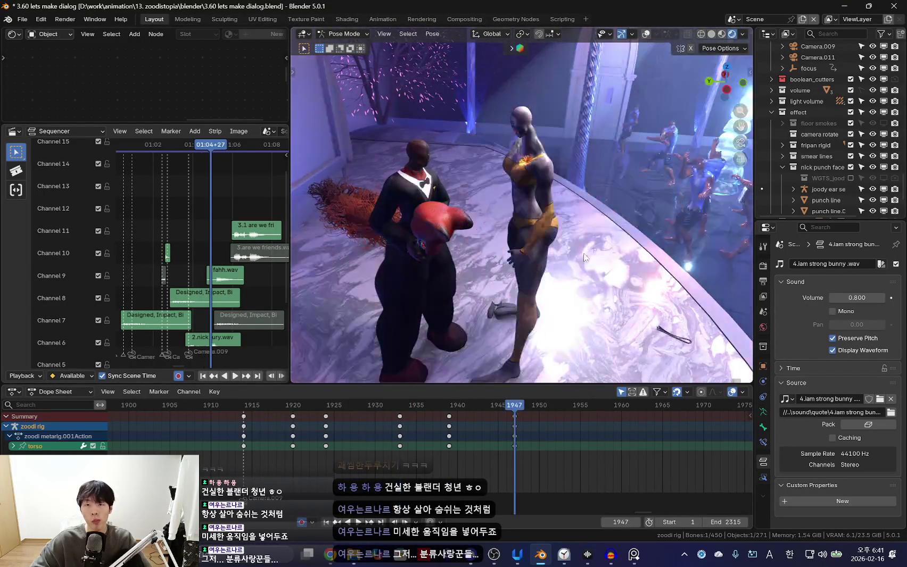
{"action": "key", "text": "g"}
{"action": "left_click", "coordinate": [607, 266]}
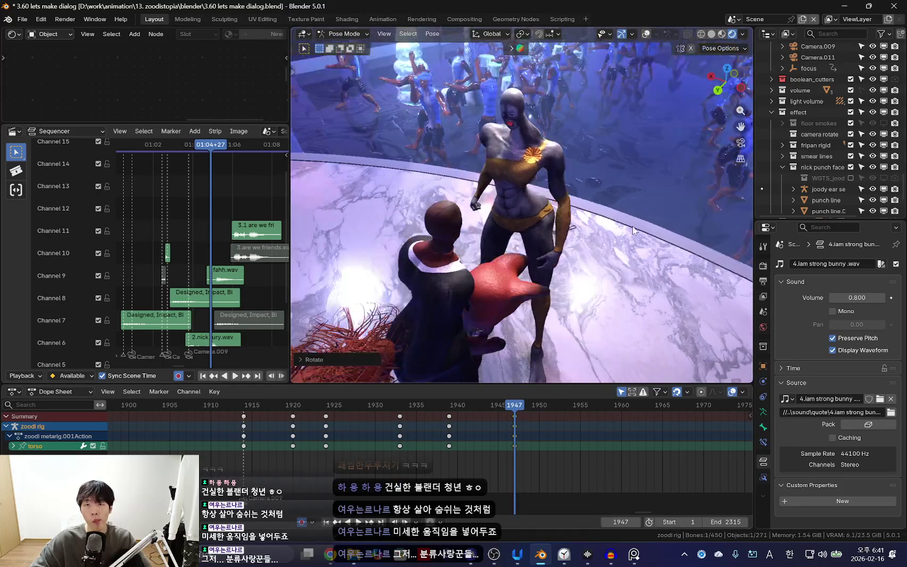
{"action": "mouse_move", "coordinate": [607, 266]}
{"action": "middle_mouse_down"}
{"action": "mouse_move", "coordinate": [601, 315]}
{"action": "mouse_move", "coordinate": [512, 229]}
{"action": "mouse_move", "coordinate": [544, 241]}
{"action": "middle_mouse_up"}
Delete the leftover keys near frame 1941, then adjust the torso's height
{"action": "key", "text": "x"}
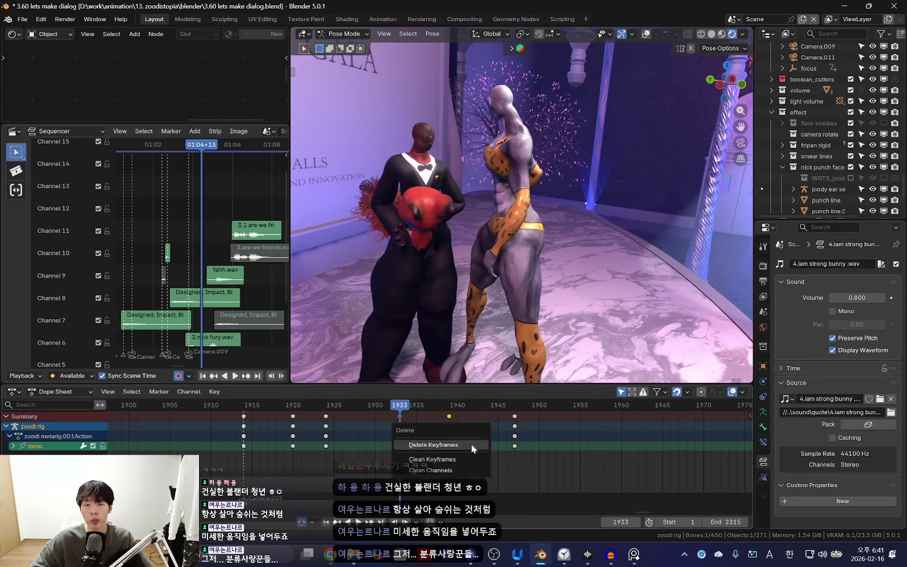
{"action": "left_click", "coordinate": [471, 443]}
{"action": "key", "text": "space"}
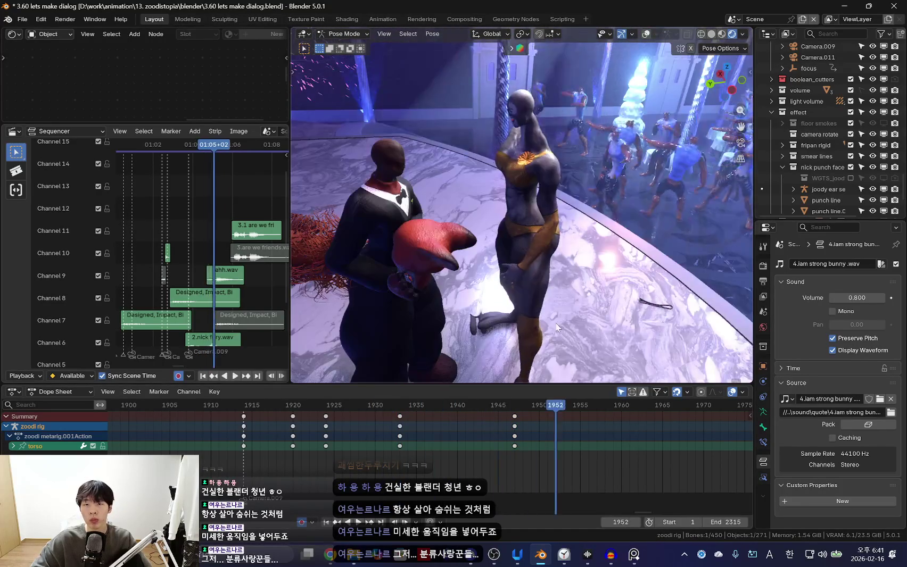
{"action": "key", "text": "Escape"}
{"action": "key", "text": "g"}
{"action": "left_click", "coordinate": [601, 254]}
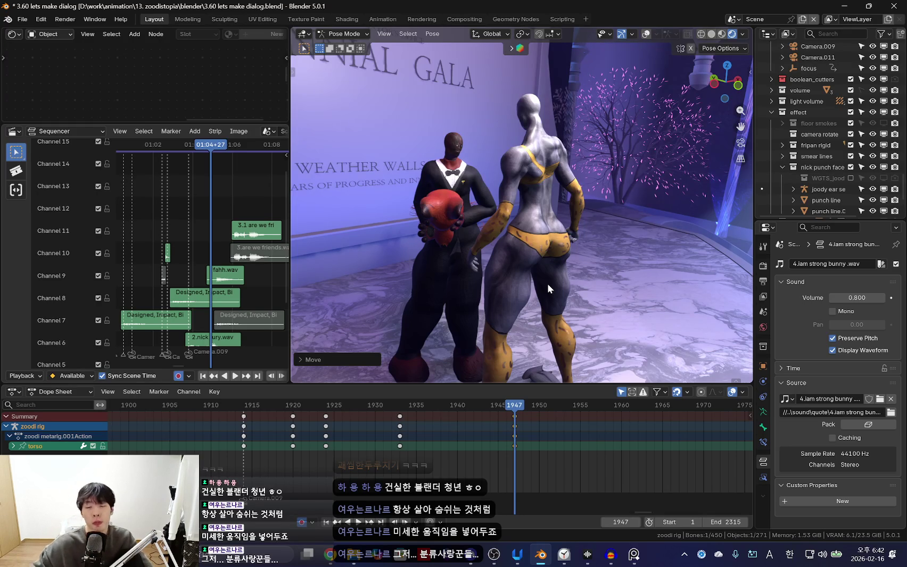
{"action": "middle_click_drag", "start_coordinate": [475, 256], "coordinate": [496, 285]}
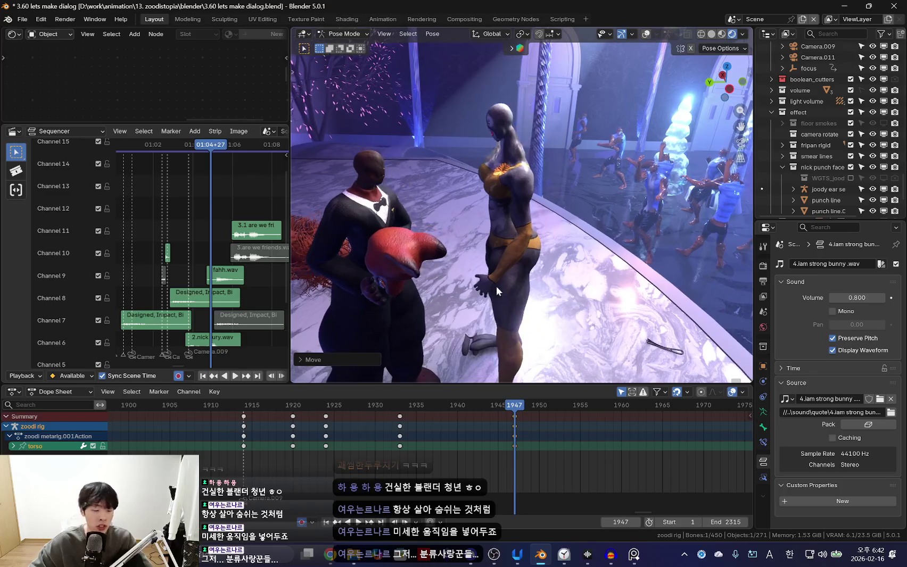
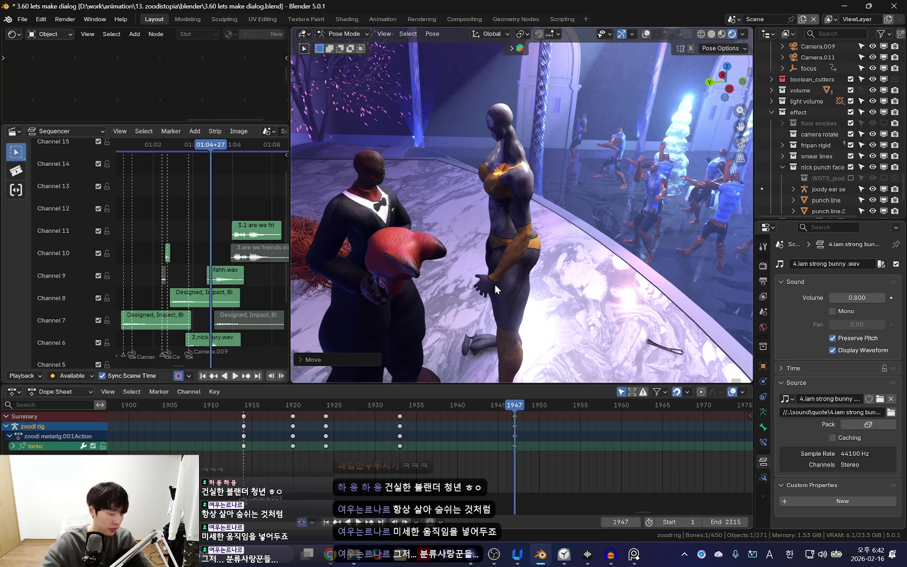
Review the animation playback, then set the current frame to 1936
{"action": "key", "text": "i"}
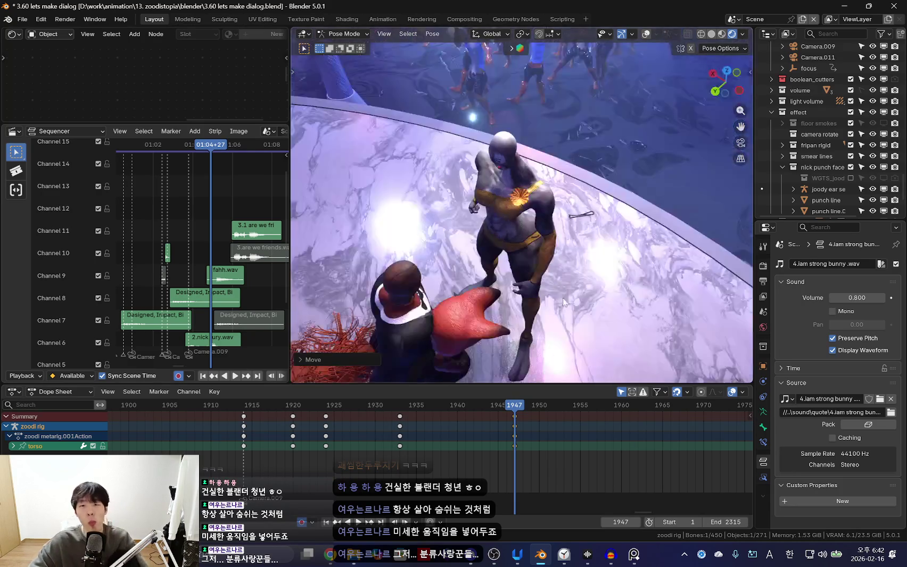
{"action": "key", "text": "Left"}
{"action": "key", "text": "Left"}
{"action": "key", "text": "Left"}
{"action": "key", "text": "space"}
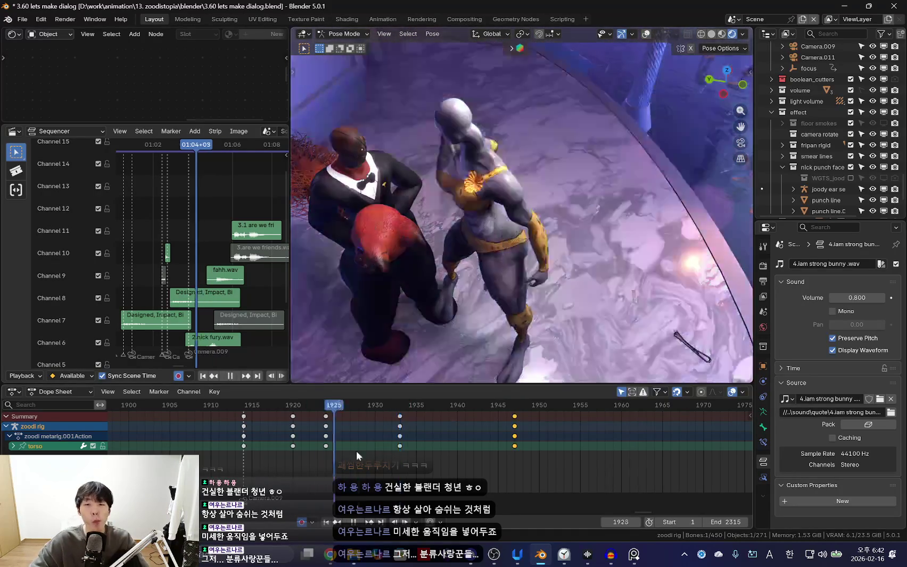
{"action": "key", "text": "Escape"}
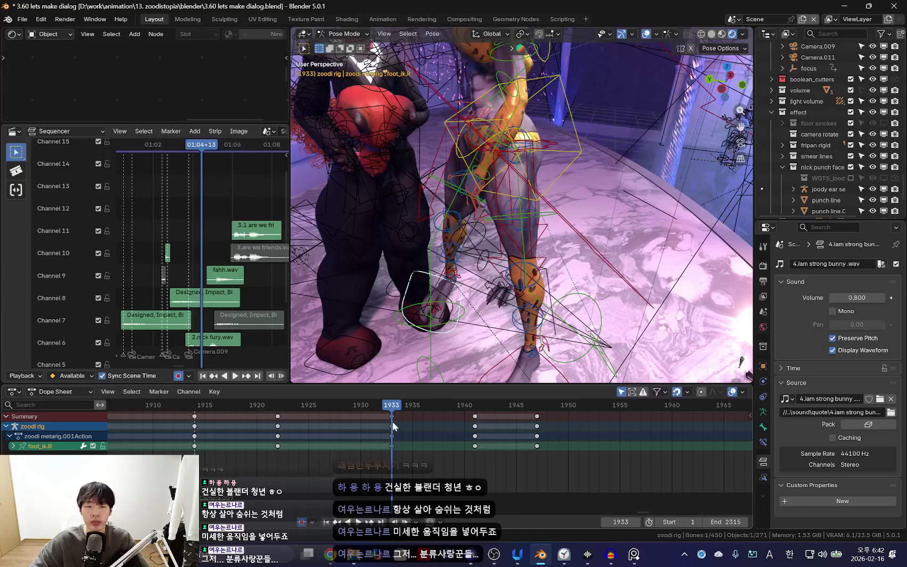
{"action": "left_click_drag", "start_coordinate": [393, 426], "coordinate": [422, 436]}
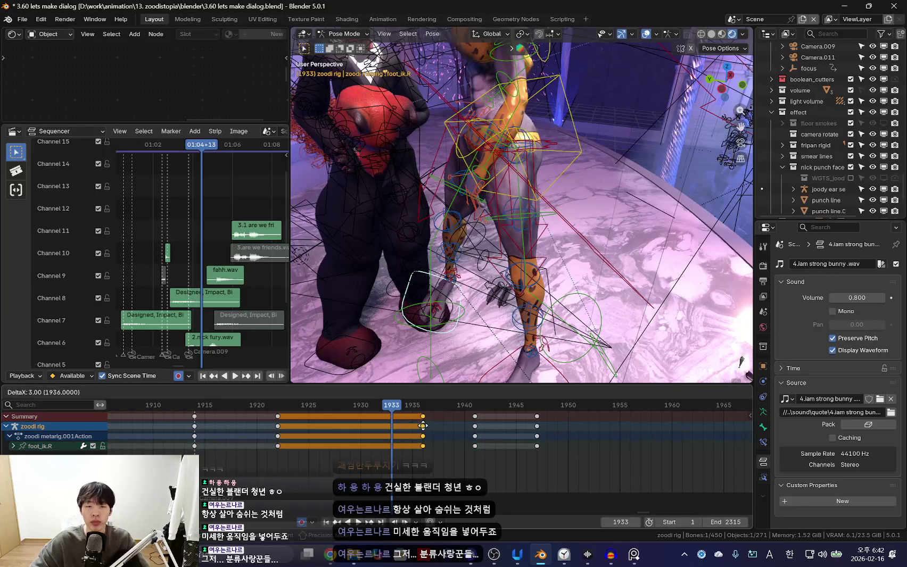
Rotate the torso control and key the new torso pose at frame 1938
{"action": "left_click", "coordinate": [588, 167]}
{"action": "left_click", "coordinate": [584, 153]}
{"action": "mouse_move", "coordinate": [378, 419]}
{"action": "left_mouse_down"}
{"action": "mouse_move", "coordinate": [453, 426]}
{"action": "mouse_move", "coordinate": [440, 440]}
{"action": "left_mouse_up"}
{"action": "key", "text": "shift+alt+z"}
{"action": "mouse_move", "coordinate": [505, 239]}
{"action": "middle_mouse_down"}
{"action": "mouse_move", "coordinate": [543, 200]}
{"action": "mouse_move", "coordinate": [511, 266]}
{"action": "middle_mouse_up"}
{"action": "key", "text": "r"}
{"action": "left_click", "coordinate": [511, 279]}
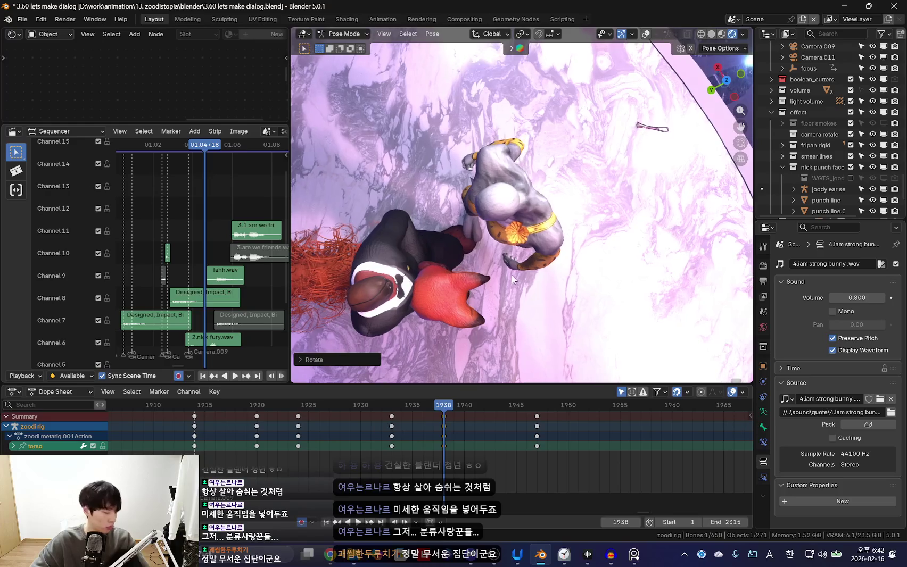
{"action": "key", "text": "g"}
{"action": "left_click_drag", "start_coordinate": [443, 452], "coordinate": [412, 450]}
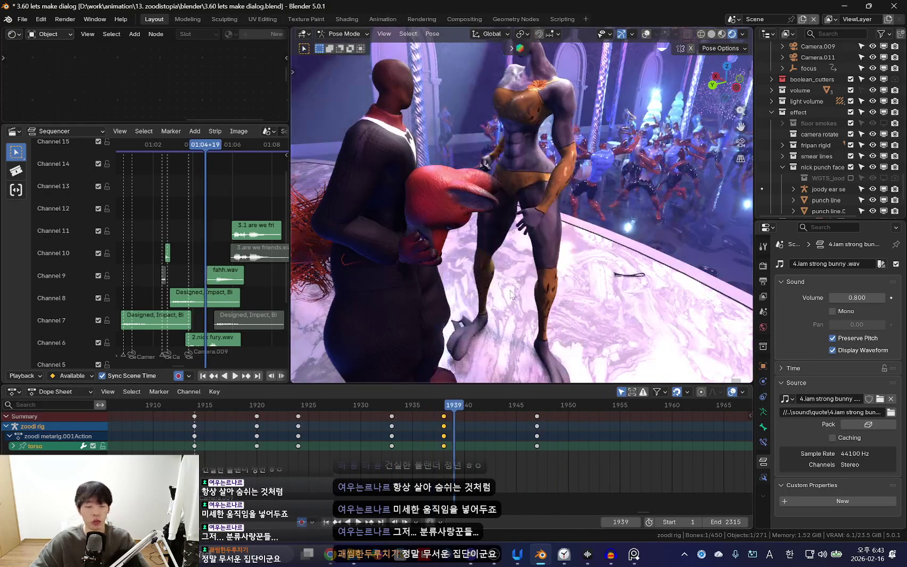
Select the right foot control at frame 1936 and view through the scene camera
{"action": "key", "text": "shift+alt+z"}
{"action": "key", "text": "space"}
{"action": "left_click", "coordinate": [404, 353]}
{"action": "left_click_drag", "start_coordinate": [429, 429], "coordinate": [423, 430]}
{"action": "key", "text": "shift+alt+z"}
{"action": "key", "text": "KP_0"}
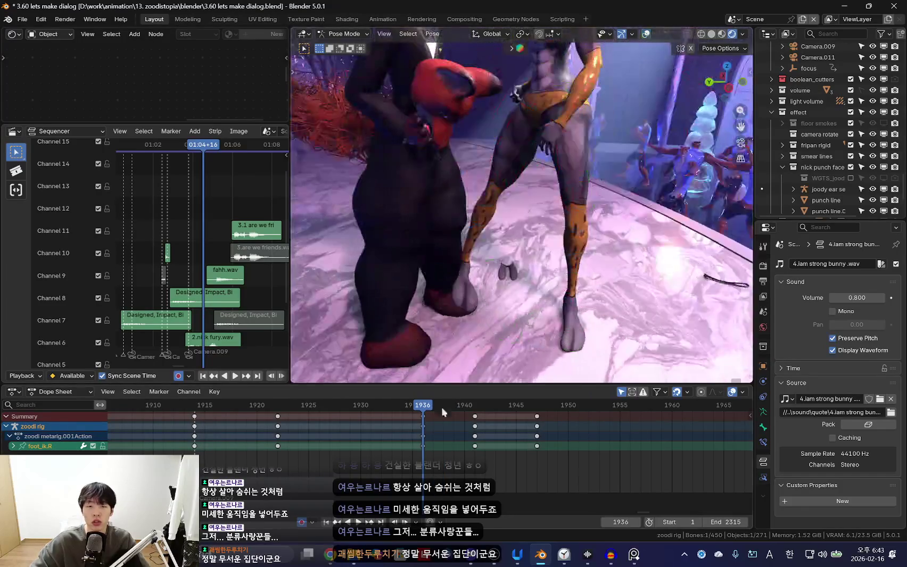
{"action": "left_click", "coordinate": [441, 407]}
Raise the right foot along Z, key it, and play back to check the step
{"action": "key", "text": "g"}
{"action": "key", "text": "z"}
{"action": "left_click", "coordinate": [611, 281]}
{"action": "key", "text": "Left"}
{"action": "key", "text": "Left"}
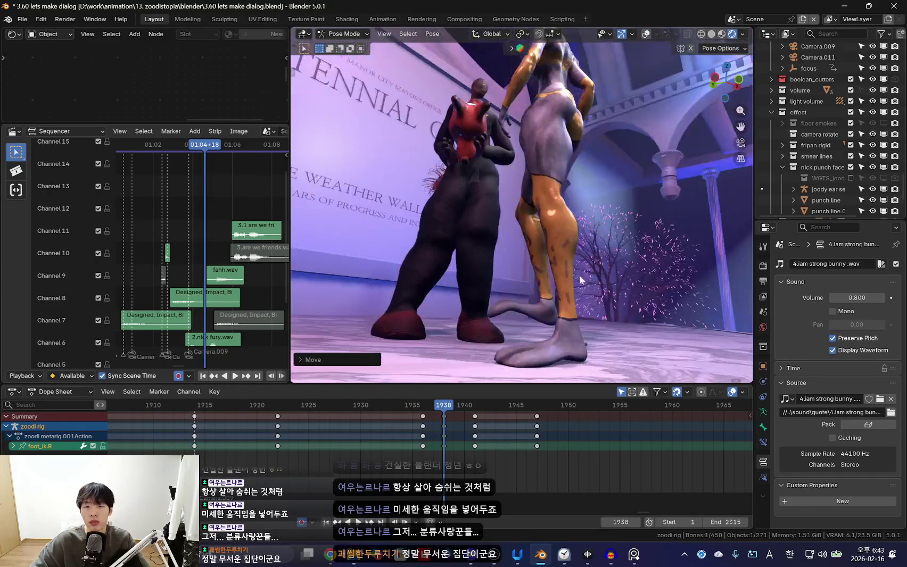
{"action": "key", "text": "space"}
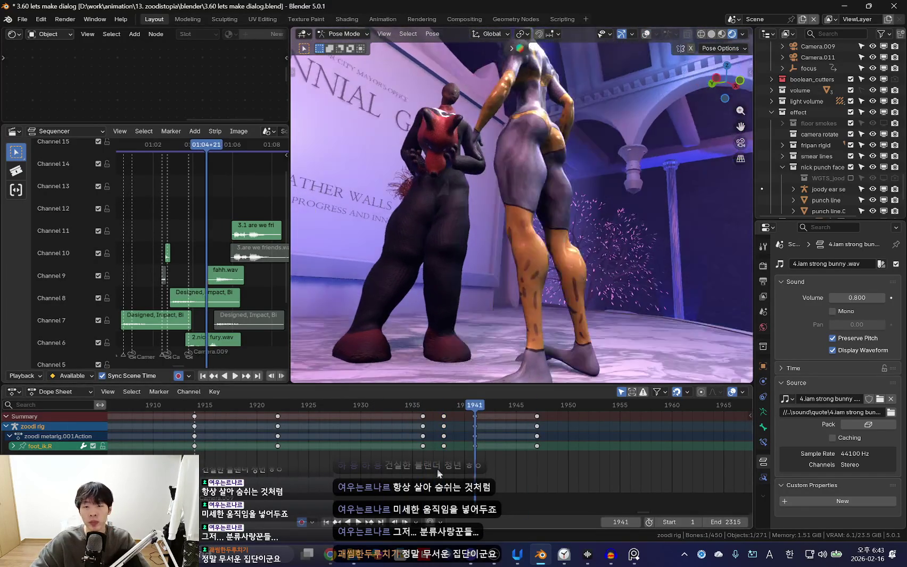
{"action": "key", "text": "space"}
{"action": "key", "text": "Left"}
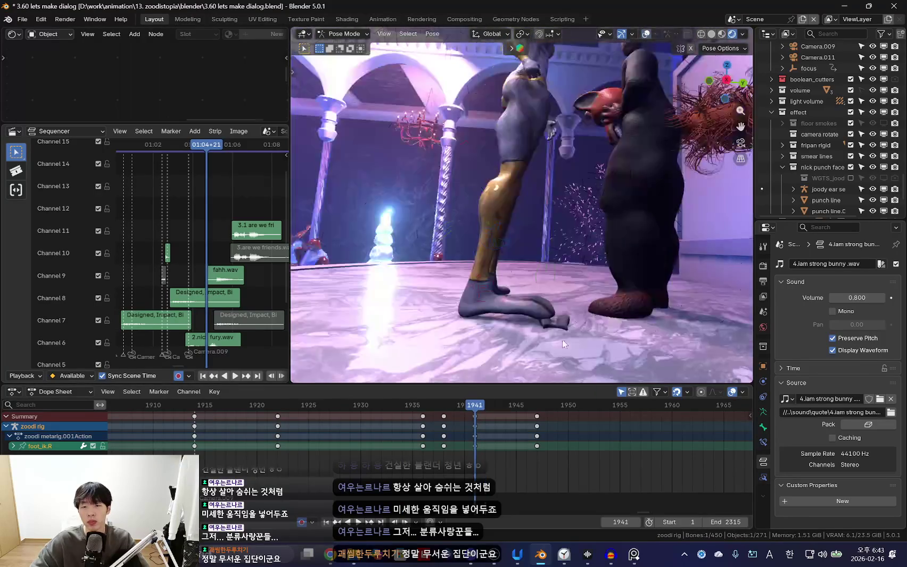
{"action": "key", "text": "shift+alt+z"}
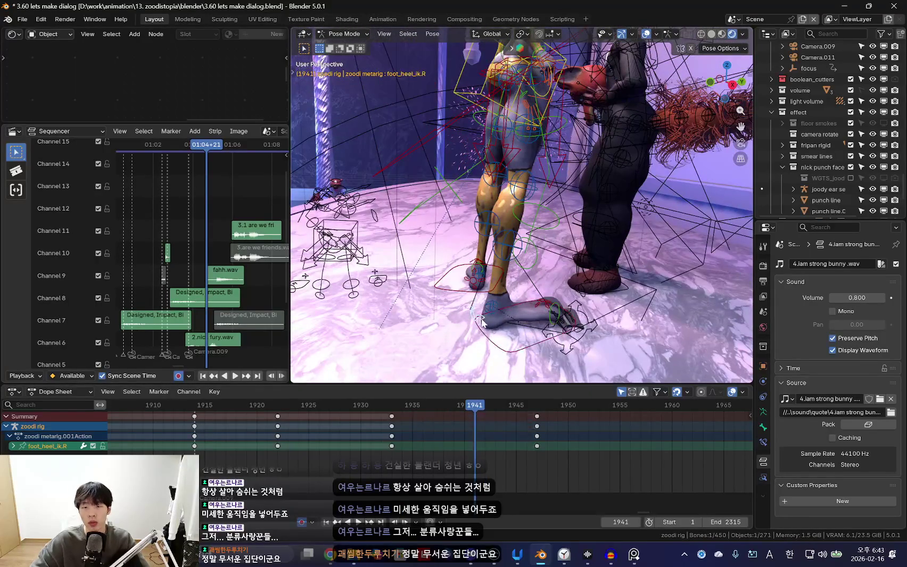
Select the right heel and toe controls and play back to frame 1941
{"action": "left_click", "coordinate": [505, 328]}
{"action": "middle_click_drag", "start_coordinate": [505, 328], "coordinate": [553, 313]}
{"action": "left_click", "coordinate": [553, 313]}
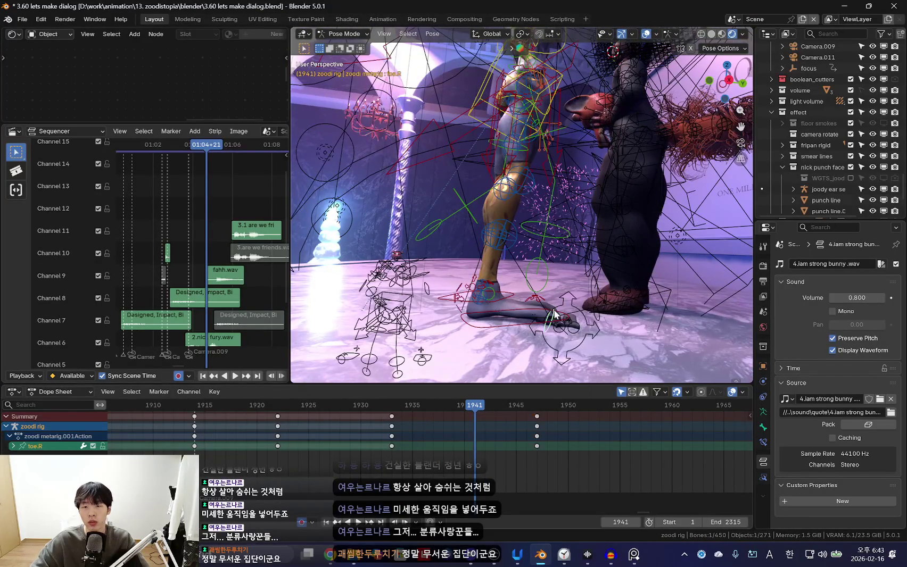
{"action": "key", "text": "shift+alt+z"}
{"action": "key", "text": "KP_0"}
{"action": "key", "text": "Up"}
{"action": "key", "text": "alt+a"}
{"action": "key", "text": "space"}
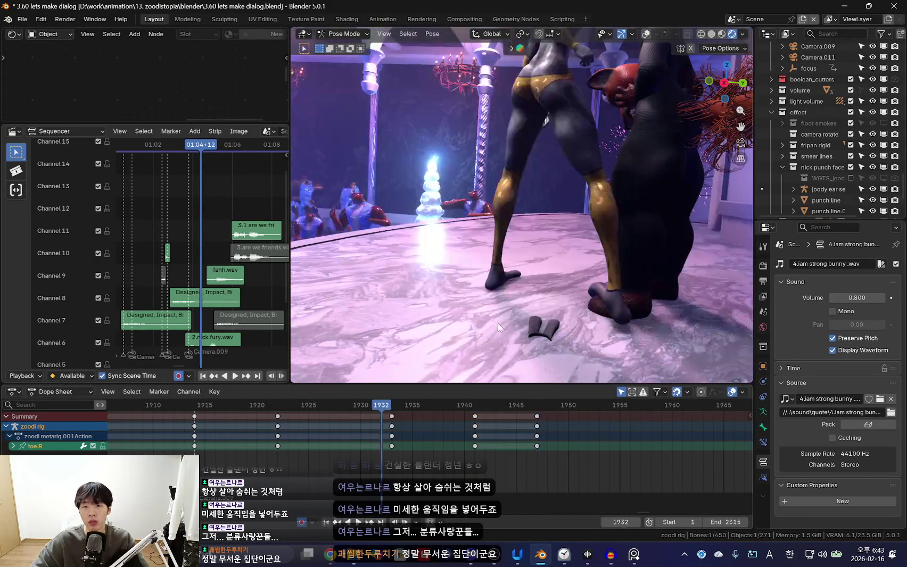
{"action": "key", "text": "Escape"}
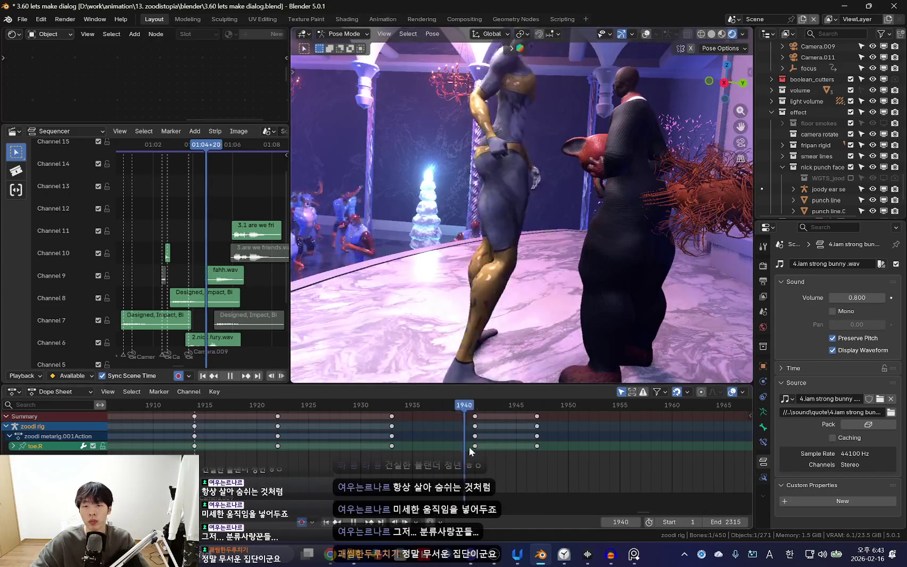
Shift the right foot keys two frames later
{"action": "key", "text": "shift+alt+z"}
{"action": "key", "text": "KP_0"}
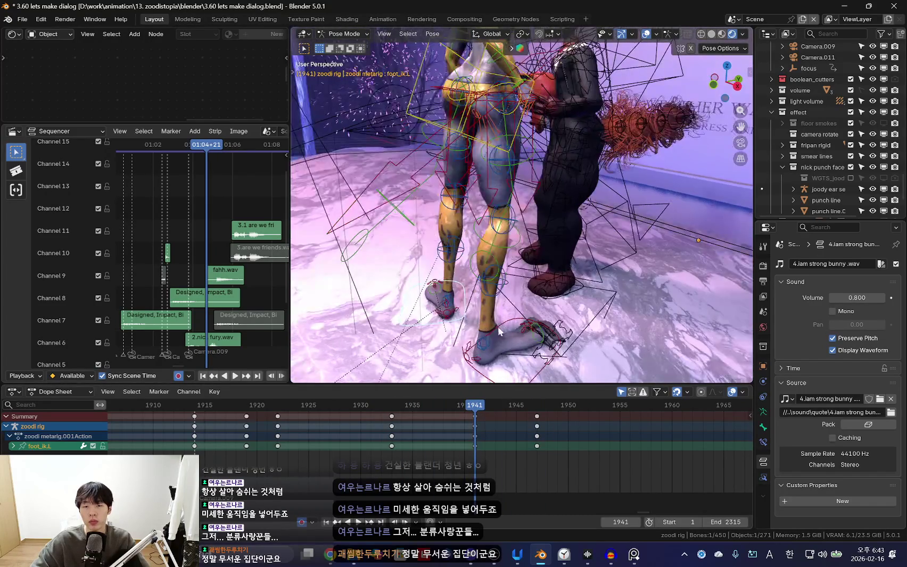
{"action": "left_click", "coordinate": [498, 326]}
{"action": "key", "text": "g"}
{"action": "left_click", "coordinate": [506, 431]}
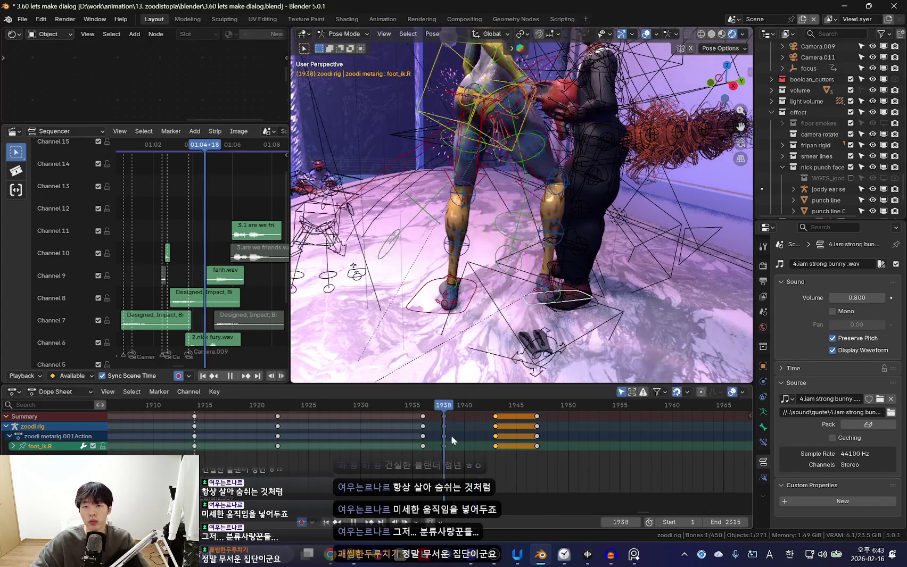
{"action": "key", "text": "Right"}
{"action": "key", "text": "Right"}
{"action": "key", "text": "shift+alt+z"}
{"action": "key", "text": "shift+alt+z"}
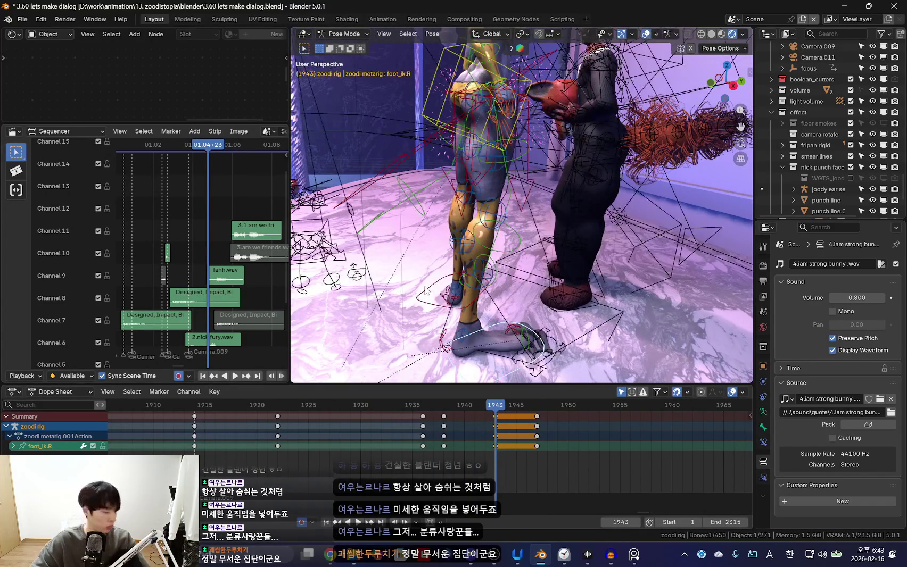
Shift the left foot keys later and play back to check the timing
{"action": "left_click", "coordinate": [452, 298]}
{"action": "key", "text": "g"}
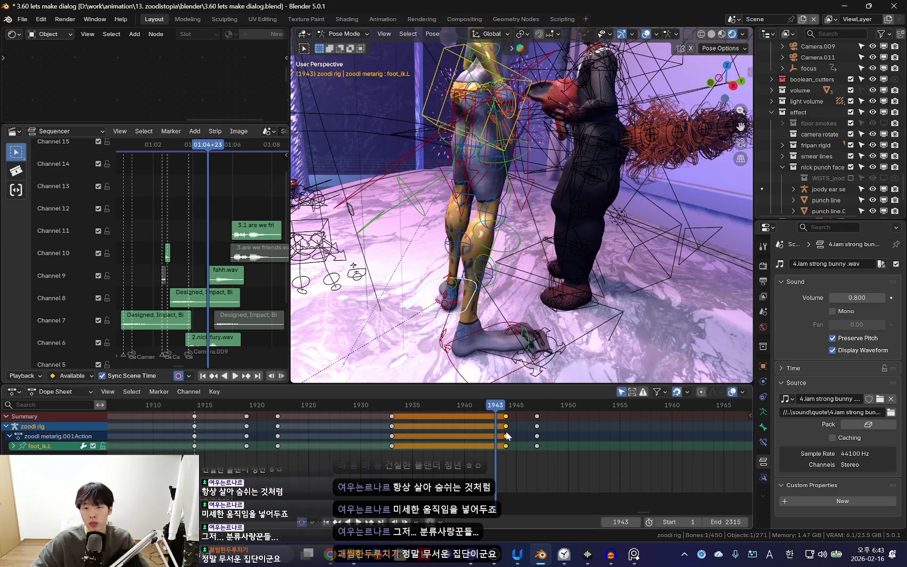
{"action": "left_click", "coordinate": [553, 432]}
{"action": "key", "text": "shift+alt+z"}
{"action": "key", "text": "space"}
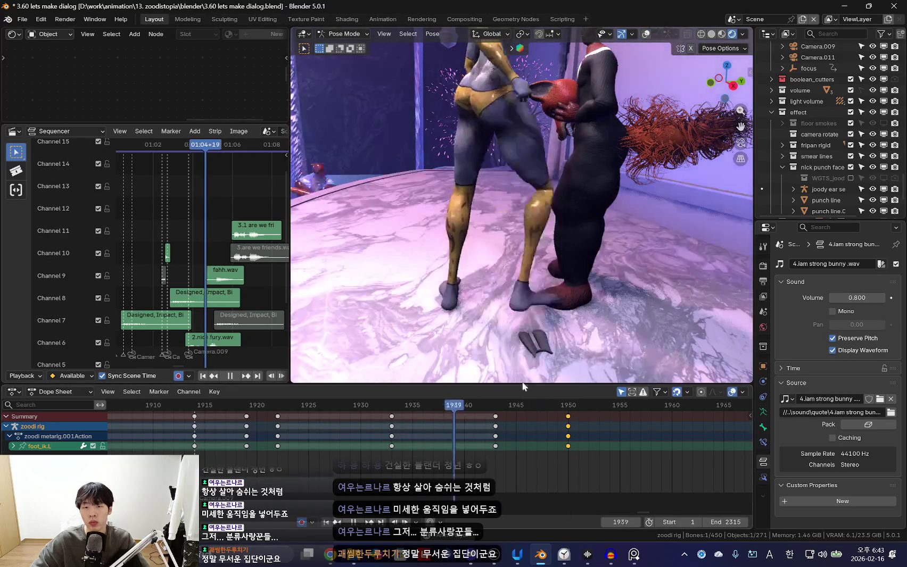
{"action": "key", "text": "space"}
Move the left foot and key it at frame 1947, then review playback
{"action": "middle_click_drag", "start_coordinate": [554, 335], "coordinate": [499, 338]}
{"action": "key", "text": "g"}
{"action": "left_click", "coordinate": [499, 337]}
{"action": "key", "text": "KP_0"}
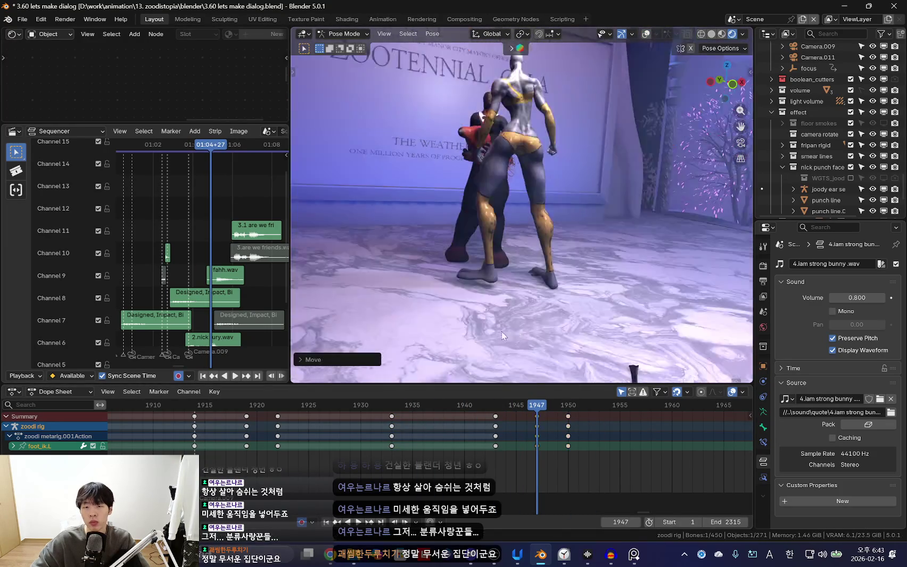
{"action": "key", "text": "space"}
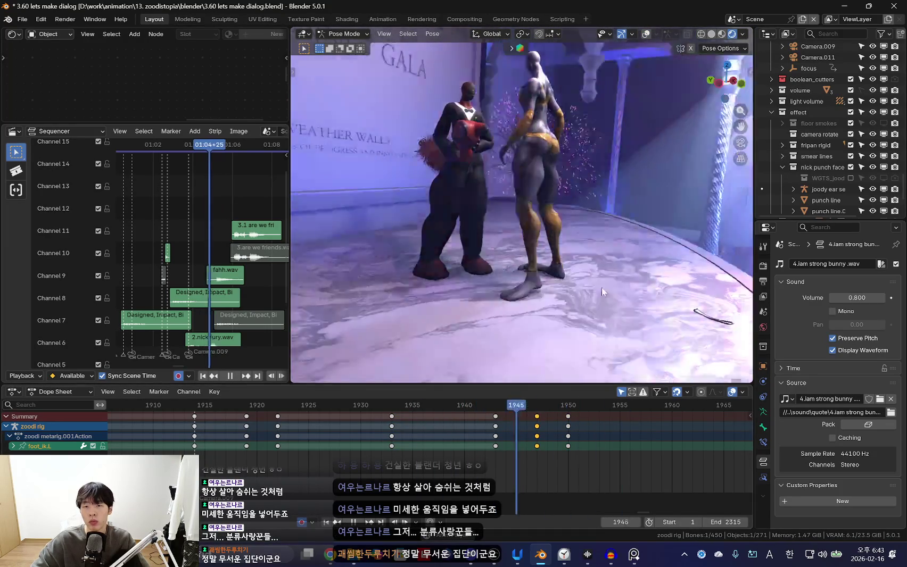
{"action": "middle_click_drag", "start_coordinate": [601, 287], "coordinate": [602, 190]}
{"action": "key", "text": "Escape"}
{"action": "key", "text": "shift+alt+z"}
Select the torso control and return to frame 1935 in camera view
{"action": "left_click", "coordinate": [516, 175]}
{"action": "mouse_move", "coordinate": [485, 447]}
{"action": "left_mouse_down"}
{"action": "mouse_move", "coordinate": [421, 423]}
{"action": "mouse_move", "coordinate": [539, 448]}
{"action": "left_mouse_up"}
{"action": "key", "text": "KP_0"}
{"action": "key", "text": "shift+alt+z"}
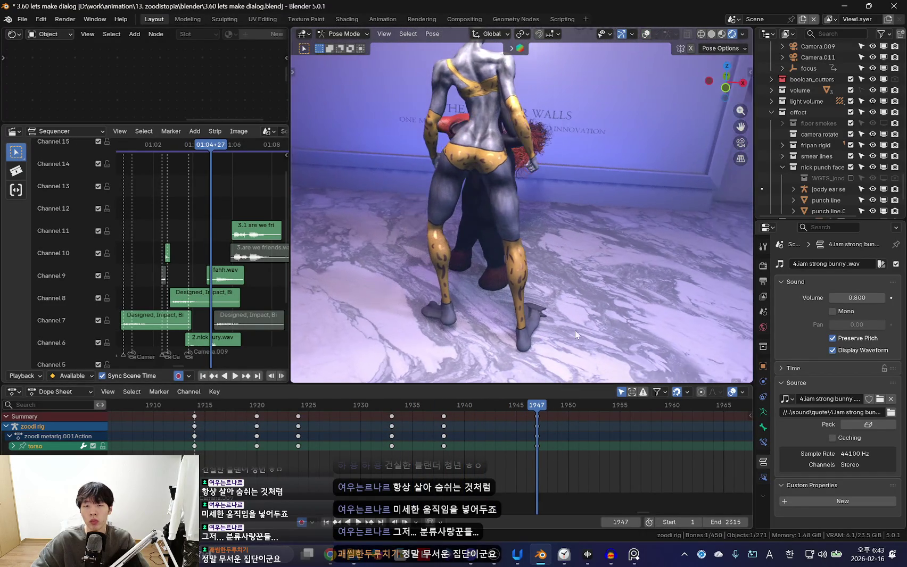
Slide the torso keys from frame 1947 to 1951 while reviewing playback
{"action": "key", "text": "Escape"}
{"action": "key", "text": "space"}
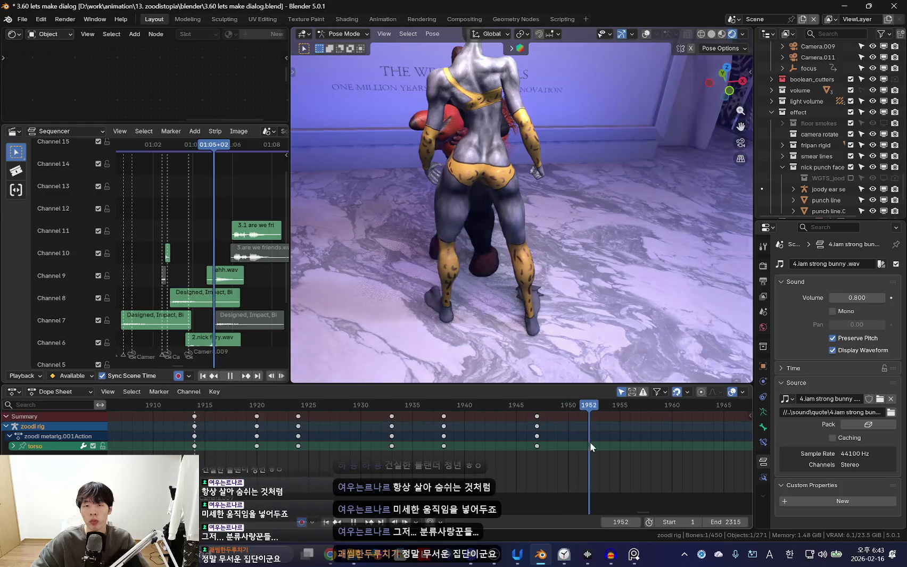
{"action": "left_click", "coordinate": [438, 451]}
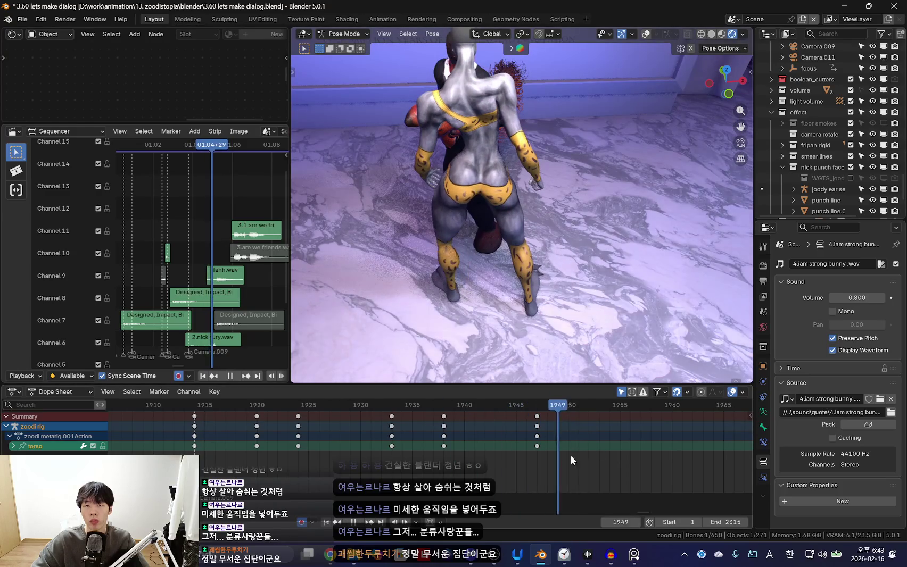
{"action": "left_click_drag", "start_coordinate": [536, 426], "coordinate": [578, 426]}
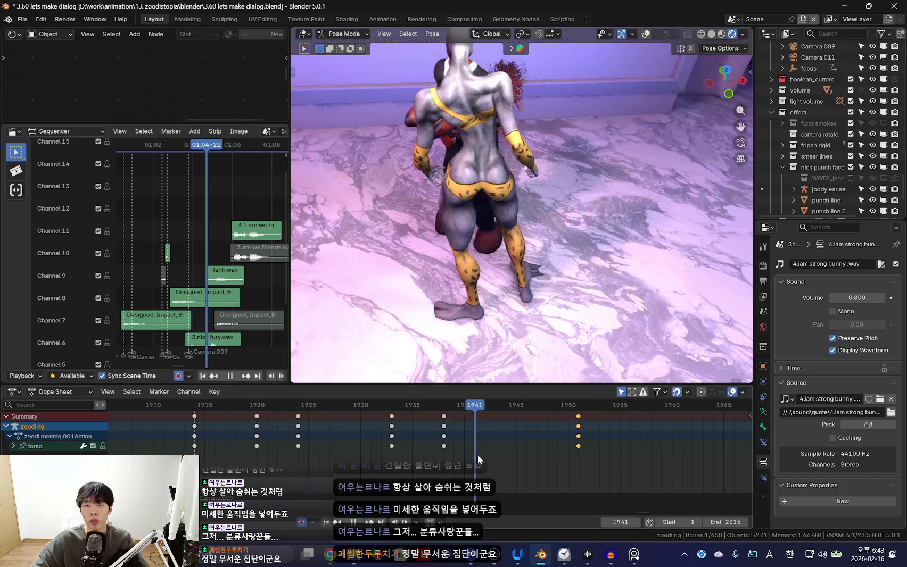
{"action": "key", "text": "space"}
Move and rotate the torso at frame 1946, then replay the shot
{"action": "key", "text": "g"}
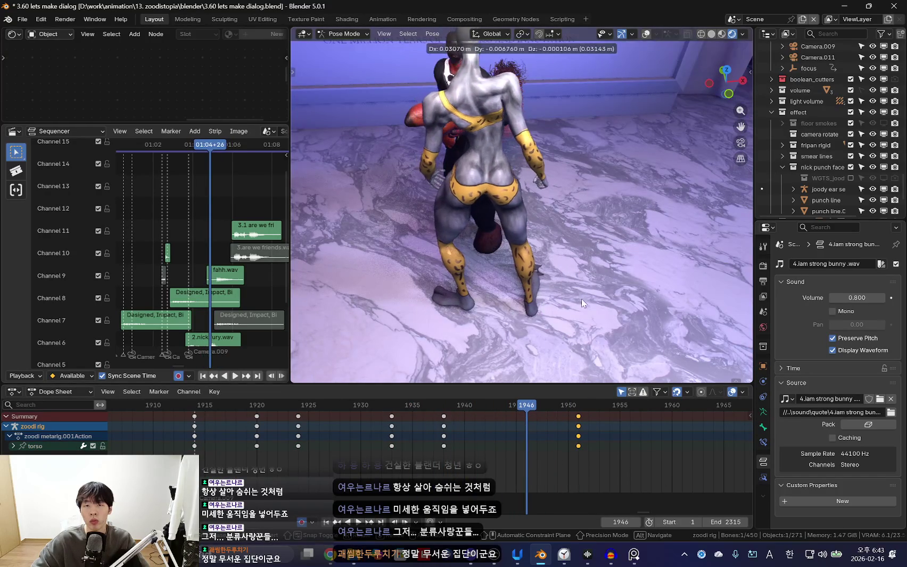
{"action": "left_click", "coordinate": [581, 298]}
{"action": "key", "text": "r"}
{"action": "key", "text": "r"}
{"action": "left_click", "coordinate": [629, 275]}
{"action": "key", "text": "space"}
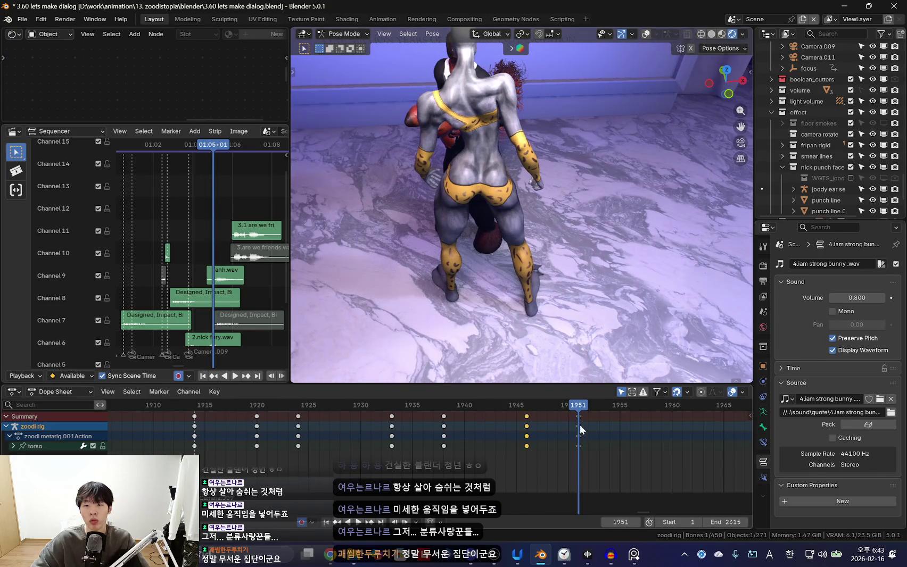
Rotate the bone once more, deselect all bones and replay the animation
{"action": "key", "text": "space"}
{"action": "key", "text": "r"}
{"action": "left_click", "coordinate": [646, 245]}
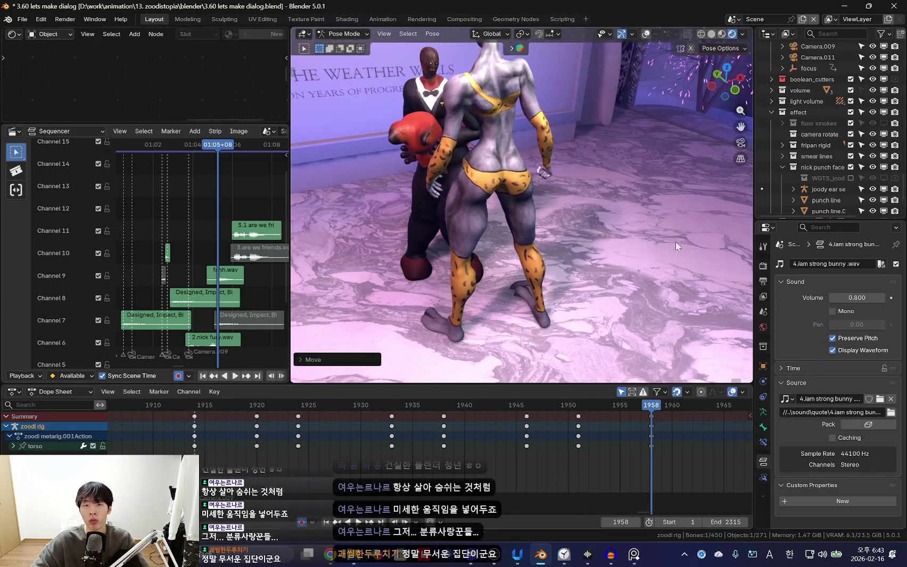
{"action": "key", "text": "Down"}
{"action": "key", "text": "Up"}
{"action": "left_click", "coordinate": [652, 296]}
{"action": "key", "text": "space"}
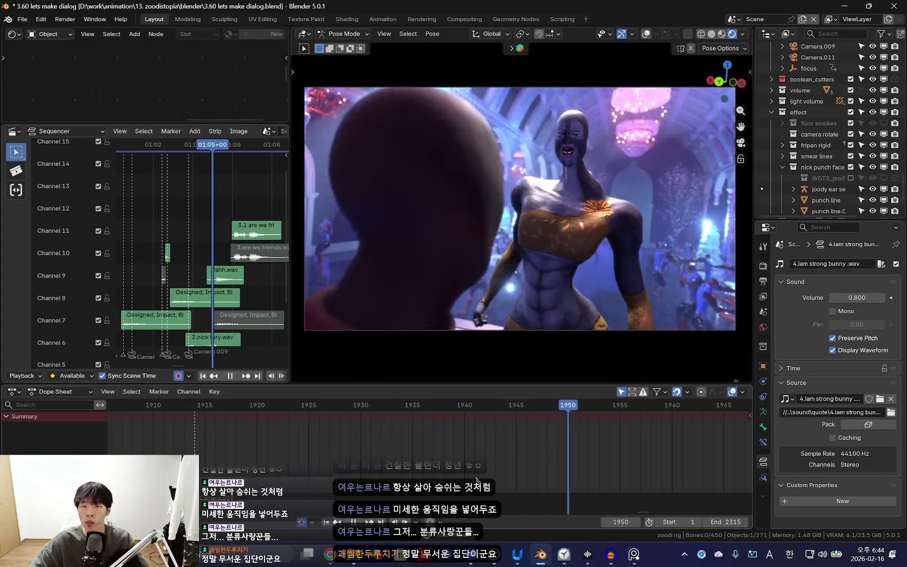
Rotate the head bone and key its pose at frame 1940, then review playback
{"action": "key", "text": "space"}
{"action": "left_click", "coordinate": [590, 105]}
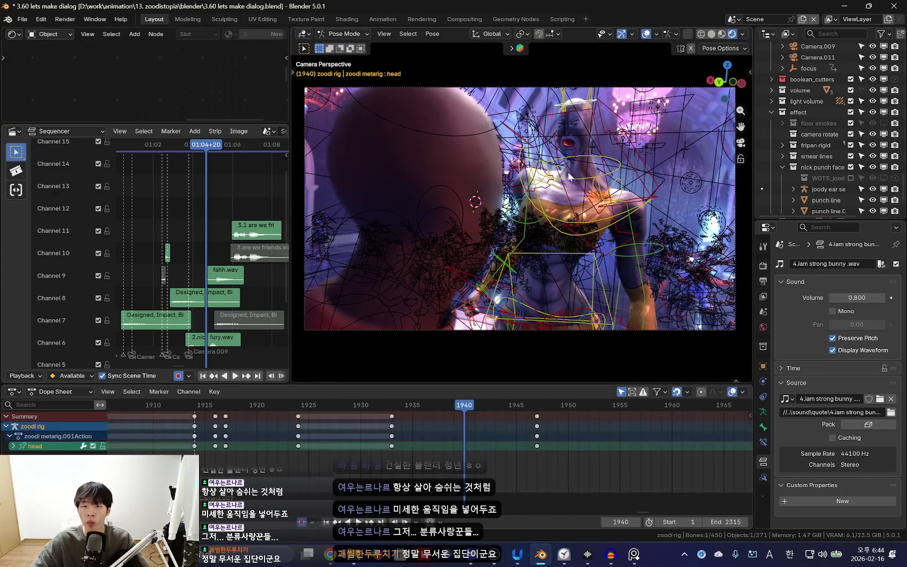
{"action": "key", "text": "shift+alt+z"}
{"action": "key", "text": "r"}
{"action": "key", "text": "r"}
{"action": "left_click", "coordinate": [410, 315]}
{"action": "key", "text": "i"}
{"action": "key", "text": "space"}
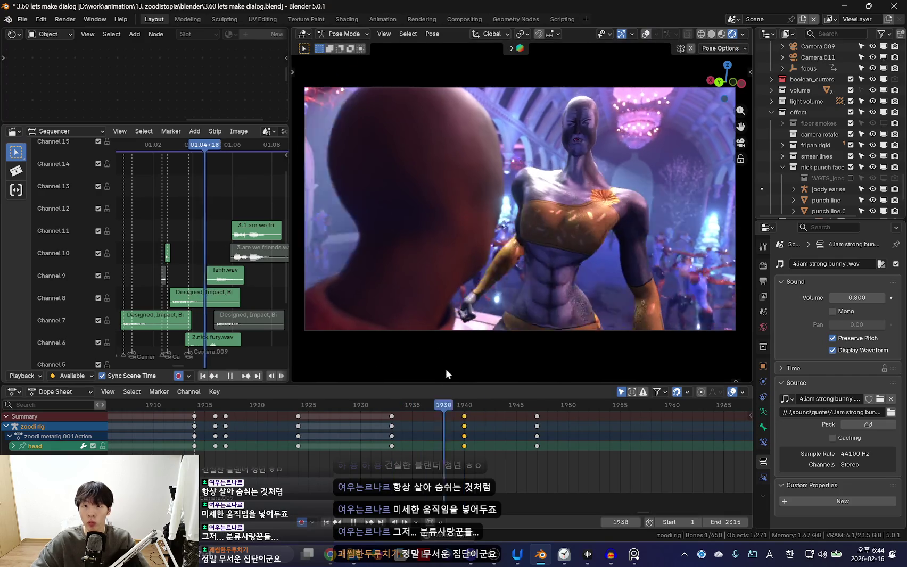
{"action": "key", "text": "space"}
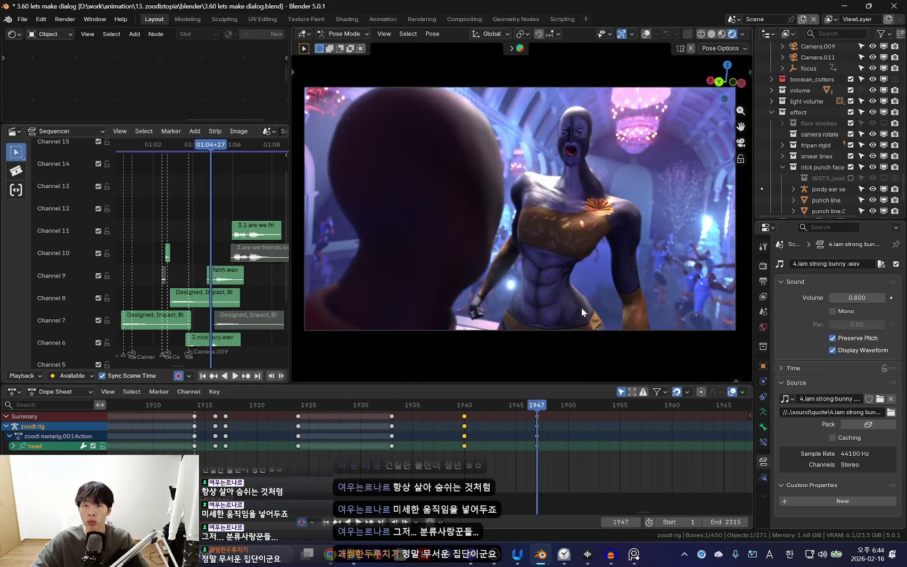
Rotate the head again and play the animation to review it
{"action": "key", "text": "r"}
{"action": "key", "text": "r"}
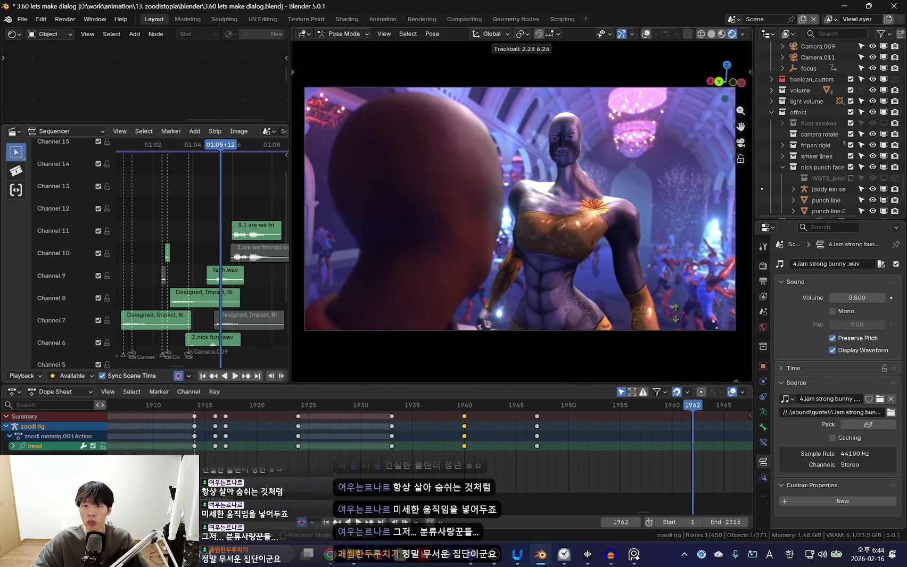
{"action": "left_click", "coordinate": [631, 302]}
{"action": "key", "text": "shift+ctrl+space"}
{"action": "scroll", "coordinate": [591, 447], "scroll_direction": "down", "scroll_amount": 2}
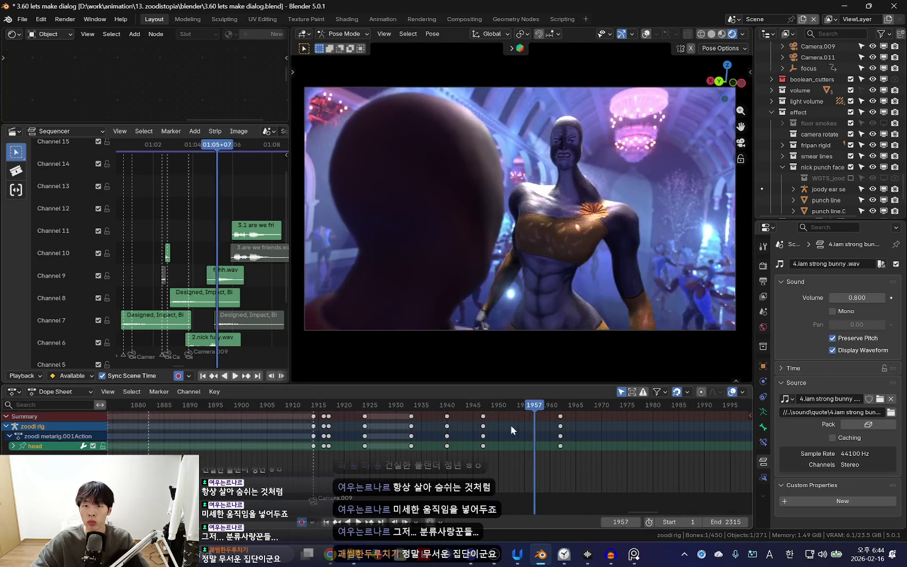
{"action": "scroll", "coordinate": [509, 424], "scroll_direction": "down", "scroll_amount": 1}
{"action": "key", "text": "Escape"}
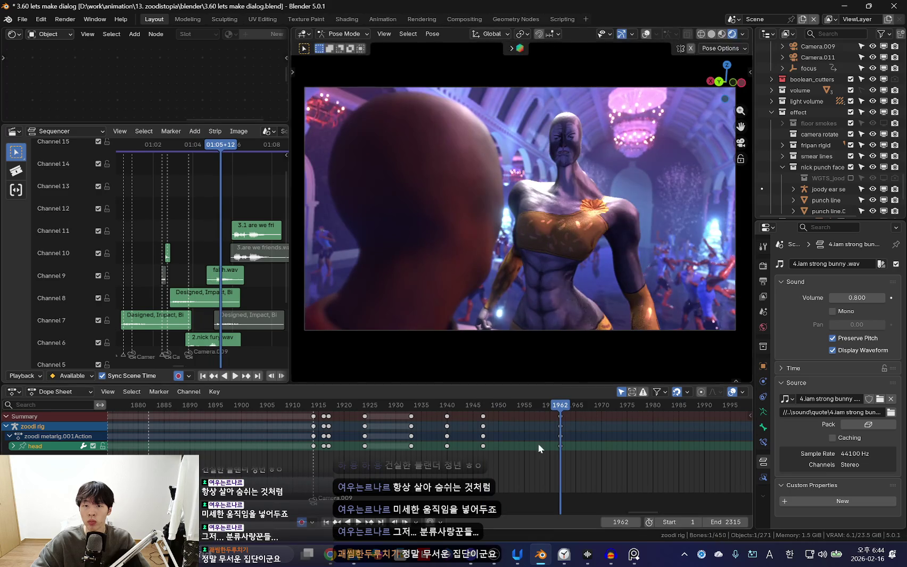
At frame 1954, cancel a trial head rotation and play backwards in camera view
{"action": "left_click_drag", "start_coordinate": [537, 443], "coordinate": [518, 433]}
{"action": "key", "text": "r"}
{"action": "key", "text": "Escape"}
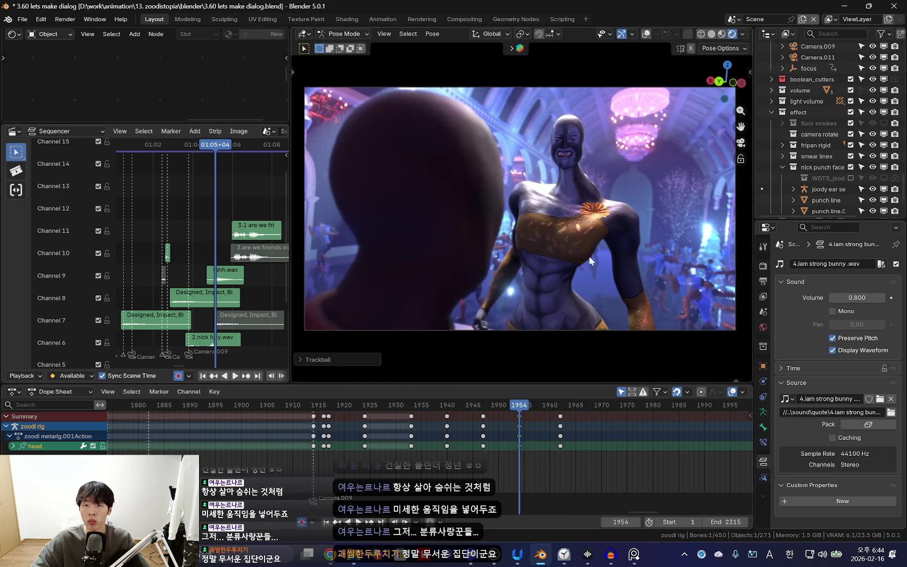
{"action": "scroll", "coordinate": [496, 420], "scroll_direction": "down", "scroll_amount": 2}
{"action": "key", "text": "shift+ctrl+space"}
{"action": "scroll", "coordinate": [492, 439], "scroll_direction": "down", "scroll_amount": 3}
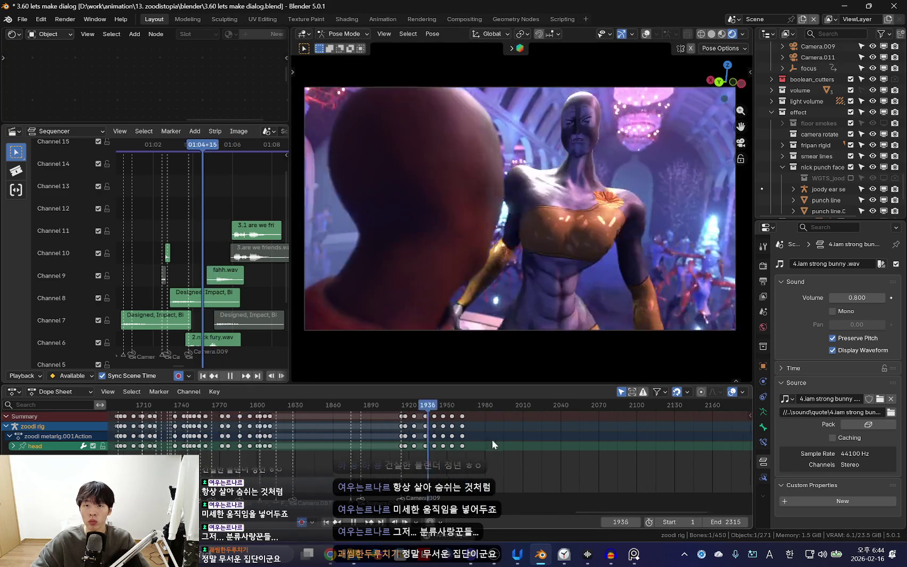
{"action": "scroll", "coordinate": [524, 451], "scroll_direction": "down", "scroll_amount": 3}
{"action": "scroll", "coordinate": [281, 424], "scroll_direction": "up", "scroll_amount": 8}
{"action": "key", "text": "KP_0"}
{"action": "key", "text": "shift+alt+z"}
{"action": "key", "text": "shift+ctrl+space"}
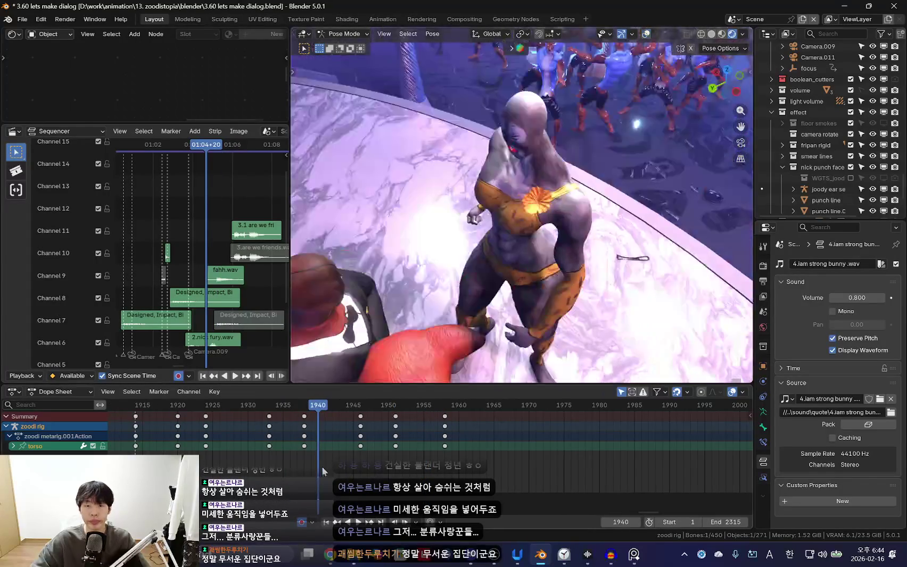
Step back to frame 1933 and play forward to frame 1946
{"action": "scroll", "coordinate": [277, 437], "scroll_direction": "up", "scroll_amount": 2}
{"action": "left_click", "coordinate": [332, 445]}
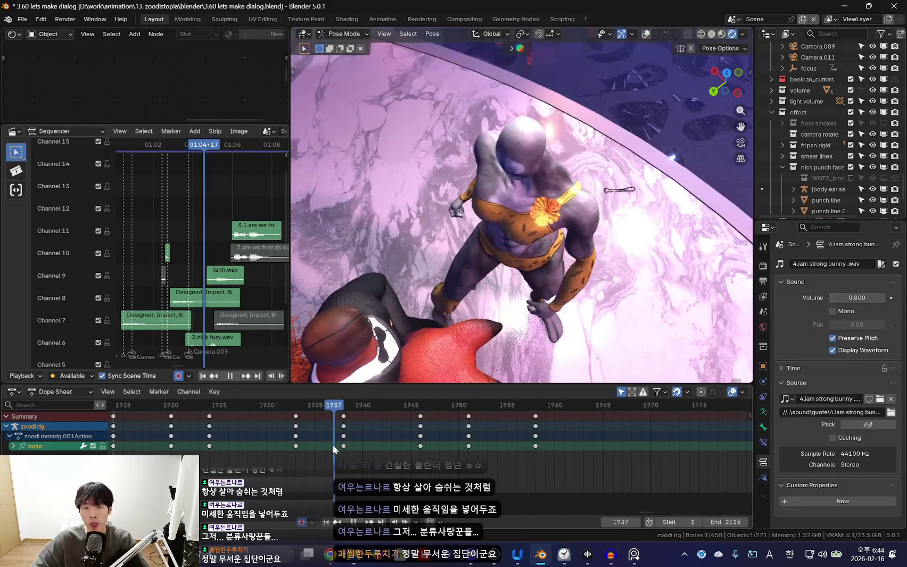
{"action": "key", "text": "Left"}
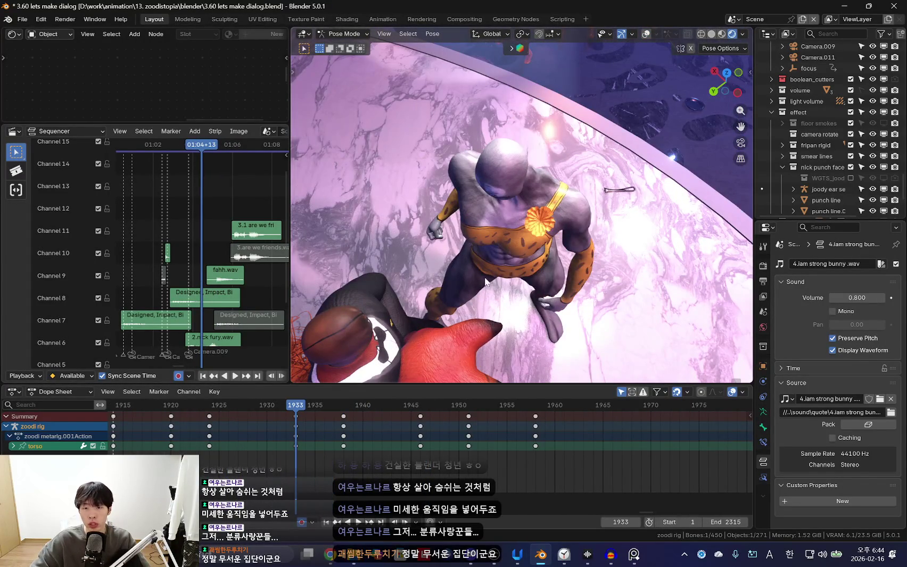
{"action": "key", "text": "Left"}
{"action": "key", "text": "Left"}
{"action": "key", "text": "Left"}
{"action": "key", "text": "space"}
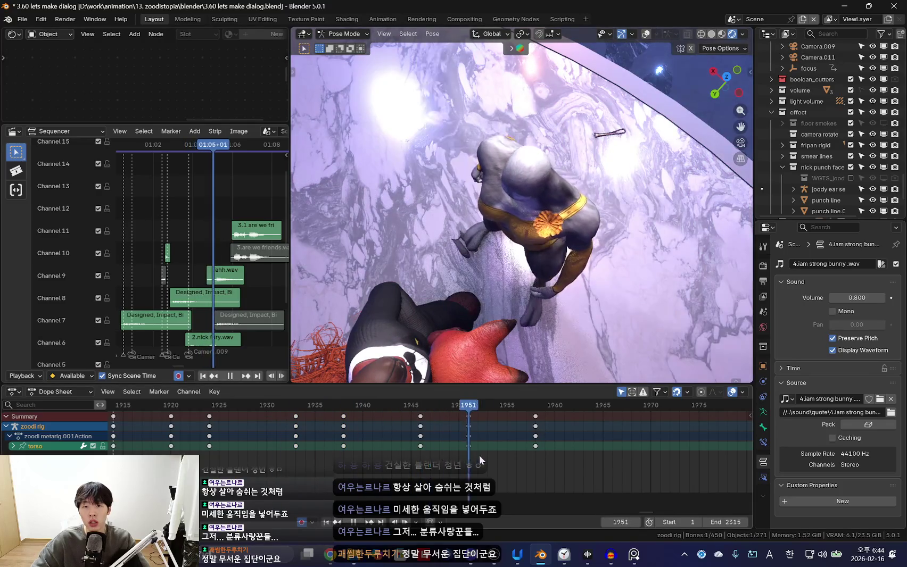
{"action": "key", "text": "Escape"}
At the torso key 1958, rotate and move the torso, then play in camera view
{"action": "key", "text": "Up"}
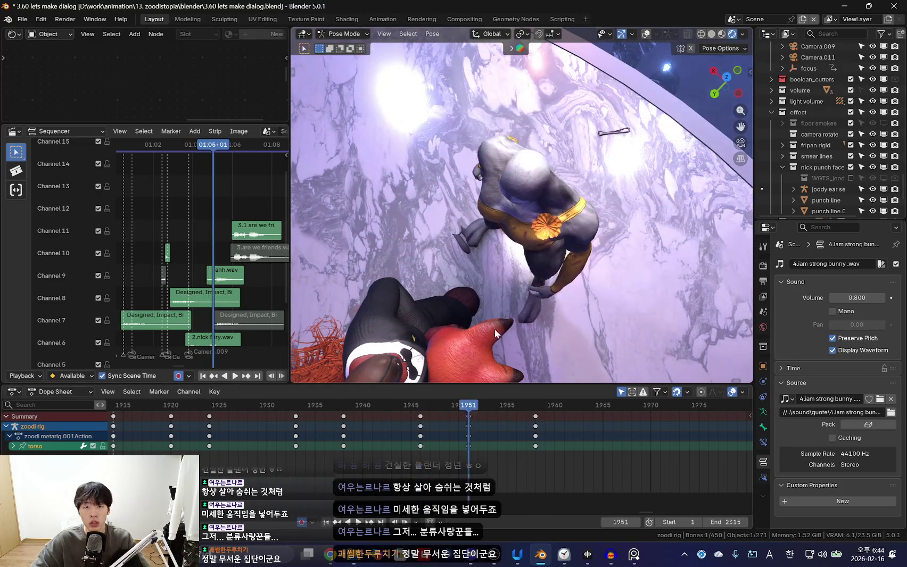
{"action": "key", "text": "Up"}
{"action": "key", "text": "r"}
{"action": "key", "text": "r"}
{"action": "left_click", "coordinate": [525, 319]}
{"action": "key", "text": "g"}
{"action": "left_click", "coordinate": [525, 319]}
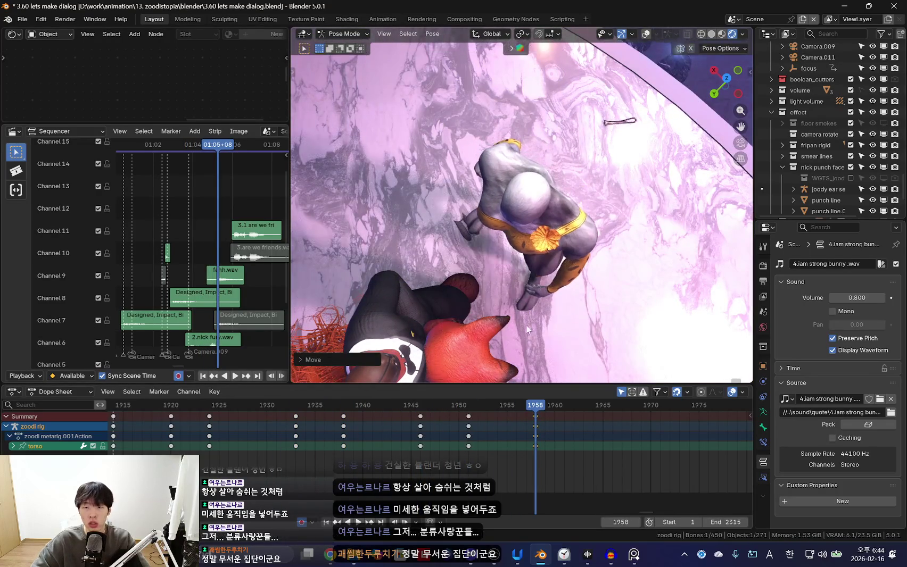
{"action": "key", "text": "space"}
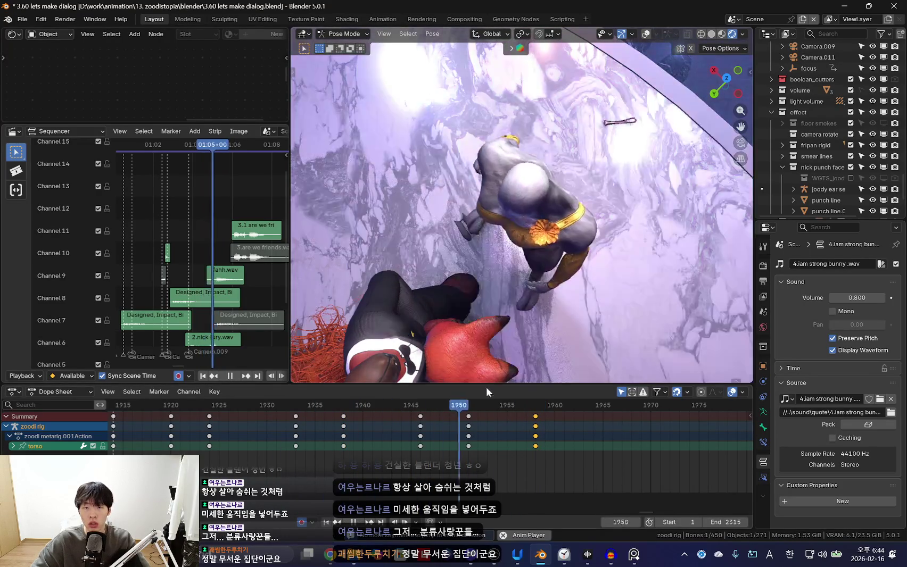
{"action": "key", "text": "KP_0"}
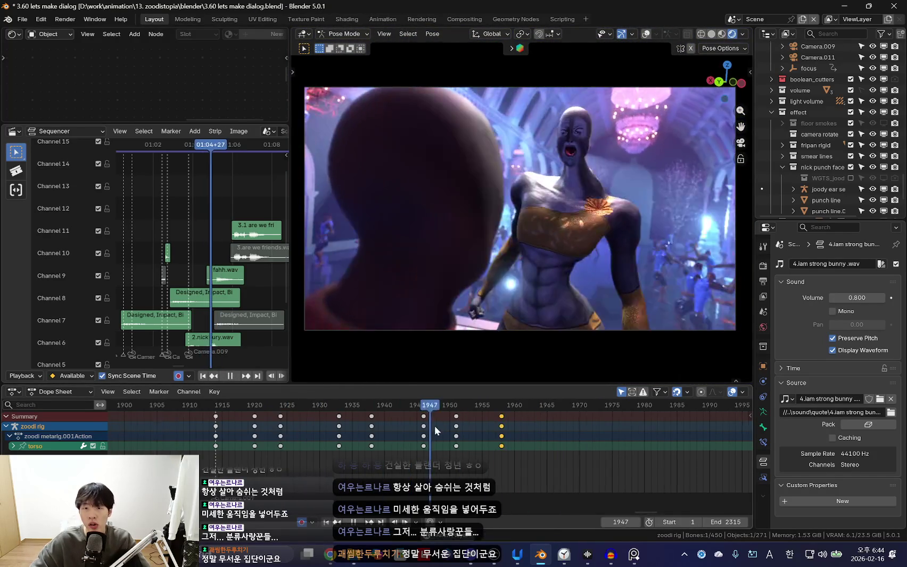
Select the chest bone and compare its pose between frames 1933 and 1939 from a higher view
{"action": "key", "text": "space"}
{"action": "left_click", "coordinate": [586, 242]}
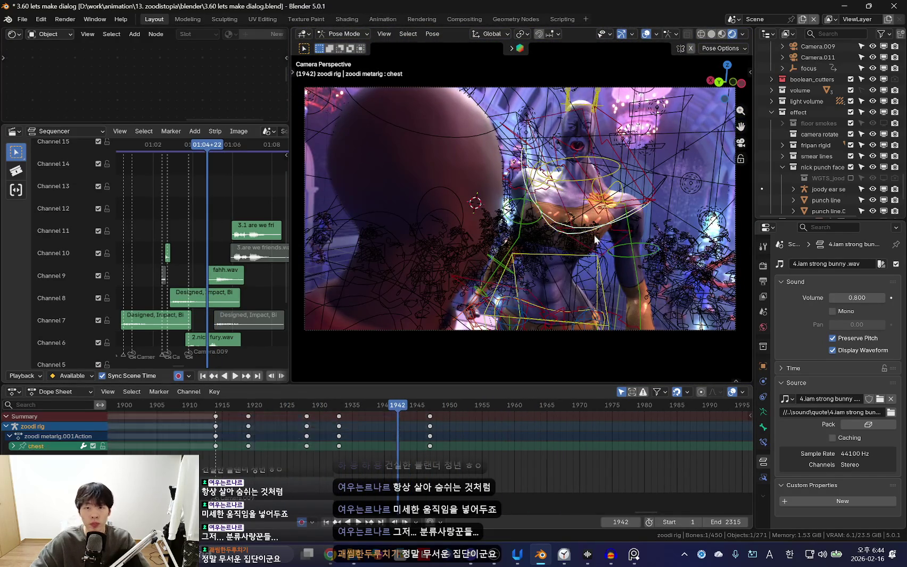
{"action": "left_click_drag", "start_coordinate": [317, 430], "coordinate": [374, 445]}
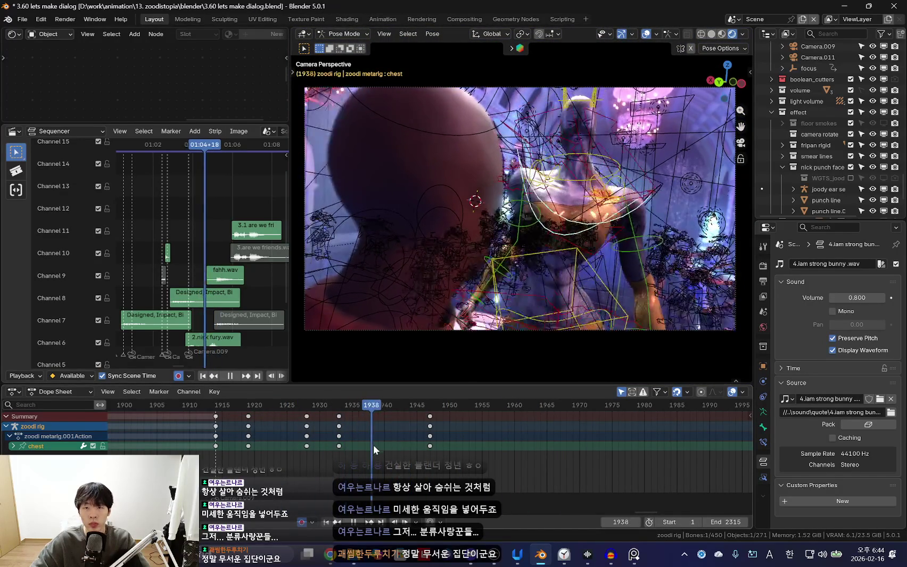
{"action": "key", "text": "shift+alt+z"}
{"action": "mouse_move", "coordinate": [583, 299]}
{"action": "middle_mouse_down"}
{"action": "mouse_move", "coordinate": [583, 318]}
{"action": "mouse_move", "coordinate": [543, 342]}
{"action": "middle_mouse_up"}
{"action": "left_click_drag", "start_coordinate": [342, 444], "coordinate": [380, 438]}
{"action": "middle_click_drag", "start_coordinate": [564, 320], "coordinate": [559, 302]}
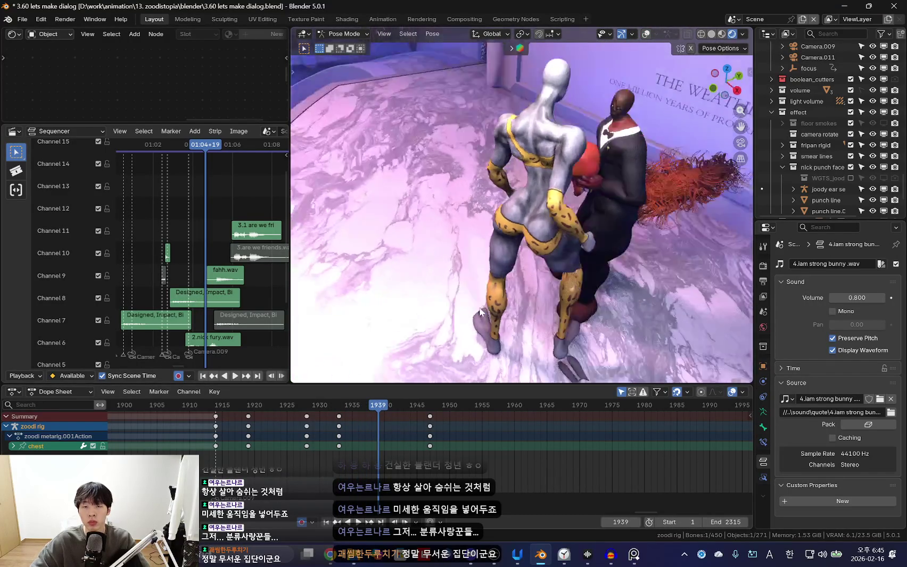
{"action": "mouse_move", "coordinate": [341, 438]}
{"action": "left_mouse_down"}
{"action": "mouse_move", "coordinate": [375, 439]}
{"action": "mouse_move", "coordinate": [382, 450]}
{"action": "left_mouse_up"}
Key a chest rotation at frame 1940 and shift the later chest keys to frame 1954
{"action": "middle_click_drag", "start_coordinate": [670, 260], "coordinate": [676, 264]}
{"action": "key", "text": "r"}
{"action": "left_click", "coordinate": [684, 264]}
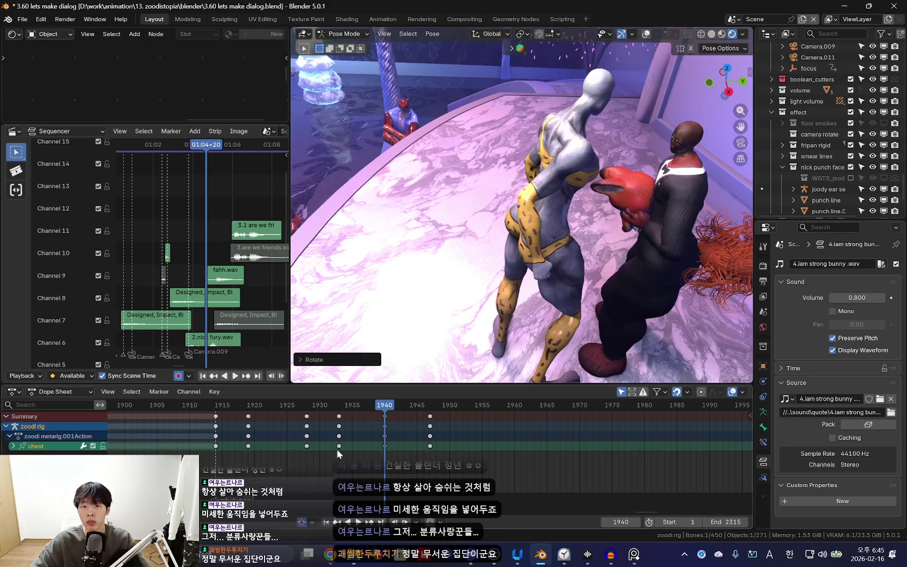
{"action": "key", "text": "space"}
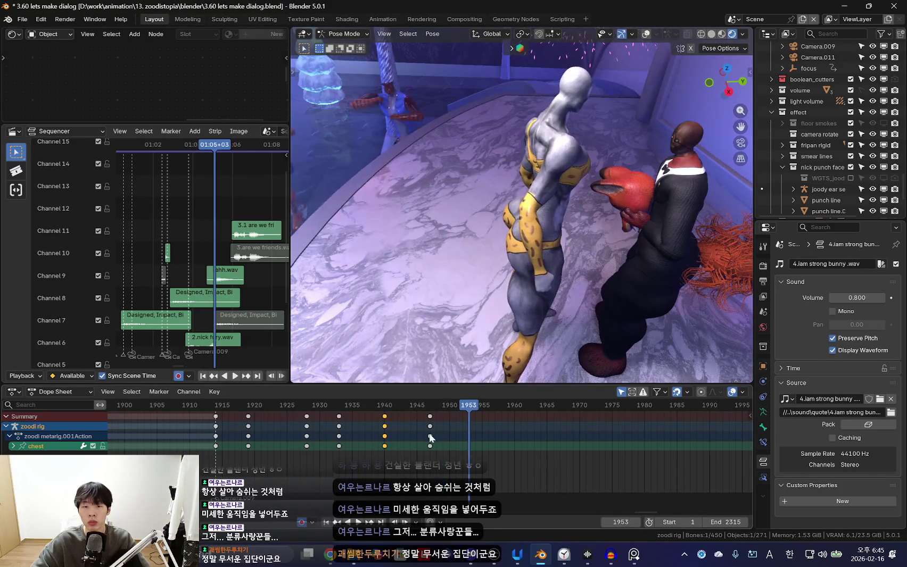
{"action": "left_click_drag", "start_coordinate": [430, 437], "coordinate": [475, 436]}
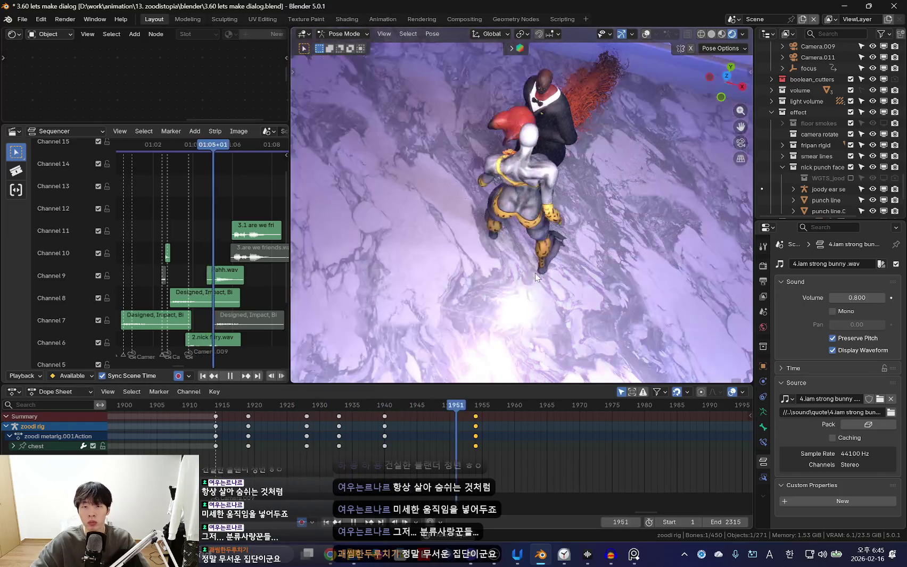
{"action": "key", "text": "space"}
Replay the chest motion from frame 1933, then watch it through the scene camera
{"action": "key", "text": "shift+alt+z"}
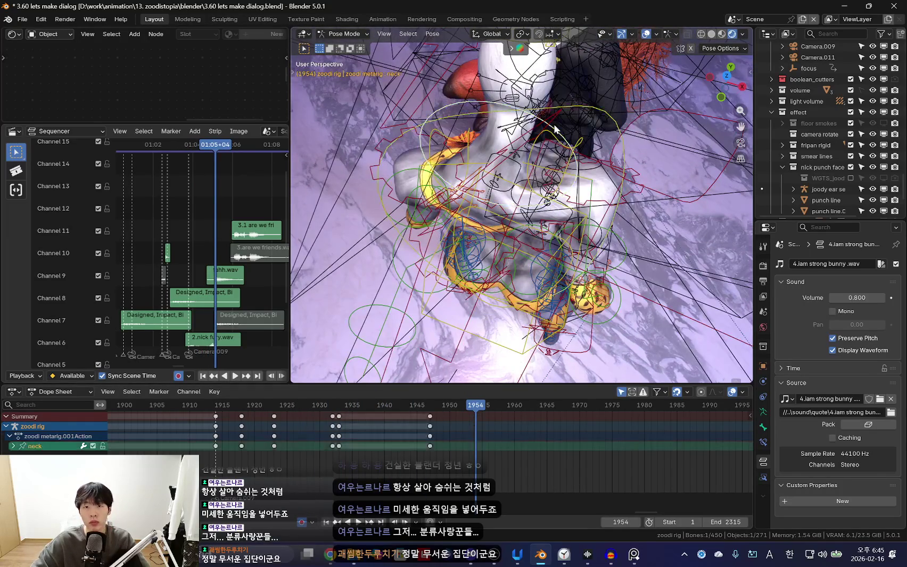
{"action": "key", "text": "space"}
{"action": "key", "text": "space"}
{"action": "key", "text": "i"}
{"action": "key", "text": "shift+alt+z"}
{"action": "key", "text": "space"}
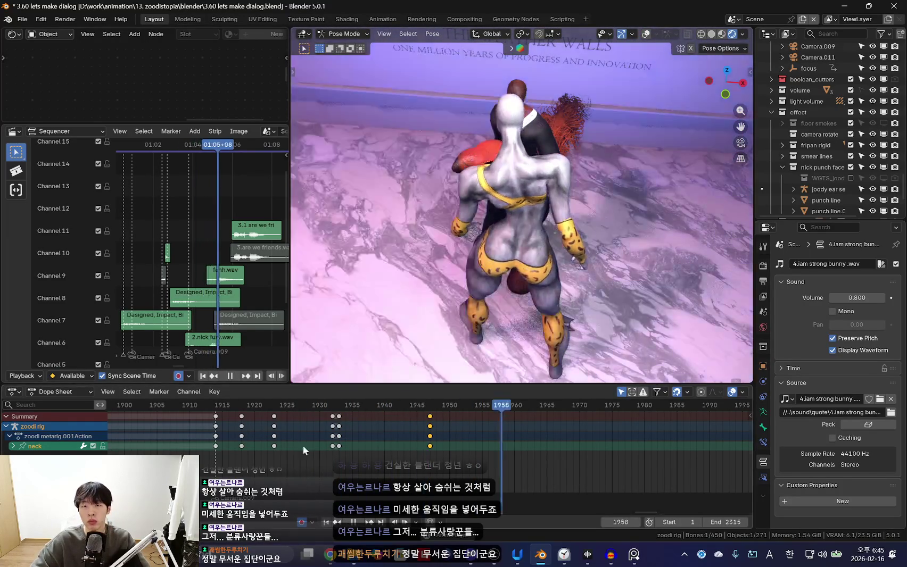
{"action": "key", "text": "space"}
{"action": "key", "text": "KP_0"}
{"action": "key", "text": "space"}
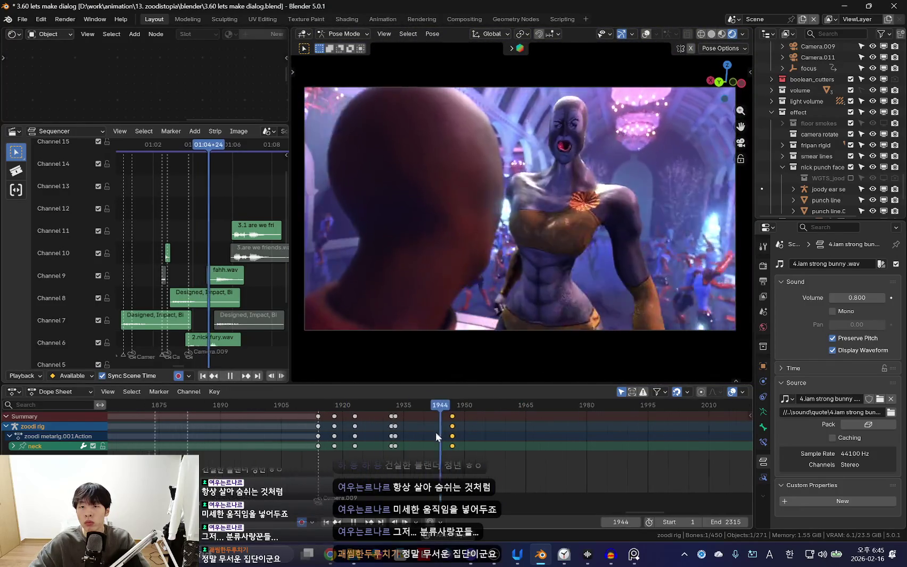
{"action": "scroll", "coordinate": [420, 437], "scroll_direction": "down", "scroll_amount": 3}
Select the tall character's head bone and replay the motion from frame 1924
{"action": "left_click", "coordinate": [321, 459]}
{"action": "key", "text": "space"}
{"action": "left_click", "coordinate": [601, 103]}
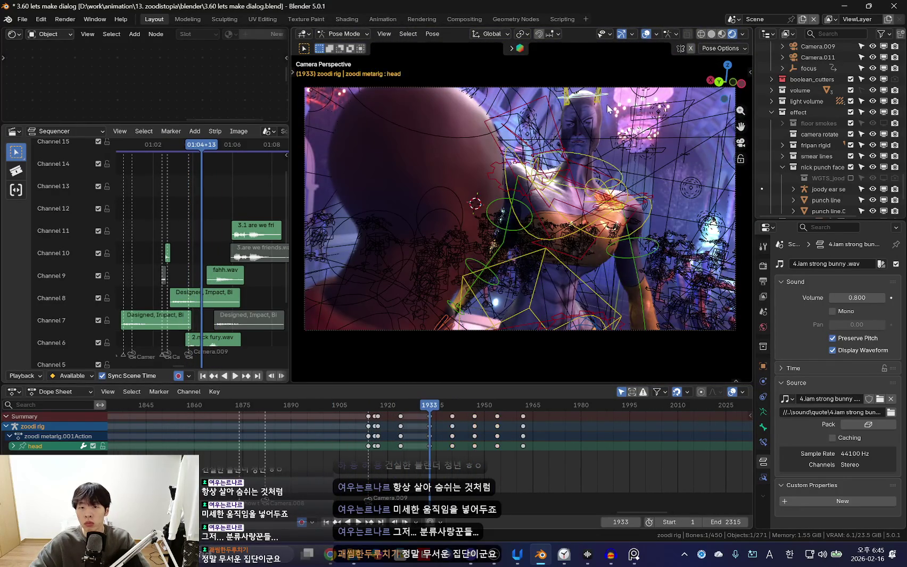
{"action": "key", "text": "shift+alt+z"}
{"action": "key", "text": "space"}
{"action": "scroll", "coordinate": [498, 414], "scroll_direction": "up", "scroll_amount": 2}
{"action": "key", "text": "space"}
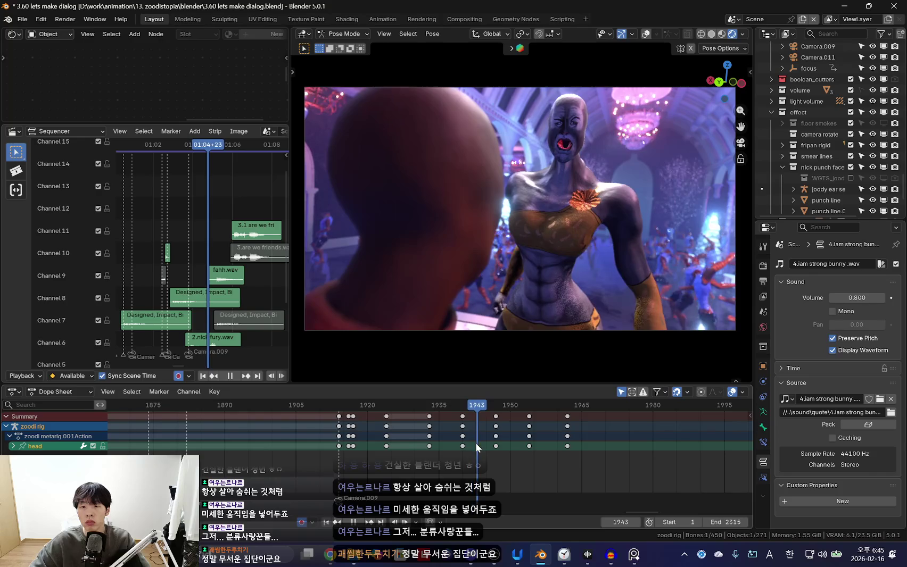
{"action": "key", "text": "Down"}
{"action": "key", "text": "Down"}
{"action": "key", "text": "Down"}
{"action": "key", "text": "space"}
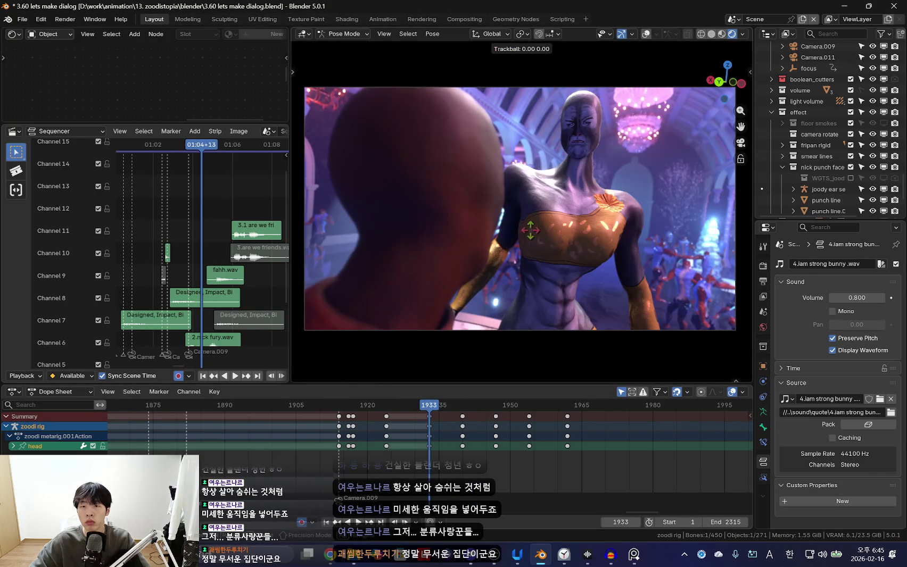
{"action": "key", "text": "Down"}
{"action": "key", "text": "Down"}
{"action": "key", "text": "Down"}
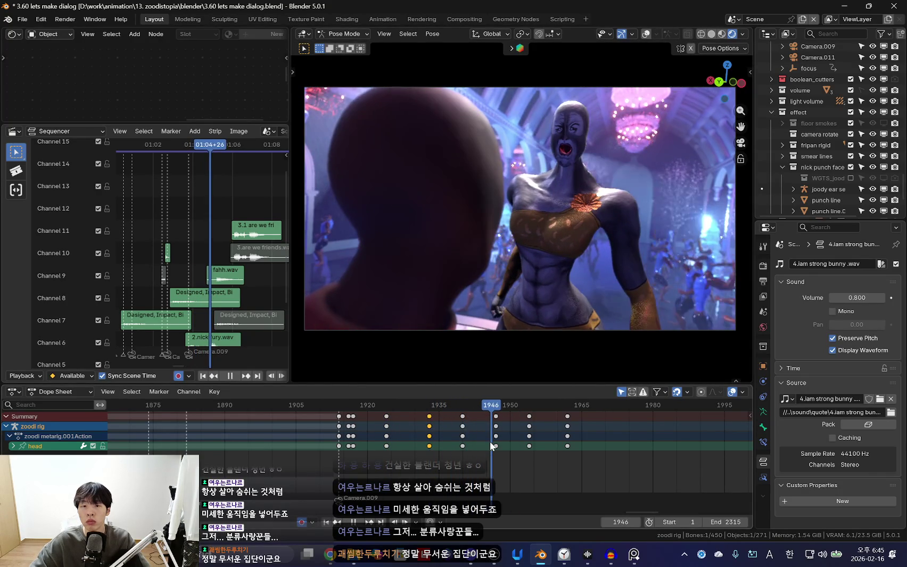
Re-key the head turn with a free rotation at frame 1947 and replay it
{"action": "key", "text": "space"}
{"action": "key", "text": "r"}
{"action": "key", "text": "r"}
{"action": "left_click", "coordinate": [649, 285]}
{"action": "key", "text": "space"}
{"action": "key", "text": "Down"}
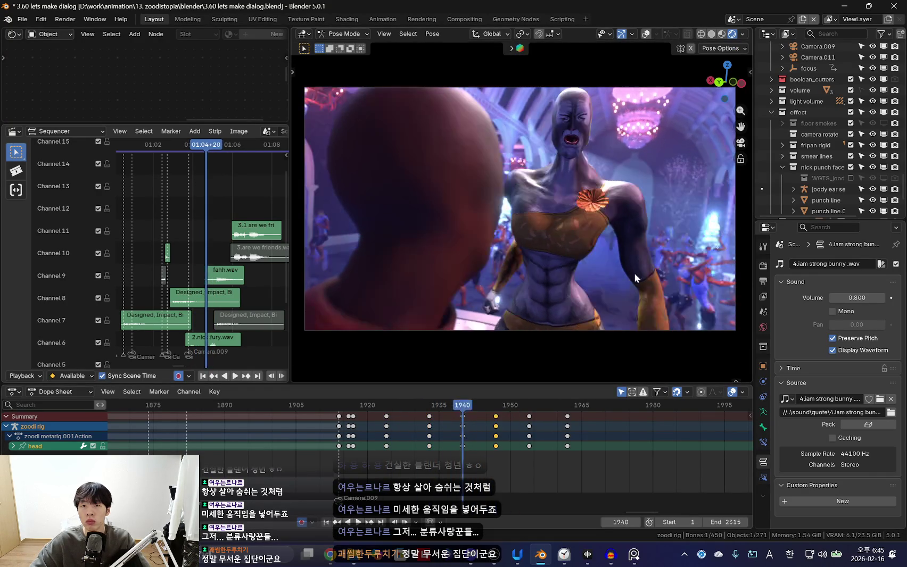
{"action": "key", "text": "Down"}
{"action": "key", "text": "Down"}
Step back through the keyframes near 1927–1933, then leave camera view for User Perspective
{"action": "key", "text": "Down"}
{"action": "key", "text": "Down"}
{"action": "key", "text": "Down"}
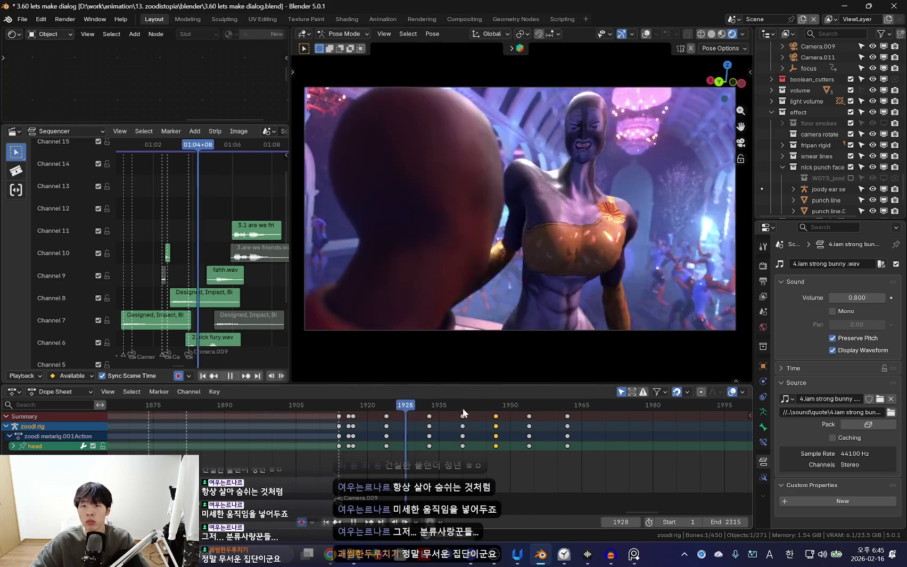
{"action": "right_click", "coordinate": [451, 446]}
{"action": "key", "text": "Escape"}
{"action": "key", "text": "Down"}
{"action": "key", "text": "Down"}
{"action": "key", "text": "Down"}
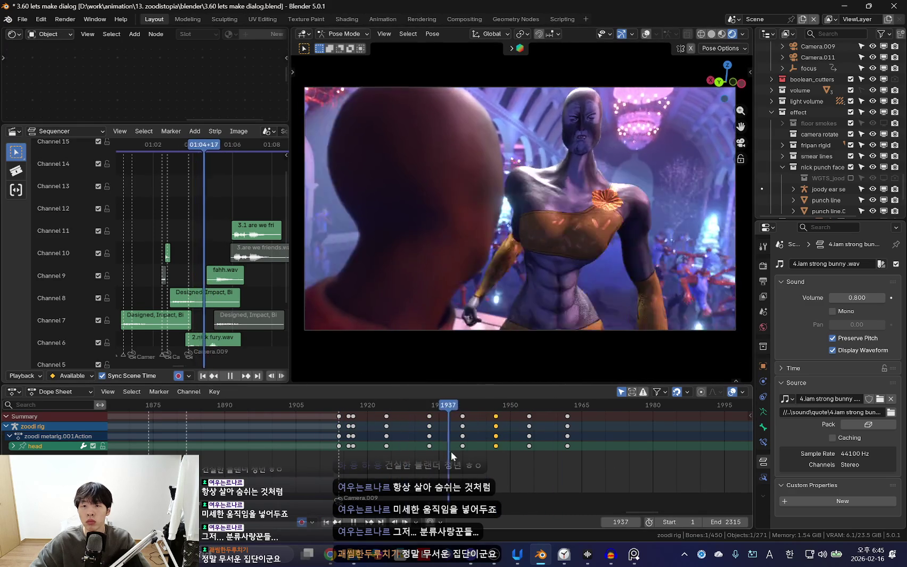
{"action": "key", "text": "Down"}
{"action": "key", "text": "Down"}
{"action": "key", "text": "Down"}
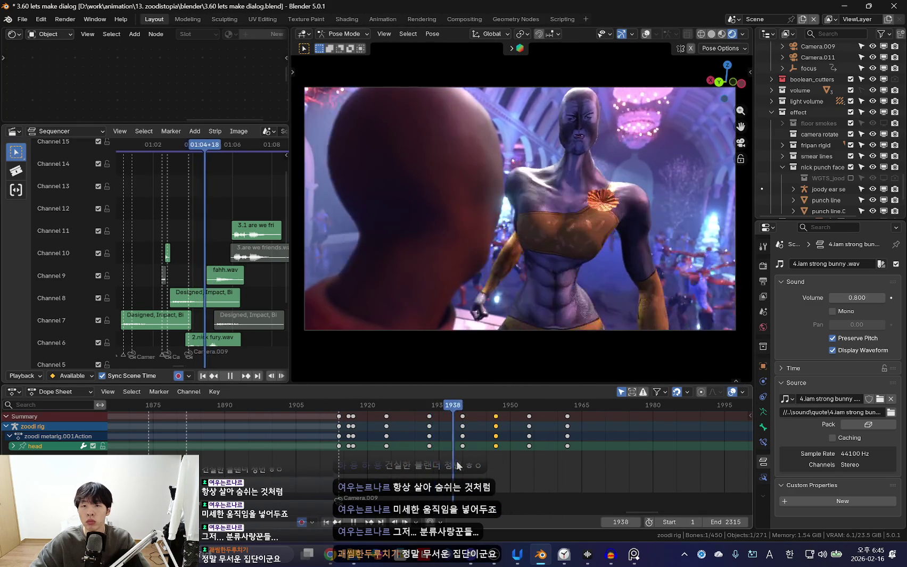
{"action": "key", "text": "Down"}
{"action": "key", "text": "Down"}
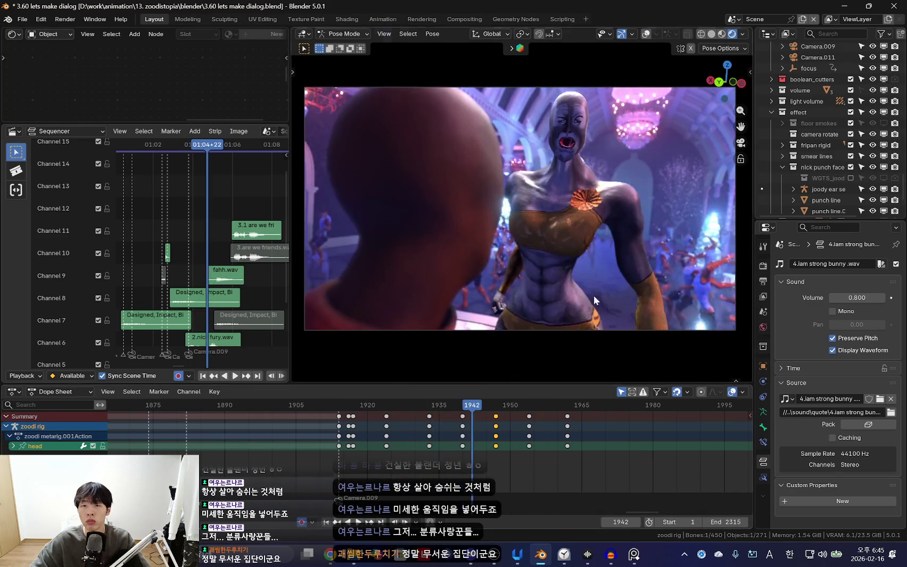
{"action": "key", "text": "space"}
{"action": "key", "text": "KP_0"}
{"action": "scroll", "coordinate": [491, 458], "scroll_direction": "up", "scroll_amount": 3}
{"action": "scroll", "coordinate": [485, 471], "scroll_direction": "up", "scroll_amount": 2}
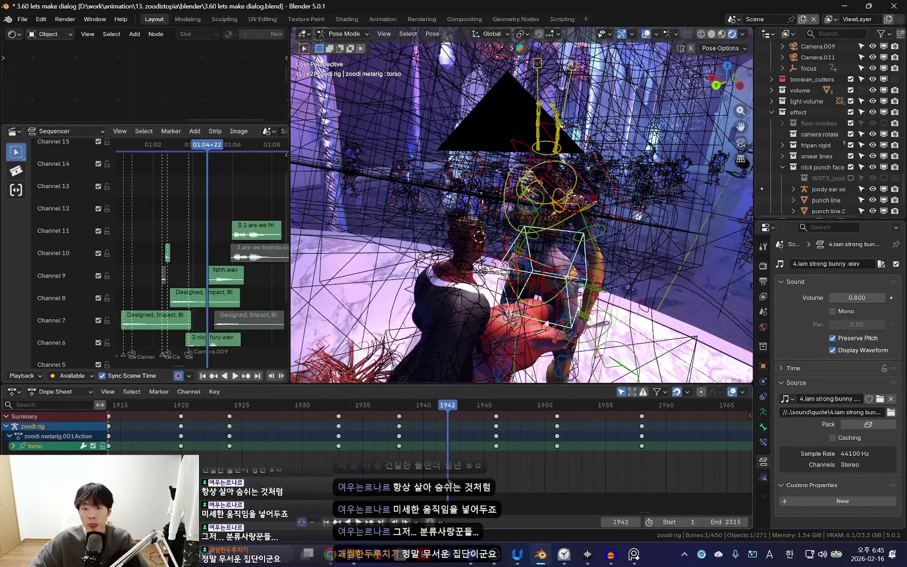
Hide overlays and scrub the animation between frames 1933 and 1946 to review it
{"action": "key", "text": "shift+alt+z"}
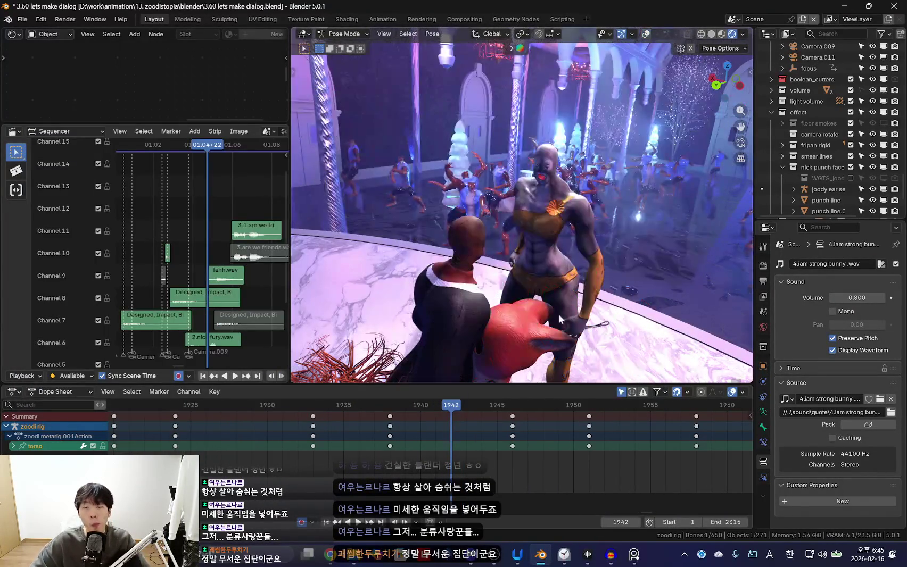
{"action": "key", "text": "space"}
{"action": "left_click_drag", "start_coordinate": [349, 441], "coordinate": [459, 447]}
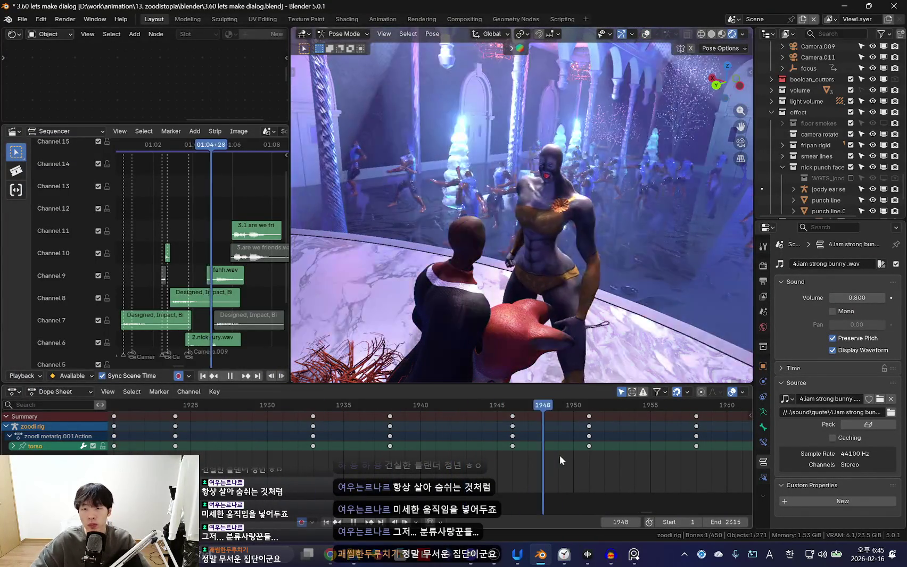
{"action": "key", "text": "space"}
{"action": "scroll", "coordinate": [526, 440], "scroll_direction": "up", "scroll_amount": 2}
{"action": "key", "text": "space"}
{"action": "left_click_drag", "start_coordinate": [332, 460], "coordinate": [445, 453]}
{"action": "mouse_move", "coordinate": [570, 453]}
{"action": "middle_mouse_down"}
{"action": "mouse_move", "coordinate": [487, 430]}
{"action": "mouse_move", "coordinate": [563, 441]}
{"action": "middle_mouse_up"}
{"action": "key", "text": "Escape"}
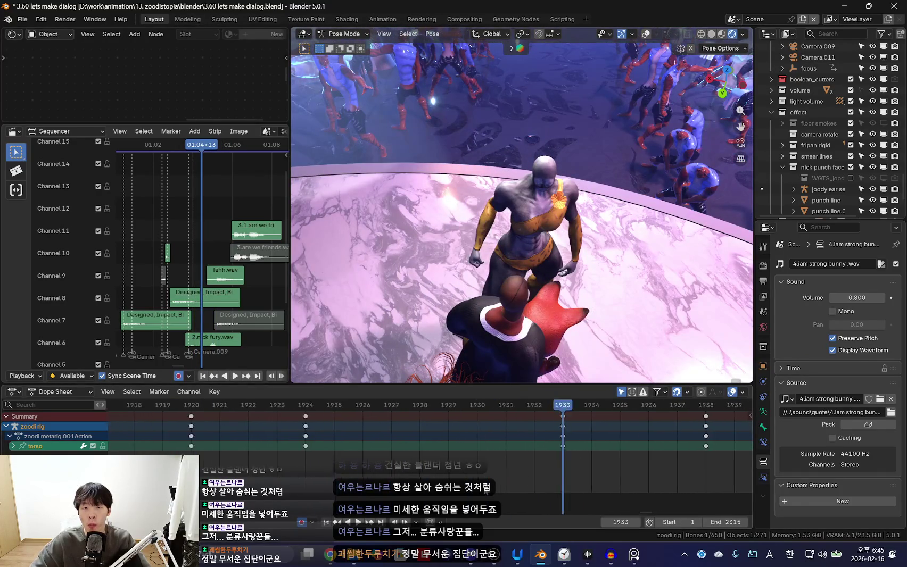
{"action": "left_click_drag", "start_coordinate": [562, 441], "coordinate": [537, 462]}
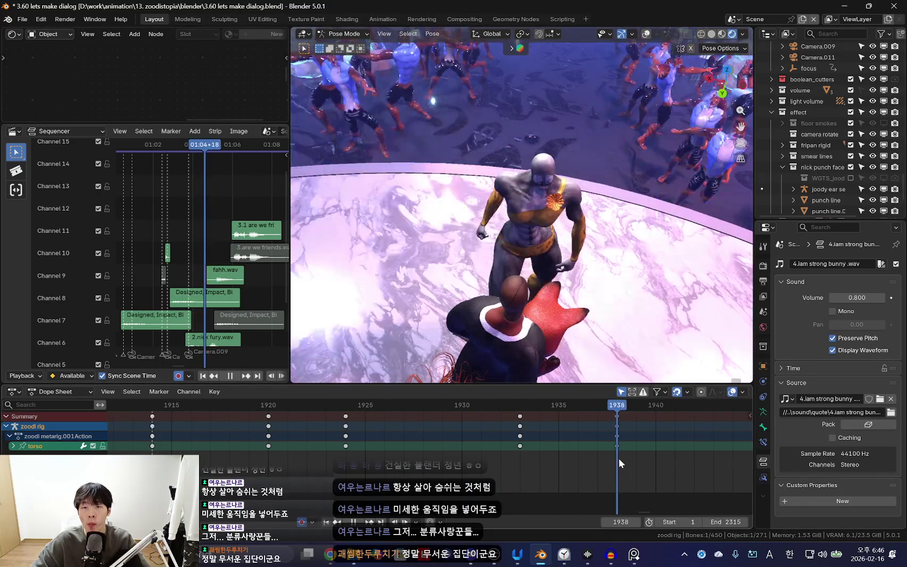
{"action": "key", "text": "space"}
Scrub forward to frame 1958 and give the torso bone a new rotation there
{"action": "key", "text": "shift+ctrl+space"}
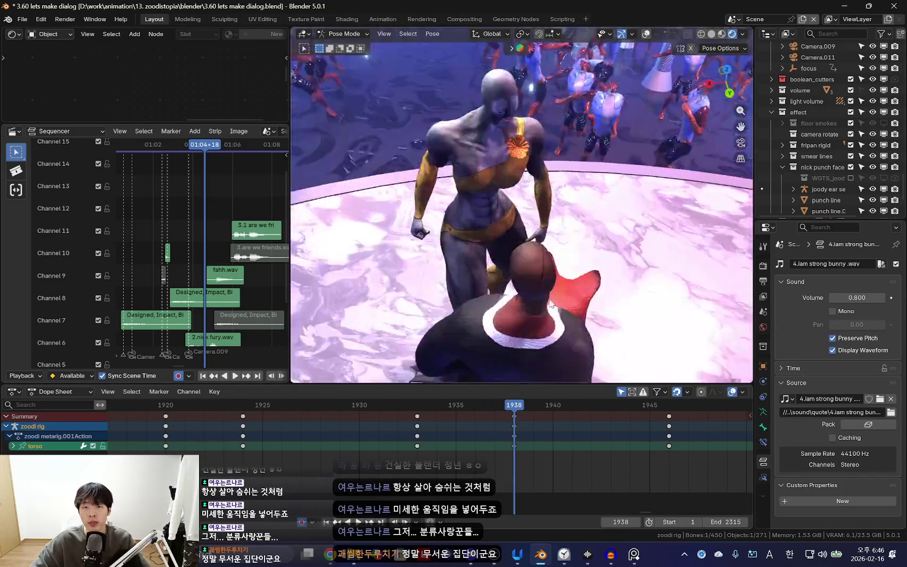
{"action": "scroll", "coordinate": [402, 450], "scroll_direction": "down", "scroll_amount": 2}
{"action": "left_click_drag", "start_coordinate": [399, 443], "coordinate": [665, 458]}
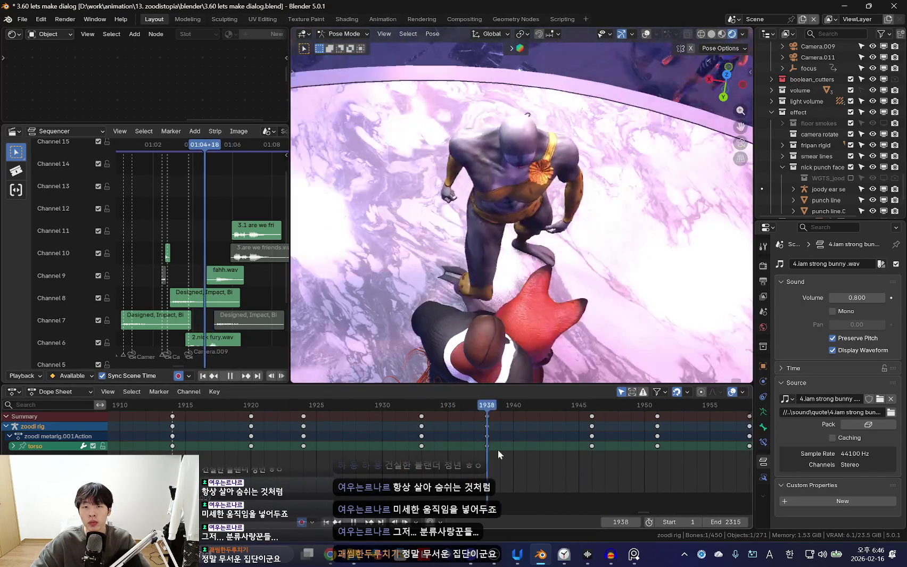
{"action": "left_click_drag", "start_coordinate": [665, 458], "coordinate": [655, 452]}
{"action": "key", "text": "space"}
{"action": "left_click_drag", "start_coordinate": [446, 455], "coordinate": [649, 452]}
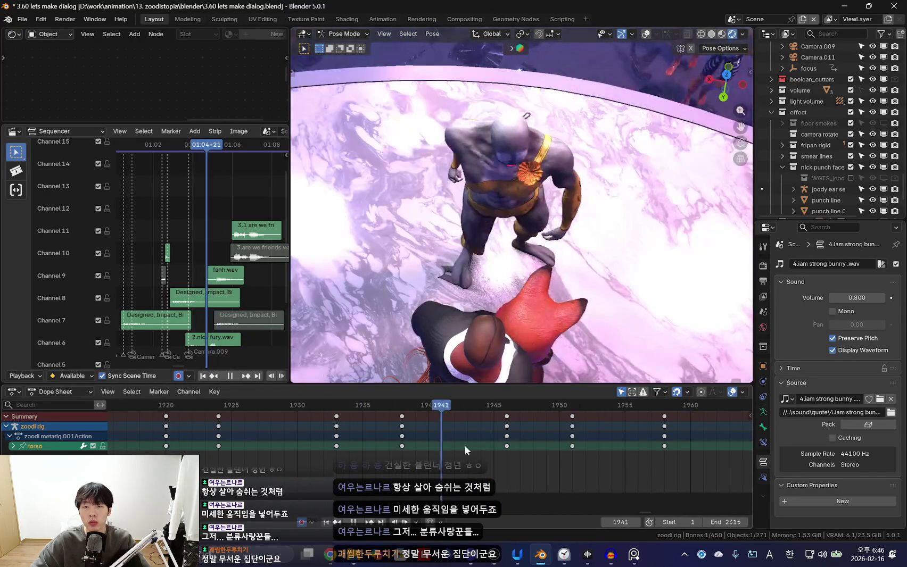
{"action": "key", "text": "Right"}
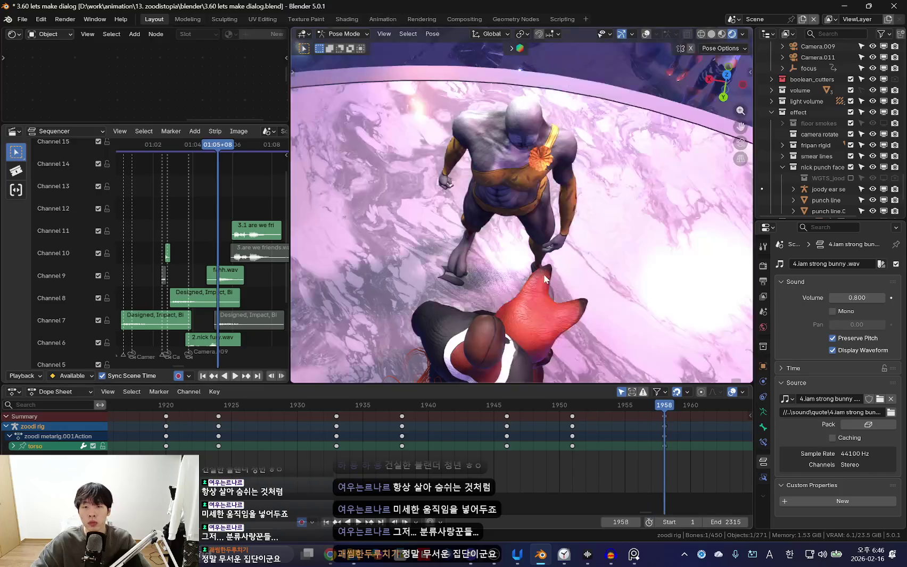
{"action": "key", "text": "r"}
{"action": "key", "text": "r"}
{"action": "left_click", "coordinate": [490, 256]}
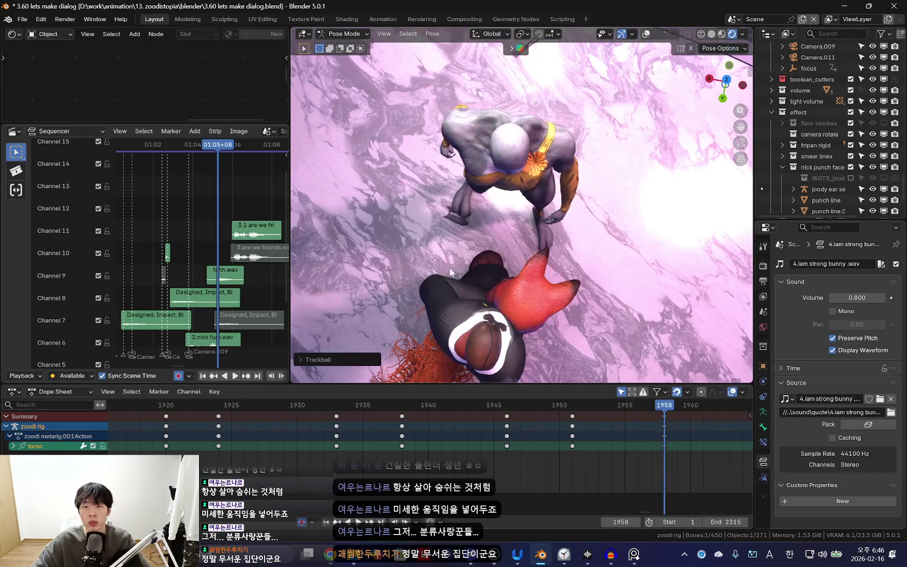
Review the torso motion, delete the 1958 key, then undo to restore it
{"action": "key", "text": "i"}
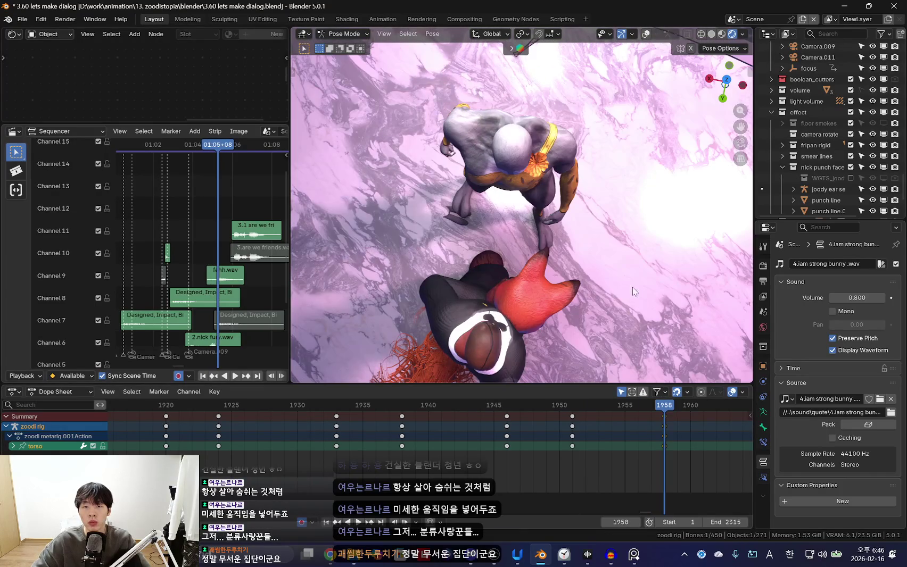
{"action": "key", "text": "space"}
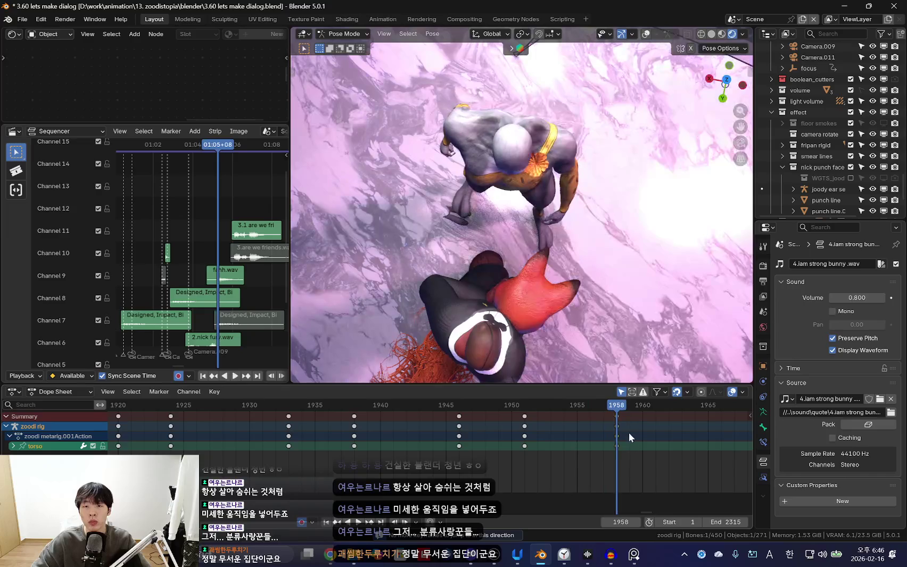
{"action": "left_click", "coordinate": [617, 425]}
{"action": "key", "text": "Delete"}
{"action": "scroll", "coordinate": [463, 453], "scroll_direction": "down", "scroll_amount": 2}
{"action": "key", "text": "ctrl+z"}
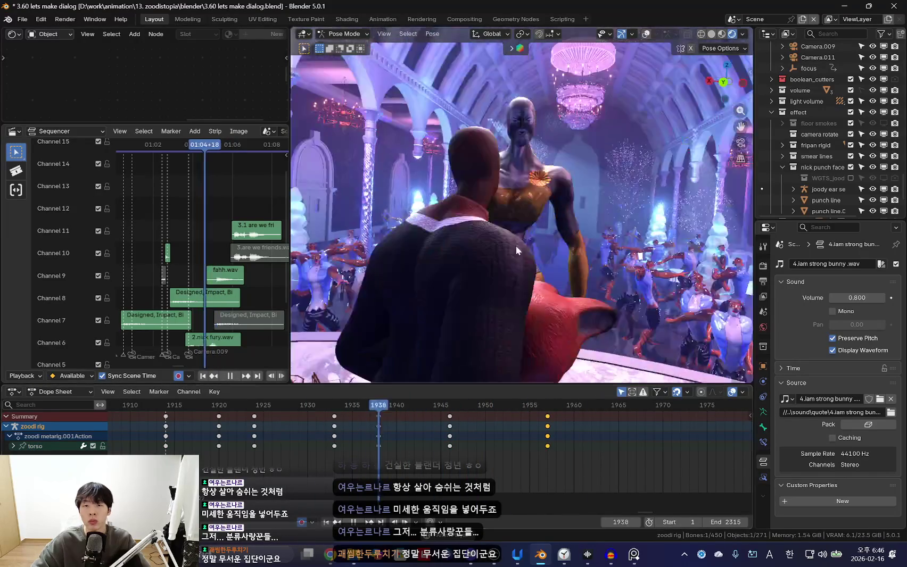
Watch the torso animation through the scene camera, stopping around frame 1941
{"action": "key", "text": "KP_0"}
{"action": "scroll", "coordinate": [394, 447], "scroll_direction": "down", "scroll_amount": 3}
{"action": "key", "text": "space"}
{"action": "scroll", "coordinate": [456, 455], "scroll_direction": "down", "scroll_amount": 1}
{"action": "scroll", "coordinate": [495, 458], "scroll_direction": "up", "scroll_amount": 1}
{"action": "scroll", "coordinate": [490, 462], "scroll_direction": "up", "scroll_amount": 1}
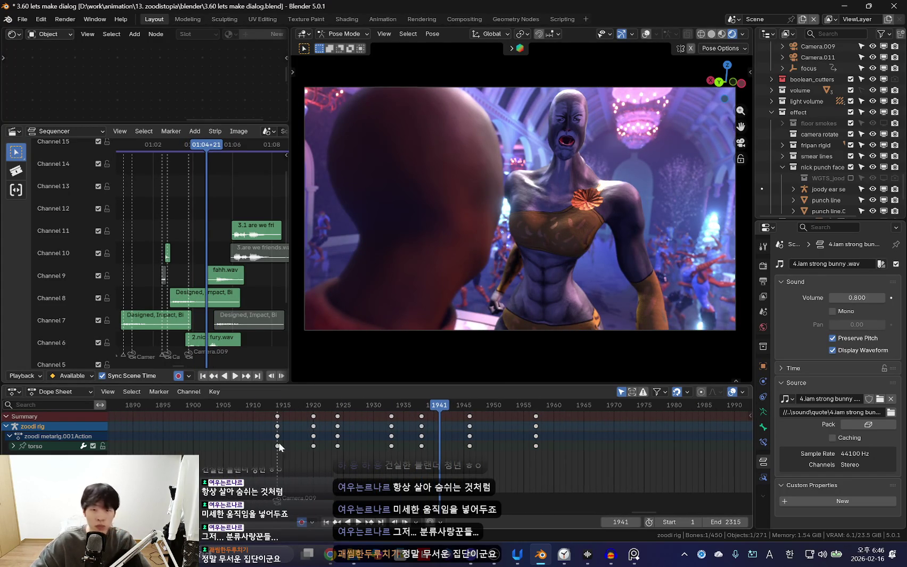
Select the shoulder.R bone and scrub back to frame 1919
{"action": "left_click_drag", "start_coordinate": [278, 442], "coordinate": [357, 451]}
{"action": "key", "text": "shift+alt+z"}
{"action": "left_click", "coordinate": [554, 196]}
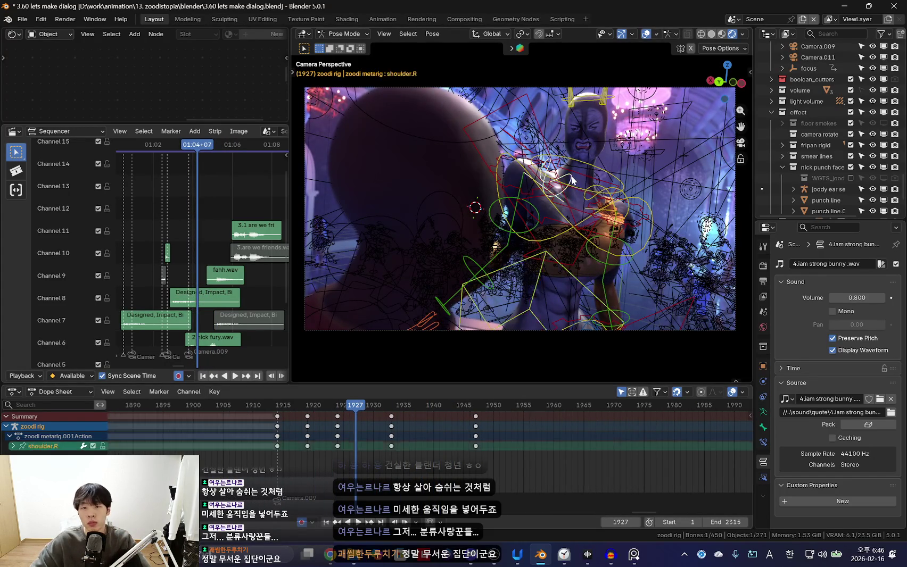
{"action": "key", "text": "shift+alt+z"}
{"action": "key", "text": "shift+ctrl+space"}
{"action": "scroll", "coordinate": [423, 455], "scroll_direction": "up", "scroll_amount": 2}
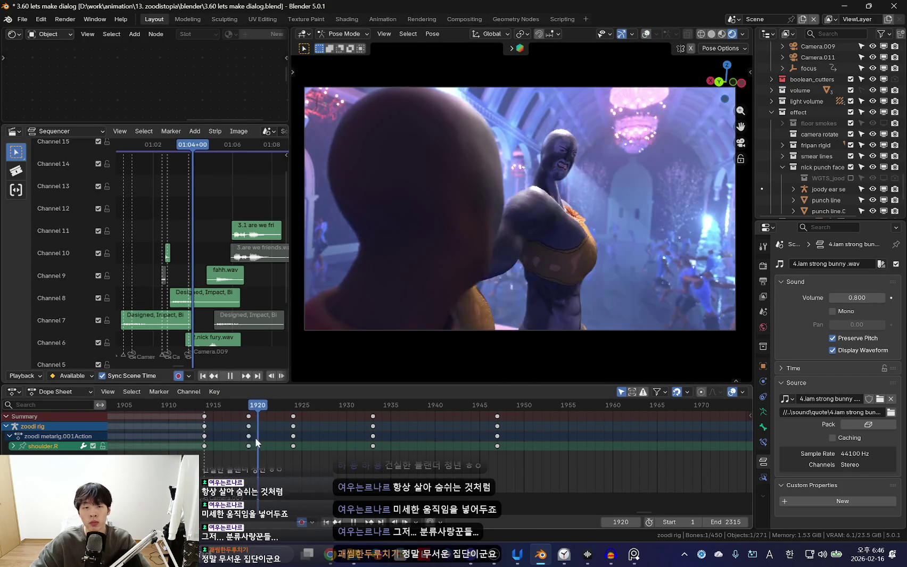
{"action": "left_click_drag", "start_coordinate": [362, 417], "coordinate": [230, 454]}
{"action": "key", "text": "shift+ctrl+space"}
Rotate the right shoulder at frame 1919, trial-shift the 1925 keys, then undo the shift
{"action": "key", "text": "r"}
{"action": "left_click", "coordinate": [666, 224]}
{"action": "key", "text": "shift+ctrl+space"}
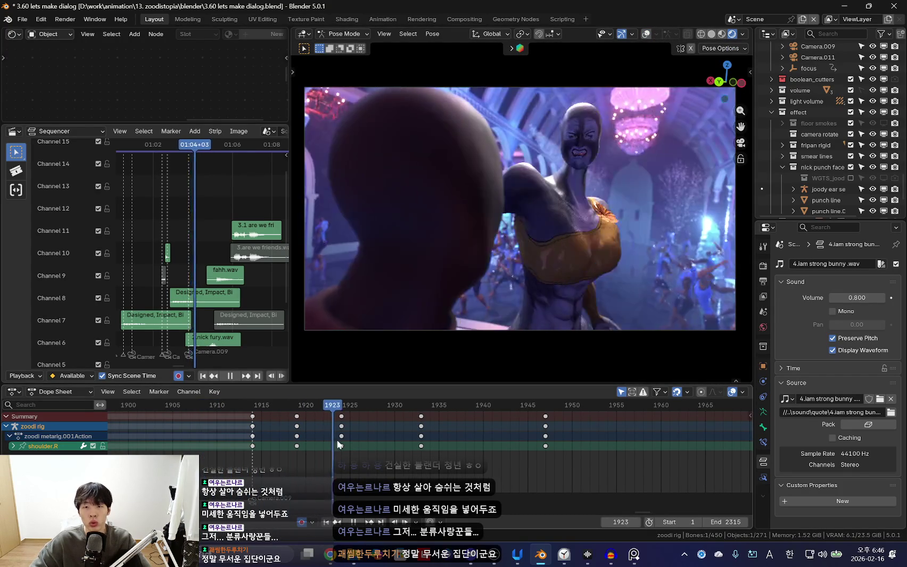
{"action": "left_click_drag", "start_coordinate": [341, 440], "coordinate": [368, 441]}
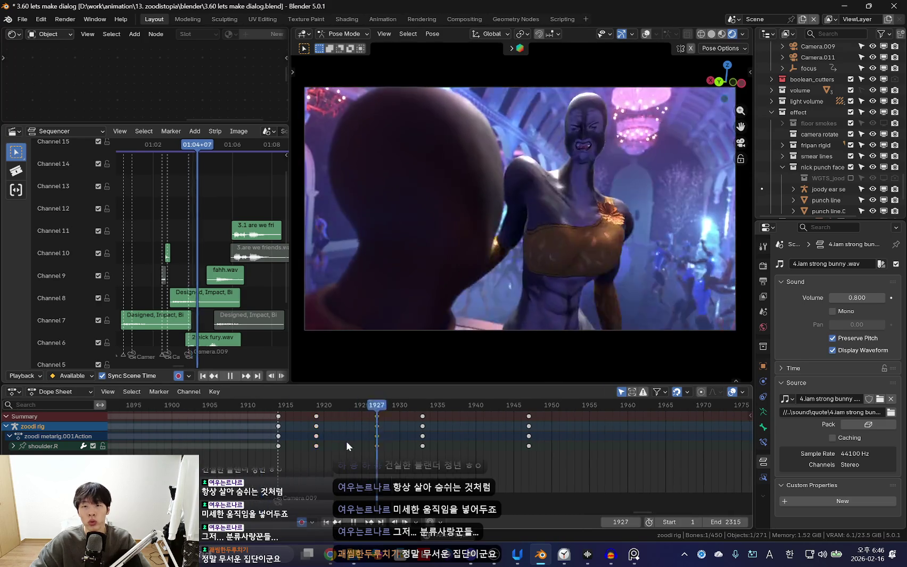
{"action": "scroll", "coordinate": [346, 441], "scroll_direction": "down", "scroll_amount": 3}
{"action": "key", "text": "Escape"}
{"action": "key", "text": "ctrl+z"}
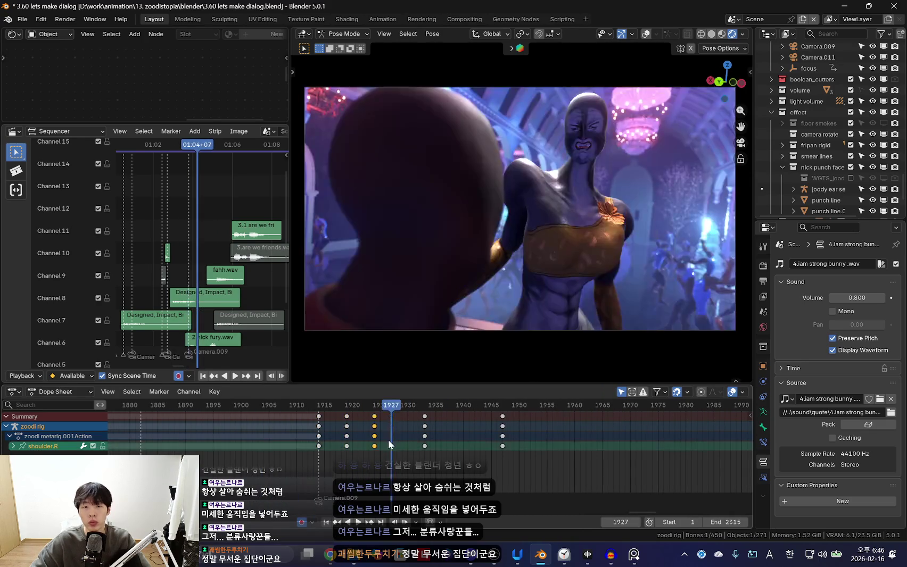
{"action": "key", "text": "ctrl+z"}
Play through to frame 1947, return to frame 1933, and key a new shoulder.R rotation
{"action": "key", "text": "space"}
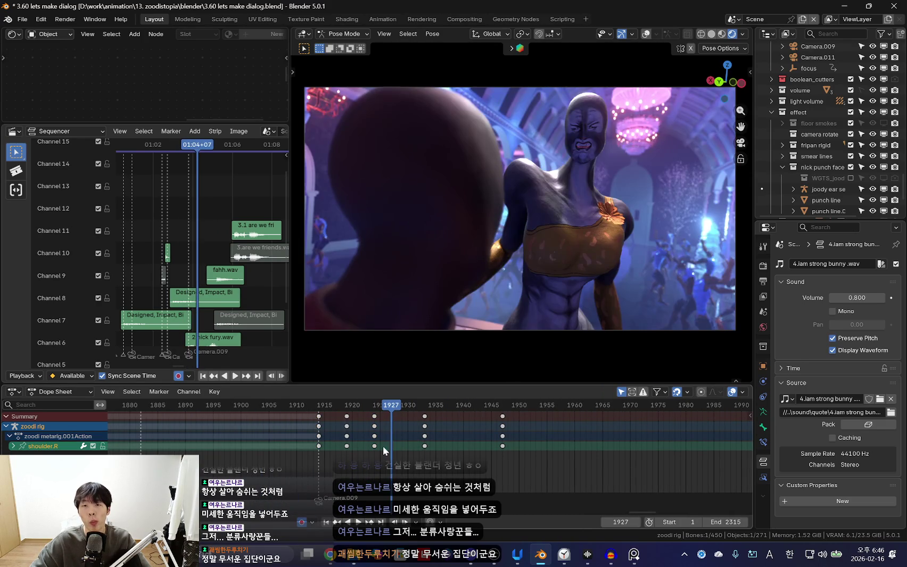
{"action": "scroll", "coordinate": [382, 446], "scroll_direction": "up", "scroll_amount": 2}
{"action": "scroll", "coordinate": [269, 449], "scroll_direction": "up", "scroll_amount": 3}
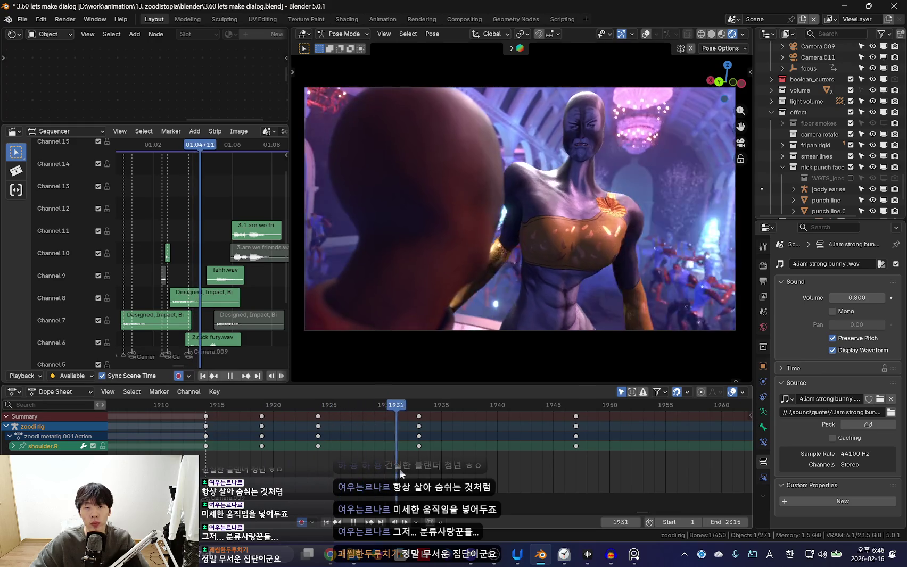
{"action": "key", "text": "space"}
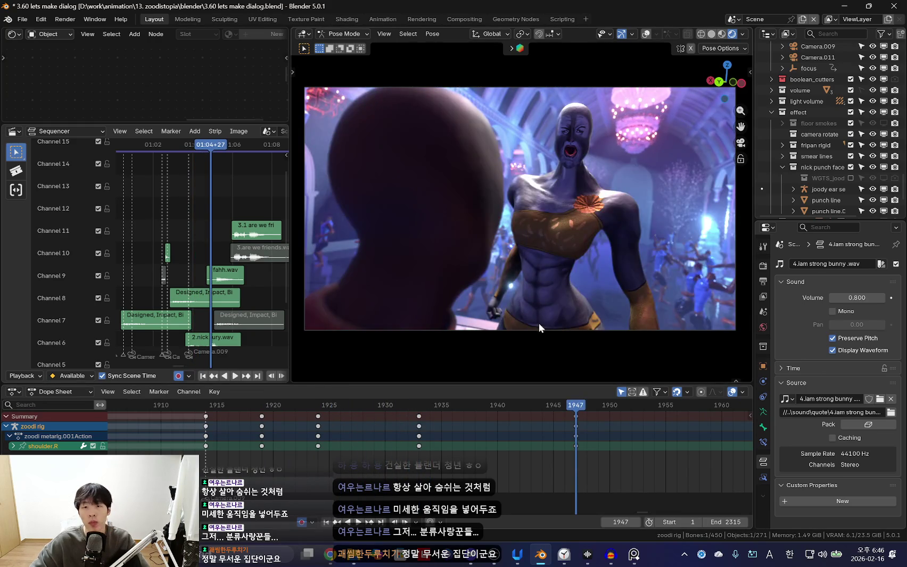
{"action": "key", "text": "Down"}
{"action": "key", "text": "Down"}
{"action": "key", "text": "Up"}
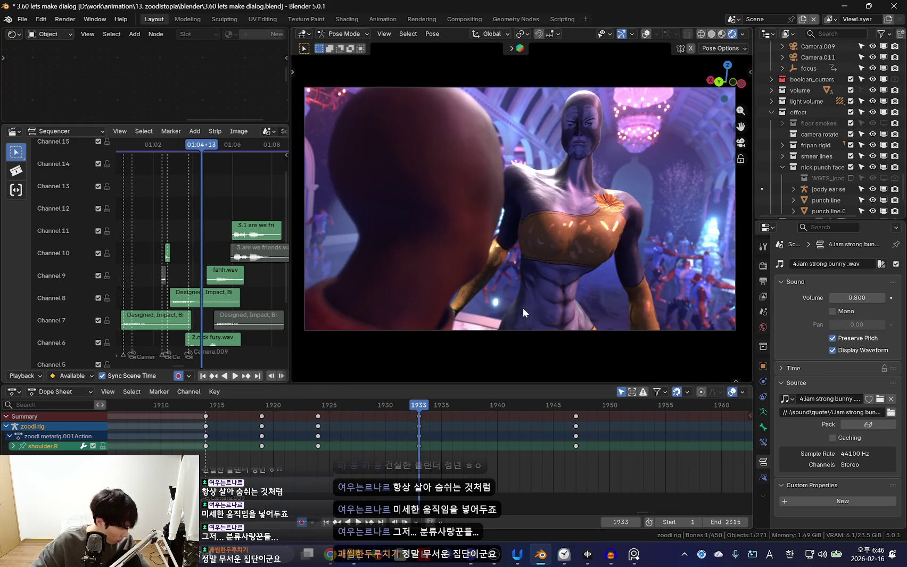
{"action": "key", "text": "r"}
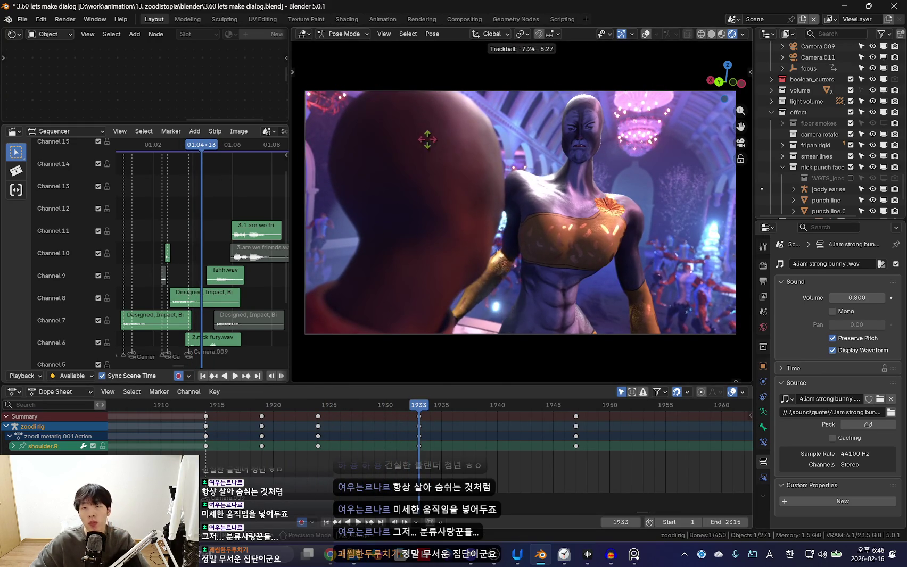
{"action": "left_click", "coordinate": [645, 315]}
Scrub frames 1935–1948 to check the shoulder motion and reselect the chest bone
{"action": "key", "text": "Down"}
{"action": "key", "text": "Up"}
{"action": "key", "text": "Up"}
{"action": "left_click_drag", "start_coordinate": [351, 433], "coordinate": [586, 452]}
{"action": "key", "text": "shift+alt+z"}
{"action": "left_click", "coordinate": [592, 236]}
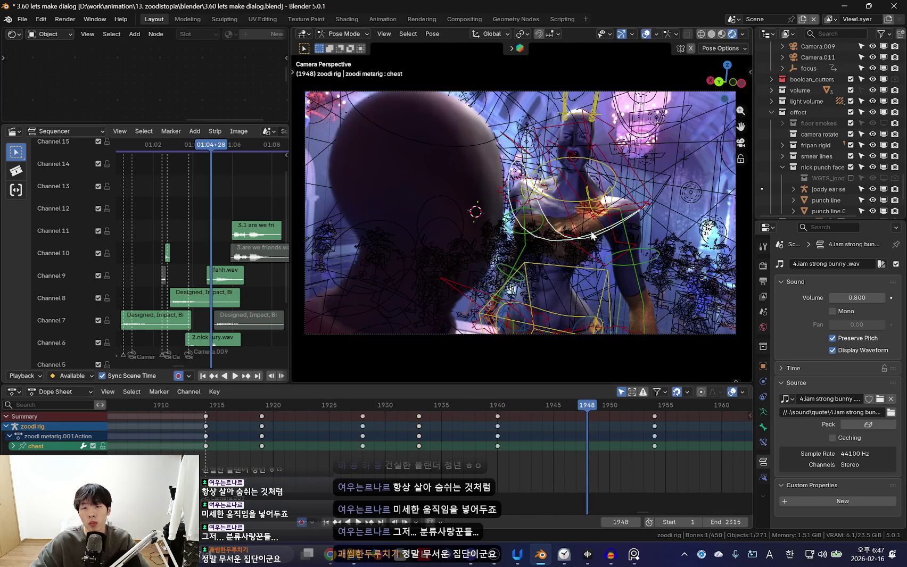
Review the chest motion by jumping between the keyframes at 1940 and 1954
{"action": "mouse_move", "coordinate": [459, 453]}
{"action": "left_mouse_down"}
{"action": "mouse_move", "coordinate": [417, 440]}
{"action": "mouse_move", "coordinate": [473, 459]}
{"action": "mouse_move", "coordinate": [497, 450]}
{"action": "mouse_move", "coordinate": [411, 445]}
{"action": "mouse_move", "coordinate": [624, 460]}
{"action": "left_mouse_up"}
{"action": "key", "text": "shift+alt+z"}
{"action": "key", "text": "Up"}
{"action": "key", "text": "Down"}
{"action": "key", "text": "Up"}
{"action": "key", "text": "Down"}
{"action": "key", "text": "space"}
{"action": "scroll", "coordinate": [535, 445], "scroll_direction": "down", "scroll_amount": 4}
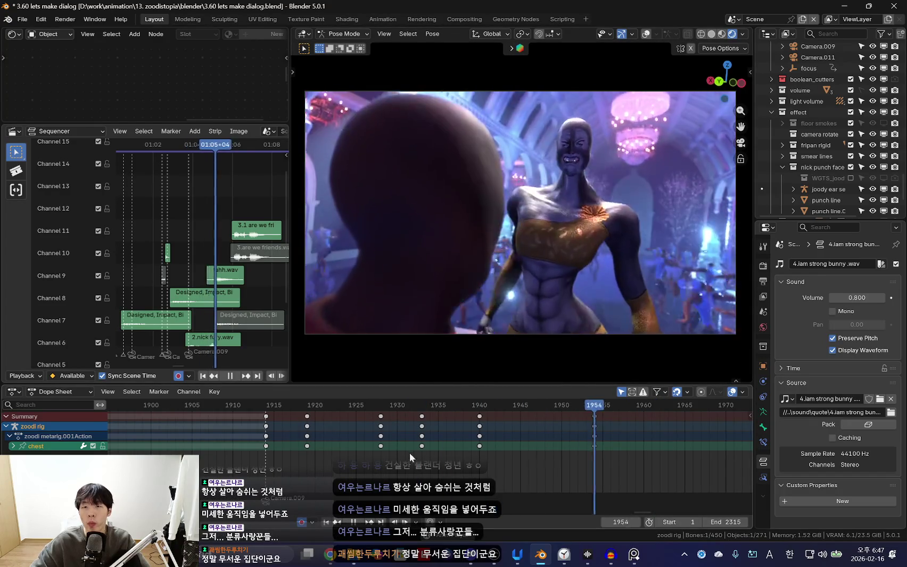
{"action": "mouse_move", "coordinate": [578, 451]}
{"action": "left_mouse_down"}
{"action": "mouse_move", "coordinate": [432, 430]}
{"action": "mouse_move", "coordinate": [592, 457]}
{"action": "left_mouse_up"}
{"action": "key", "text": "space"}
{"action": "scroll", "coordinate": [449, 457], "scroll_direction": "up", "scroll_amount": 4}
Insert a chest keyframe at frame 1948 and review it, keeping the keys for now
{"action": "key", "text": "i"}
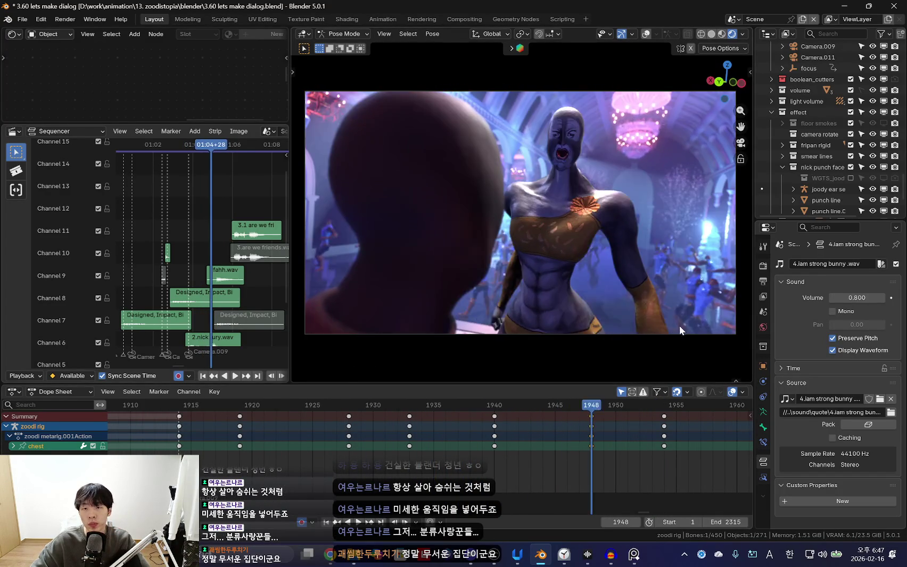
{"action": "key", "text": "Up"}
{"action": "key", "text": "space"}
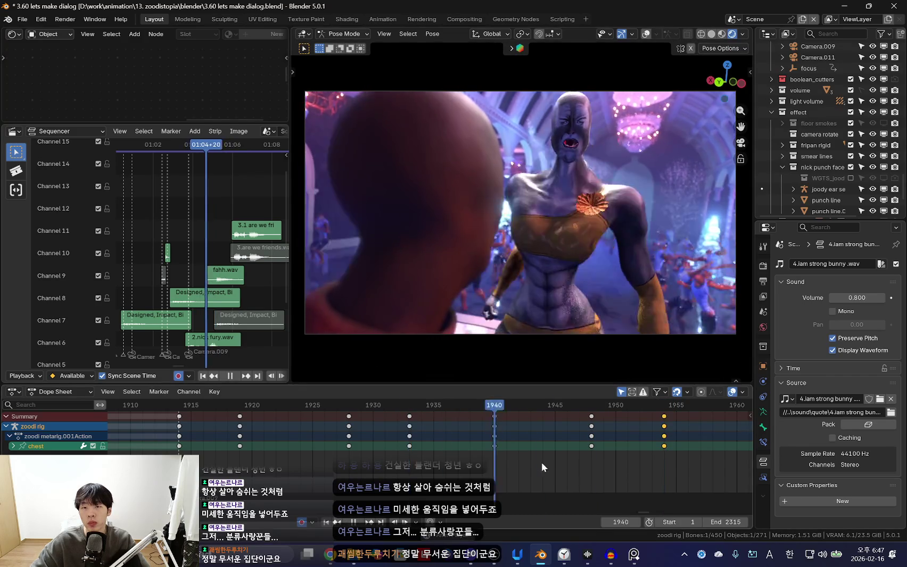
{"action": "scroll", "coordinate": [565, 457], "scroll_direction": "down", "scroll_amount": 2}
{"action": "key", "text": "space"}
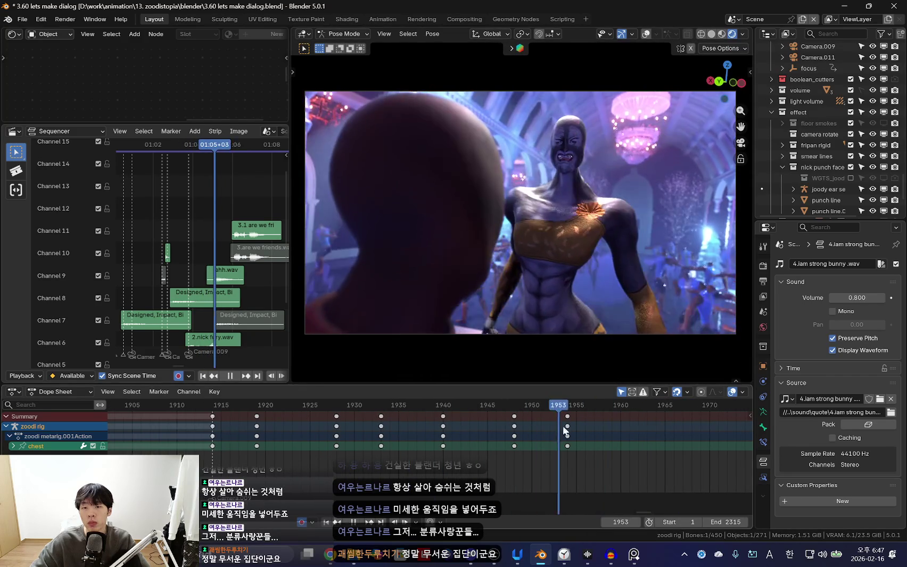
{"action": "key", "text": "x"}
{"action": "key", "text": "Escape"}
Key a new rotated chest pose at frame 1961
{"action": "key", "text": "space"}
{"action": "scroll", "coordinate": [548, 441], "scroll_direction": "down", "scroll_amount": 2}
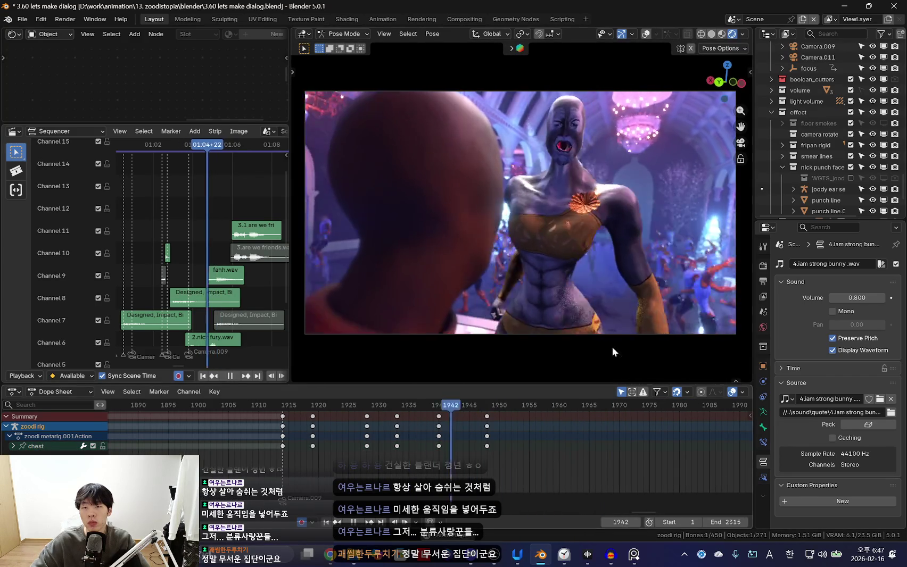
{"action": "key", "text": "space"}
{"action": "key", "text": "r"}
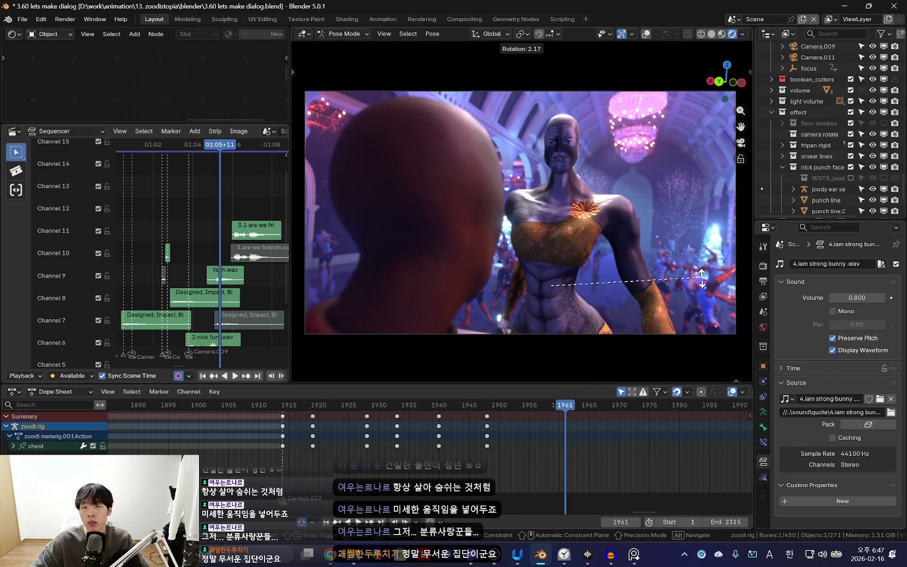
{"action": "left_click", "coordinate": [696, 292]}
{"action": "key", "text": "space"}
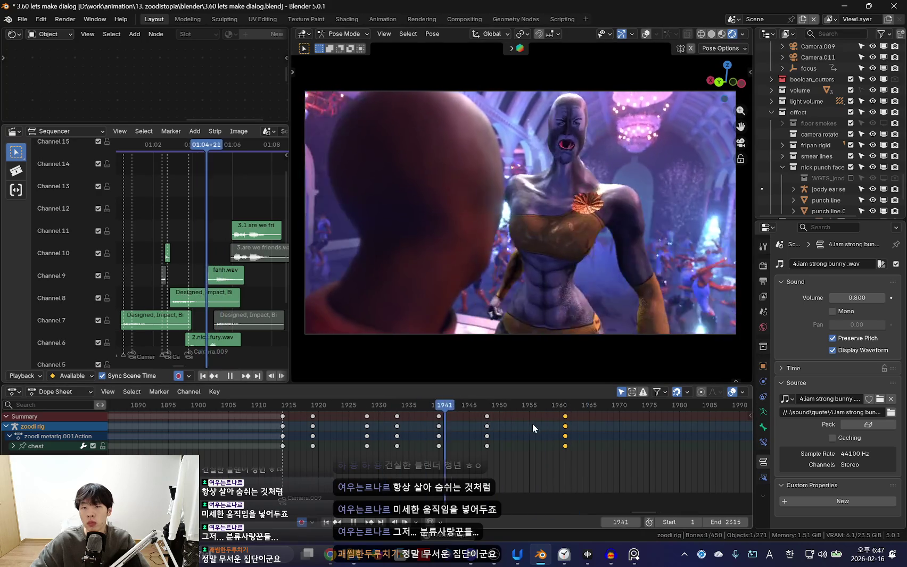
Delete the chest keyframes at frame 1948 and replay the result
{"action": "left_click", "coordinate": [487, 435]}
{"action": "key", "text": "Delete"}
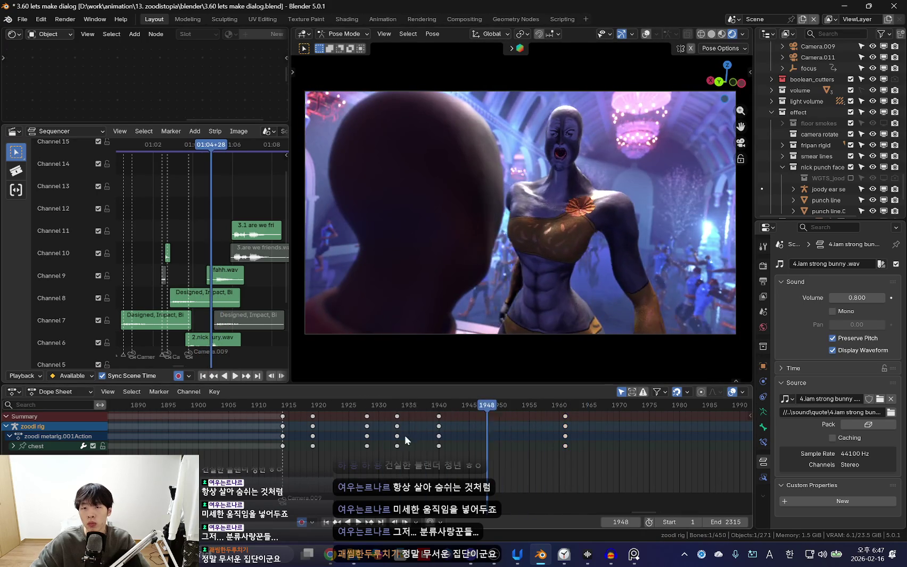
{"action": "scroll", "coordinate": [462, 437], "scroll_direction": "down", "scroll_amount": 1}
{"action": "scroll", "coordinate": [501, 440], "scroll_direction": "down", "scroll_amount": 2}
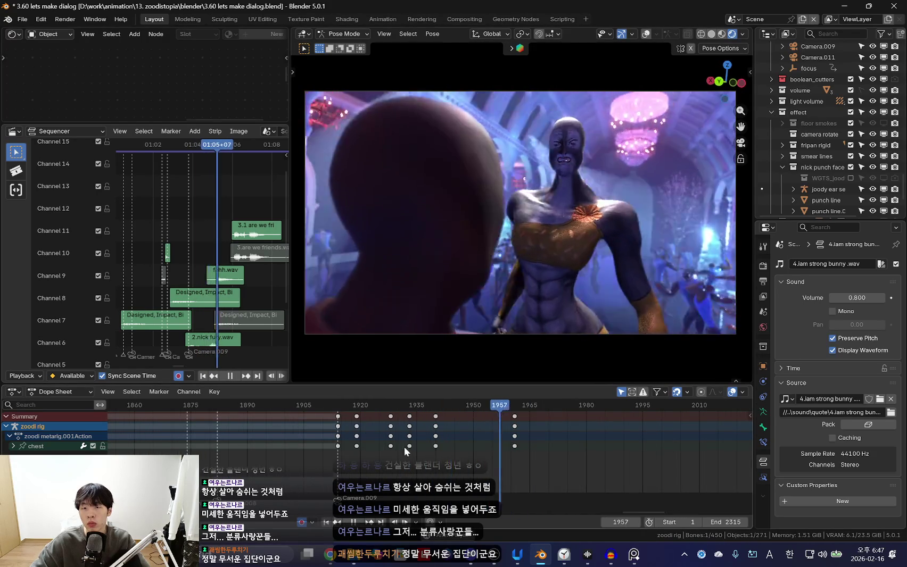
{"action": "scroll", "coordinate": [418, 438], "scroll_direction": "up", "scroll_amount": 2}
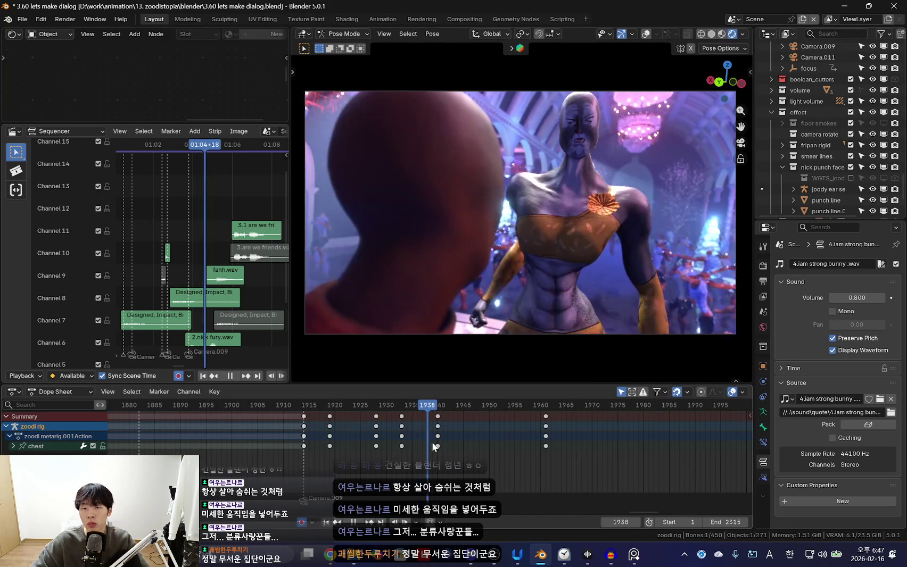
{"action": "key", "text": "space"}
{"action": "key", "text": "space"}
{"action": "left_click", "coordinate": [392, 428]}
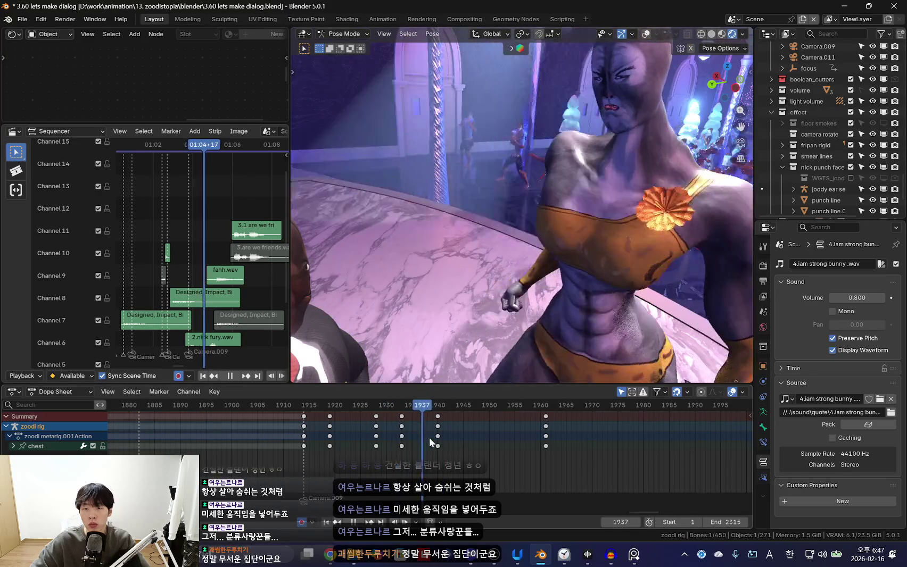
Shift the chest keys from frame 1940 to 1943 and select the torso bone
{"action": "left_click_drag", "start_coordinate": [438, 428], "coordinate": [452, 428]}
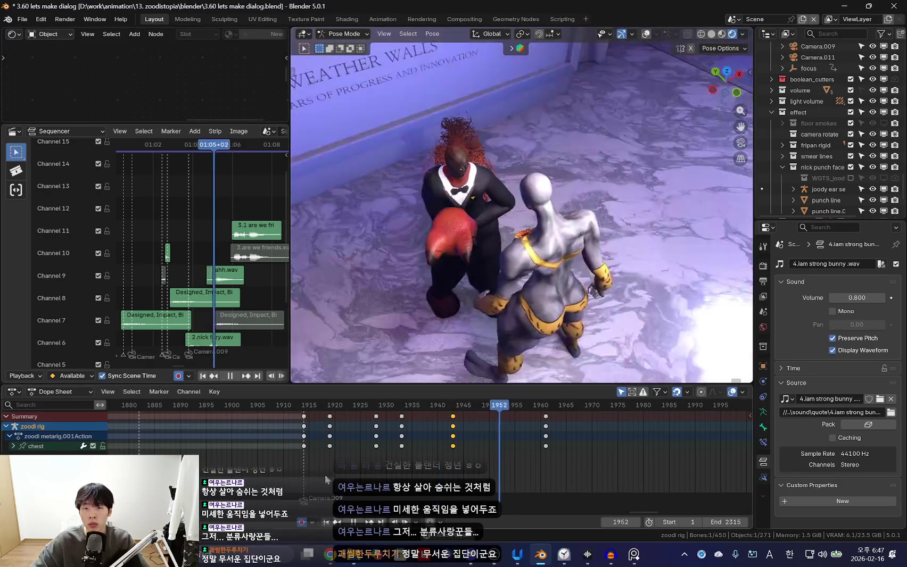
{"action": "key", "text": "space"}
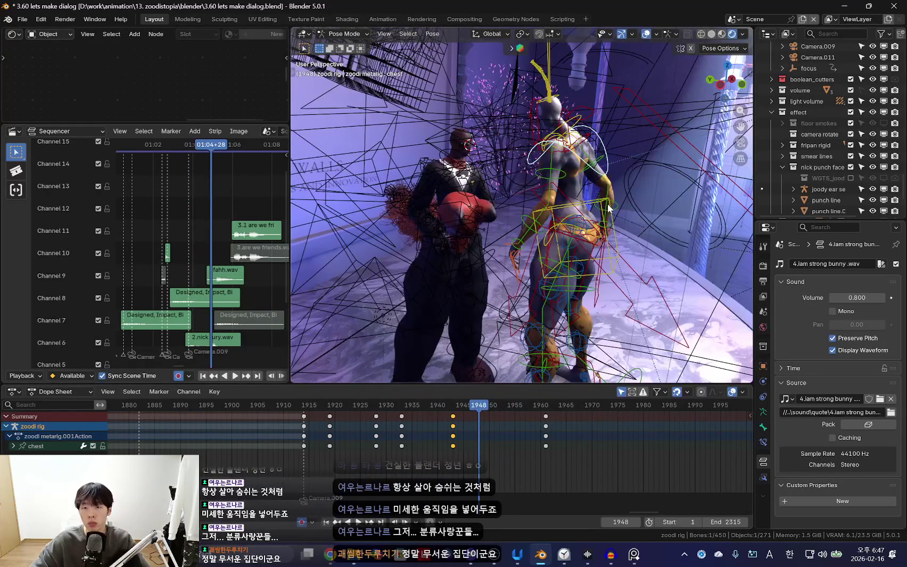
{"action": "left_click", "coordinate": [603, 226]}
{"action": "key", "text": "space"}
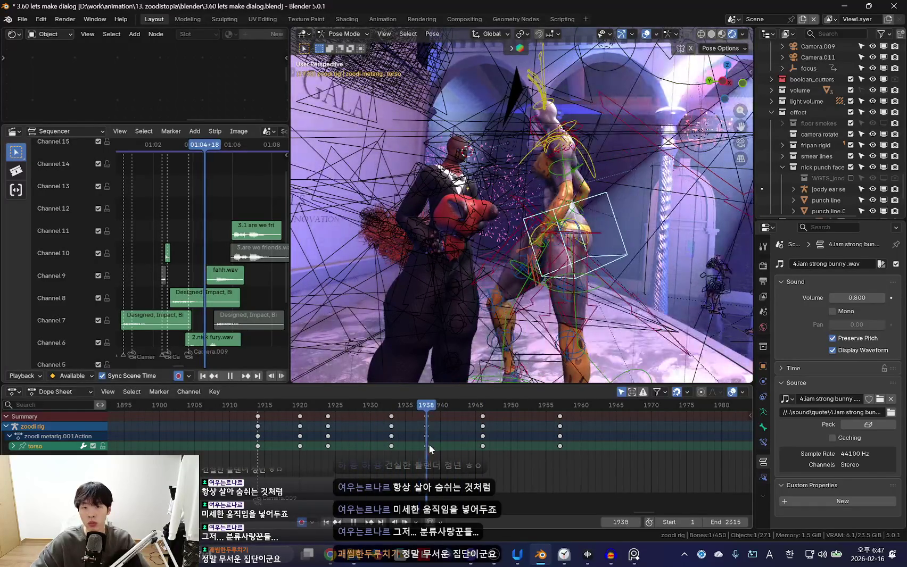
{"action": "key", "text": "space"}
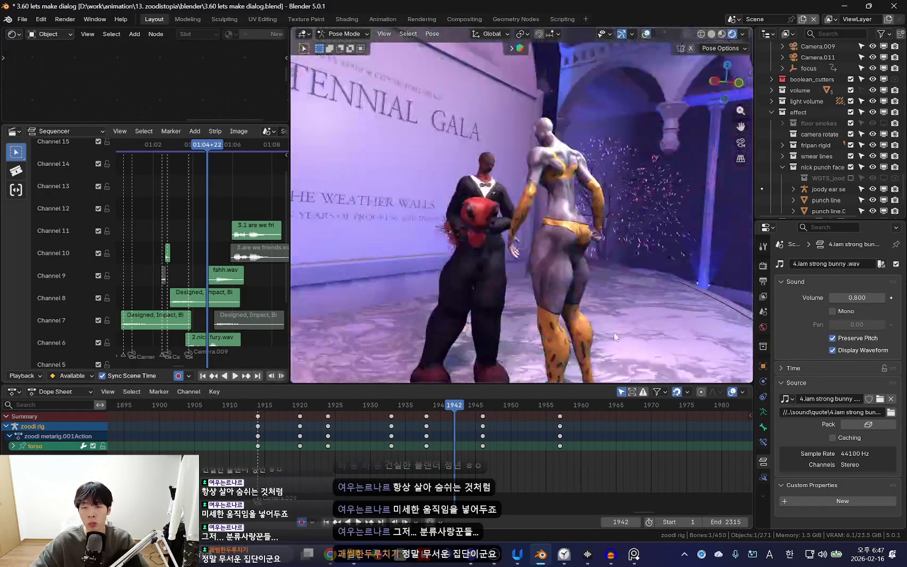
{"action": "key", "text": "space"}
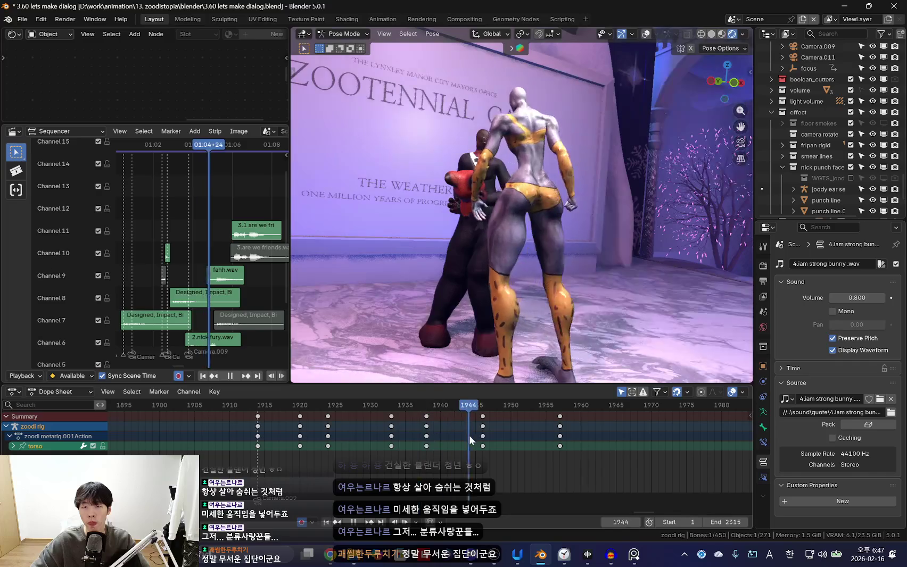
{"action": "key", "text": "Escape"}
Move the torso bone at frame 1943 to key the new pose, then review it from the camera view
{"action": "scroll", "coordinate": [422, 492], "scroll_direction": "up", "scroll_amount": 3}
{"action": "left_click_drag", "start_coordinate": [423, 494], "coordinate": [479, 443]}
{"action": "key", "text": "g"}
{"action": "left_click", "coordinate": [594, 294]}
{"action": "key", "text": "space"}
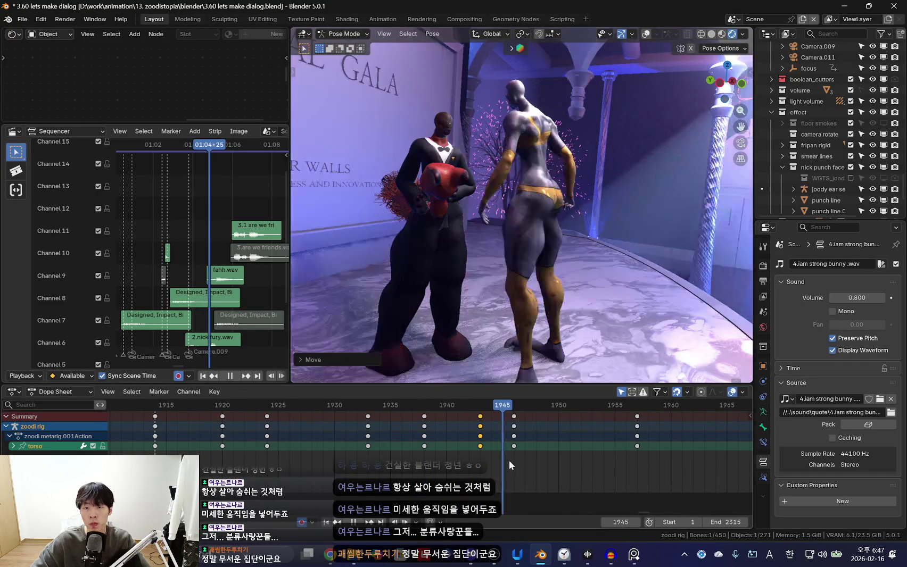
{"action": "key", "text": "space"}
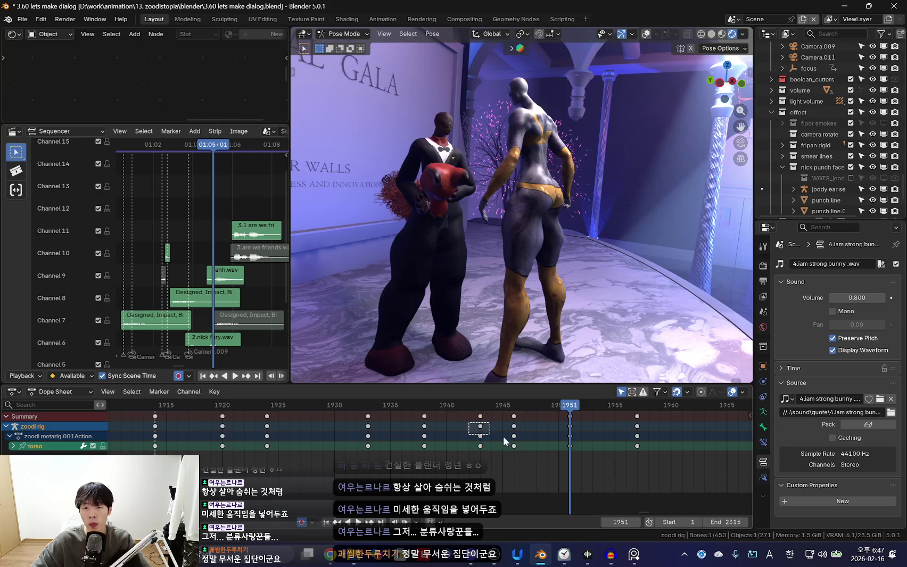
{"action": "key", "text": "r"}
{"action": "key", "text": "Escape"}
{"action": "key", "text": "space"}
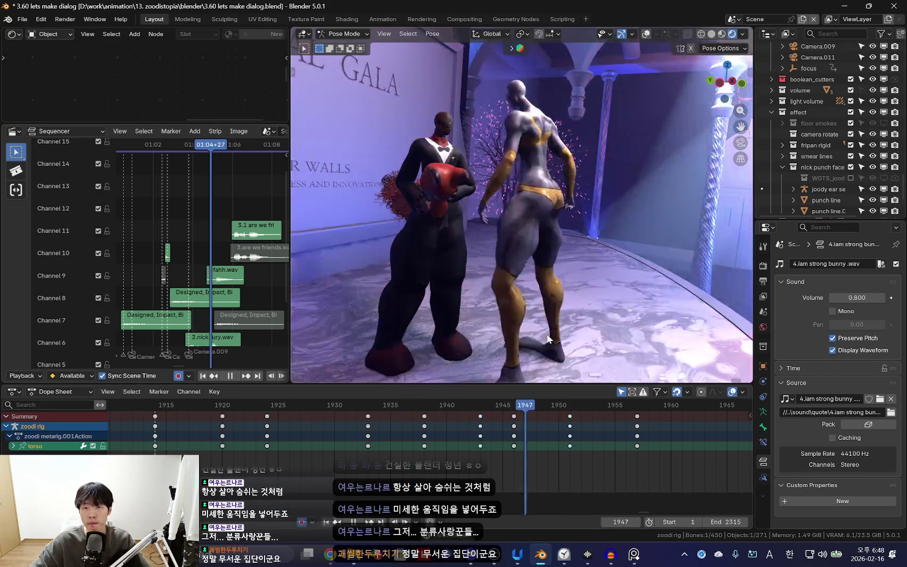
{"action": "key", "text": "KP_0"}
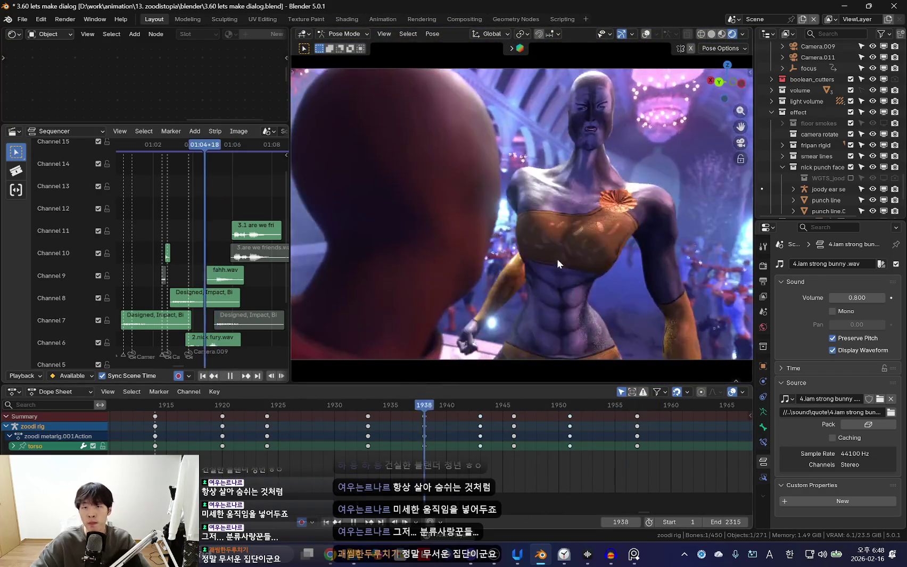
Step through frames around 1938 and replay the animation
{"action": "scroll", "coordinate": [483, 445], "scroll_direction": "down", "scroll_amount": 4}
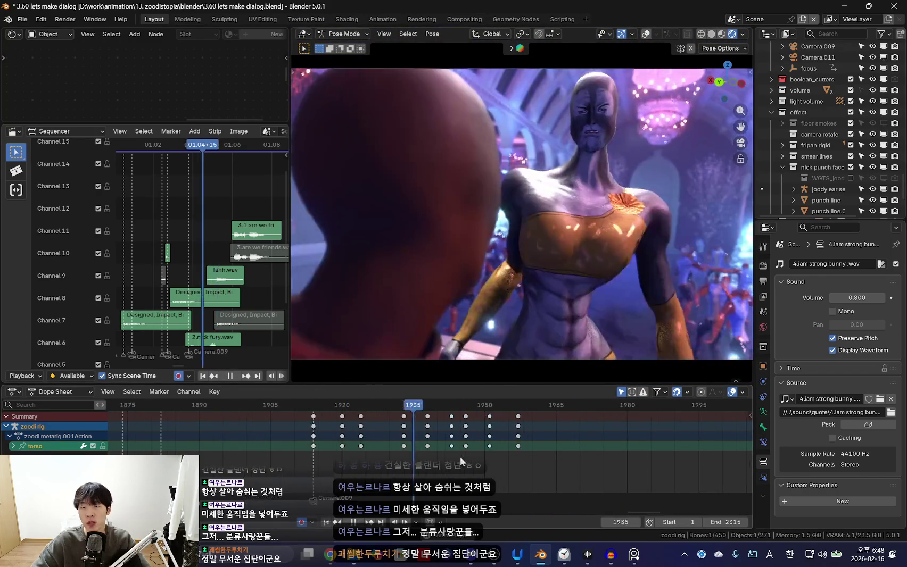
{"action": "scroll", "coordinate": [445, 433], "scroll_direction": "up", "scroll_amount": 3}
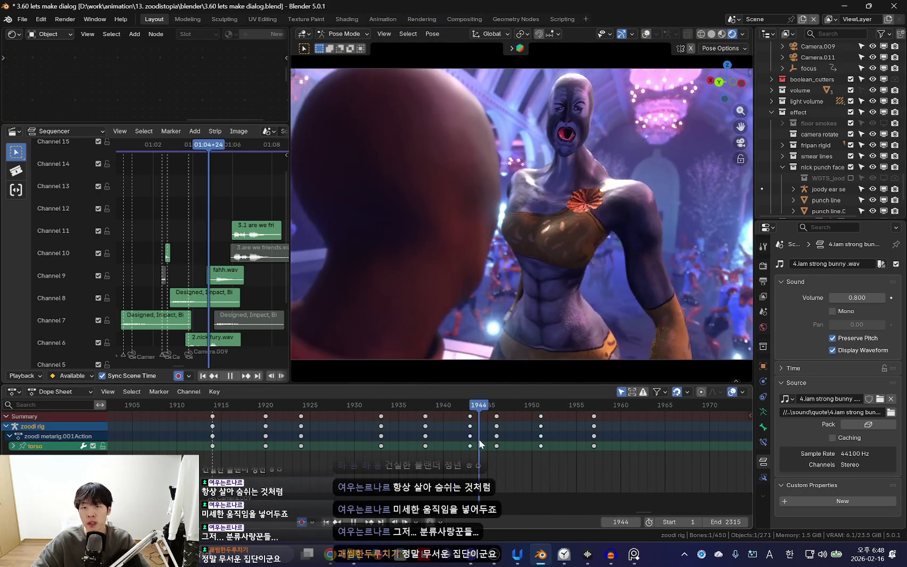
{"action": "key", "text": "space"}
{"action": "key", "text": "Left"}
{"action": "key", "text": "Left"}
{"action": "key", "text": "Left"}
{"action": "key", "text": "Right"}
{"action": "key", "text": "Right"}
{"action": "key", "text": "Right"}
{"action": "key", "text": "Left"}
{"action": "key", "text": "Left"}
{"action": "key", "text": "Left"}
{"action": "key", "text": "space"}
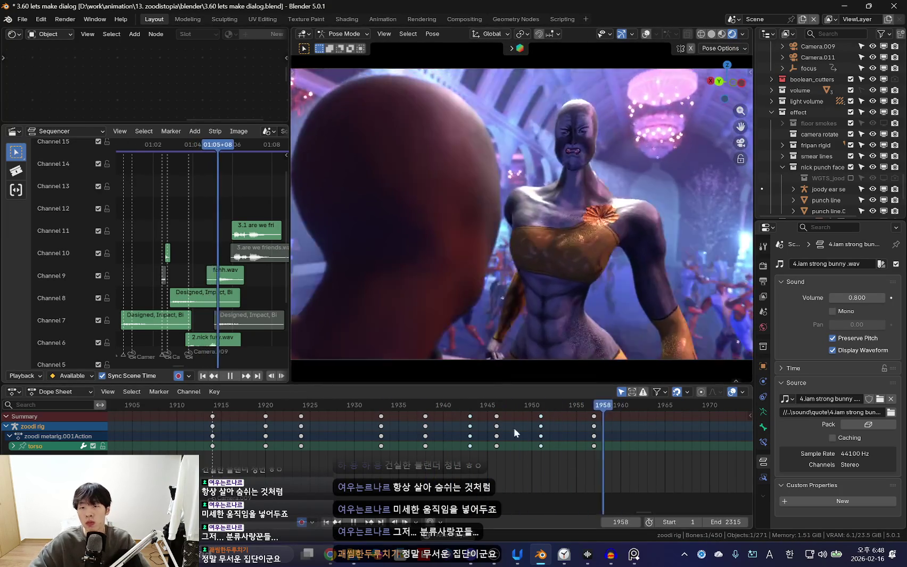
Select upper_arm_fk.L, hide overlays, and replay from the loop start, scrubbing back to frame 1920
{"action": "key", "text": "shift+alt+z"}
{"action": "left_click", "coordinate": [470, 209]}
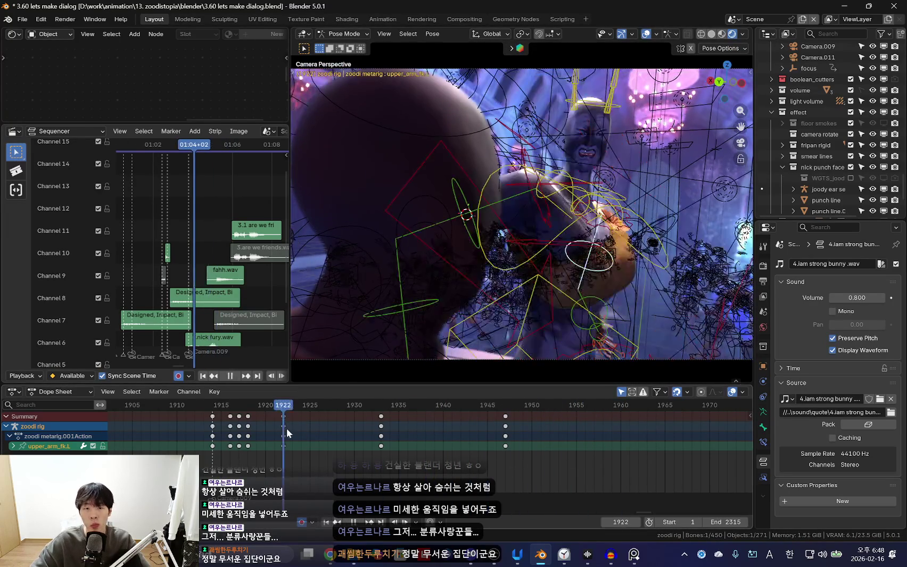
{"action": "key", "text": "shift+alt+z"}
{"action": "scroll", "coordinate": [602, 298], "scroll_direction": "down", "scroll_amount": 3}
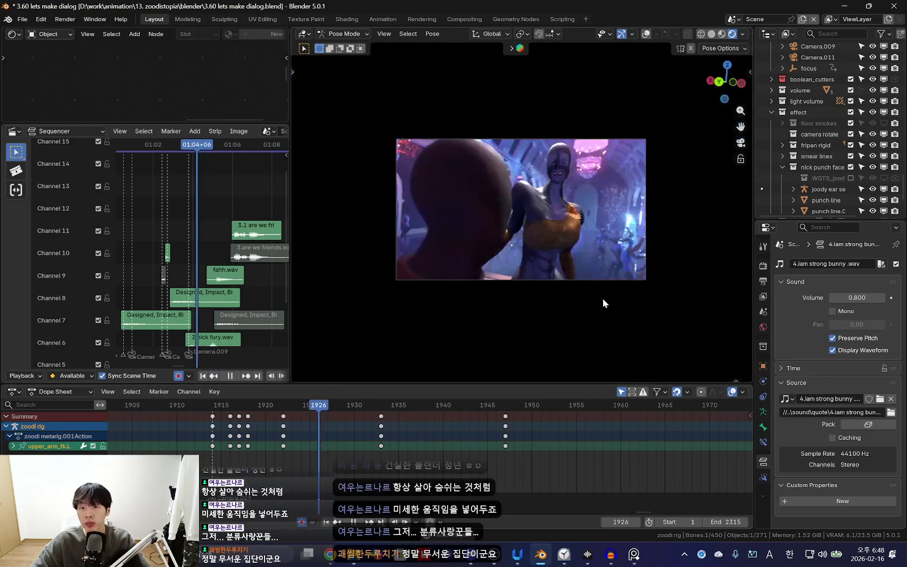
{"action": "scroll", "coordinate": [609, 303], "scroll_direction": "down", "scroll_amount": 3}
{"action": "key", "text": "Home"}
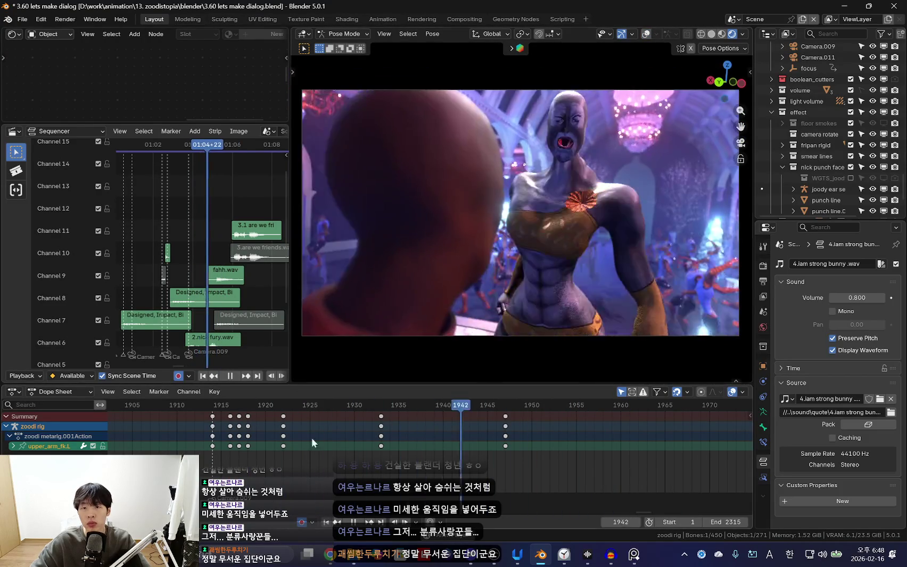
{"action": "key", "text": "space"}
{"action": "key", "text": "space"}
{"action": "key", "text": "Home"}
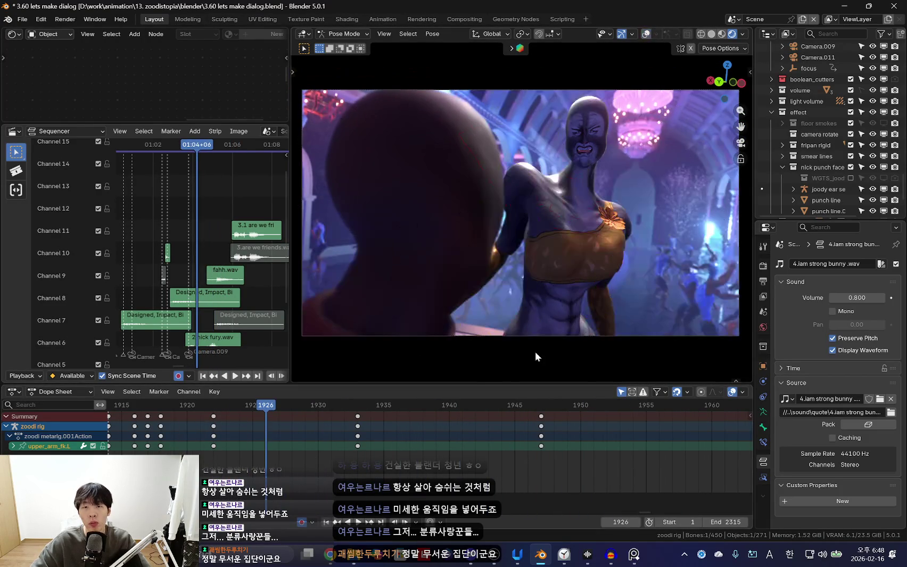
{"action": "mouse_move", "coordinate": [532, 450]}
{"action": "left_mouse_down"}
{"action": "mouse_move", "coordinate": [324, 452]}
{"action": "mouse_move", "coordinate": [537, 458]}
{"action": "left_mouse_up"}
{"action": "key", "text": "shift+alt+z"}
Select shoulder.L with overlays hidden and key a new shoulder rotation at frame 1937
{"action": "left_click", "coordinate": [646, 201]}
{"action": "left_click", "coordinate": [626, 197]}
{"action": "key", "text": "shift+alt+z"}
{"action": "key", "text": "Left"}
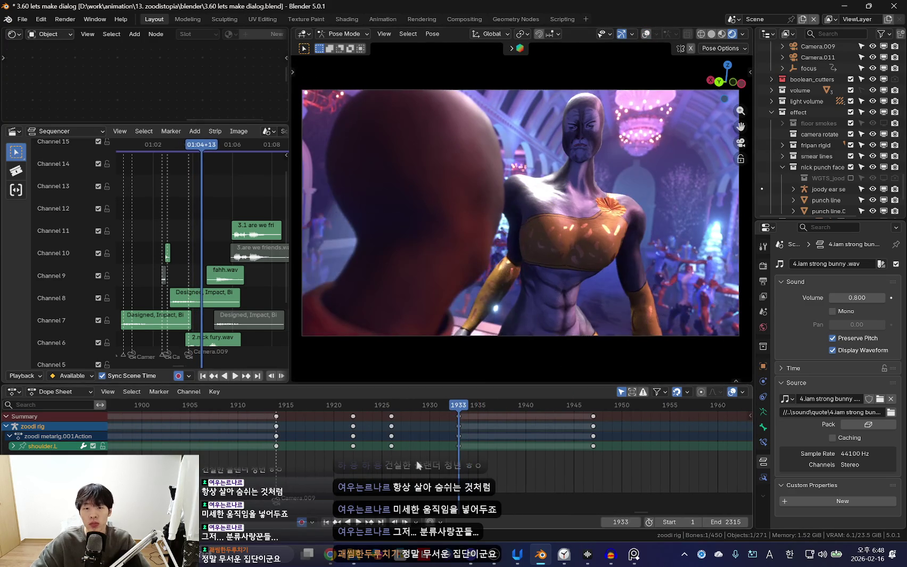
{"action": "left_click", "coordinate": [384, 430]}
{"action": "key", "text": "space"}
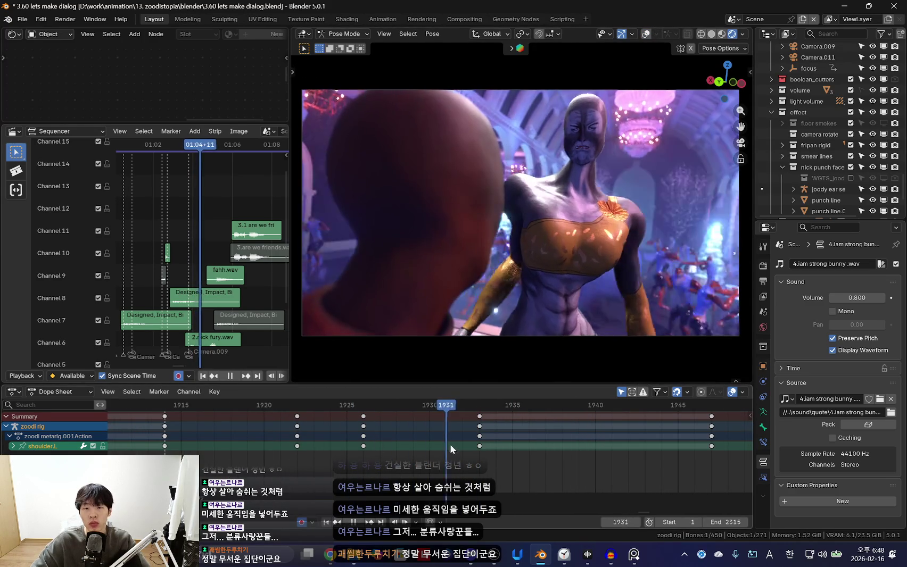
{"action": "key", "text": "space"}
{"action": "key", "text": "r"}
{"action": "key", "text": "r"}
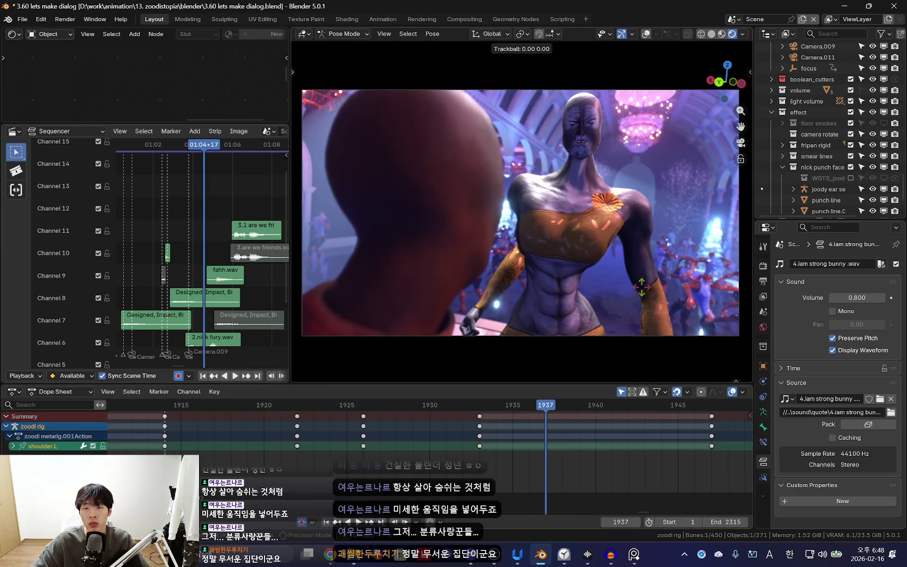
{"action": "left_click", "coordinate": [358, 309]}
{"action": "key", "text": "space"}
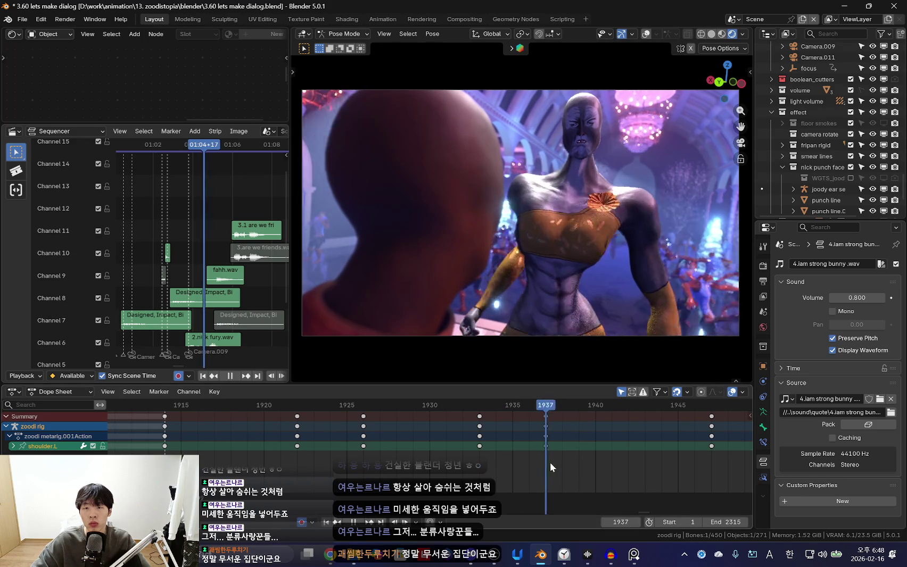
Key a rotated shoulder pose at frame 1943 and replay from 1937
{"action": "key", "text": "space"}
{"action": "key", "text": "r"}
{"action": "key", "text": "r"}
{"action": "left_click", "coordinate": [676, 314]}
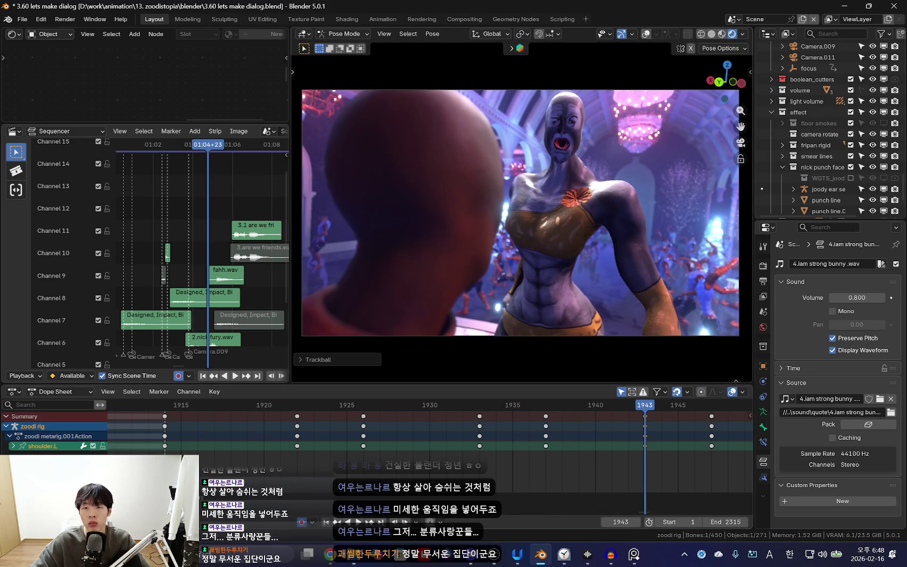
{"action": "key", "text": "Down"}
{"action": "key", "text": "space"}
{"action": "scroll", "coordinate": [457, 468], "scroll_direction": "down", "scroll_amount": 2}
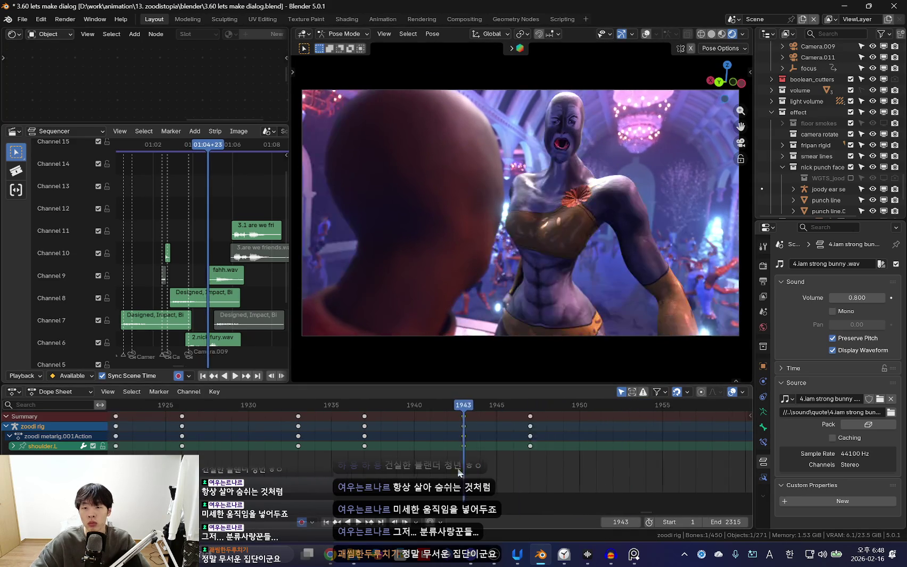
{"action": "key", "text": "space"}
Shift the shoulder keys after frame 1947 later in time and re-rotate the shoulder
{"action": "left_click", "coordinate": [509, 427]}
{"action": "key", "text": "shift+d"}
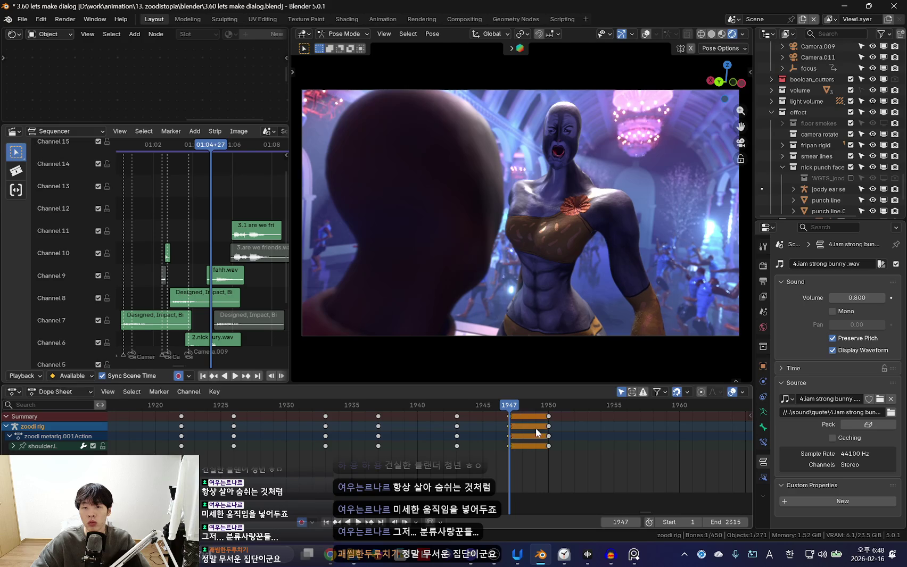
{"action": "left_click", "coordinate": [667, 442]}
{"action": "key", "text": "r"}
{"action": "key", "text": "r"}
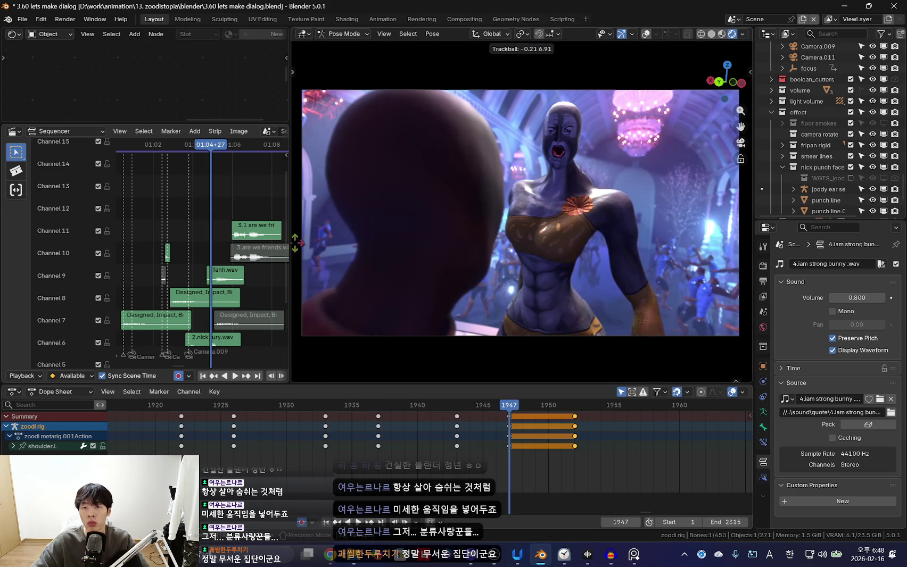
{"action": "left_click", "coordinate": [625, 249]}
{"action": "key", "text": "space"}
Review the motion and adjust the shoulder rotation again at frame 1943
{"action": "scroll", "coordinate": [527, 412], "scroll_direction": "down", "scroll_amount": 2}
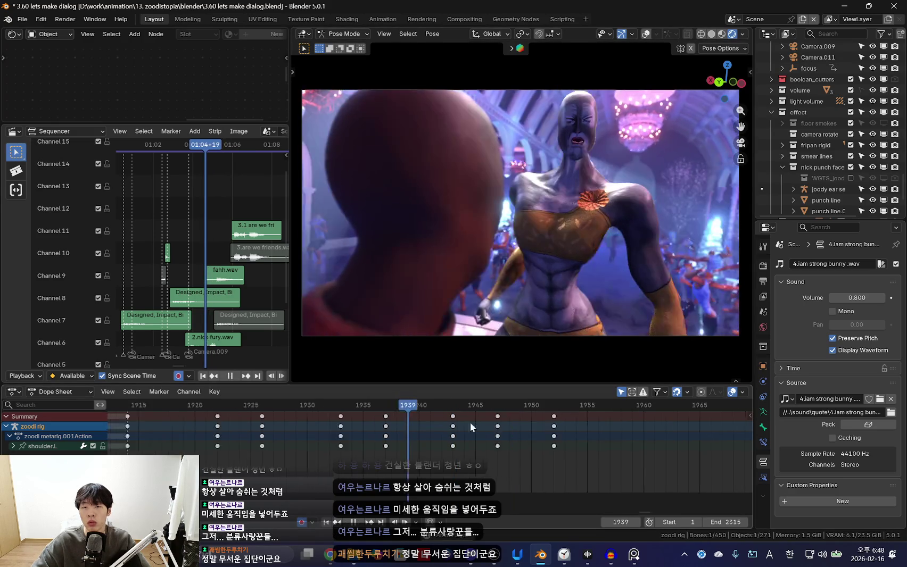
{"action": "scroll", "coordinate": [334, 466], "scroll_direction": "down", "scroll_amount": 2}
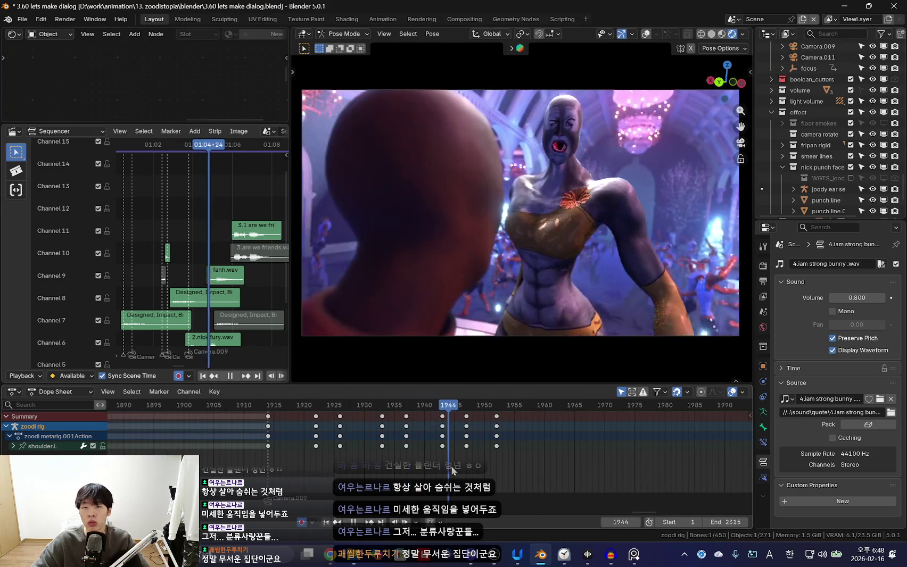
{"action": "key", "text": "Escape"}
{"action": "key", "text": "ctrl+shift+space"}
{"action": "scroll", "coordinate": [432, 449], "scroll_direction": "up", "scroll_amount": 1}
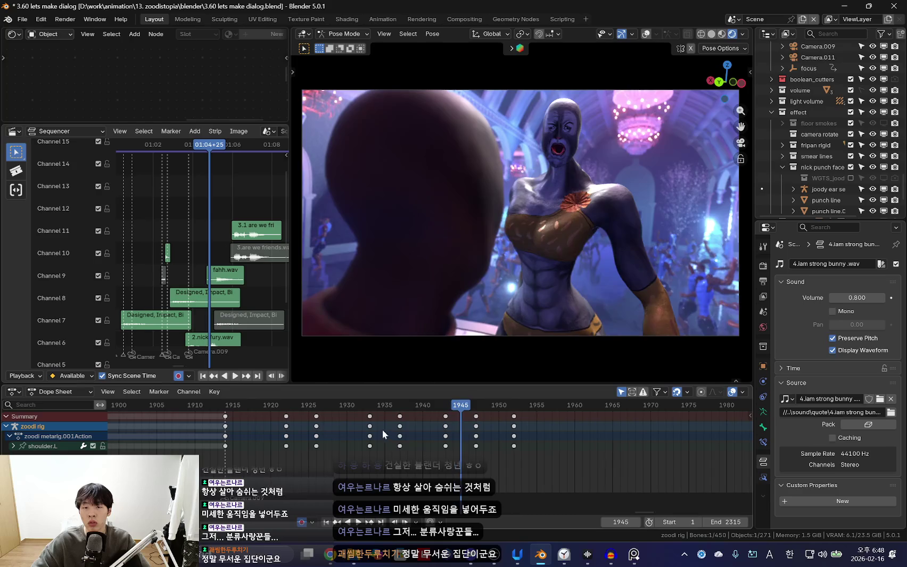
{"action": "key", "text": "space"}
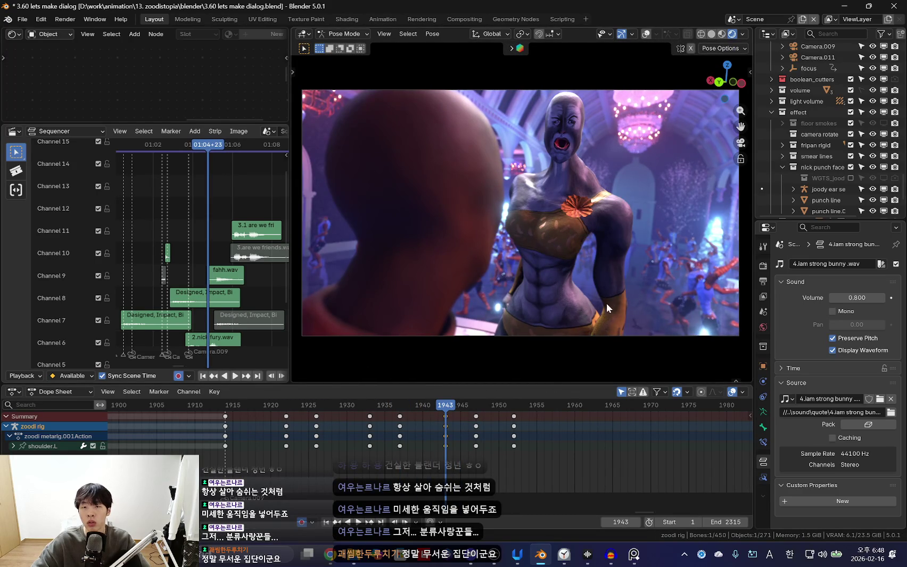
{"action": "key", "text": "r"}
{"action": "left_click", "coordinate": [643, 317]}
Key a new shoulder rotation at frame 1952 and play back the result
{"action": "key", "text": "space"}
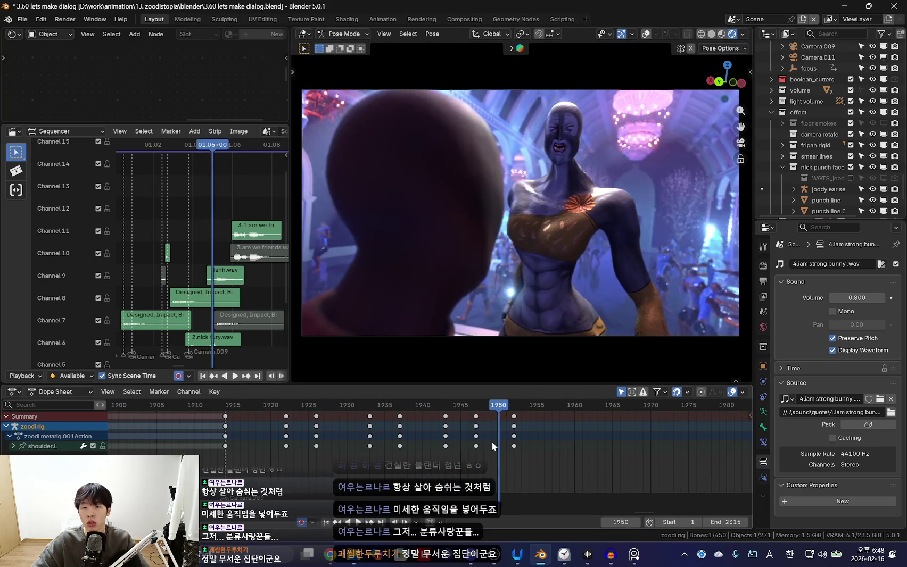
{"action": "key", "text": "space"}
{"action": "key", "text": "Up"}
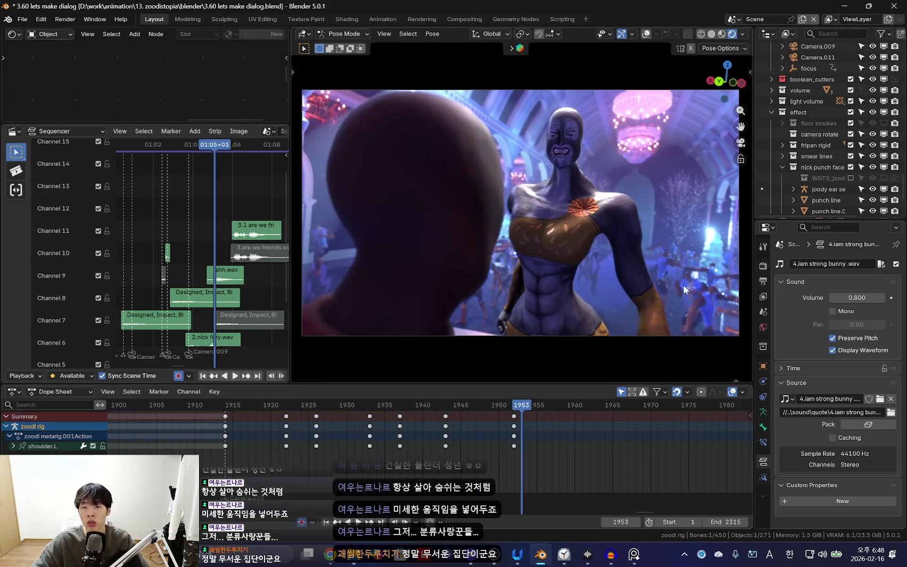
{"action": "key", "text": "r"}
{"action": "left_click", "coordinate": [642, 306]}
{"action": "key", "text": "space"}
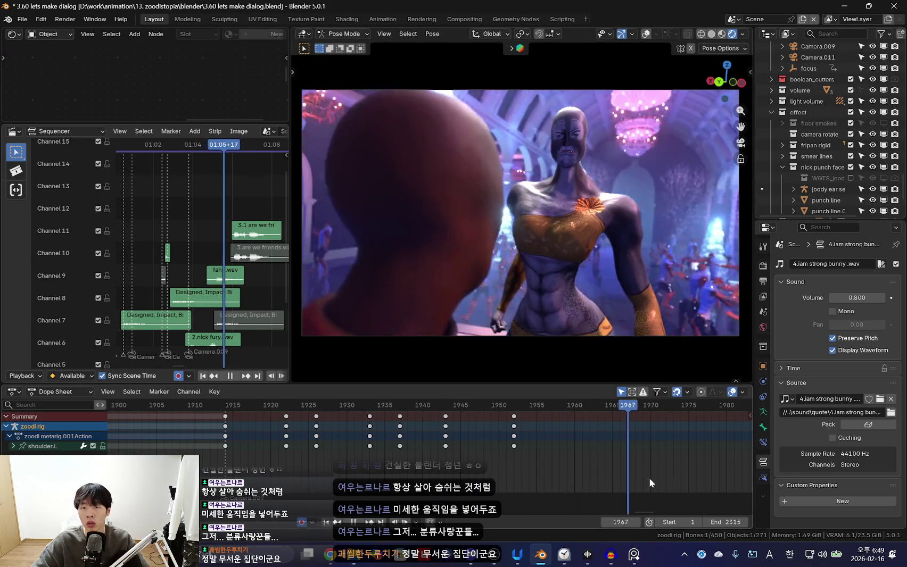
{"action": "scroll", "coordinate": [491, 460], "scroll_direction": "down", "scroll_amount": 3}
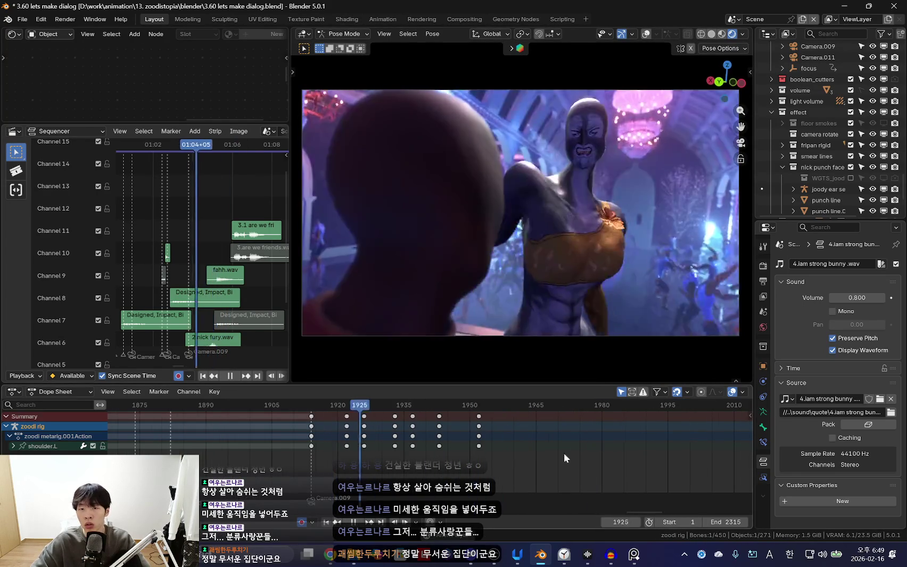
{"action": "scroll", "coordinate": [394, 443], "scroll_direction": "up", "scroll_amount": 7}
{"action": "scroll", "coordinate": [448, 449], "scroll_direction": "down", "scroll_amount": 6}
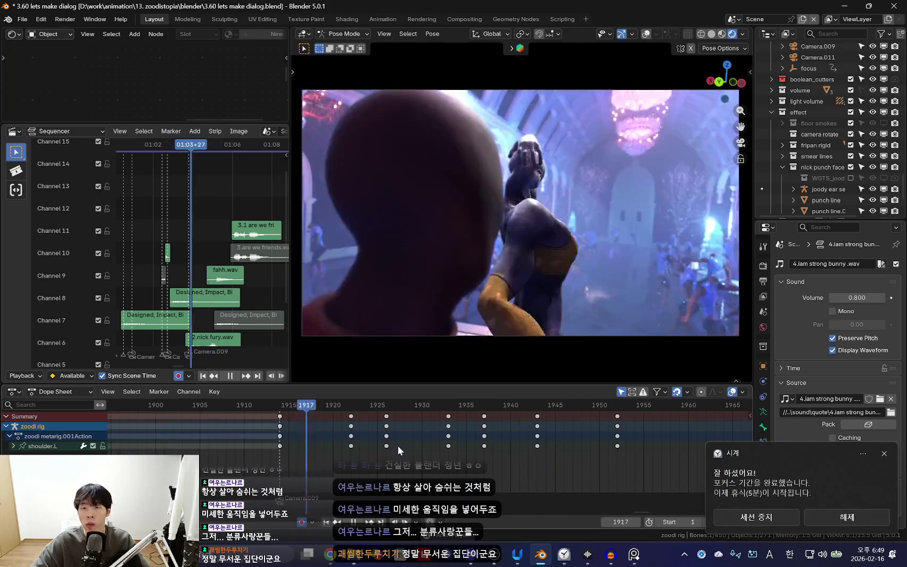
{"action": "key", "text": "space"}
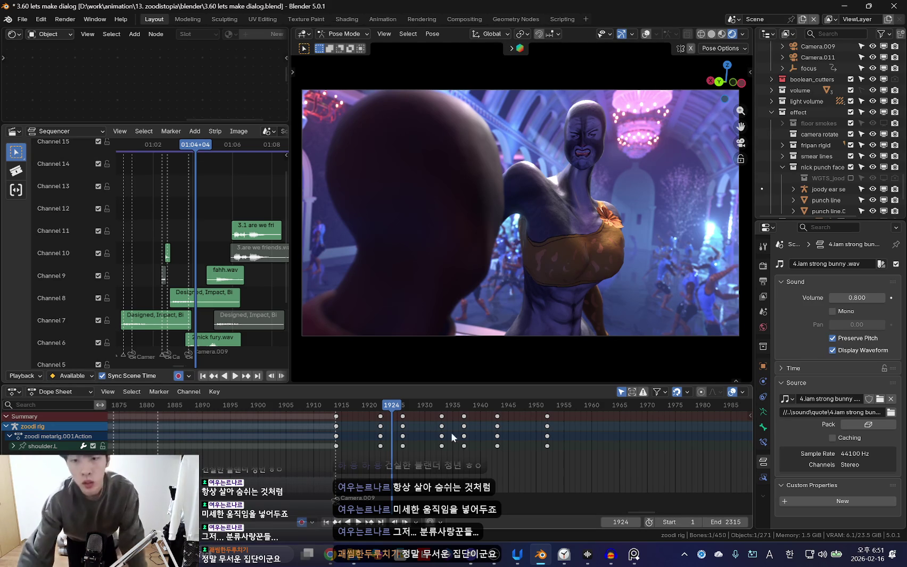
{"action": "left_click", "coordinate": [563, 555]}
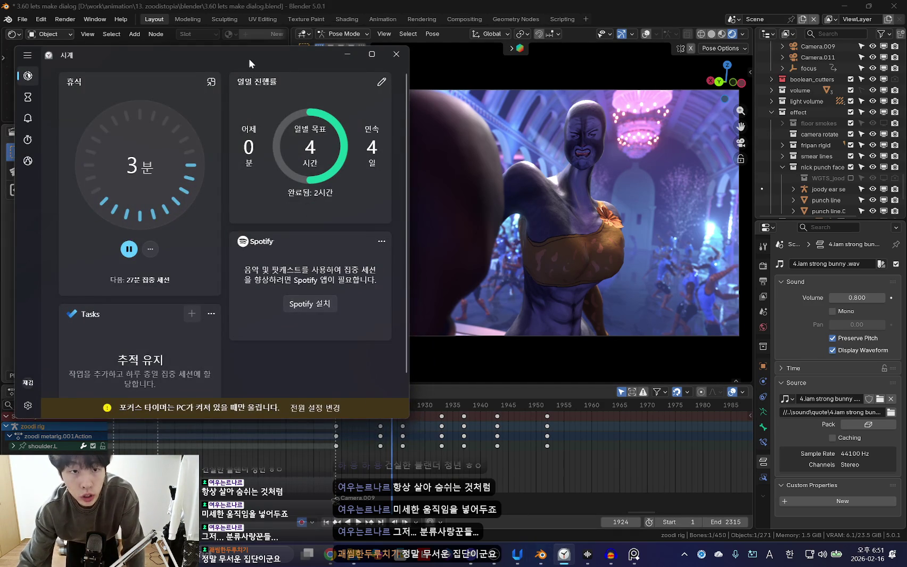
Nudge the 27-minute focus timer window up-left, then close it to reveal Blender
{"action": "left_click_drag", "start_coordinate": [248, 58], "coordinate": [225, 46]}
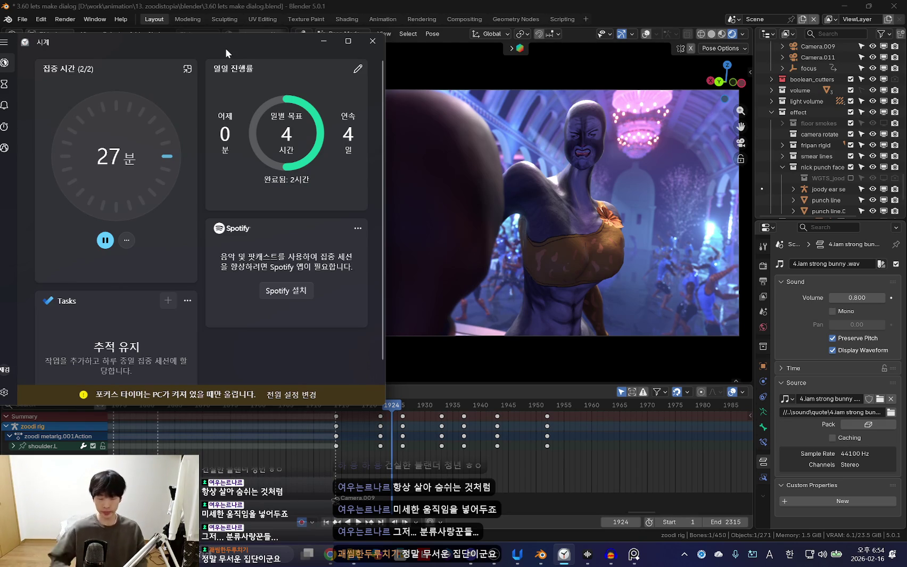
{"action": "left_click", "coordinate": [323, 40]}
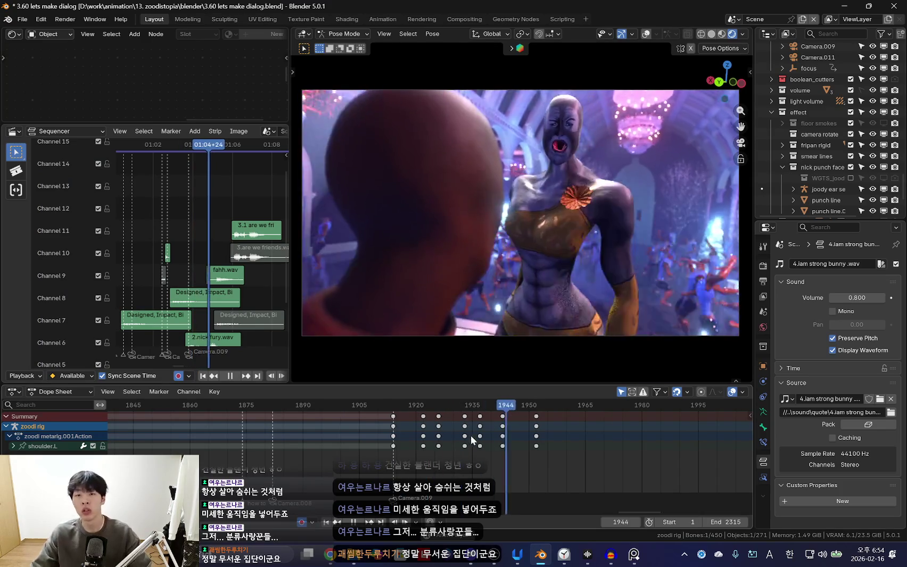
Select upper_arm_fk.L and slide its keys from about frame 1947 to 1940
{"action": "scroll", "coordinate": [445, 423], "scroll_direction": "down", "scroll_amount": 3}
{"action": "scroll", "coordinate": [478, 441], "scroll_direction": "up", "scroll_amount": 2}
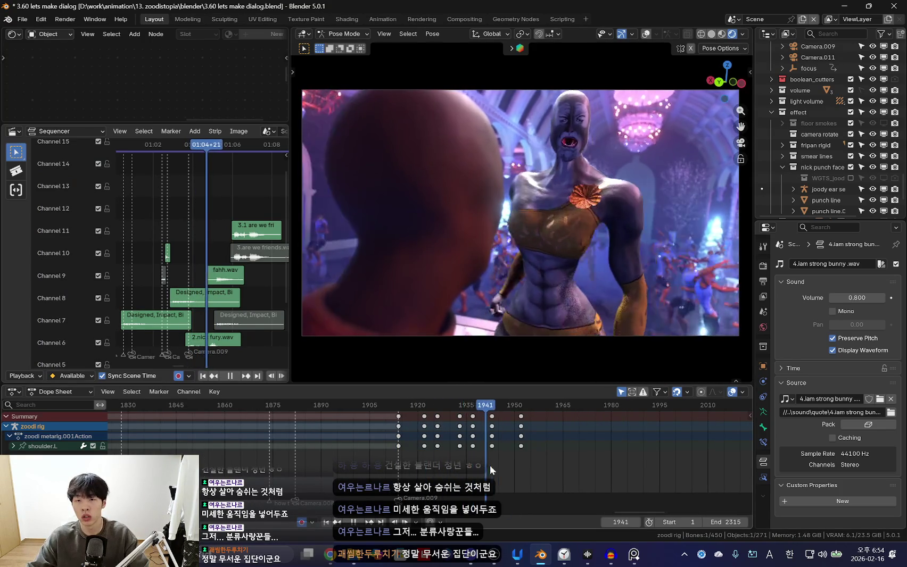
{"action": "key", "text": "space"}
{"action": "left_click", "coordinate": [641, 266]}
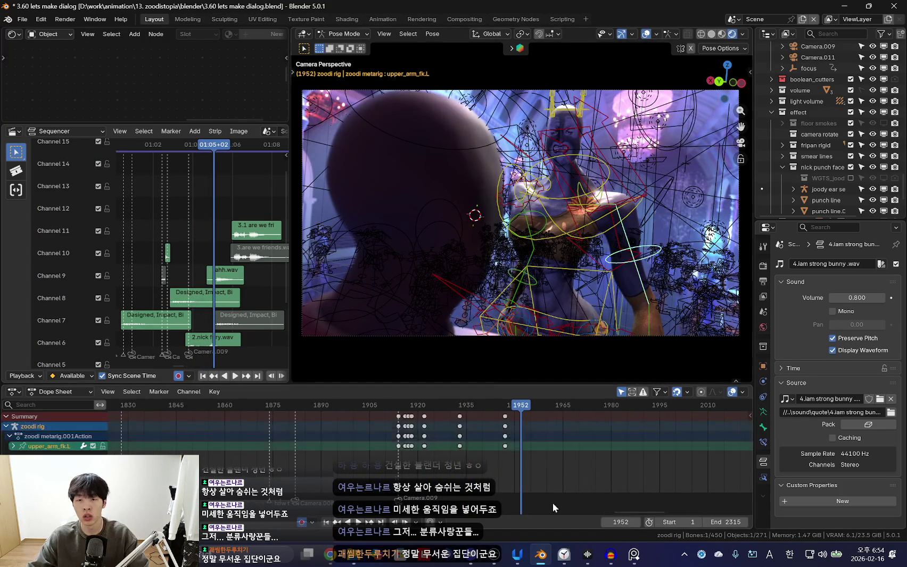
{"action": "scroll", "coordinate": [532, 479], "scroll_direction": "up", "scroll_amount": 2}
{"action": "key", "text": "Right"}
{"action": "key", "text": "Right"}
{"action": "key", "text": "Right"}
{"action": "scroll", "coordinate": [528, 450], "scroll_direction": "up", "scroll_amount": 1}
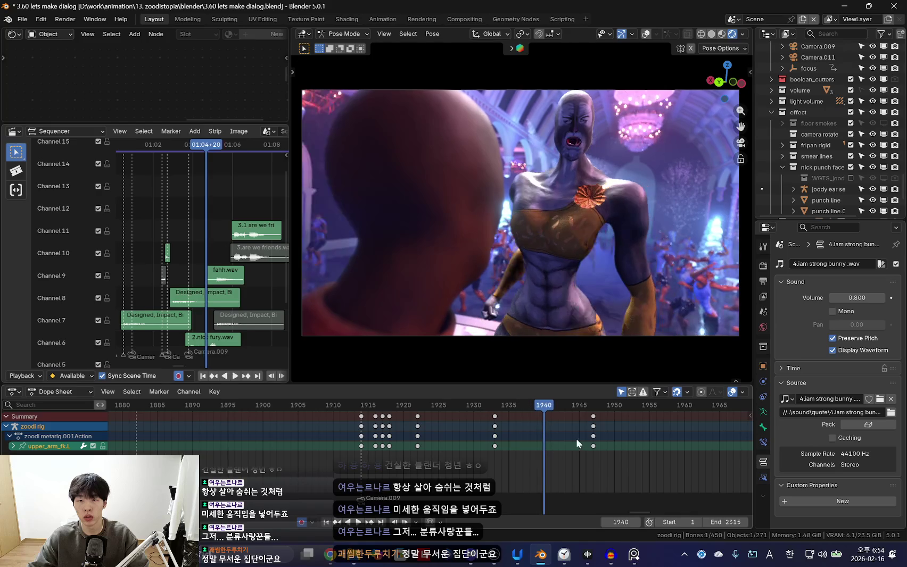
{"action": "left_click", "coordinate": [592, 436]}
{"action": "left_click_drag", "start_coordinate": [583, 442], "coordinate": [541, 442]}
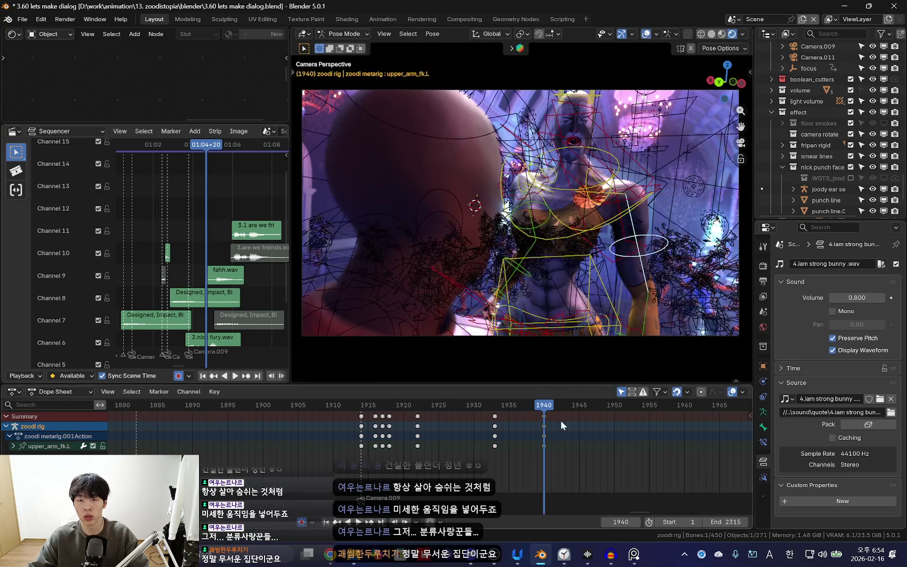
Rotate the left upper arm to key a new pose at frame 1946
{"action": "key", "text": "Left"}
{"action": "key", "text": "Left"}
{"action": "key", "text": "Left"}
{"action": "key", "text": "Right"}
{"action": "key", "text": "Right"}
{"action": "key", "text": "Right"}
{"action": "key", "text": "Right"}
{"action": "key", "text": "Right"}
{"action": "key", "text": "Right"}
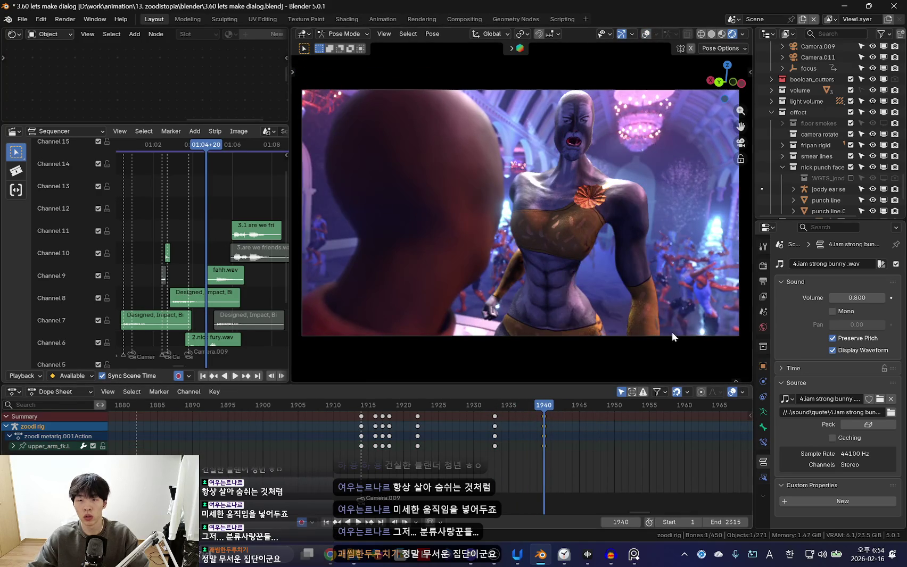
{"action": "key", "text": "r"}
{"action": "key", "text": "r"}
{"action": "left_click", "coordinate": [653, 328]}
{"action": "key", "text": "space"}
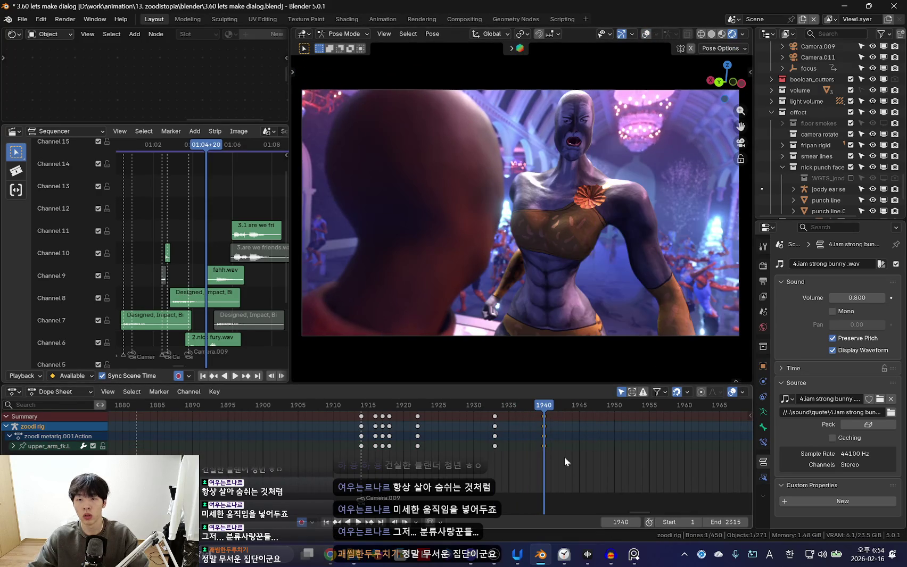
{"action": "key", "text": "space"}
{"action": "key", "text": "r"}
{"action": "key", "text": "r"}
{"action": "left_click", "coordinate": [626, 328]}
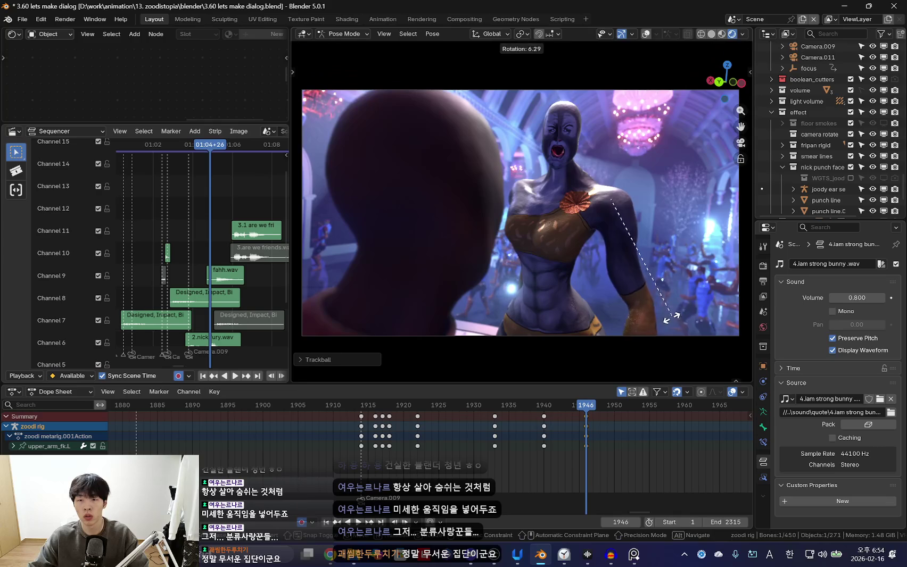
Key a further left upper-arm rotation at frame 1956 and replay the gesture
{"action": "left_click", "coordinate": [666, 498]}
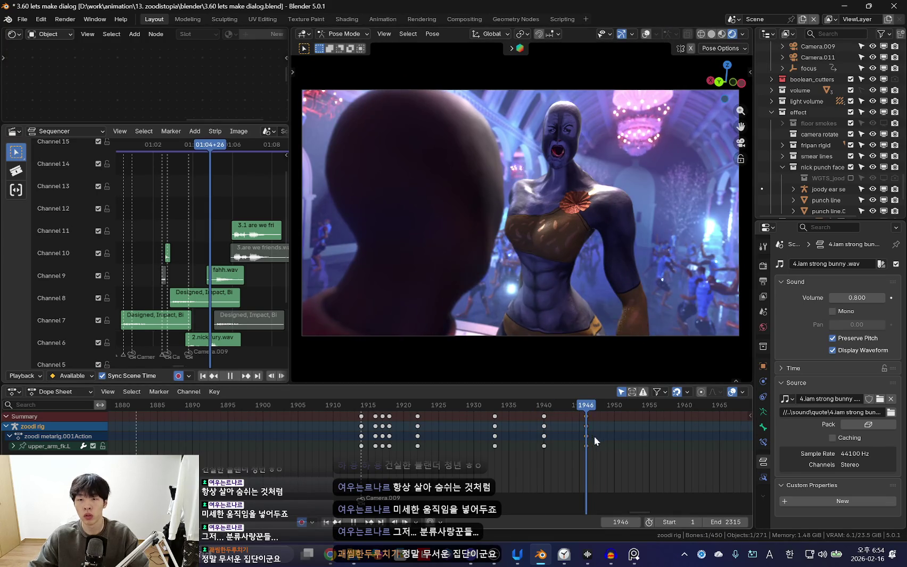
{"action": "key", "text": "space"}
{"action": "key", "text": "r"}
{"action": "left_click", "coordinate": [654, 330]}
{"action": "key", "text": "r"}
{"action": "key", "text": "r"}
{"action": "left_click", "coordinate": [622, 210]}
{"action": "key", "text": "space"}
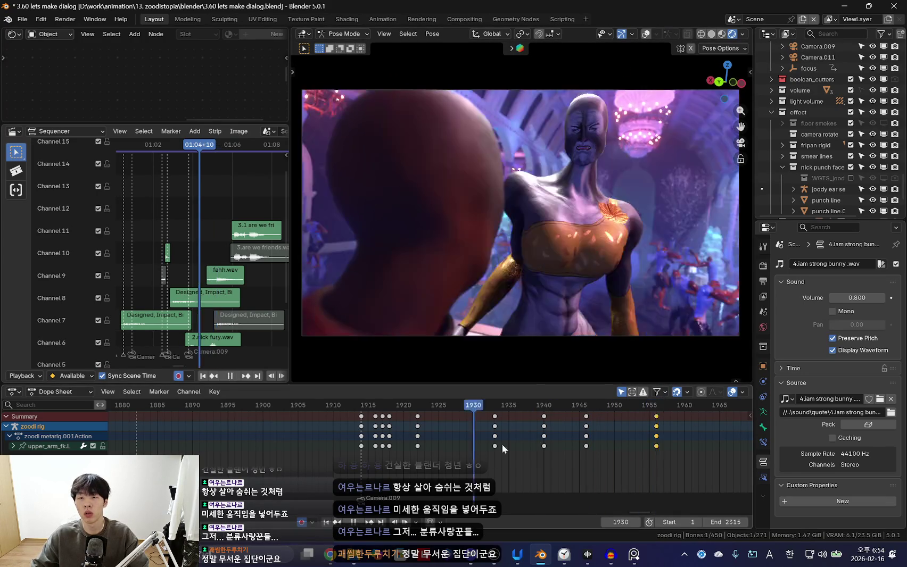
{"action": "scroll", "coordinate": [532, 445], "scroll_direction": "down", "scroll_amount": 3}
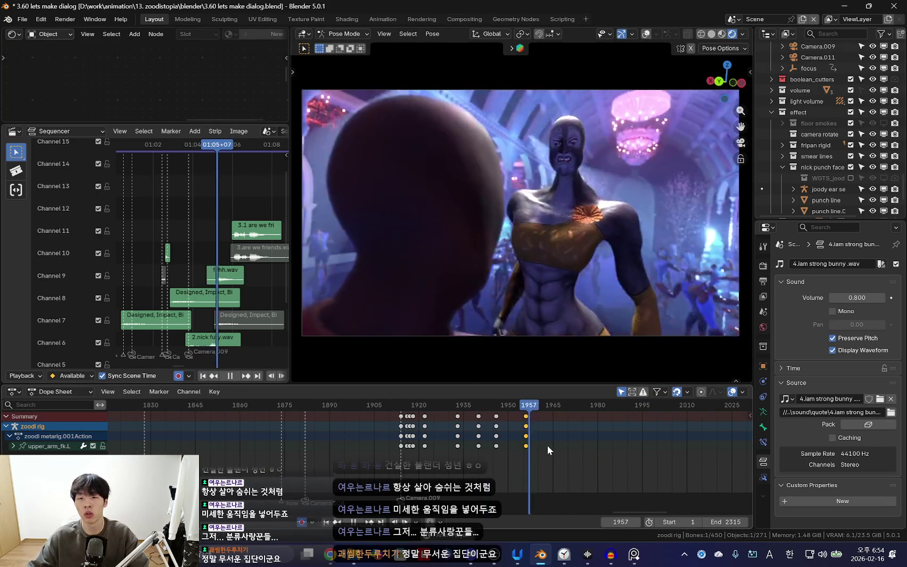
{"action": "scroll", "coordinate": [479, 450], "scroll_direction": "up", "scroll_amount": 1}
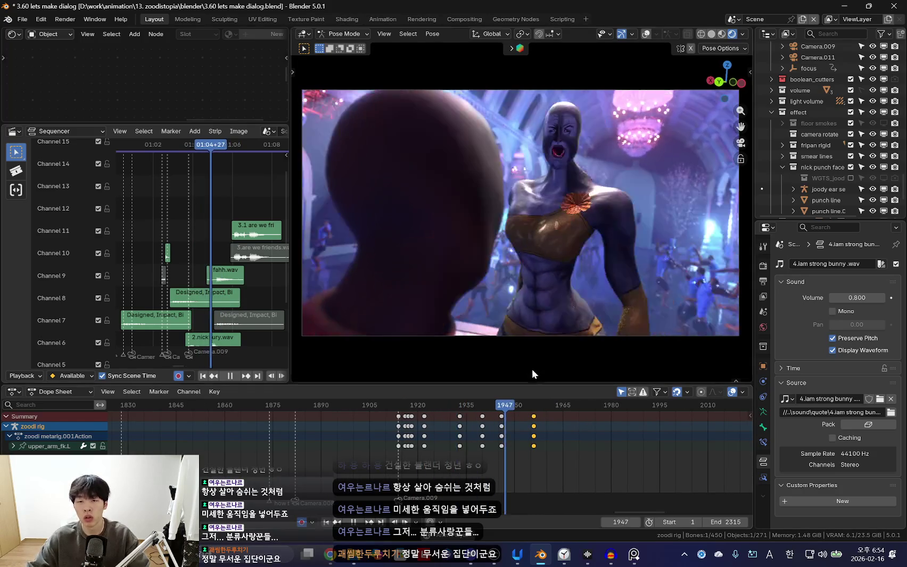
{"action": "left_click", "coordinate": [541, 280]}
{"action": "key", "text": "space"}
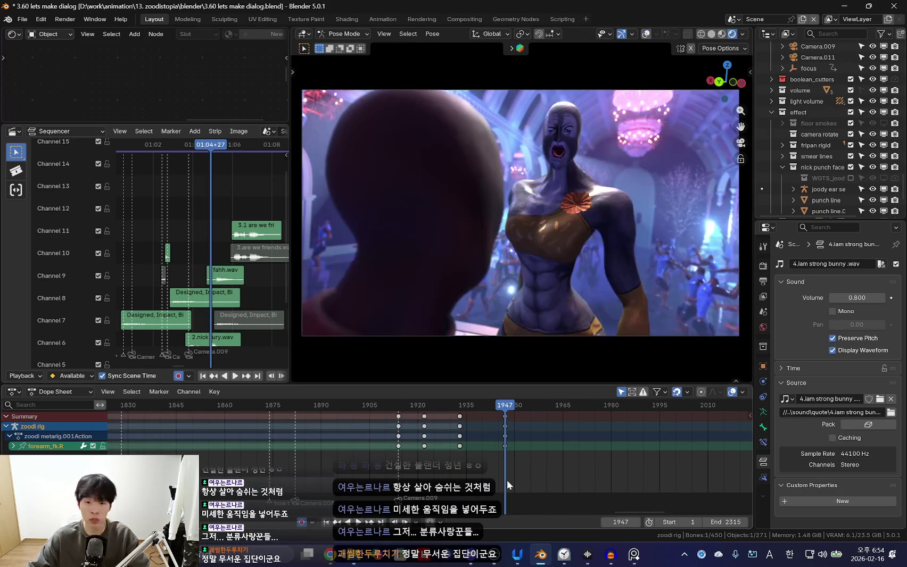
Review the right forearm motion, deleting keys near frame 1922 and then undoing it
{"action": "key", "text": "space"}
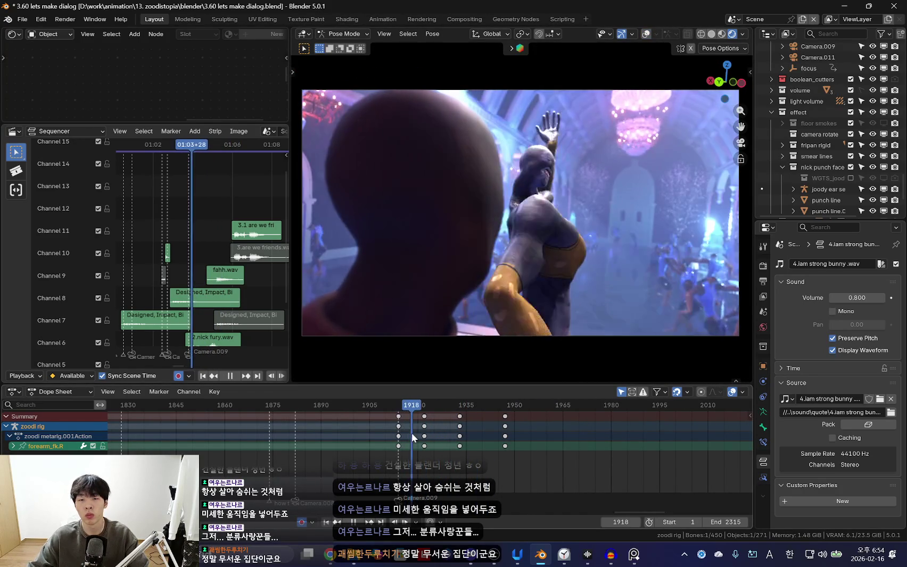
{"action": "key", "text": "space"}
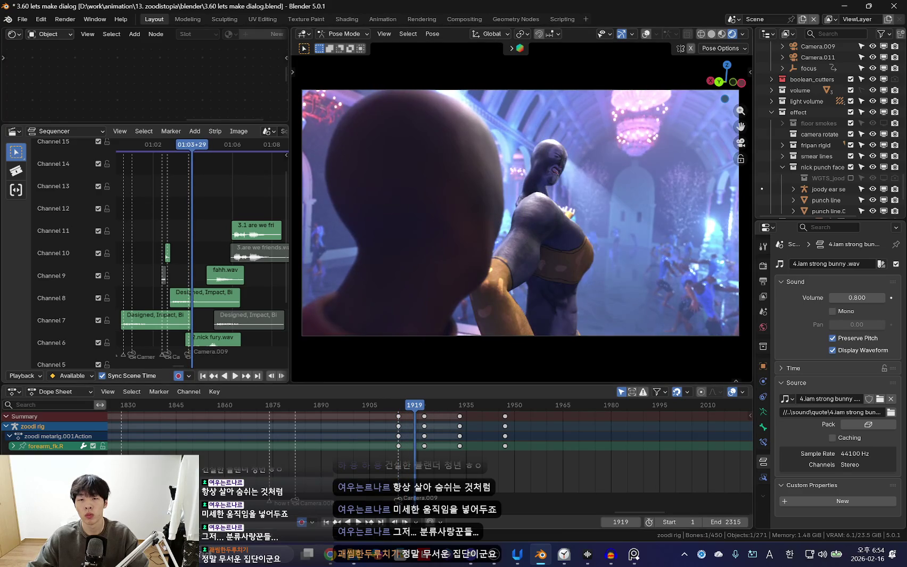
{"action": "key", "text": "r"}
{"action": "right_click", "coordinate": [604, 319]}
{"action": "scroll", "coordinate": [379, 432], "scroll_direction": "up", "scroll_amount": 2}
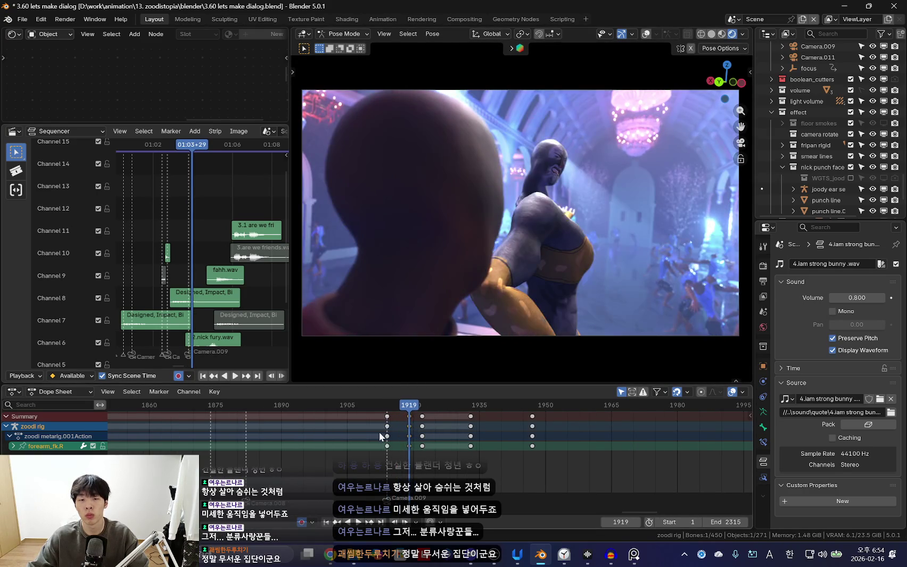
{"action": "key", "text": "space"}
{"action": "left_click", "coordinate": [422, 426]}
{"action": "key", "text": "Delete"}
{"action": "key", "text": "ctrl+z"}
{"action": "key", "text": "space"}
Insert forearm_fk.R keys at frame 1938 and move the later keys to about frame 1953
{"action": "mouse_move", "coordinate": [410, 435]}
{"action": "left_mouse_down"}
{"action": "mouse_move", "coordinate": [541, 434]}
{"action": "mouse_move", "coordinate": [527, 437]}
{"action": "left_mouse_up"}
{"action": "key", "text": "i"}
{"action": "key", "text": "Down"}
{"action": "key", "text": "Up"}
{"action": "key", "text": "Up"}
{"action": "key", "text": "g"}
{"action": "left_click", "coordinate": [571, 433]}
Key an X-axis forearm rotation at frame 1948 and play back through frame 1966
{"action": "key", "text": "r"}
{"action": "key", "text": "x"}
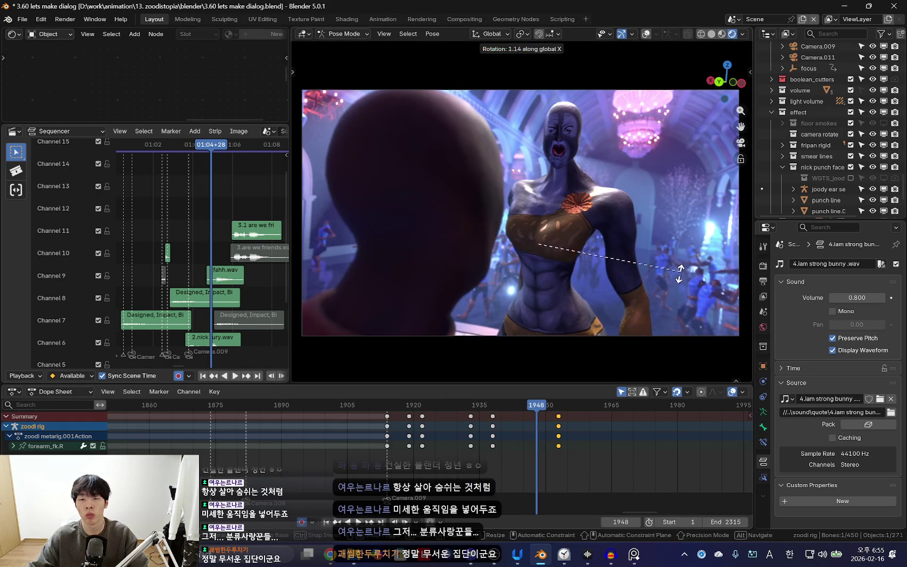
{"action": "left_click", "coordinate": [679, 273]}
{"action": "key", "text": "r"}
{"action": "left_click", "coordinate": [677, 309]}
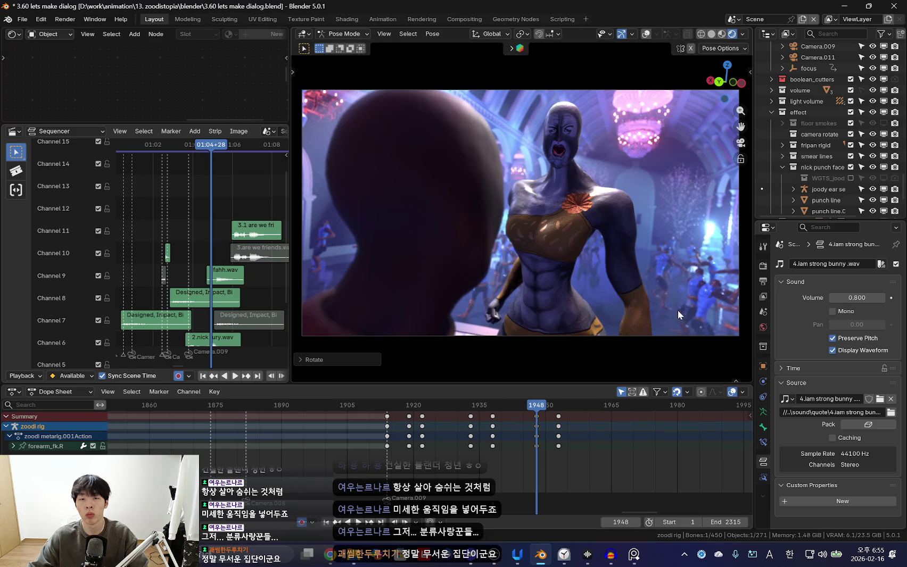
{"action": "key", "text": "space"}
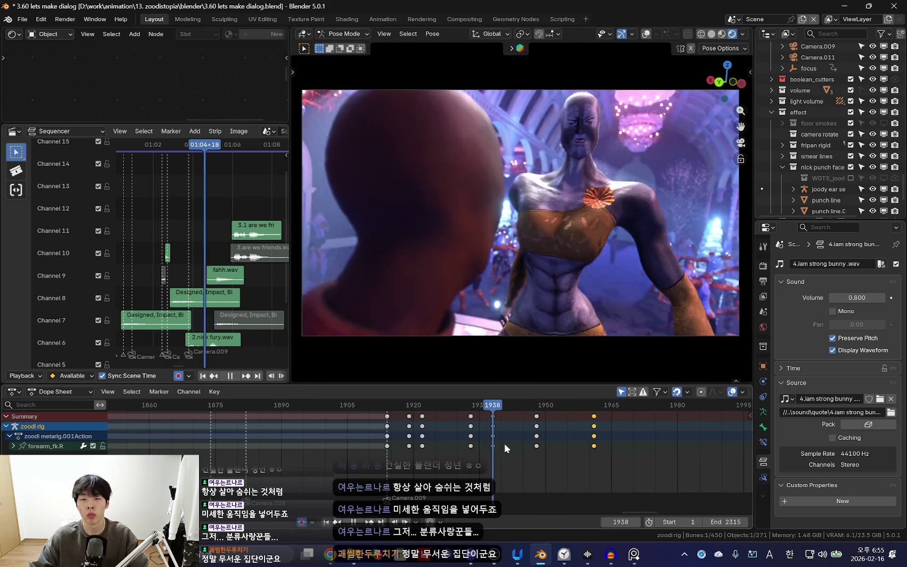
{"action": "left_click", "coordinate": [540, 447]}
{"action": "scroll", "coordinate": [540, 447], "scroll_direction": "down", "scroll_amount": 4}
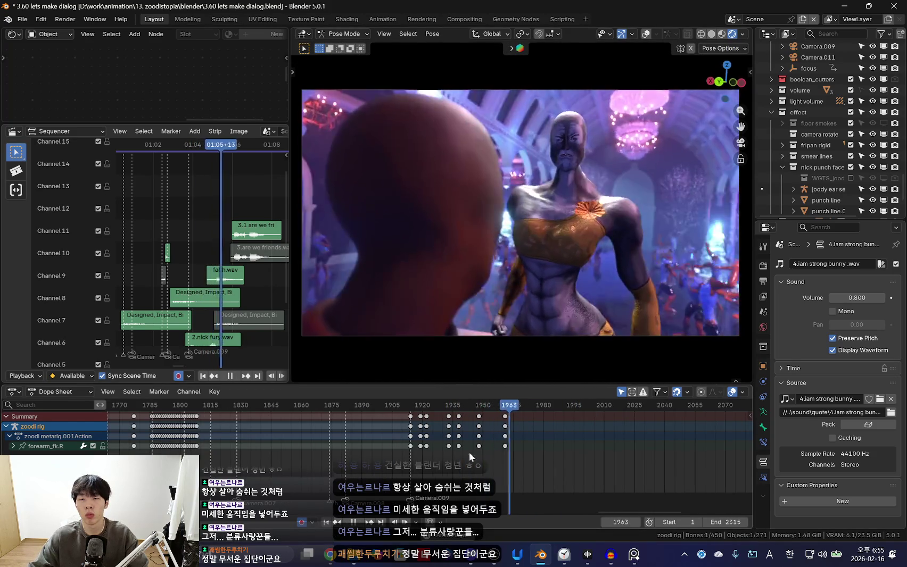
{"action": "scroll", "coordinate": [444, 457], "scroll_direction": "down", "scroll_amount": 5}
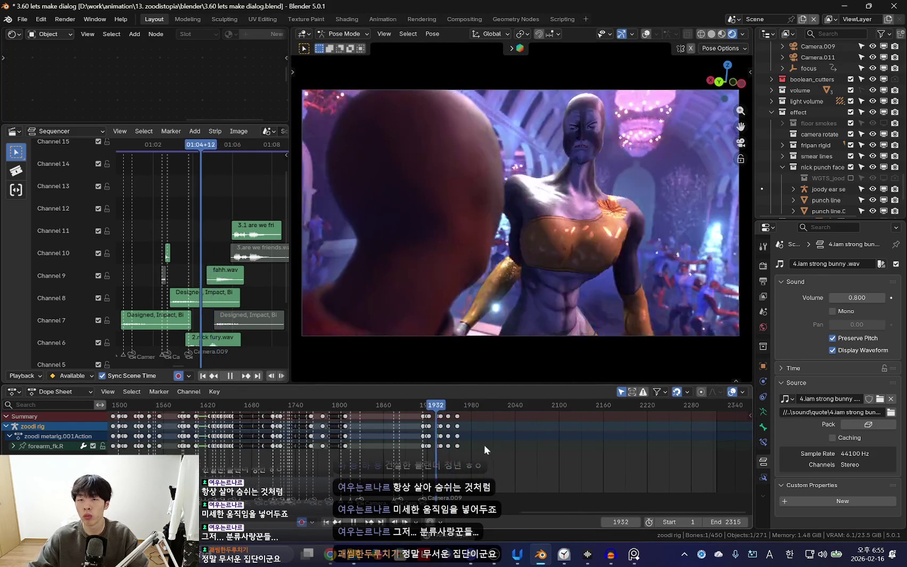
{"action": "scroll", "coordinate": [446, 447], "scroll_direction": "down", "scroll_amount": 2}
{"action": "key", "text": "space"}
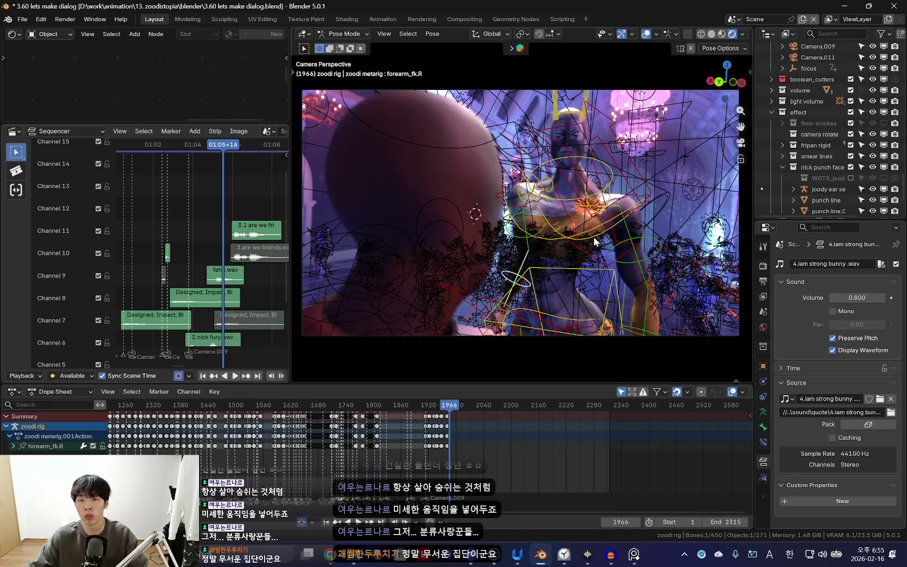
Select the zoodi rig's chest bone and review its motion, stopping at frame 1938
{"action": "left_click", "coordinate": [594, 242]}
{"action": "scroll", "coordinate": [469, 449], "scroll_direction": "up", "scroll_amount": 10}
{"action": "key", "text": "space"}
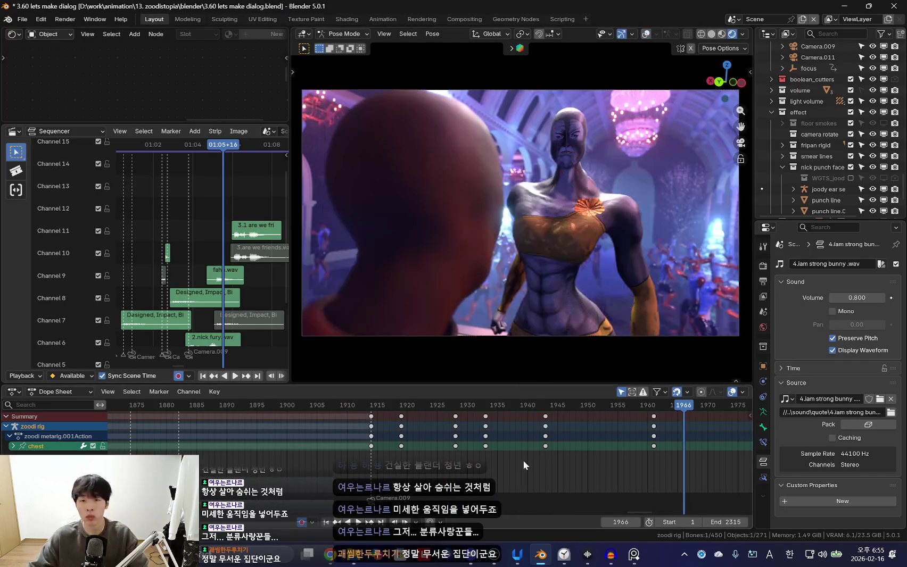
{"action": "scroll", "coordinate": [503, 436], "scroll_direction": "down", "scroll_amount": 4}
{"action": "scroll", "coordinate": [478, 445], "scroll_direction": "up", "scroll_amount": 4}
{"action": "key", "text": "space"}
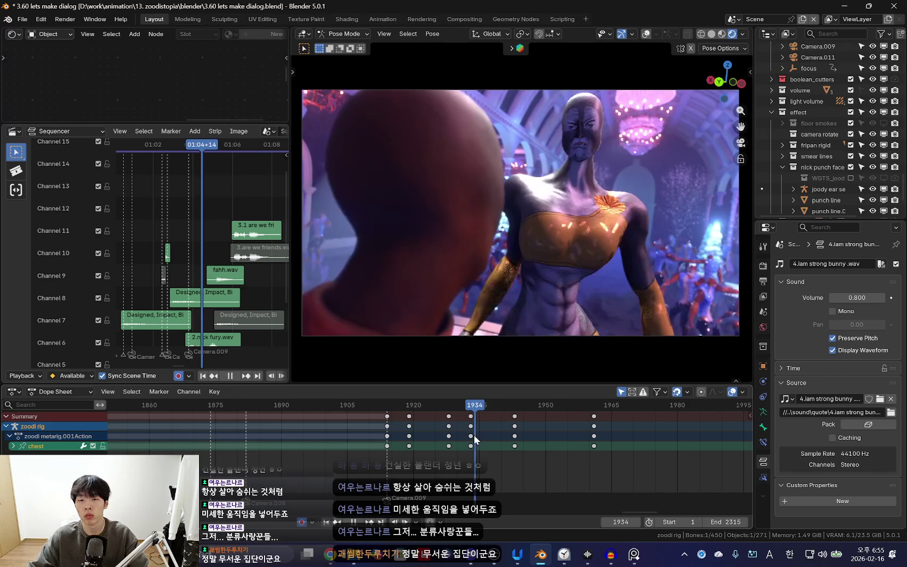
{"action": "key", "text": "space"}
Rotate the chest bone at frame 1938 and play back the new pose
{"action": "key", "text": "r"}
{"action": "key", "text": "r"}
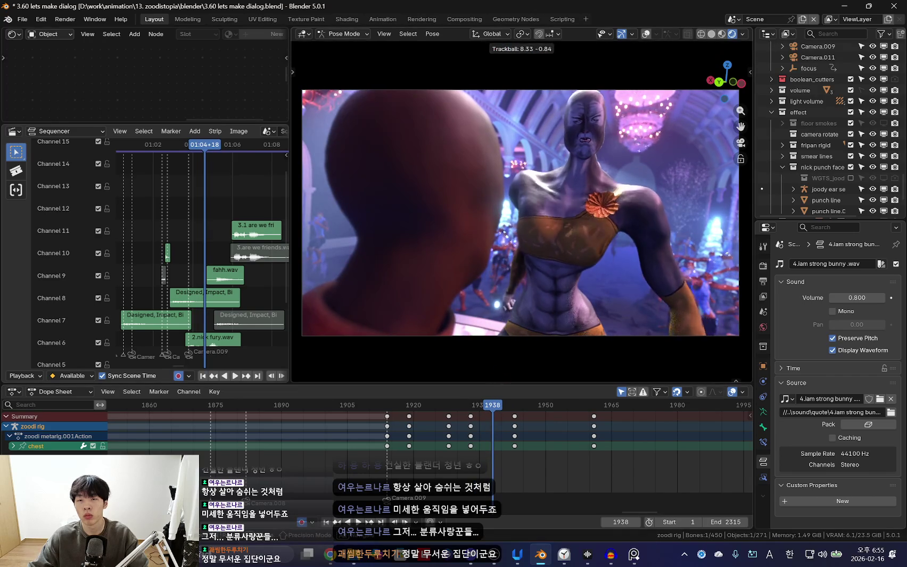
{"action": "key", "text": "Return"}
{"action": "key", "text": "space"}
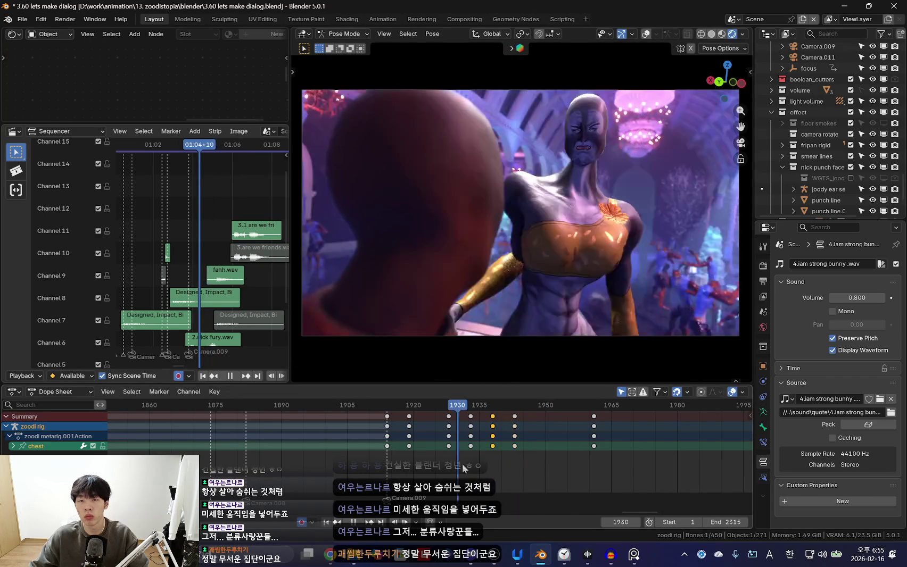
{"action": "key", "text": "space"}
Shift the chest keyframe column from frame 1943 to 1948 and check the retiming
{"action": "left_click", "coordinate": [487, 416]}
{"action": "left_click_drag", "start_coordinate": [515, 416], "coordinate": [536, 416]}
{"action": "key", "text": "space"}
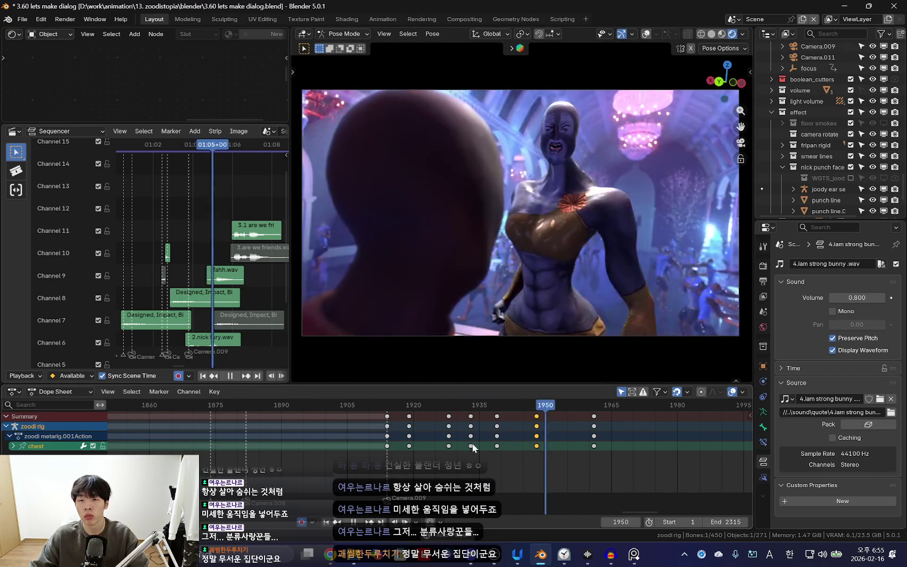
{"action": "scroll", "coordinate": [449, 454], "scroll_direction": "down", "scroll_amount": 3}
{"action": "key", "text": "space"}
{"action": "left_click_drag", "start_coordinate": [474, 447], "coordinate": [456, 432]}
{"action": "scroll", "coordinate": [456, 432], "scroll_direction": "up", "scroll_amount": 2}
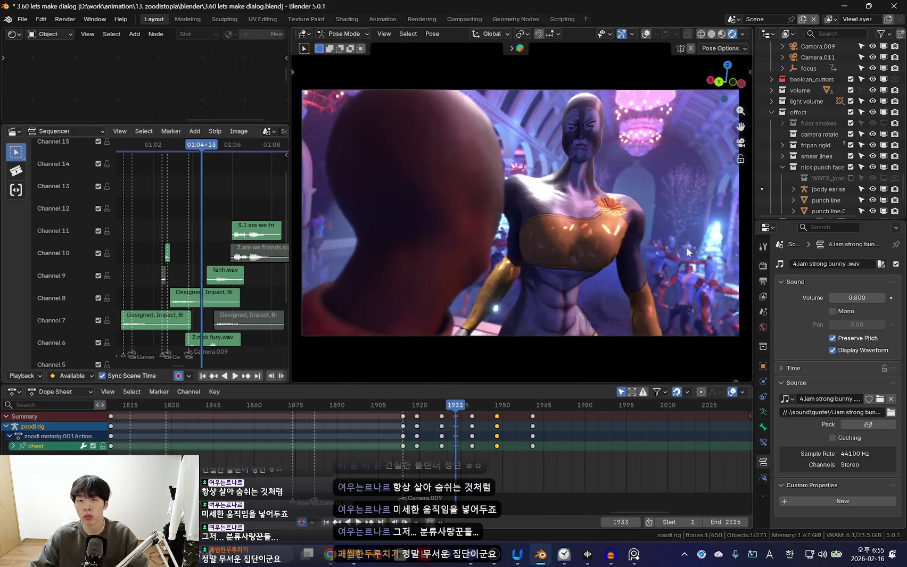
Enlarge the camera view and play the chest animation from frame 1939 to 1948
{"action": "key", "text": "Up"}
{"action": "key", "text": "Home"}
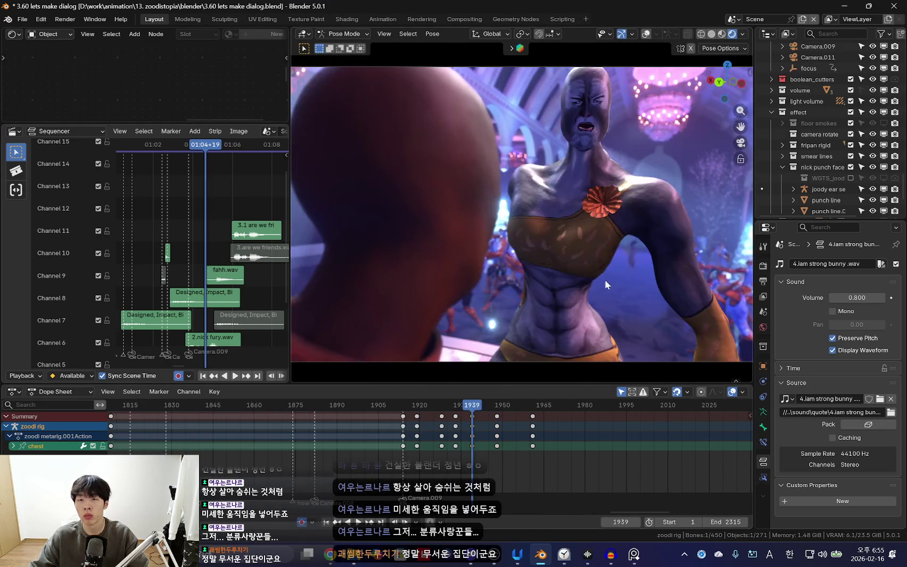
{"action": "key", "text": "space"}
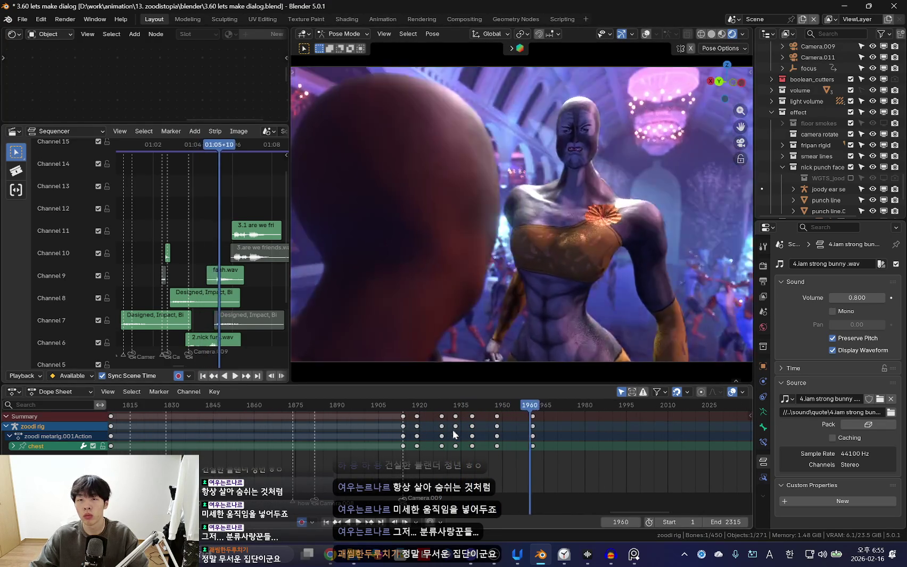
{"action": "scroll", "coordinate": [558, 365], "scroll_direction": "down", "scroll_amount": 2}
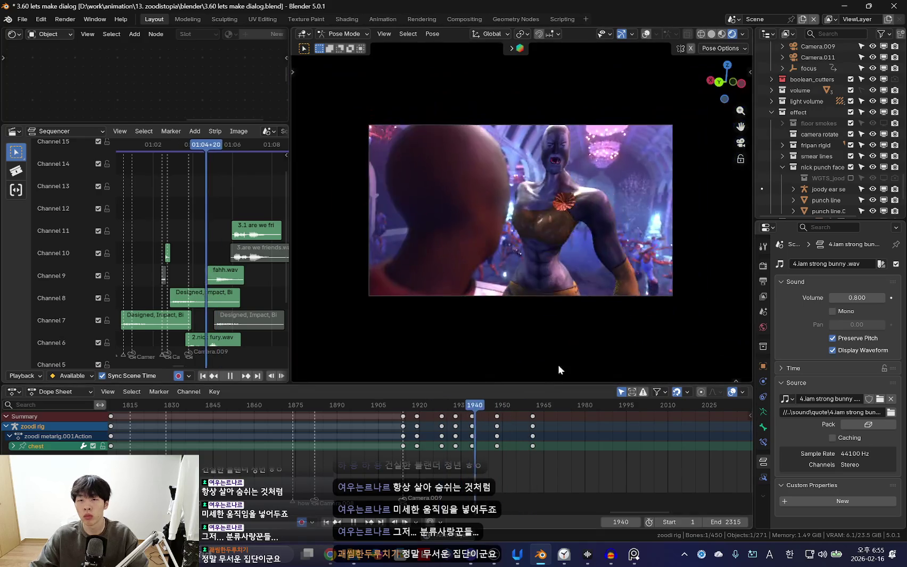
{"action": "scroll", "coordinate": [526, 447], "scroll_direction": "up", "scroll_amount": 2}
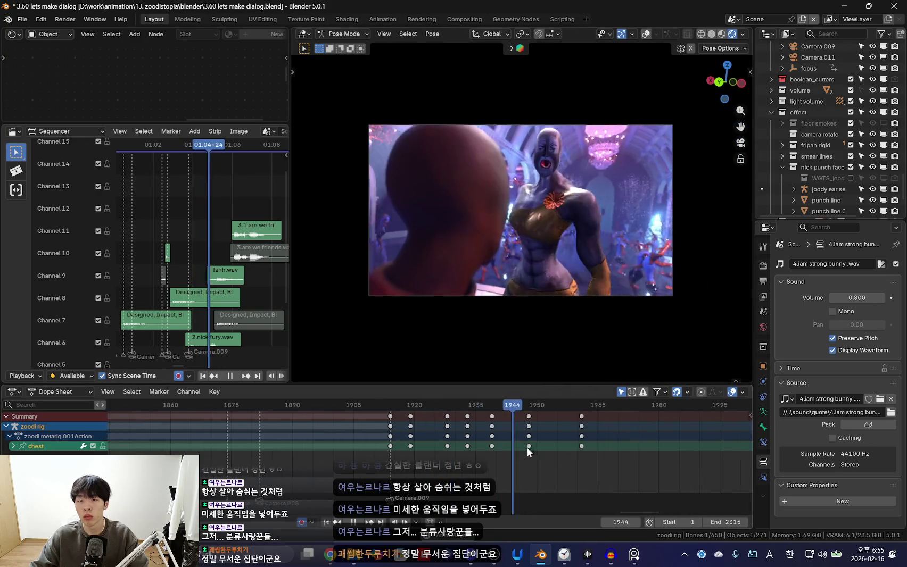
{"action": "scroll", "coordinate": [514, 447], "scroll_direction": "up", "scroll_amount": 1}
{"action": "key", "text": "space"}
Rotate the chest bone at frame 1948 and keyframe the new pose
{"action": "key", "text": "r"}
{"action": "key", "text": "r"}
{"action": "left_click", "coordinate": [531, 378]}
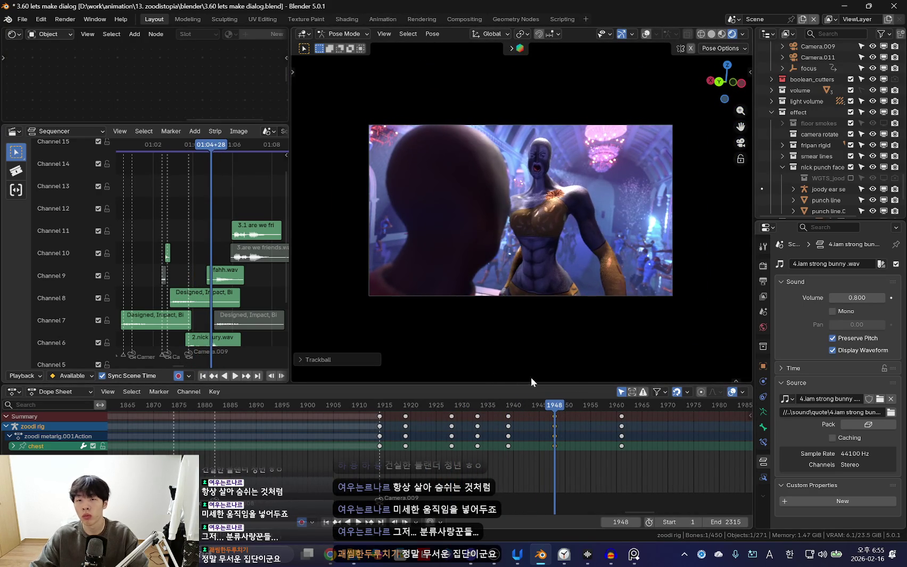
{"action": "key", "text": "i"}
{"action": "key", "text": "space"}
{"action": "scroll", "coordinate": [479, 450], "scroll_direction": "down", "scroll_amount": 2}
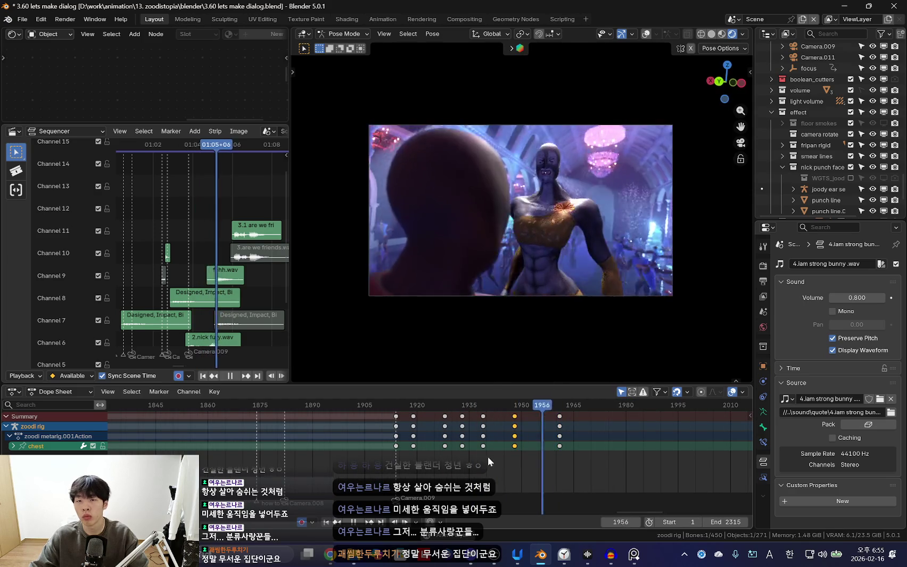
{"action": "scroll", "coordinate": [613, 277], "scroll_direction": "up", "scroll_amount": 3}
{"action": "scroll", "coordinate": [590, 370], "scroll_direction": "down", "scroll_amount": 2}
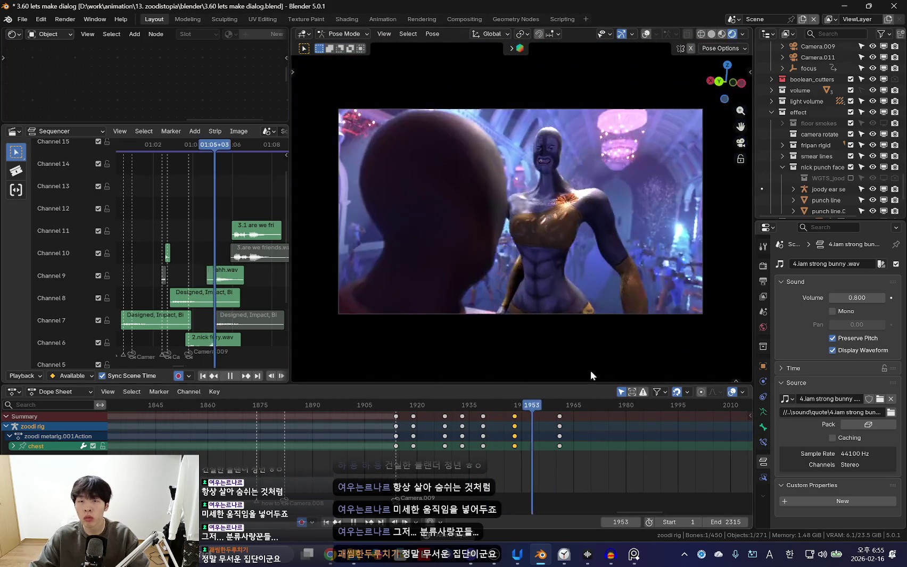
{"action": "key", "text": "space"}
Move the new chest keys three frames earlier so they land near frame 1945
{"action": "key", "text": "g"}
{"action": "left_click", "coordinate": [530, 431]}
{"action": "key", "text": "space"}
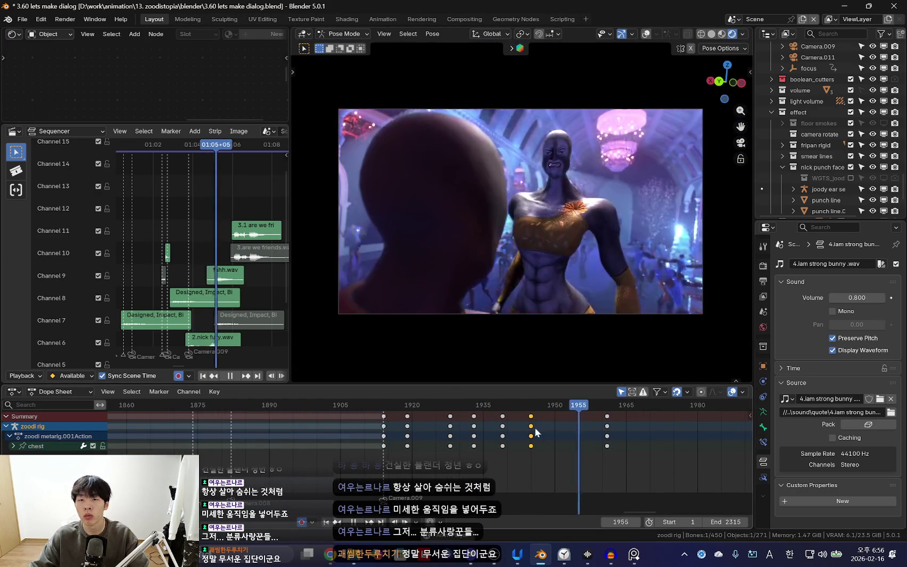
{"action": "left_click_drag", "start_coordinate": [532, 432], "coordinate": [544, 418]}
{"action": "key", "text": "Escape"}
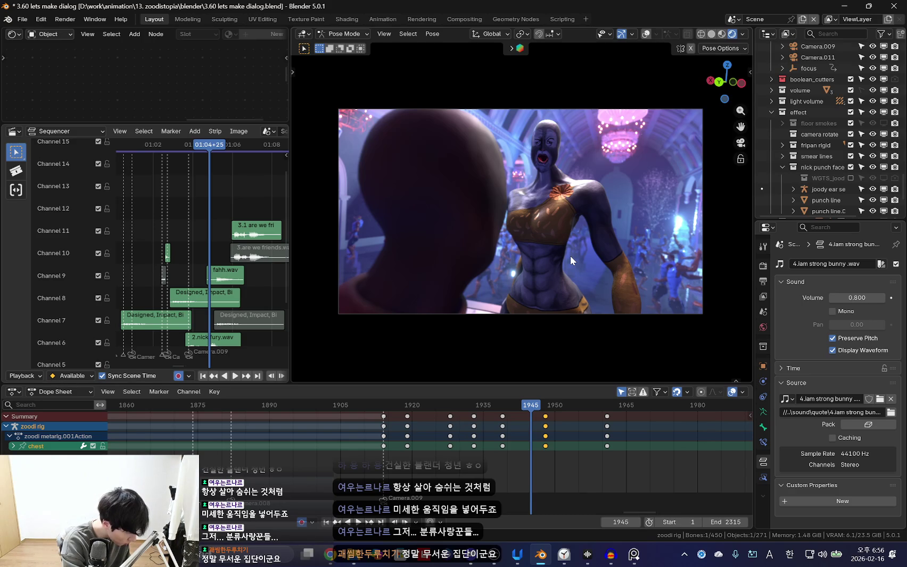
Replay the chest animation from around frame 1916–1921 through frame 1953
{"action": "left_click", "coordinate": [331, 432]}
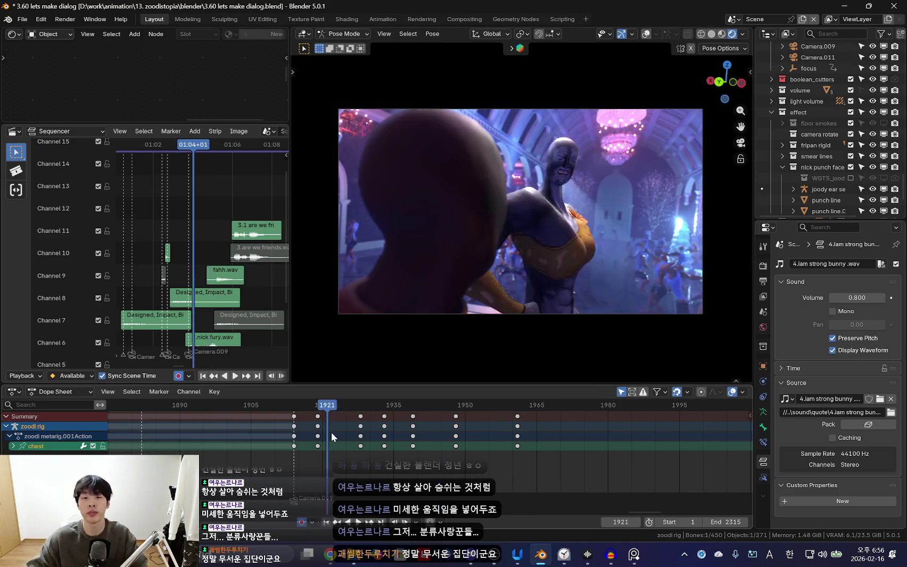
{"action": "key", "text": "space"}
{"action": "key", "text": "space"}
{"action": "left_click_drag", "start_coordinate": [336, 436], "coordinate": [329, 446]}
{"action": "scroll", "coordinate": [375, 448], "scroll_direction": "down", "scroll_amount": 2}
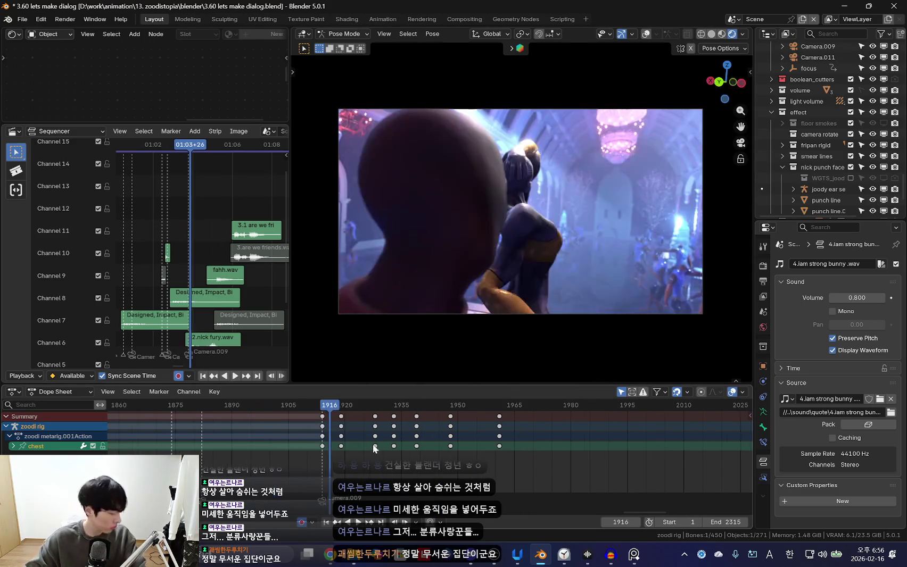
{"action": "scroll", "coordinate": [509, 457], "scroll_direction": "up", "scroll_amount": 1}
{"action": "scroll", "coordinate": [510, 457], "scroll_direction": "up", "scroll_amount": 1}
{"action": "key", "text": "space"}
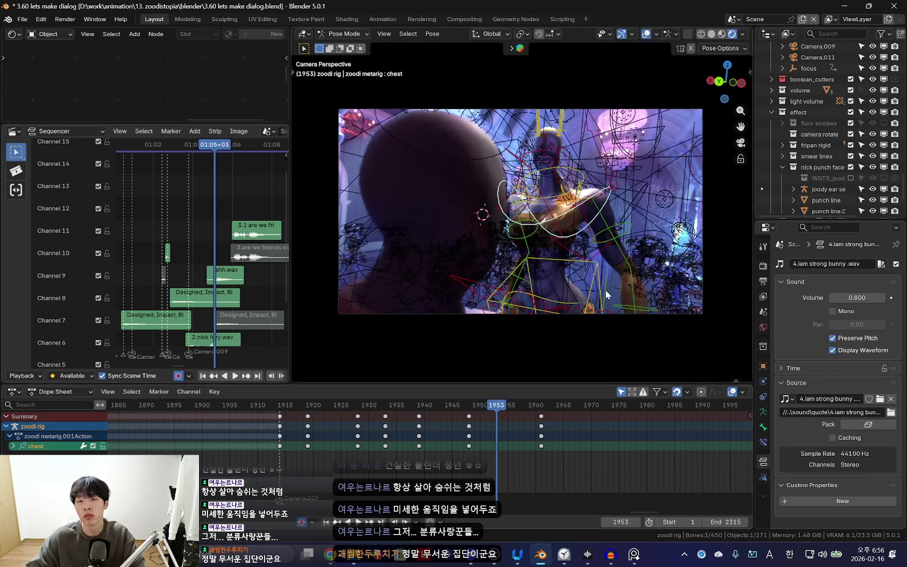
Tweak the chest rotation once more, review to frame 1954, and return to Object Mode
{"action": "key", "text": "r"}
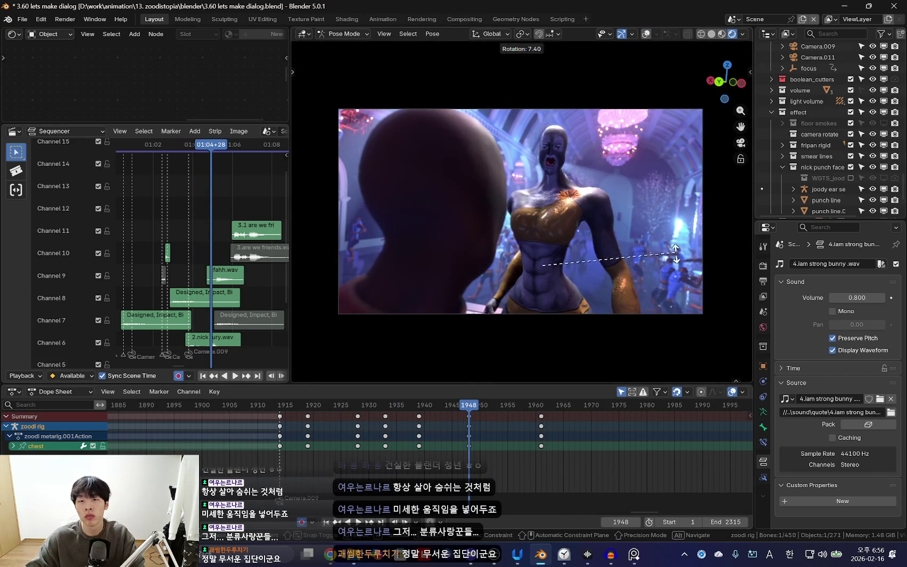
{"action": "key", "text": "space"}
{"action": "scroll", "coordinate": [413, 448], "scroll_direction": "down", "scroll_amount": 3}
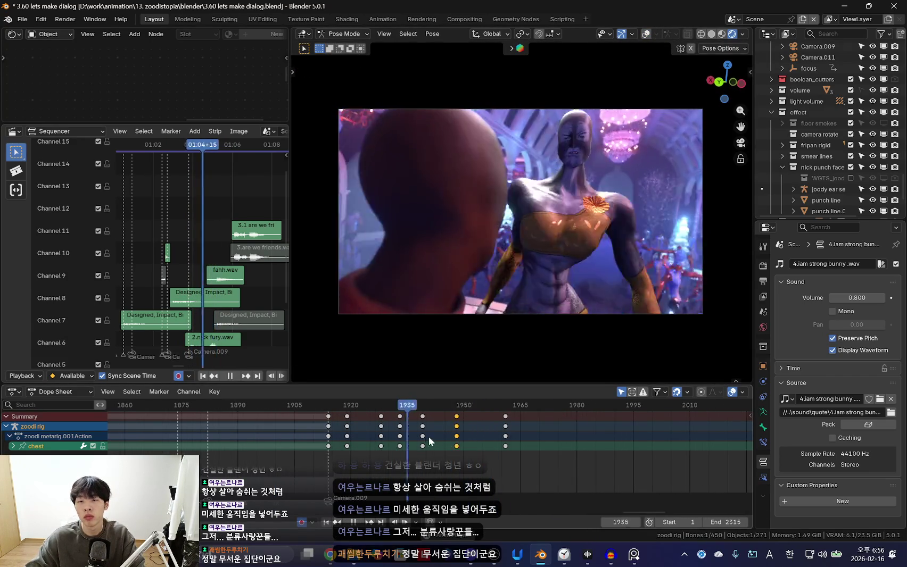
{"action": "scroll", "coordinate": [433, 447], "scroll_direction": "down", "scroll_amount": 2}
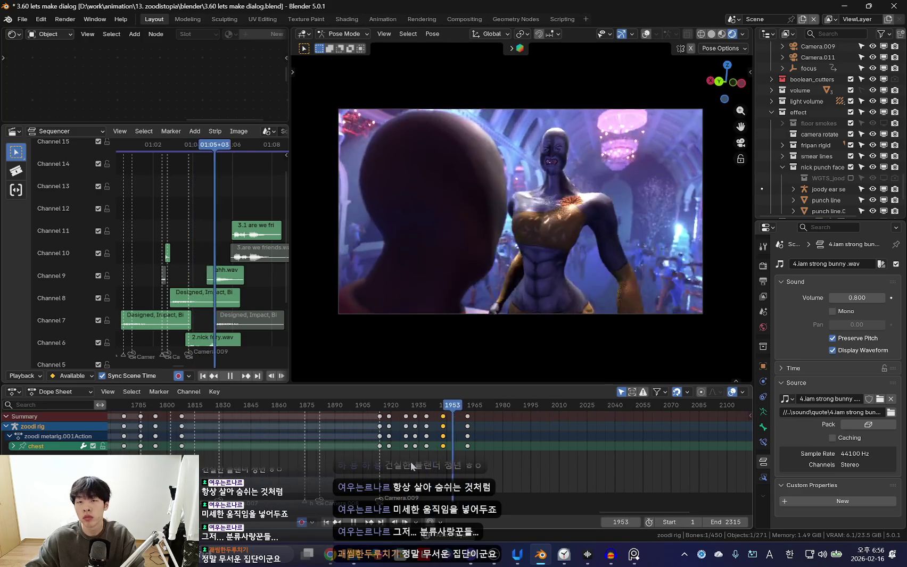
{"action": "key", "text": "space"}
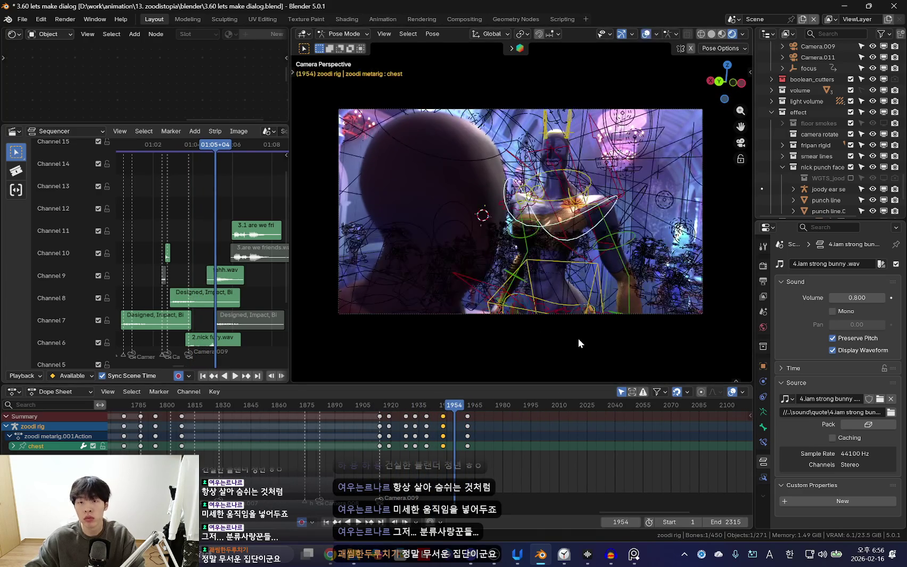
{"action": "key", "text": "ctrl+Tab"}
{"action": "left_click", "coordinate": [663, 314]}
Select Camera.009 and play through its shot, stopping at frame 1945
{"action": "left_click", "coordinate": [644, 312]}
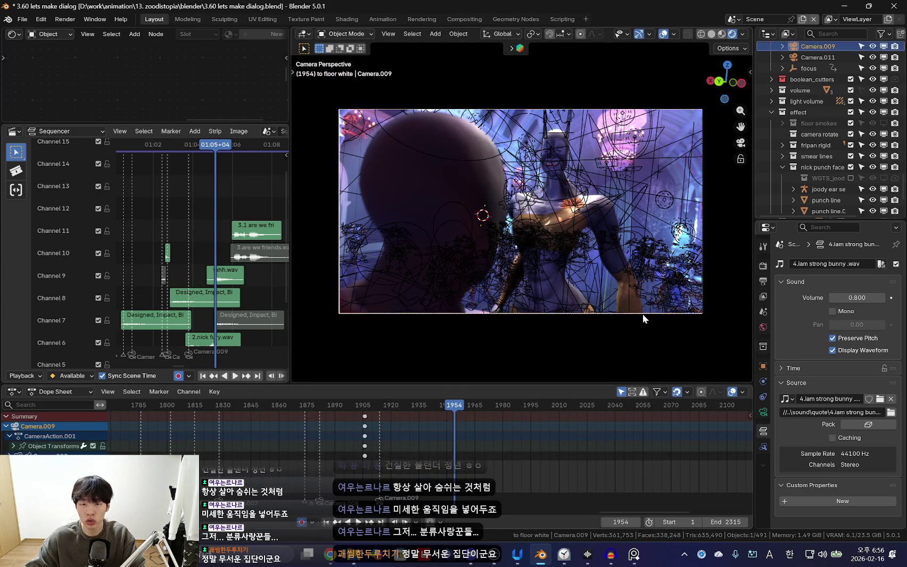
{"action": "key", "text": "space"}
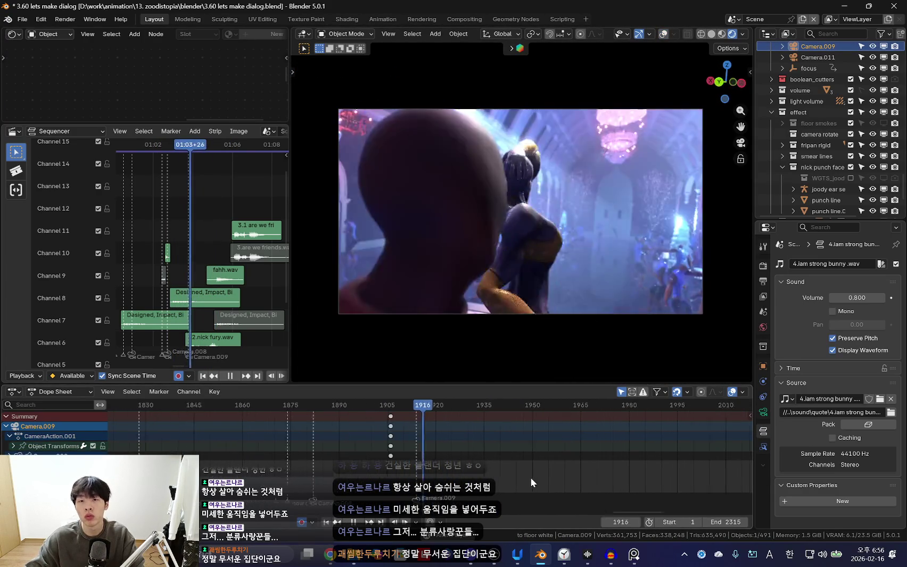
{"action": "scroll", "coordinate": [422, 450], "scroll_direction": "up", "scroll_amount": 5}
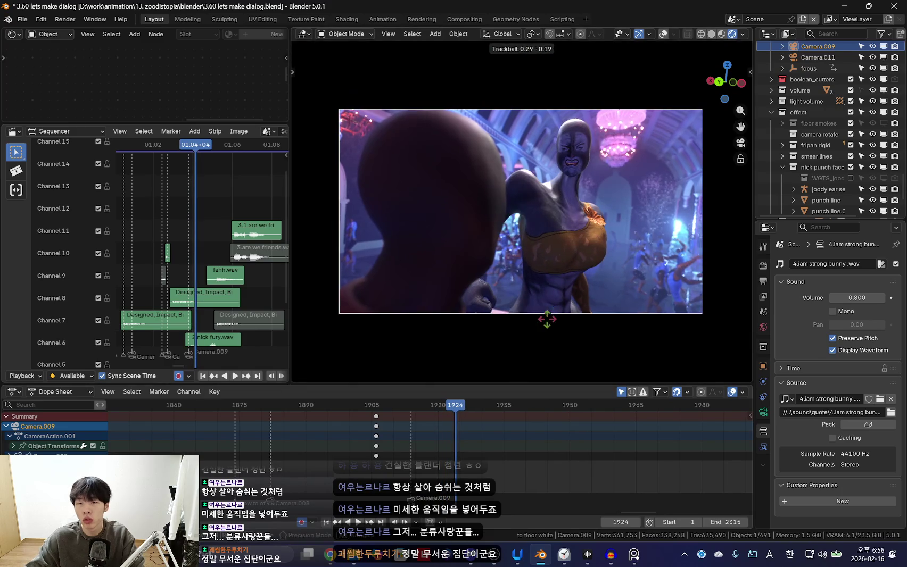
{"action": "key", "text": "Down"}
{"action": "key", "text": "space"}
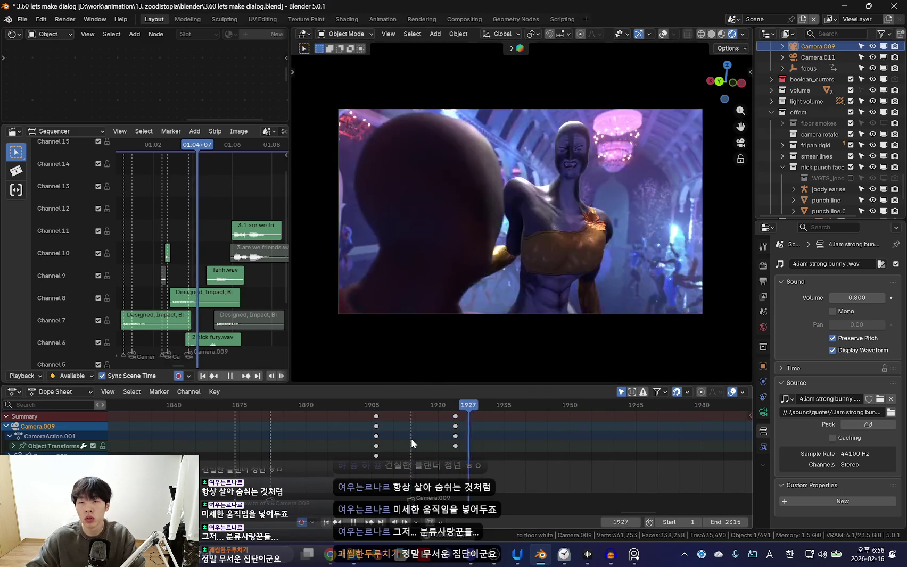
{"action": "key", "text": "Down"}
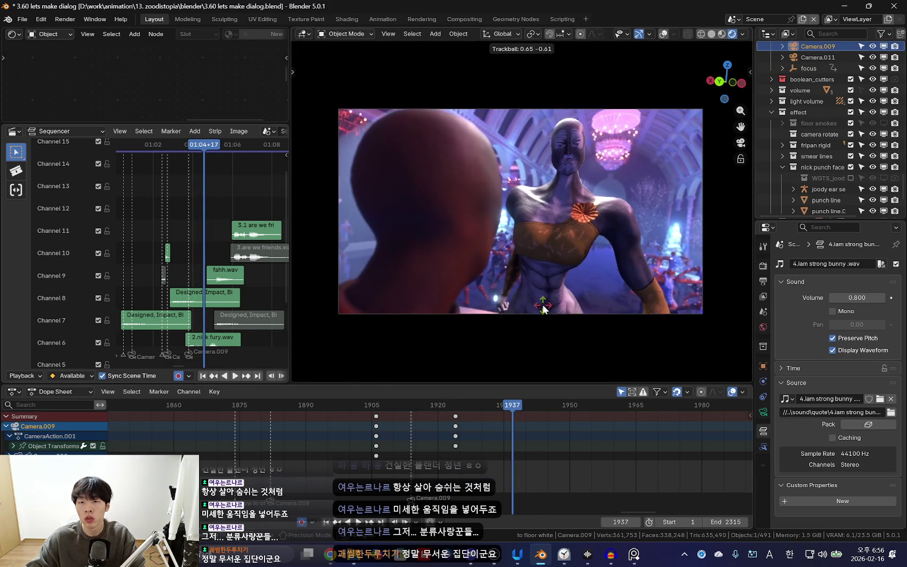
{"action": "key", "text": "space"}
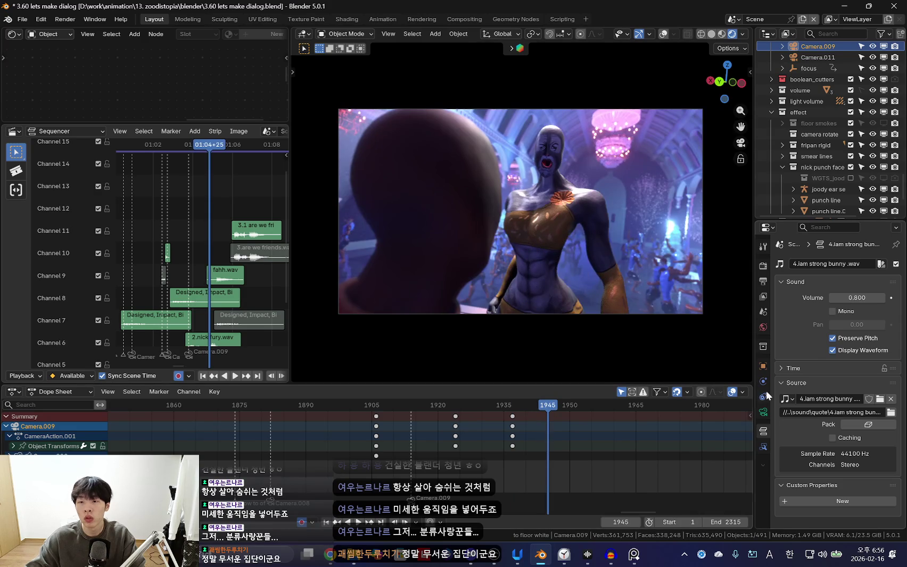
Key Camera.009's 44.5 mm focal length at frame 1947 and preview the zoom-in
{"action": "left_click", "coordinate": [765, 410]}
{"action": "key", "text": "Left"}
{"action": "key", "text": "Left"}
{"action": "key", "text": "Left"}
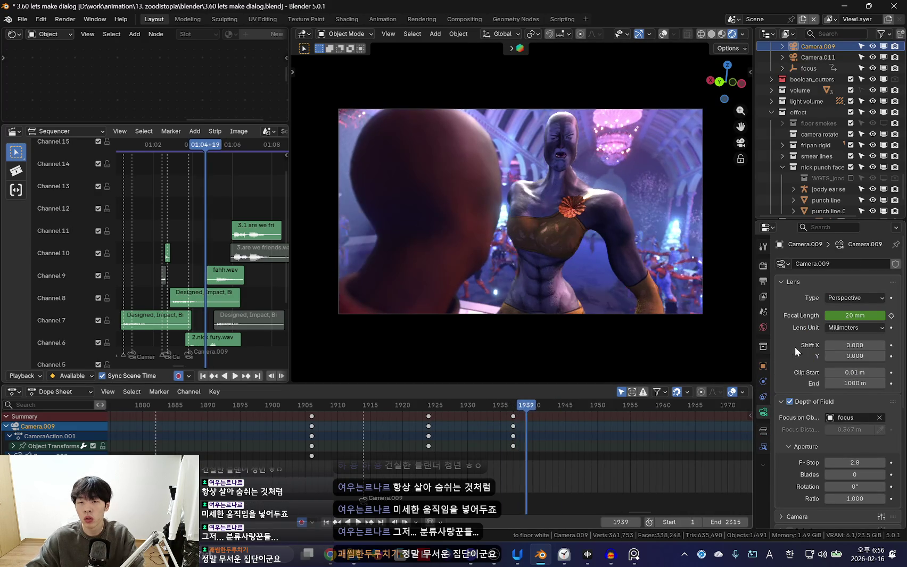
{"action": "key", "text": "space"}
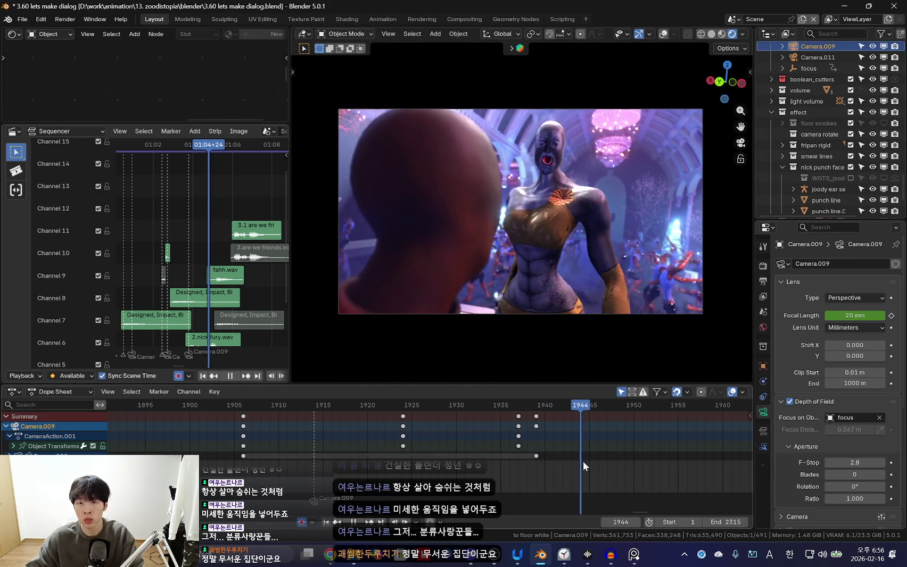
{"action": "key", "text": "space"}
{"action": "key", "text": "i"}
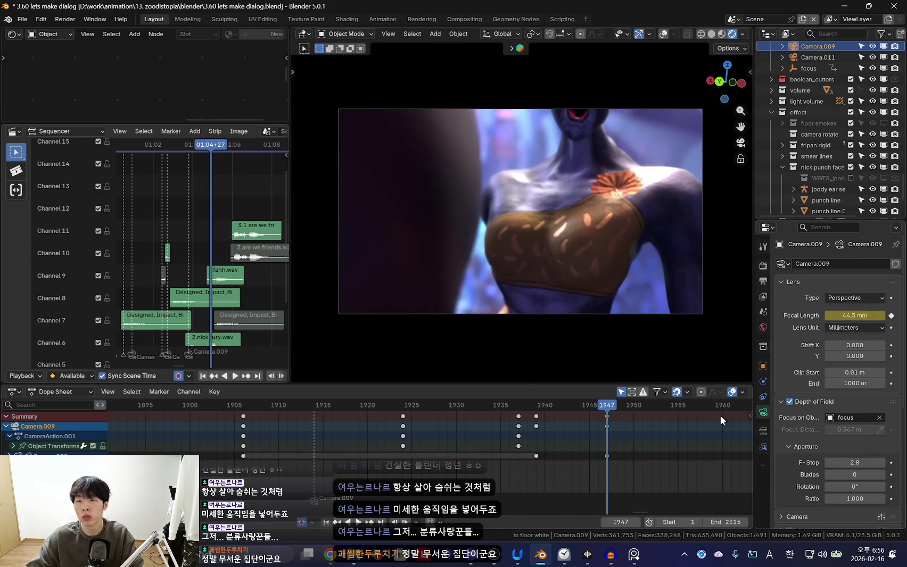
{"action": "key", "text": "Left"}
{"action": "key", "text": "Left"}
{"action": "key", "text": "Left"}
{"action": "key", "text": "space"}
{"action": "key", "text": "Escape"}
Rotate Camera.009 to reframe the chest close-up and key its angle at frame 1947
{"action": "key", "text": "space"}
{"action": "scroll", "coordinate": [497, 428], "scroll_direction": "down", "scroll_amount": 2}
{"action": "key", "text": "space"}
{"action": "key", "text": "r"}
{"action": "key", "text": "r"}
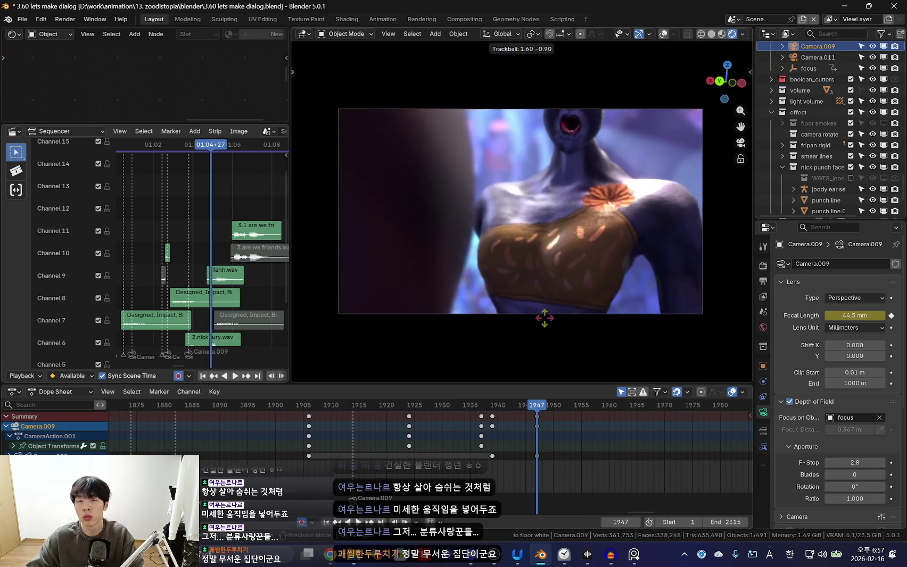
{"action": "key", "text": "i"}
{"action": "key", "text": "space"}
{"action": "scroll", "coordinate": [502, 406], "scroll_direction": "down", "scroll_amount": 2}
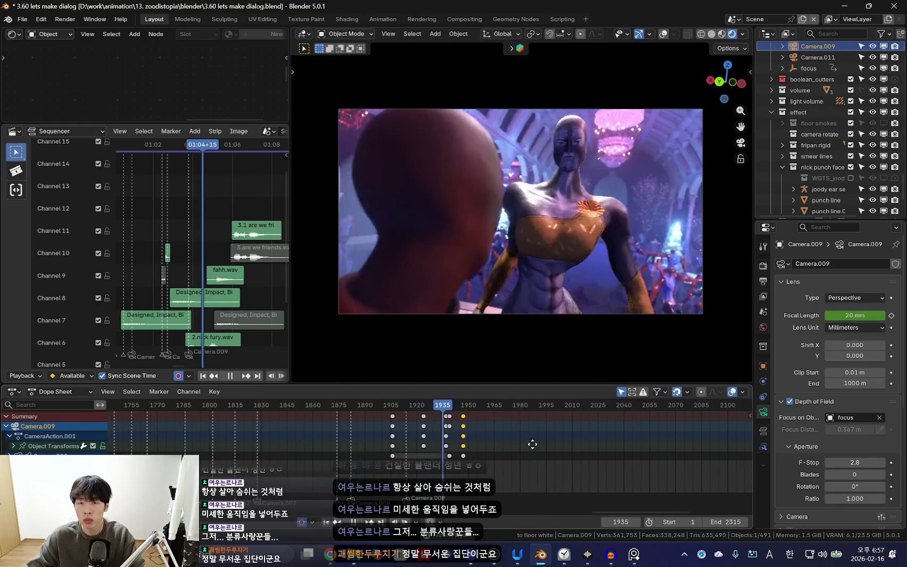
{"action": "key", "text": "space"}
{"action": "left_click", "coordinate": [649, 373]}
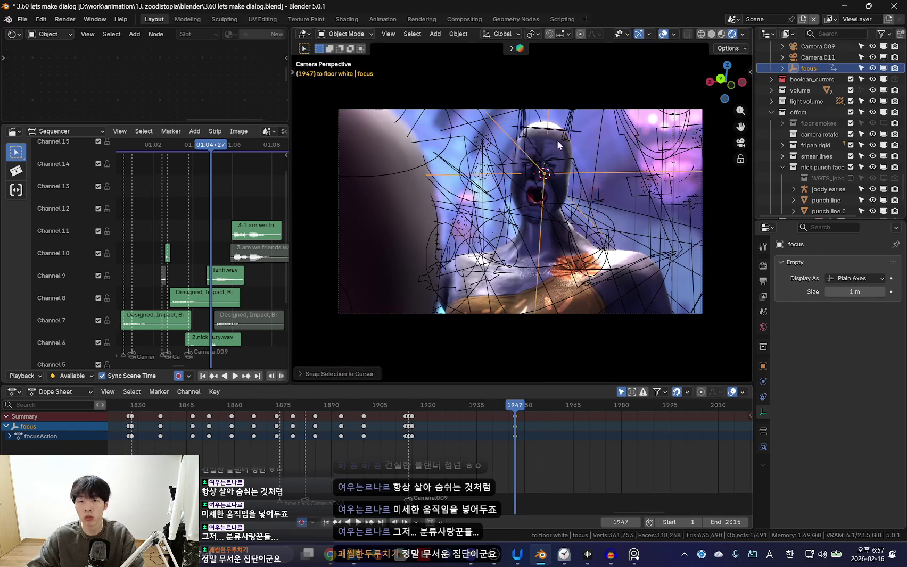
Snap the focus empty onto the character and key it at frames 1939 and 1932
{"action": "left_click_drag", "start_coordinate": [555, 436], "coordinate": [488, 439]}
{"action": "key", "text": "shift+s"}
{"action": "left_click", "coordinate": [559, 101]}
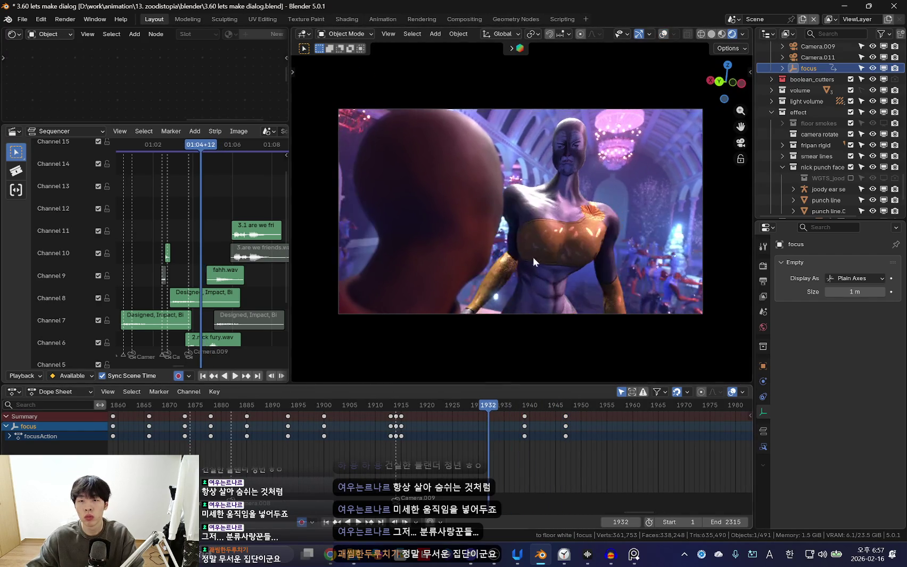
{"action": "key", "text": "shift+alt+z"}
{"action": "key", "text": "shift+alt+z"}
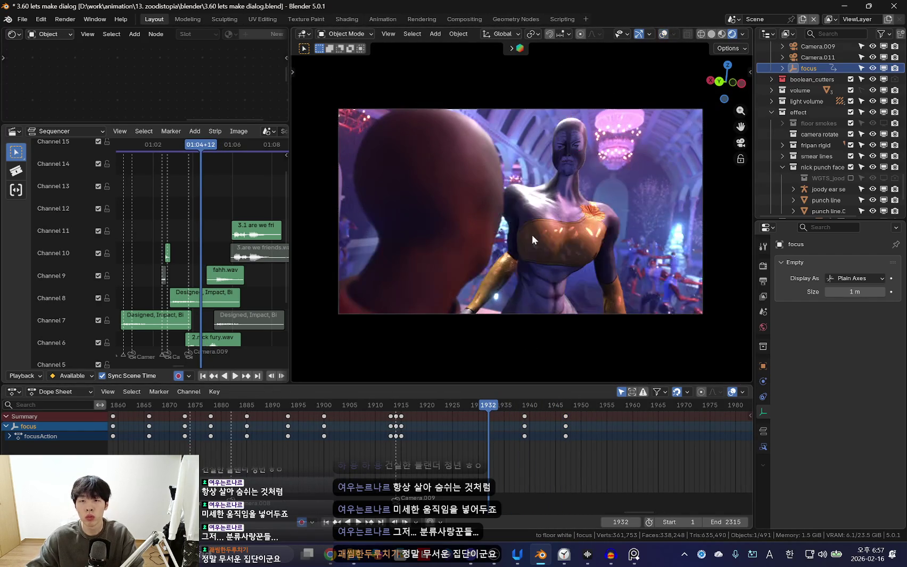
{"action": "key", "text": "shift+s"}
{"action": "key", "text": "space"}
Key the focus empty at frame 1923, stop playback and turn the viewport overlays back on
{"action": "key", "text": "space"}
{"action": "key", "text": "shift+alt+z"}
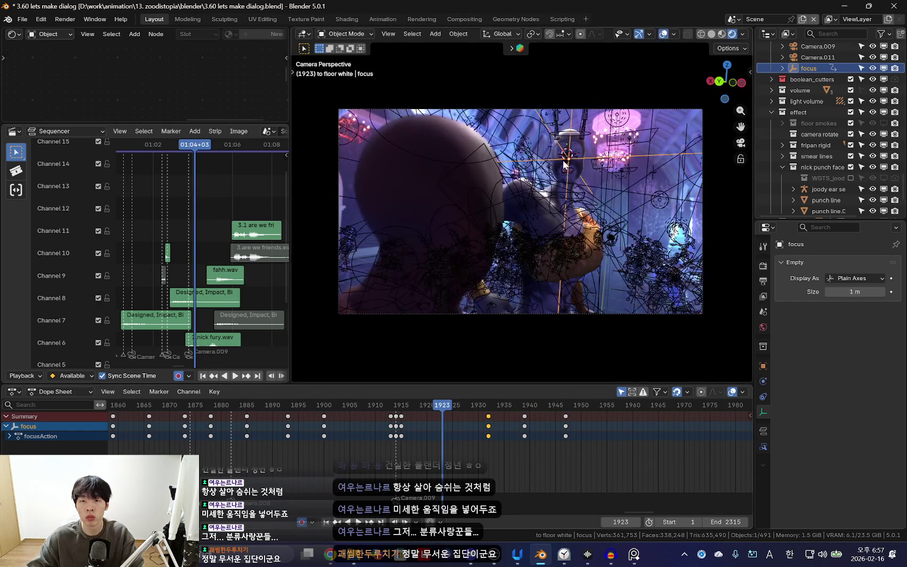
{"action": "scroll", "coordinate": [421, 437], "scroll_direction": "up", "scroll_amount": 2}
{"action": "key", "text": "i"}
{"action": "key", "text": "shift+alt+z"}
{"action": "key", "text": "space"}
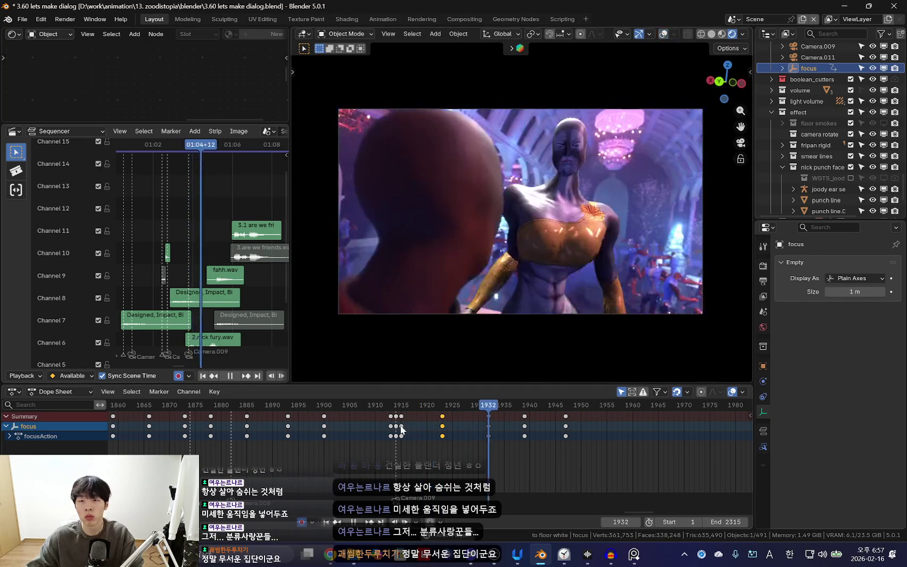
{"action": "scroll", "coordinate": [426, 442], "scroll_direction": "up", "scroll_amount": 1}
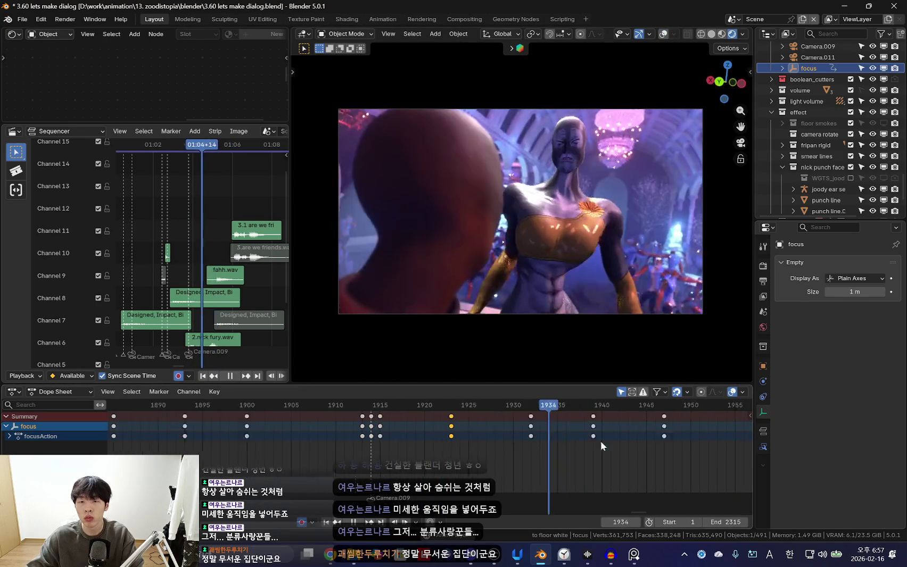
{"action": "key", "text": "space"}
{"action": "scroll", "coordinate": [565, 430], "scroll_direction": "down", "scroll_amount": 2}
{"action": "key", "text": "shift+alt+z"}
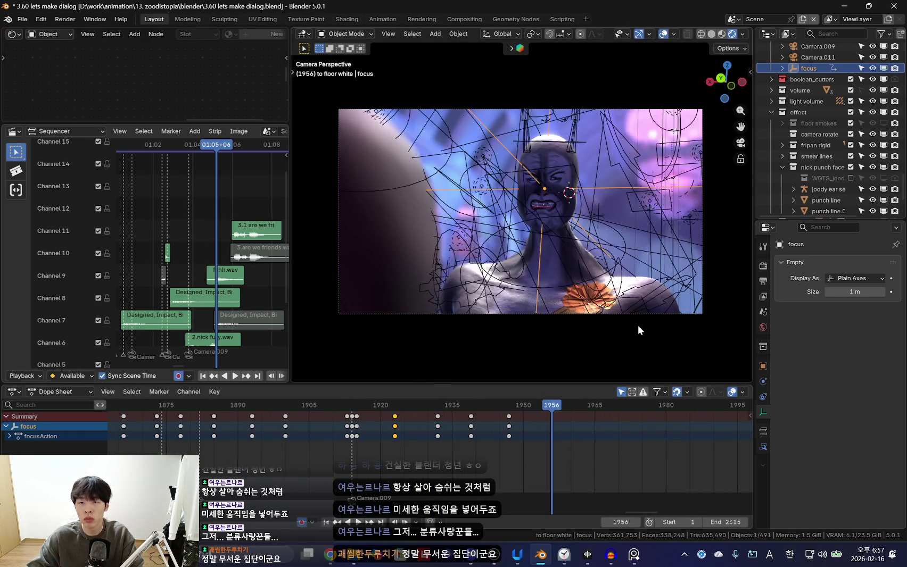
{"action": "left_click", "coordinate": [645, 313]}
Hide the overlays and keyframe Camera.009 at frame 1970
{"action": "scroll", "coordinate": [577, 471], "scroll_direction": "down", "scroll_amount": 2, "text": "ctrl"}
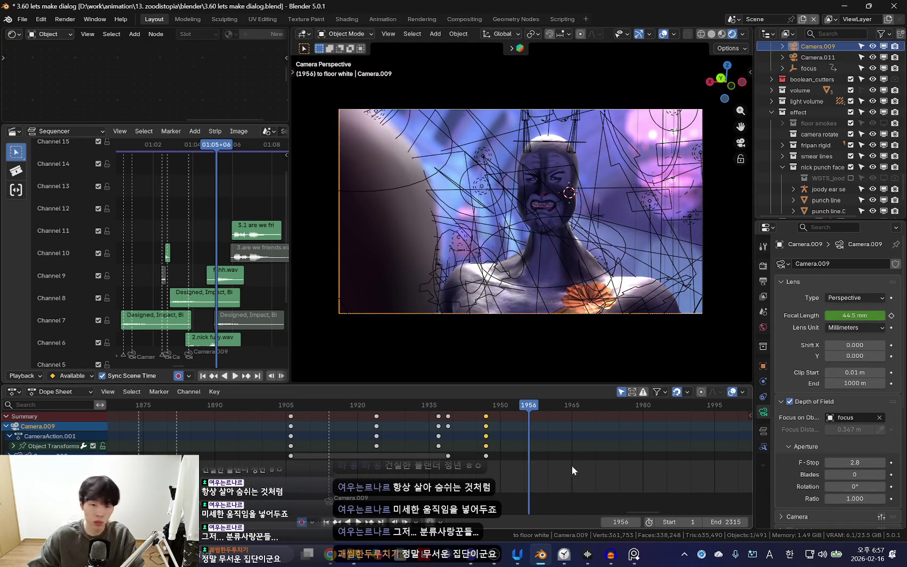
{"action": "key", "text": "shift+alt+z"}
{"action": "key", "text": "space"}
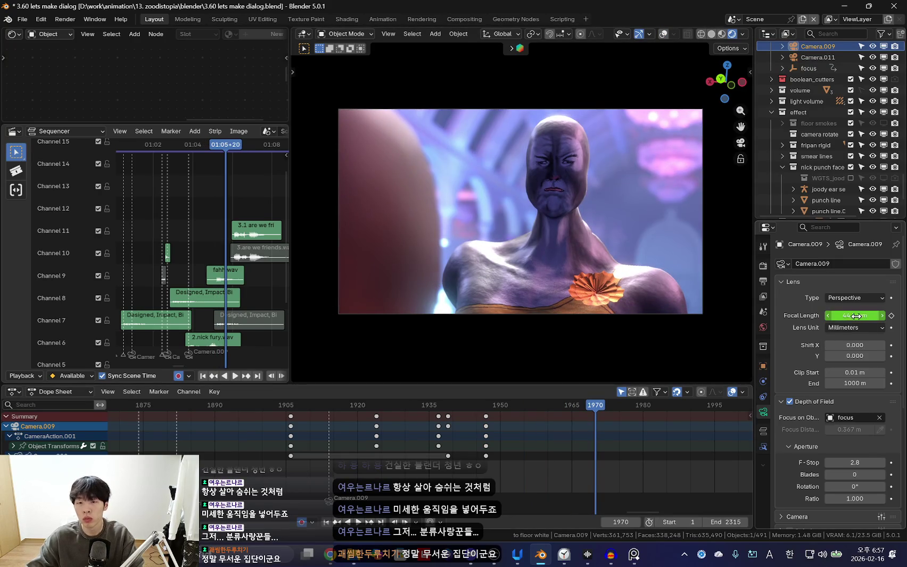
{"action": "key", "text": "i"}
{"action": "key", "text": "Down"}
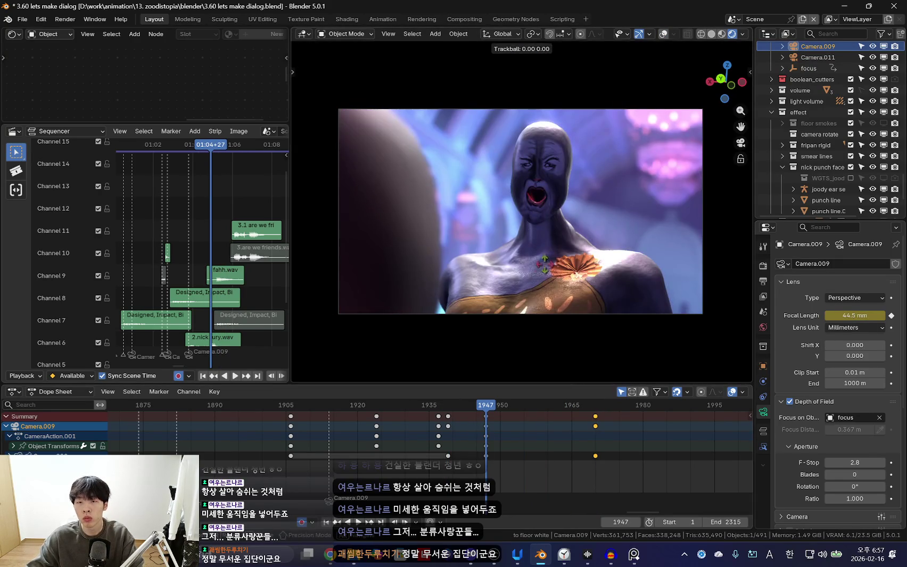
{"action": "key", "text": "Return"}
{"action": "key", "text": "i"}
Re-key the longer focal length (about 70 mm) at frame 1970 and play back the zoom
{"action": "key", "text": "Up"}
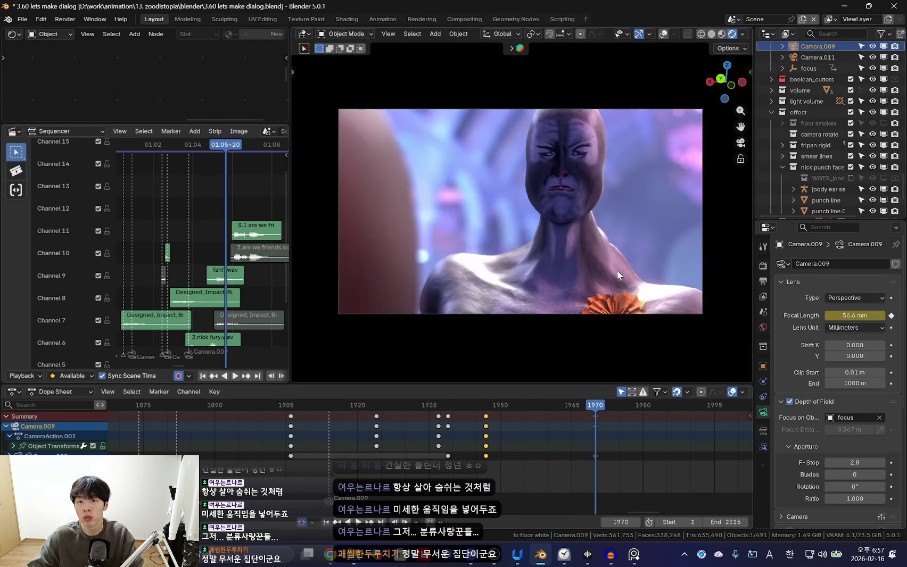
{"action": "key", "text": "i"}
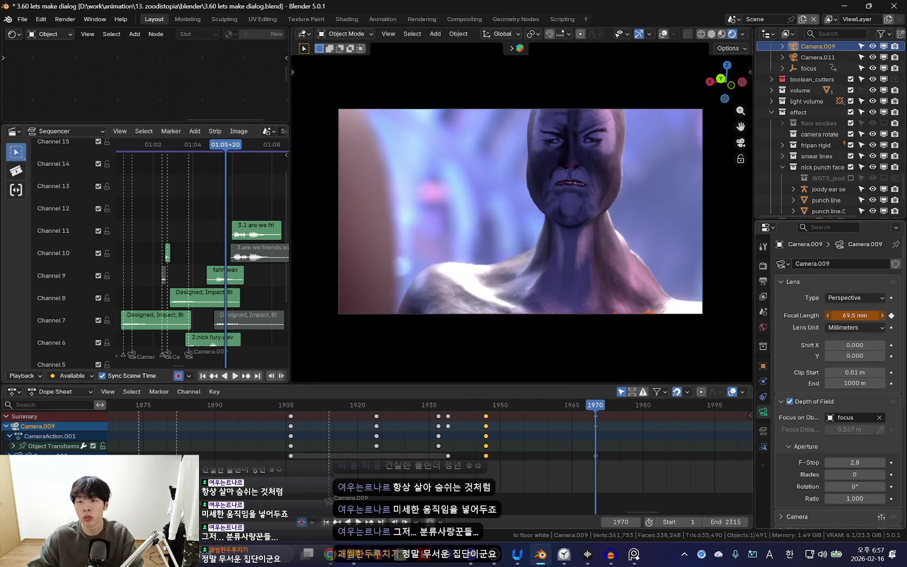
{"action": "key", "text": "Down"}
{"action": "key", "text": "space"}
{"action": "scroll", "coordinate": [522, 446], "scroll_direction": "down", "scroll_amount": 1}
{"action": "scroll", "coordinate": [503, 438], "scroll_direction": "down", "scroll_amount": 1}
{"action": "key", "text": "Escape"}
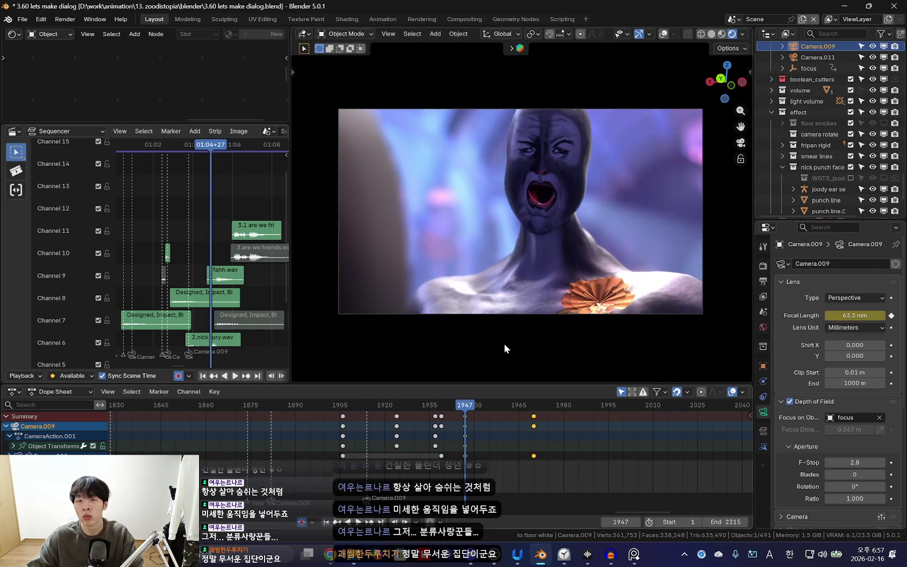
Rotate Camera.009 at frame 1947 and replay the push-in on the face
{"action": "key", "text": "r"}
{"action": "key", "text": "r"}
{"action": "left_click", "coordinate": [501, 356]}
{"action": "key", "text": "space"}
{"action": "scroll", "coordinate": [416, 460], "scroll_direction": "down", "scroll_amount": 2}
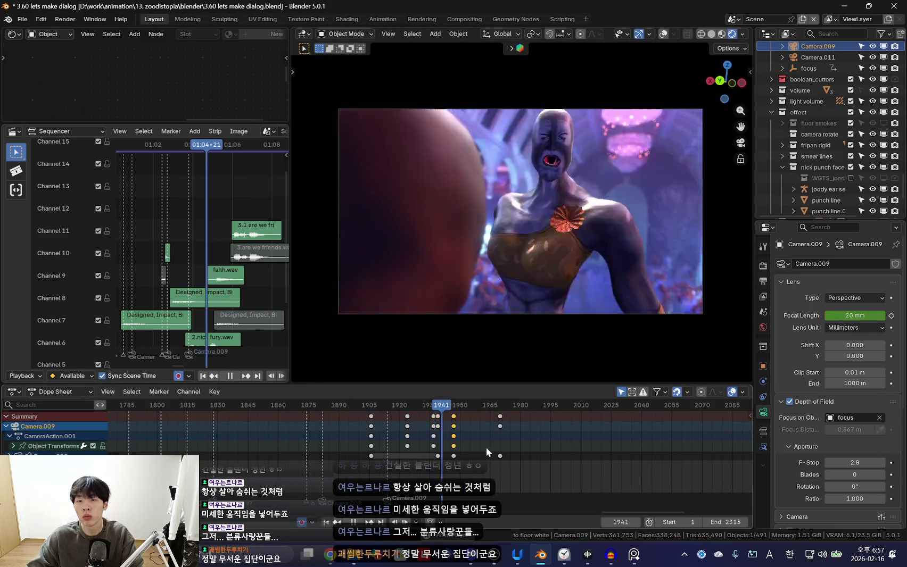
{"action": "scroll", "coordinate": [451, 456], "scroll_direction": "down", "scroll_amount": 3}
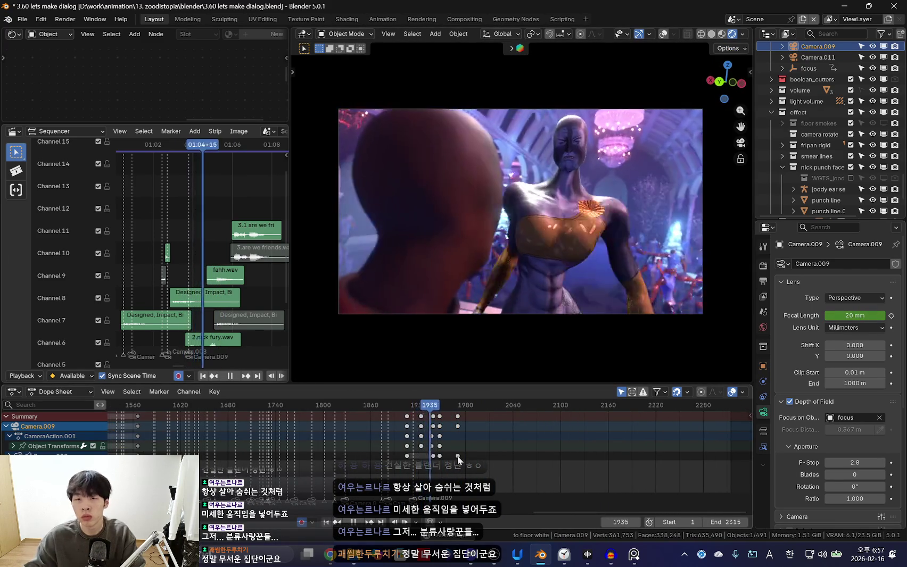
{"action": "left_click_drag", "start_coordinate": [424, 443], "coordinate": [382, 445]}
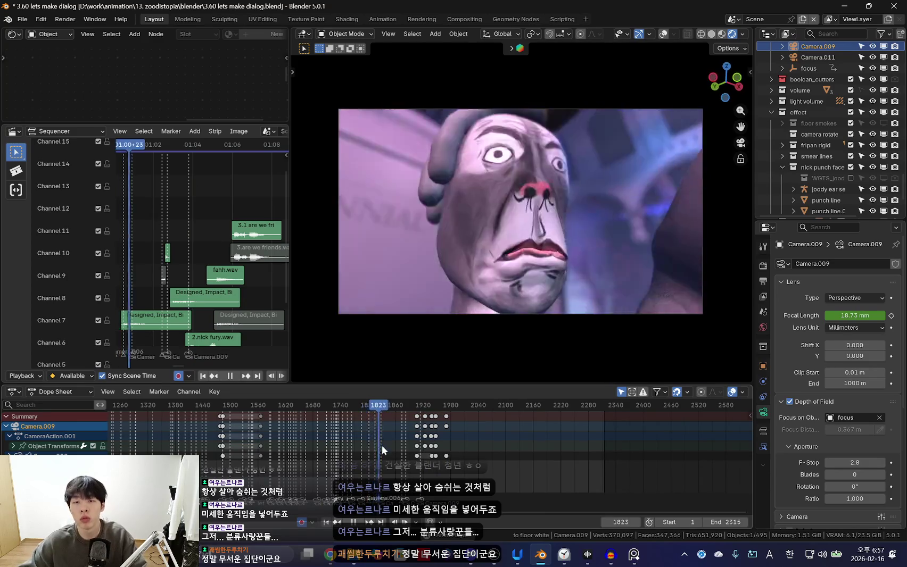
{"action": "scroll", "coordinate": [346, 466], "scroll_direction": "down", "scroll_amount": 3}
{"action": "scroll", "coordinate": [359, 457], "scroll_direction": "down", "scroll_amount": 2}
{"action": "key", "text": "Down"}
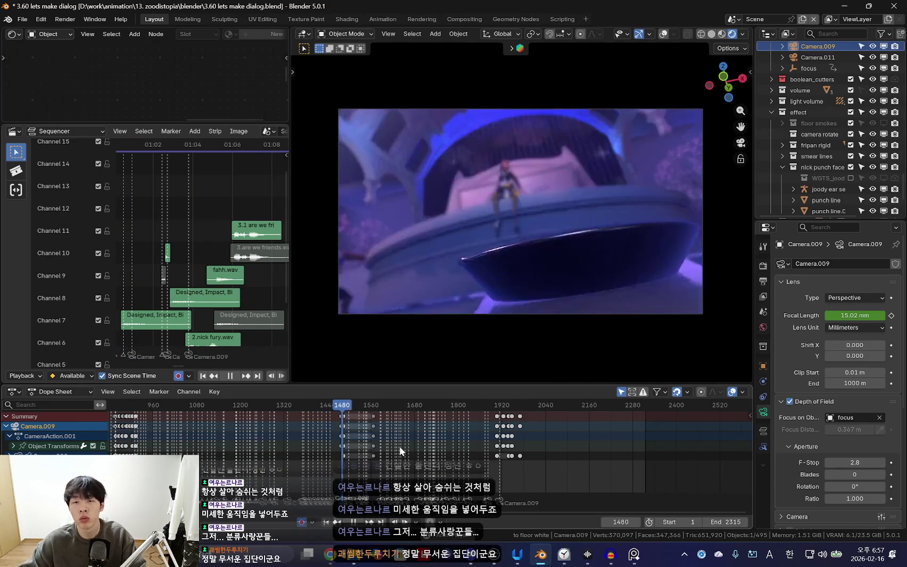
{"action": "key", "text": "Down"}
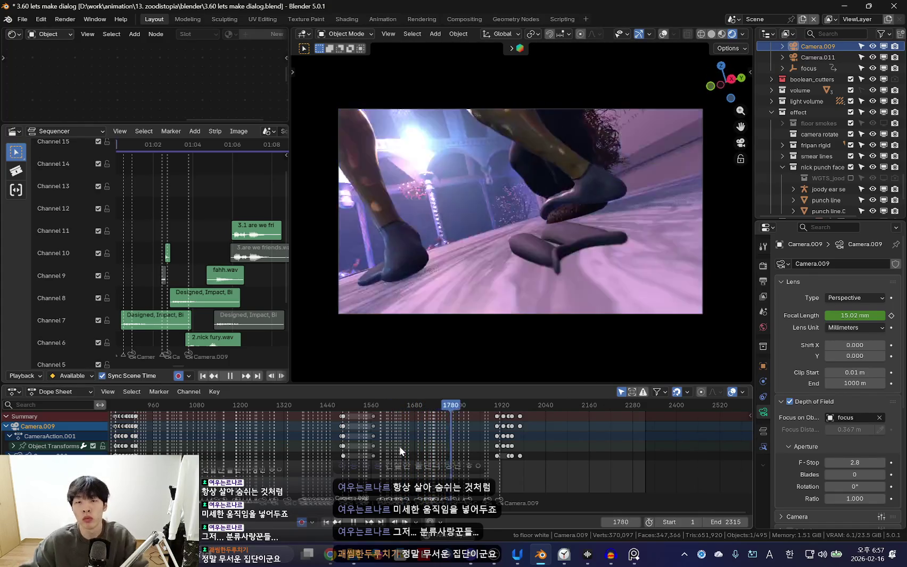
{"action": "scroll", "coordinate": [479, 461], "scroll_direction": "up", "scroll_amount": 5}
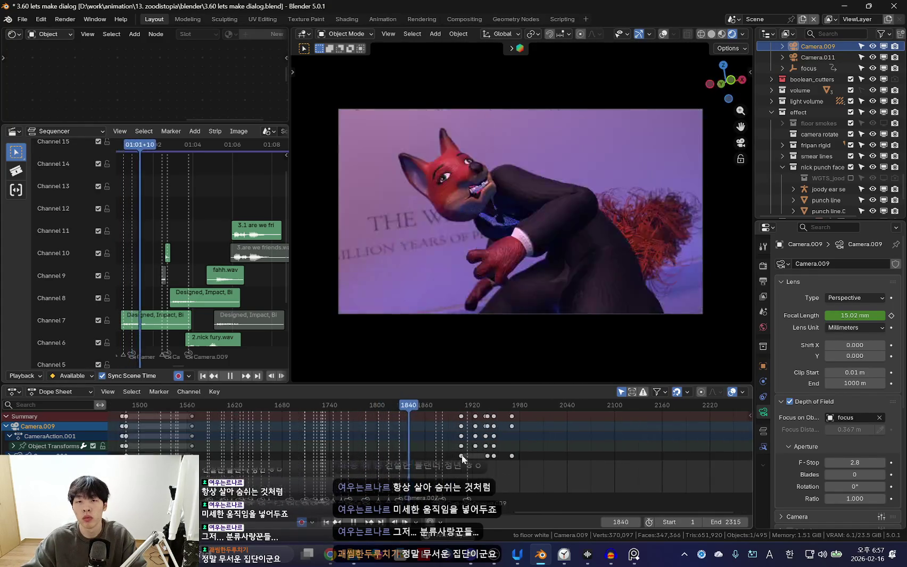
{"action": "mouse_move", "coordinate": [461, 445]}
{"action": "middle_mouse_down", "text": "ctrl"}
{"action": "mouse_move", "coordinate": [489, 446]}
{"action": "mouse_move", "coordinate": [493, 435]}
{"action": "middle_mouse_up", "text": "ctrl"}
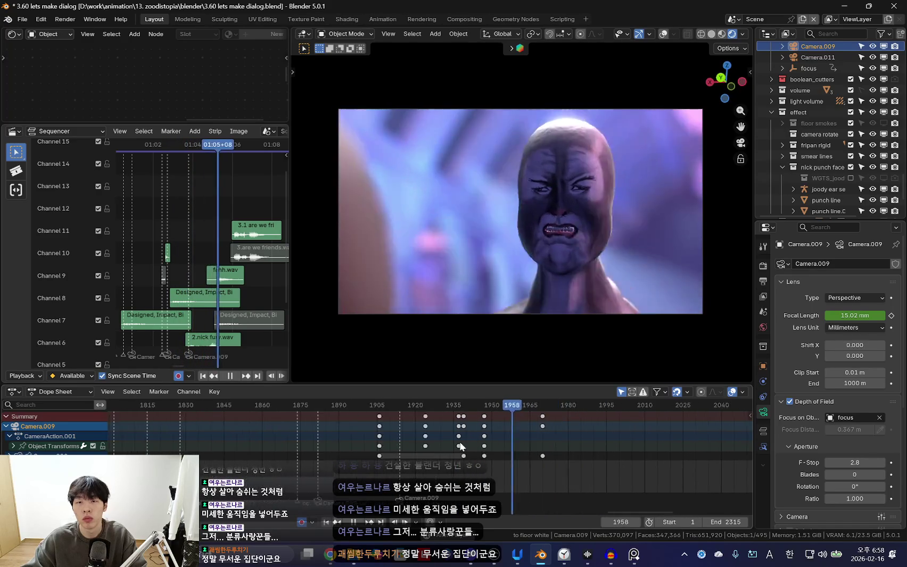
{"action": "key", "text": "space"}
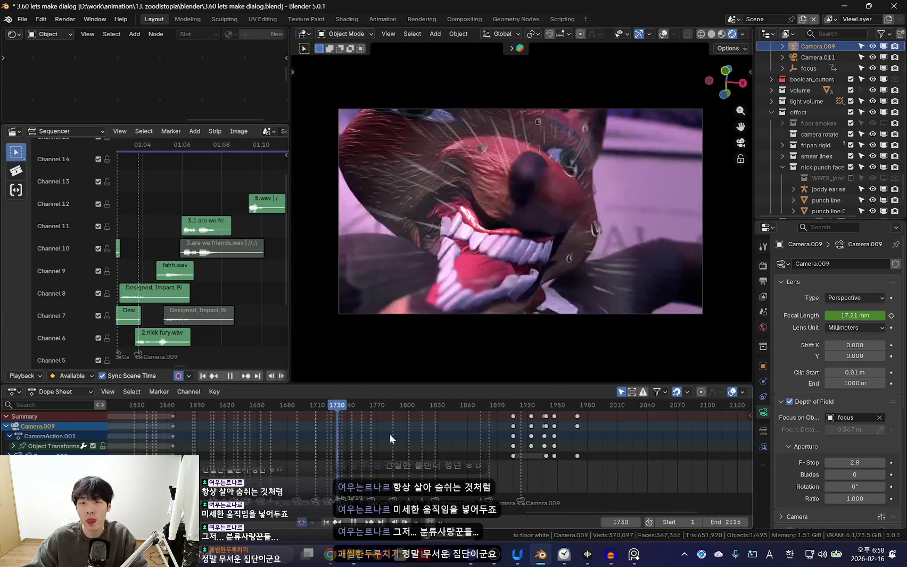
{"action": "left_click", "coordinate": [301, 438]}
{"action": "scroll", "coordinate": [447, 437], "scroll_direction": "down", "scroll_amount": 2}
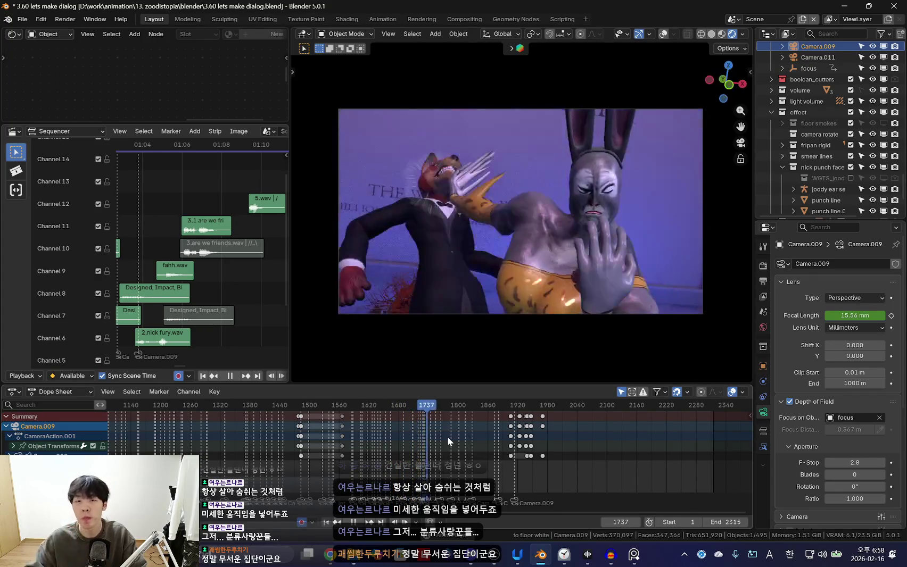
{"action": "scroll", "coordinate": [447, 436], "scroll_direction": "up", "scroll_amount": 1}
{"action": "left_click", "coordinate": [426, 430]}
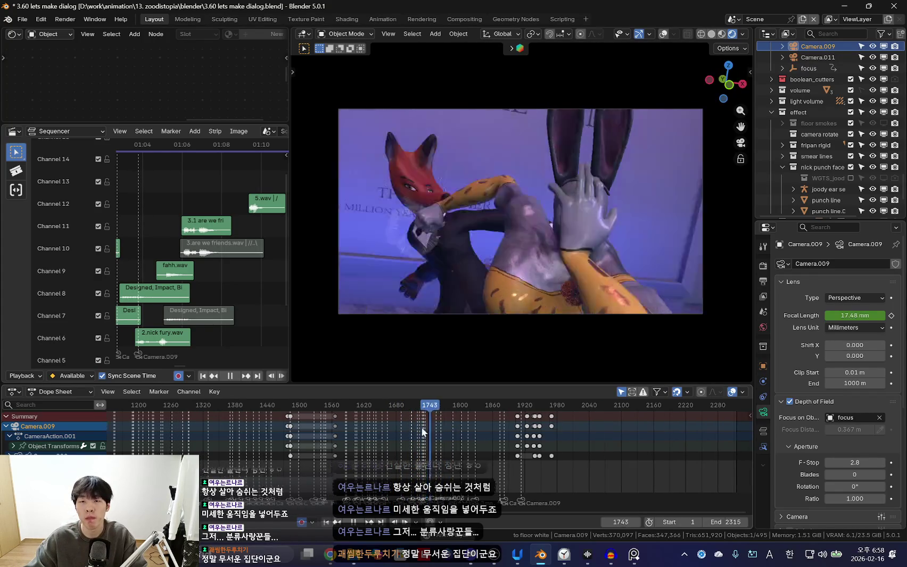
{"action": "scroll", "coordinate": [466, 424], "scroll_direction": "up", "scroll_amount": 3}
{"action": "scroll", "coordinate": [471, 428], "scroll_direction": "up", "scroll_amount": 2}
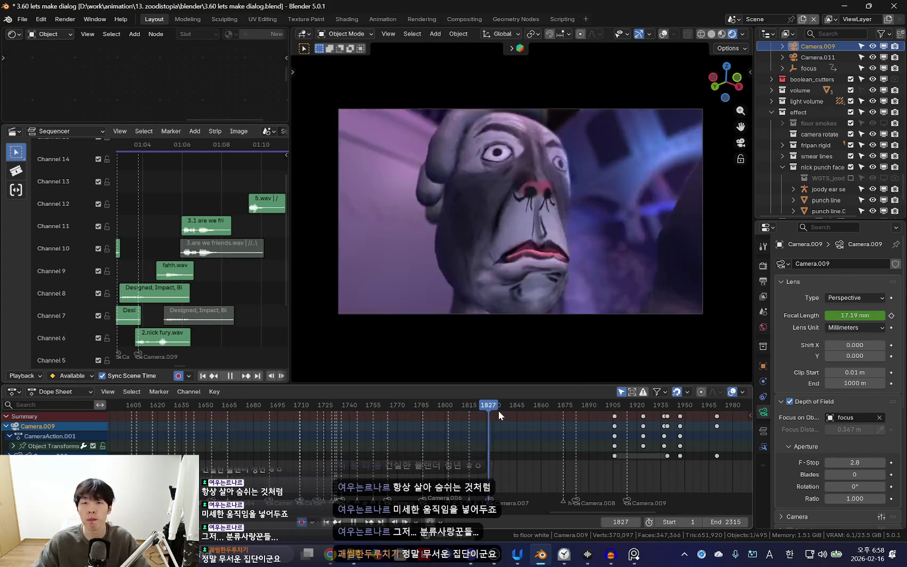
{"action": "scroll", "coordinate": [495, 426], "scroll_direction": "right", "scroll_amount": 3, "text": "ctrl"}
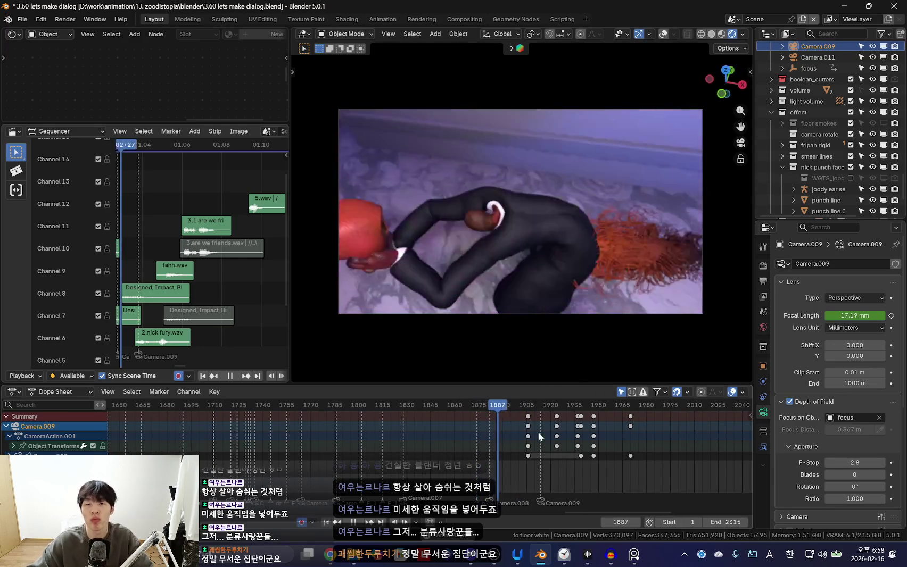
{"action": "scroll", "coordinate": [678, 453], "scroll_direction": "up", "scroll_amount": 2}
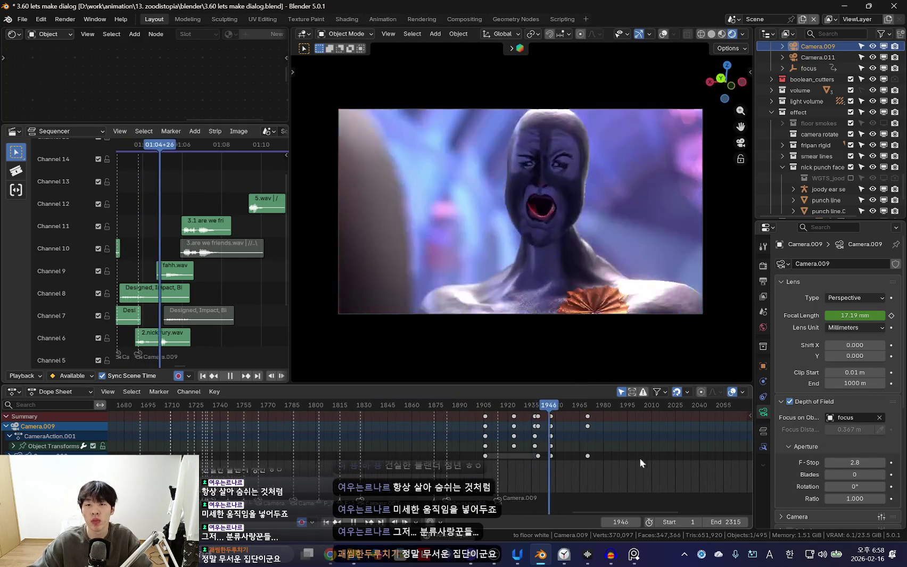
{"action": "left_click_drag", "start_coordinate": [619, 472], "coordinate": [531, 447]}
{"action": "scroll", "coordinate": [548, 485], "scroll_direction": "up", "scroll_amount": 2}
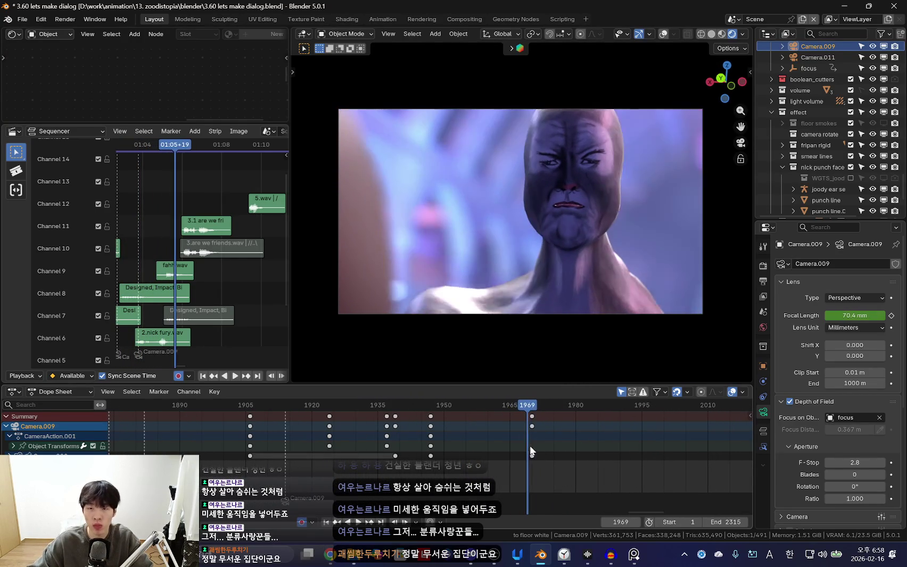
{"action": "scroll", "coordinate": [831, 98], "scroll_direction": "up", "scroll_amount": 1}
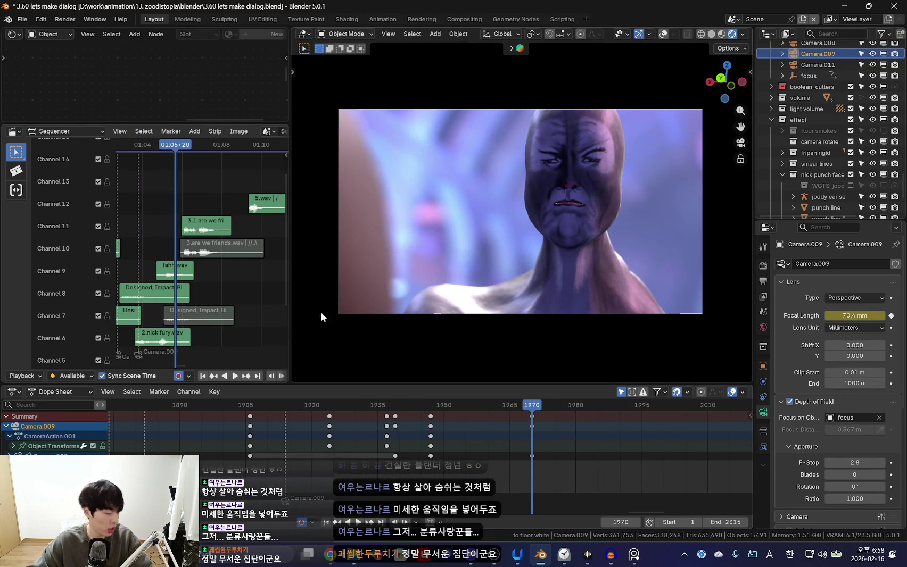
Select Camera.011, play its shot and return to frame 1441 with overlays shown
{"action": "scroll", "coordinate": [838, 86], "scroll_direction": "up", "scroll_amount": 3}
{"action": "left_click", "coordinate": [815, 129]}
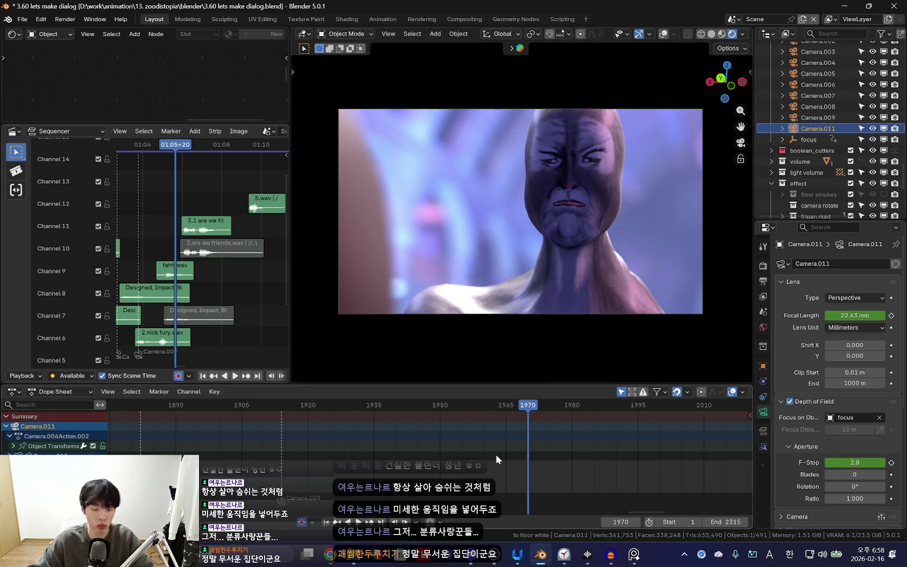
{"action": "key", "text": "space"}
{"action": "scroll", "coordinate": [505, 449], "scroll_direction": "down", "scroll_amount": 5}
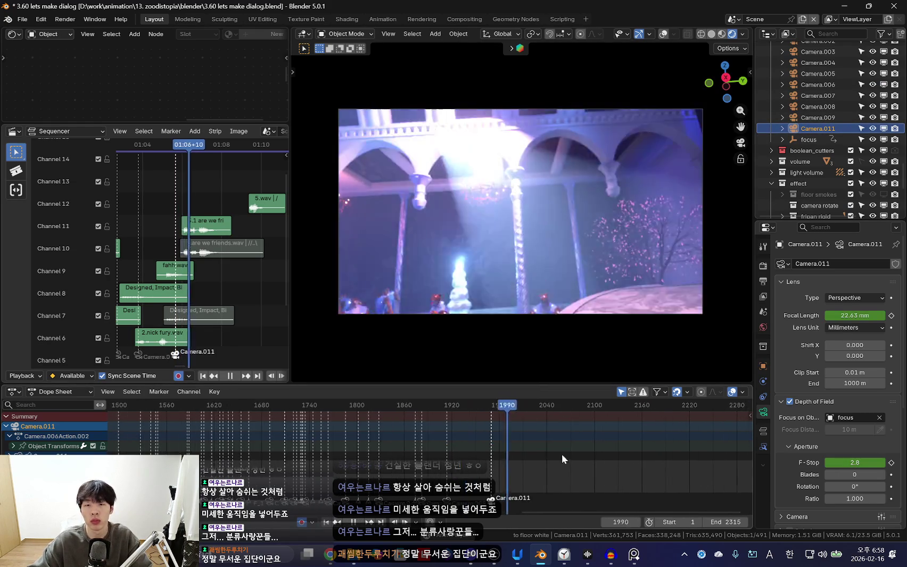
{"action": "scroll", "coordinate": [553, 452], "scroll_direction": "down", "scroll_amount": 3}
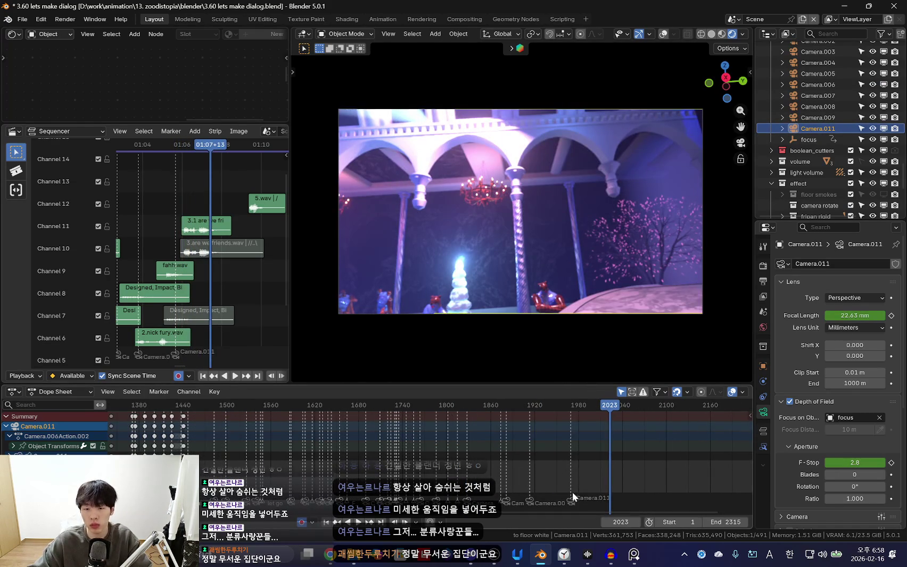
{"action": "key", "text": "Escape"}
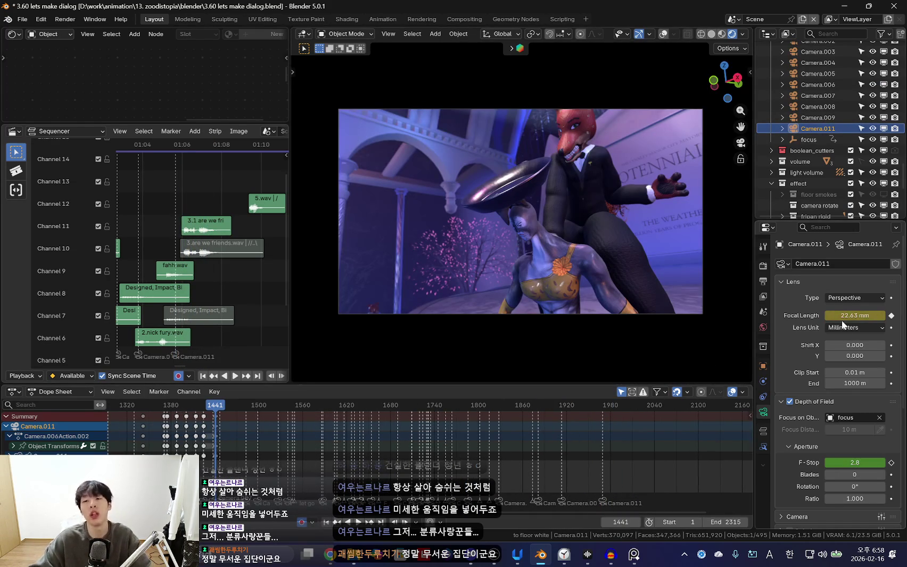
{"action": "scroll", "coordinate": [385, 440], "scroll_direction": "up", "scroll_amount": 2, "text": "ctrl"}
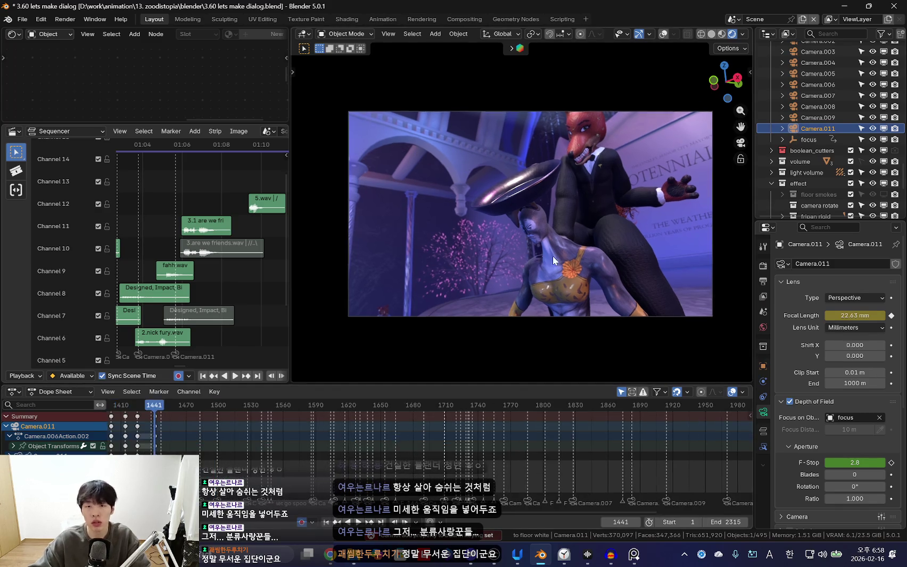
{"action": "scroll", "coordinate": [553, 256], "scroll_direction": "up", "scroll_amount": 1}
{"action": "key", "text": "shift+alt+z"}
Insert keyframes for Camera.011 at frame 1441 using the keying set, then adjust the new keys
{"action": "key", "text": "k"}
{"action": "left_click", "coordinate": [573, 257]}
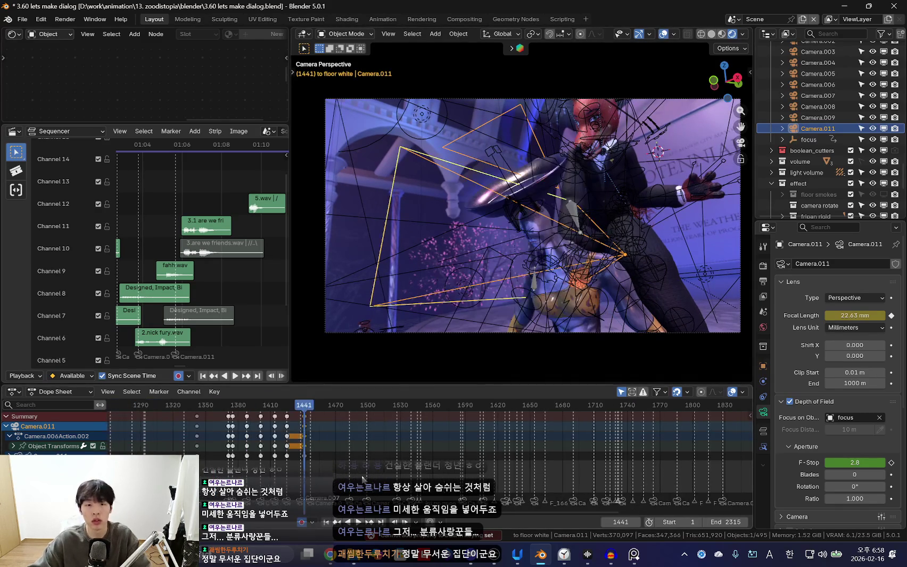
{"action": "key", "text": "r"}
{"action": "left_click", "coordinate": [471, 449]}
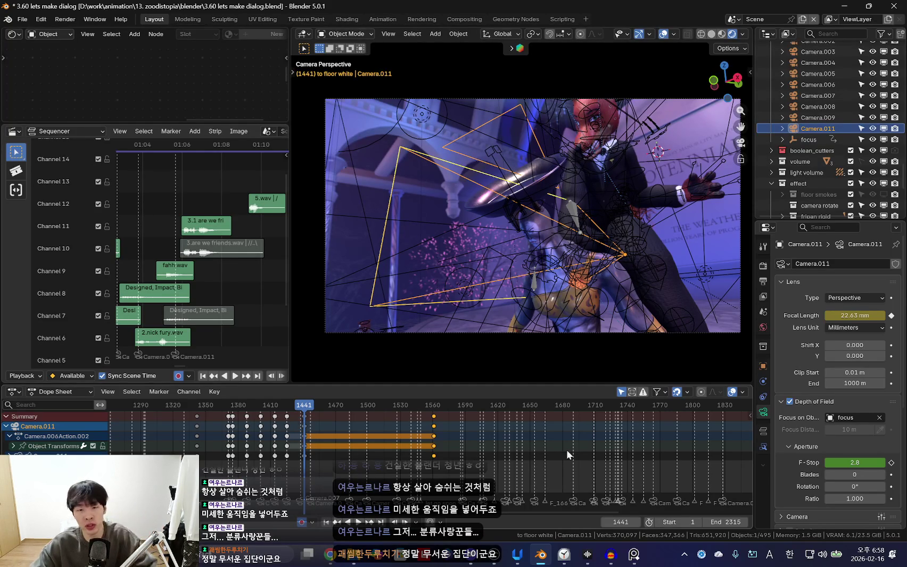
{"action": "scroll", "coordinate": [567, 453], "scroll_direction": "down", "scroll_amount": 2, "text": "ctrl"}
{"action": "key", "text": "super"}
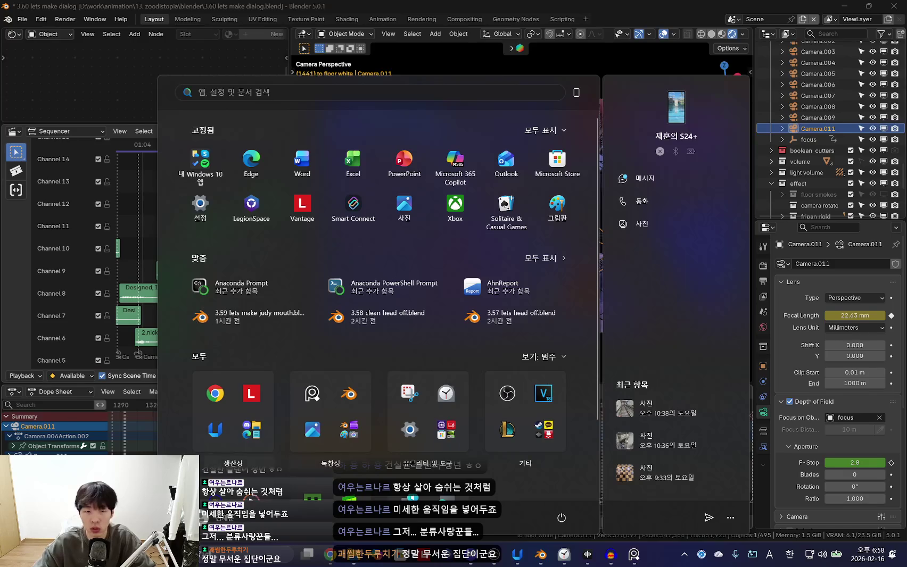
Jump to the camera keyframe at frame 1561 and play it with viewport overlays hidden
{"action": "key", "text": "super"}
{"action": "scroll", "coordinate": [527, 459], "scroll_direction": "down", "scroll_amount": 2, "text": "ctrl"}
{"action": "middle_click_drag", "start_coordinate": [527, 459], "coordinate": [476, 462]}
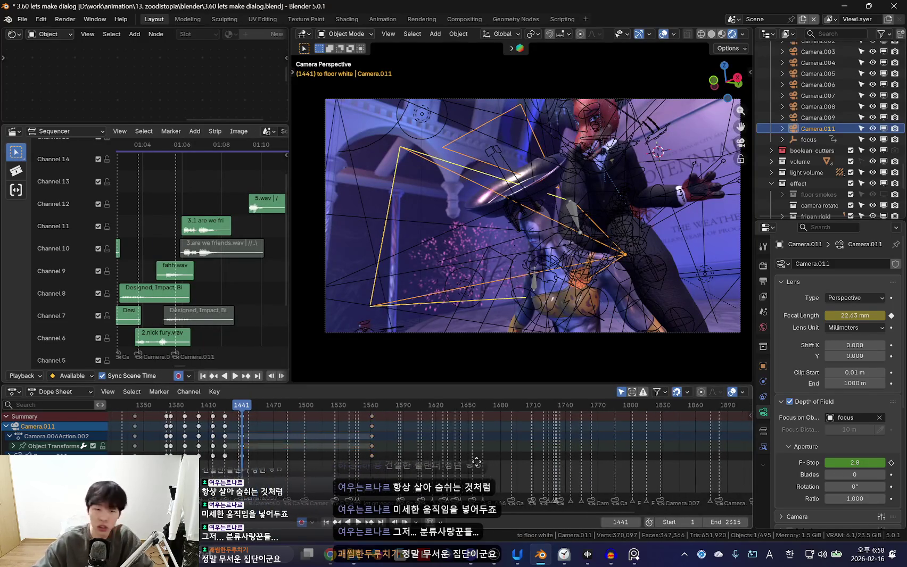
{"action": "key", "text": "Up"}
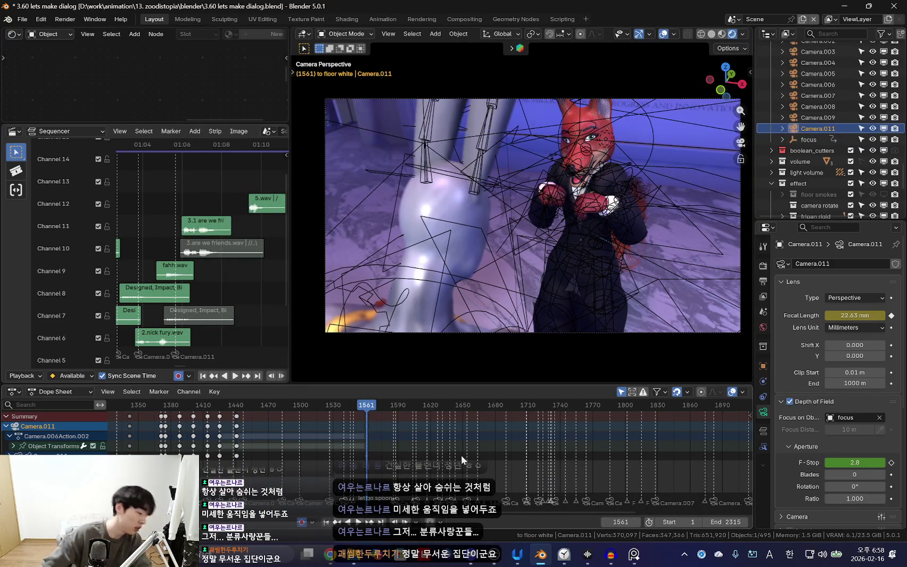
{"action": "scroll", "coordinate": [500, 446], "scroll_direction": "down", "scroll_amount": 3, "text": "ctrl"}
{"action": "key", "text": "shift+alt+z"}
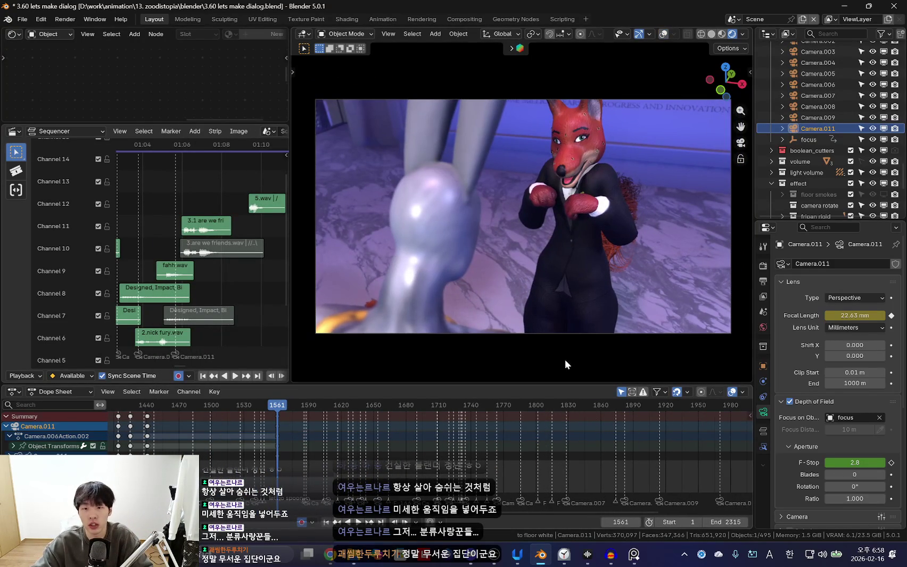
{"action": "key", "text": "space"}
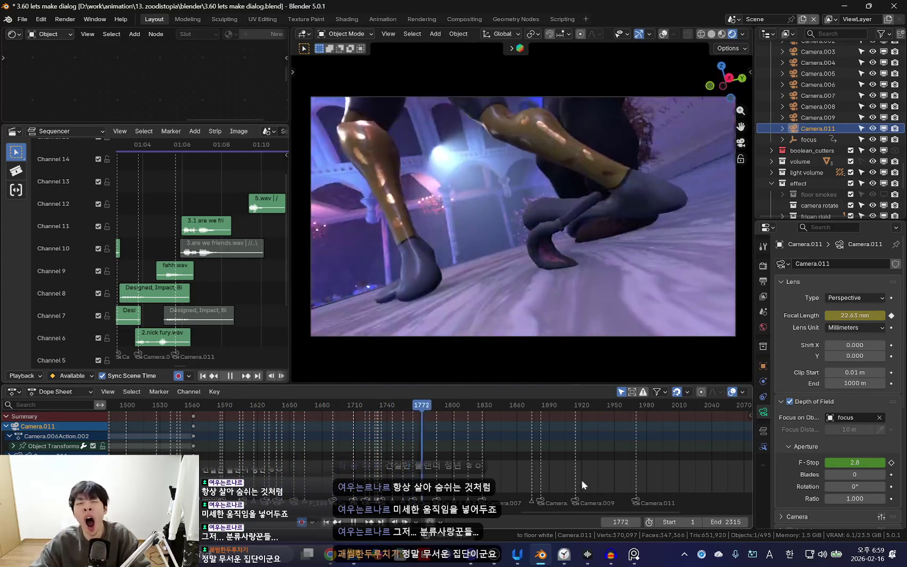
Fly Camera.011 toward the two gala wall figures and confirm the new shot near frame 1968
{"action": "scroll", "coordinate": [468, 453], "scroll_direction": "up", "scroll_amount": 2}
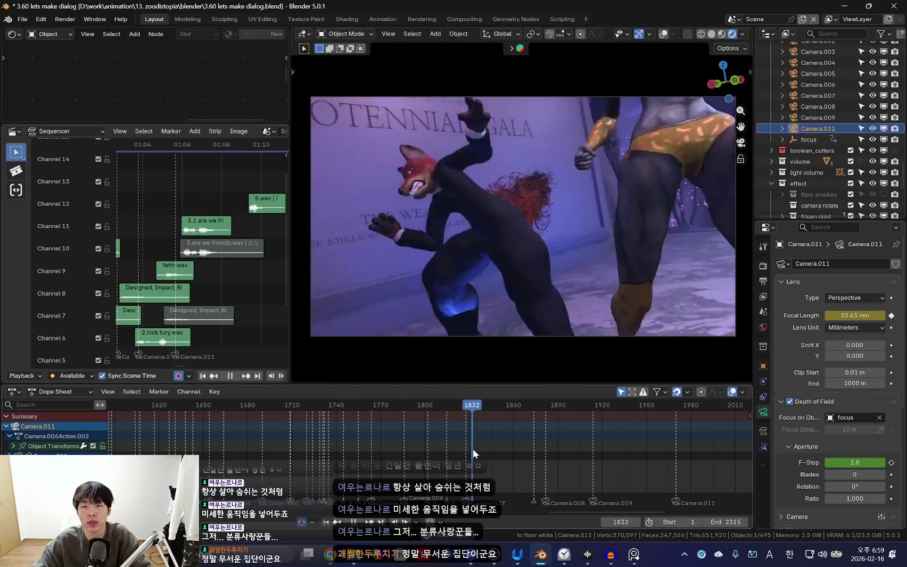
{"action": "scroll", "coordinate": [494, 449], "scroll_direction": "down", "scroll_amount": 1, "text": "ctrl"}
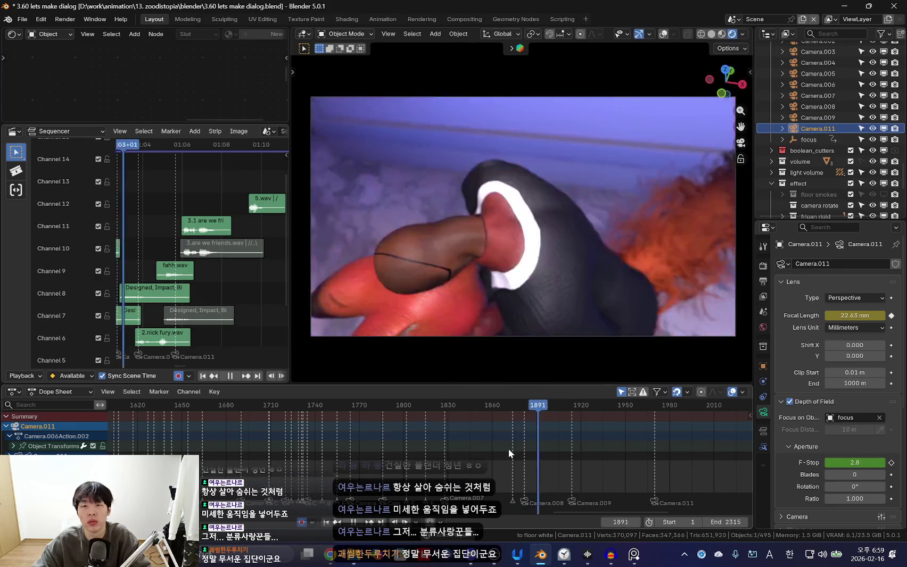
{"action": "scroll", "coordinate": [585, 451], "scroll_direction": "down", "scroll_amount": 2, "text": "ctrl"}
{"action": "middle_click_drag", "start_coordinate": [598, 439], "coordinate": [461, 455], "text": "ctrl"}
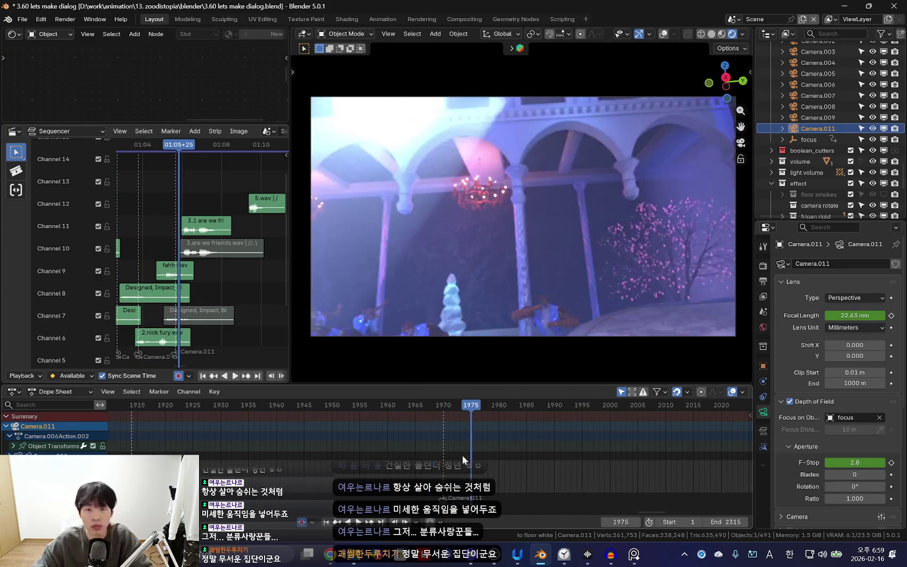
{"action": "key", "text": "w"}
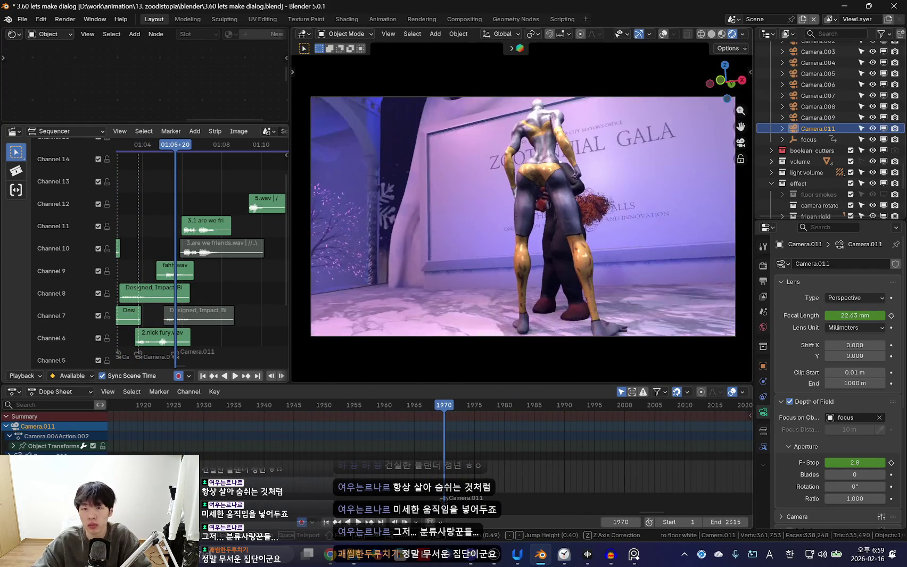
{"action": "key", "text": "w"}
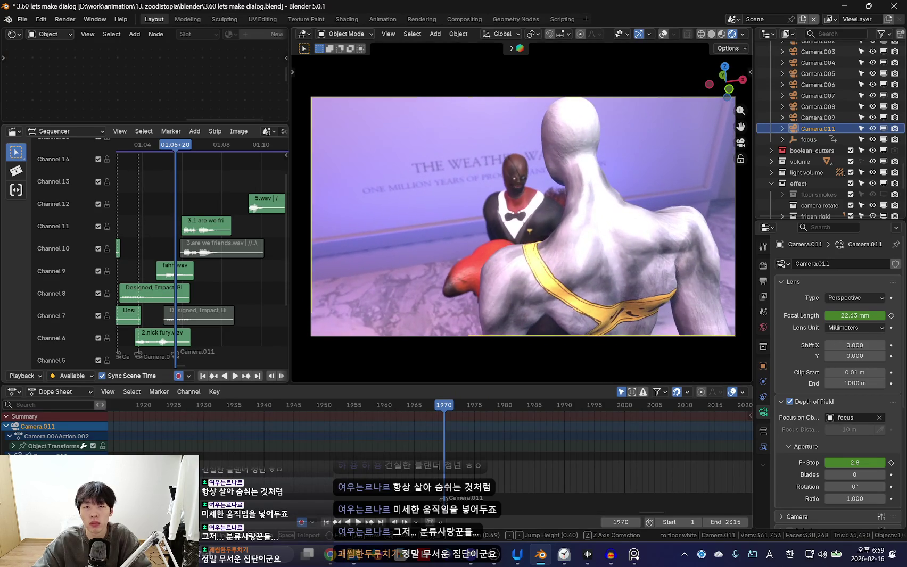
{"action": "left_click", "coordinate": [417, 464]}
Review the new shot in reverse playback, then play it again through the active camera
{"action": "key", "text": "ctrl+shift+space"}
{"action": "scroll", "coordinate": [413, 455], "scroll_direction": "down", "scroll_amount": 5}
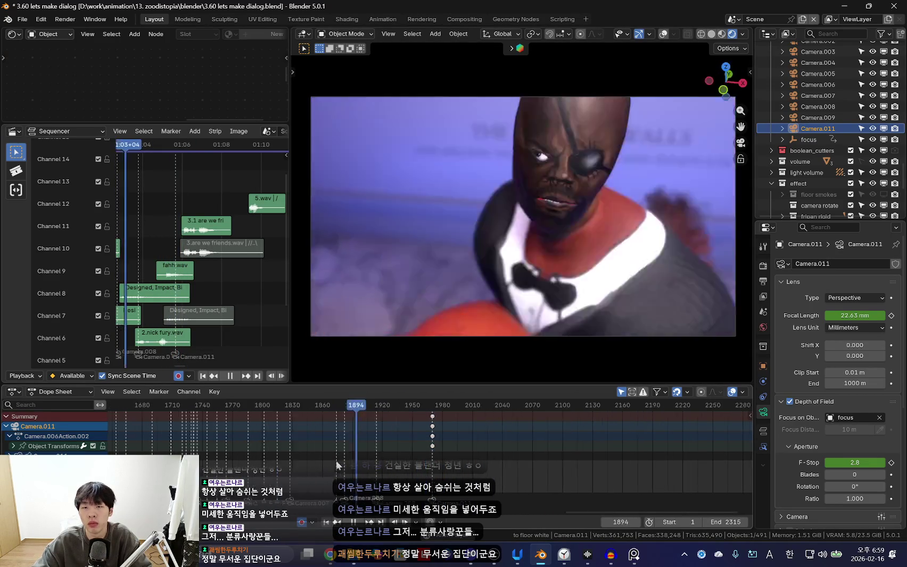
{"action": "scroll", "coordinate": [402, 456], "scroll_direction": "down", "scroll_amount": 4}
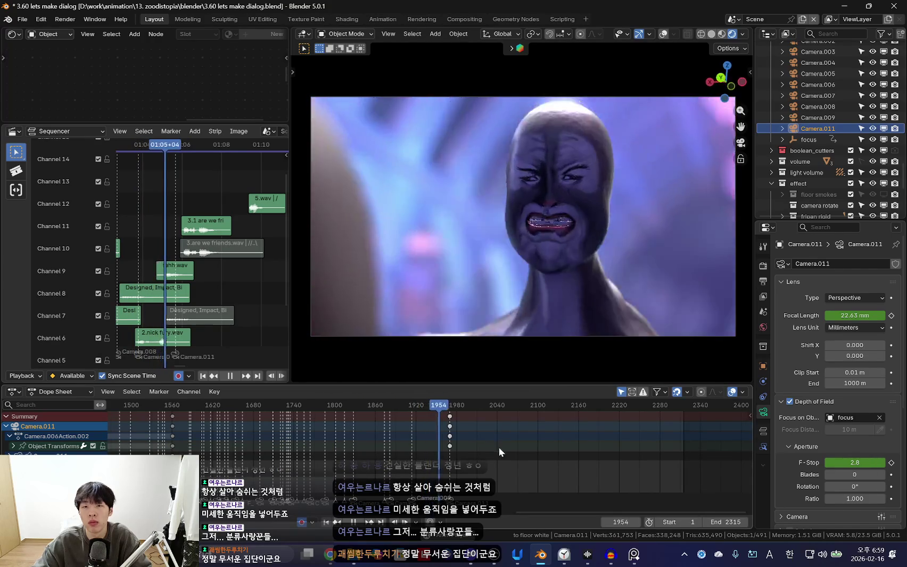
{"action": "key", "text": "Escape"}
{"action": "mouse_move", "coordinate": [595, 257]}
{"action": "middle_mouse_down"}
{"action": "mouse_move", "coordinate": [515, 224]}
{"action": "mouse_move", "coordinate": [508, 233]}
{"action": "mouse_move", "coordinate": [592, 246]}
{"action": "mouse_move", "coordinate": [294, 248]}
{"action": "mouse_move", "coordinate": [552, 239]}
{"action": "middle_mouse_up"}
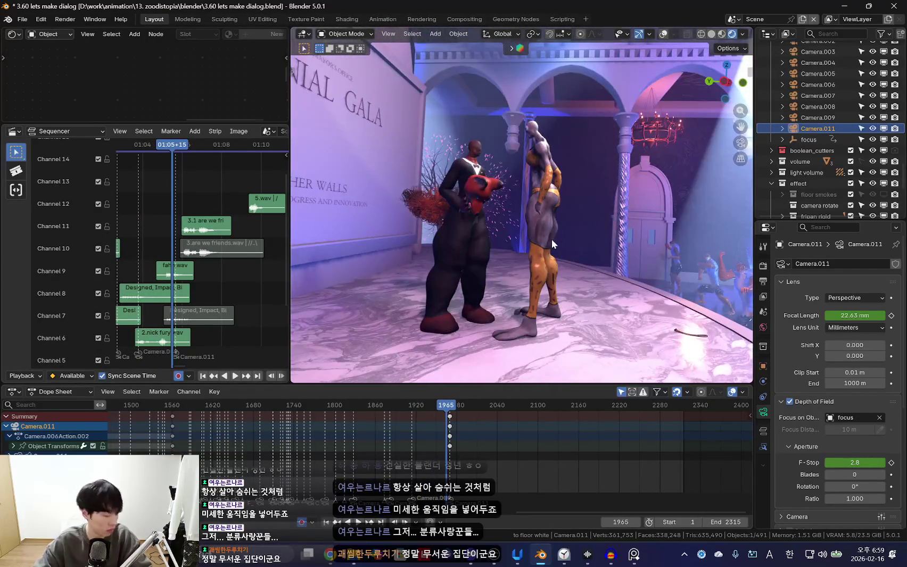
{"action": "key", "text": "KP_0"}
{"action": "key", "text": "space"}
Replay the shot from around frame 1776, then return to the keyframe at 1968
{"action": "left_click", "coordinate": [326, 424]}
{"action": "scroll", "coordinate": [390, 426], "scroll_direction": "down", "scroll_amount": 2}
{"action": "scroll", "coordinate": [424, 430], "scroll_direction": "up", "scroll_amount": 4}
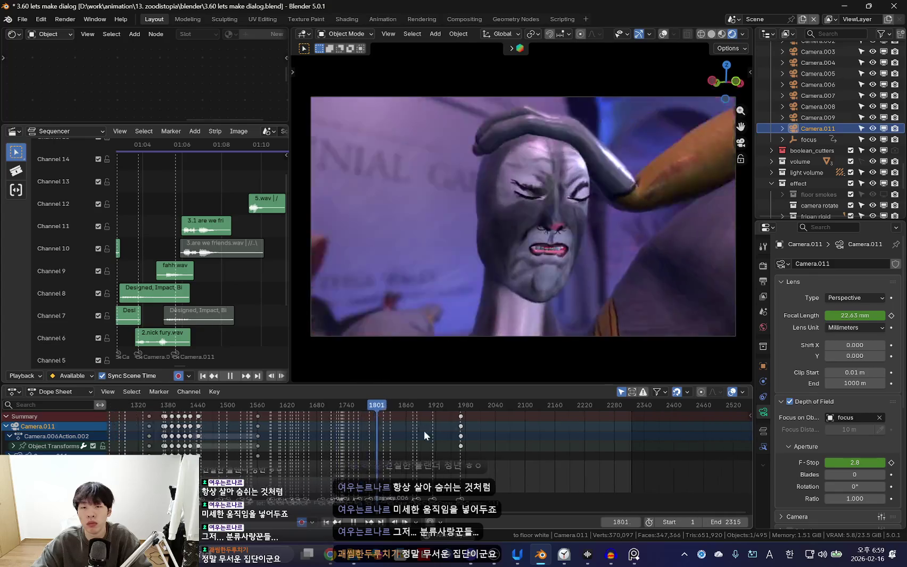
{"action": "left_click", "coordinate": [287, 431]}
{"action": "scroll", "coordinate": [295, 436], "scroll_direction": "down", "scroll_amount": 1}
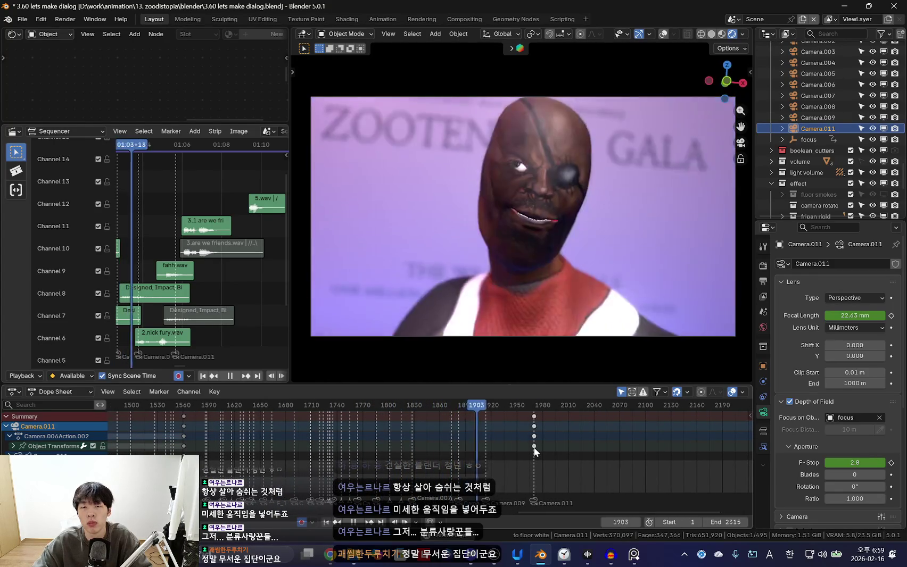
{"action": "scroll", "coordinate": [534, 450], "scroll_direction": "up", "scroll_amount": 1}
{"action": "scroll", "coordinate": [506, 445], "scroll_direction": "up", "scroll_amount": 1}
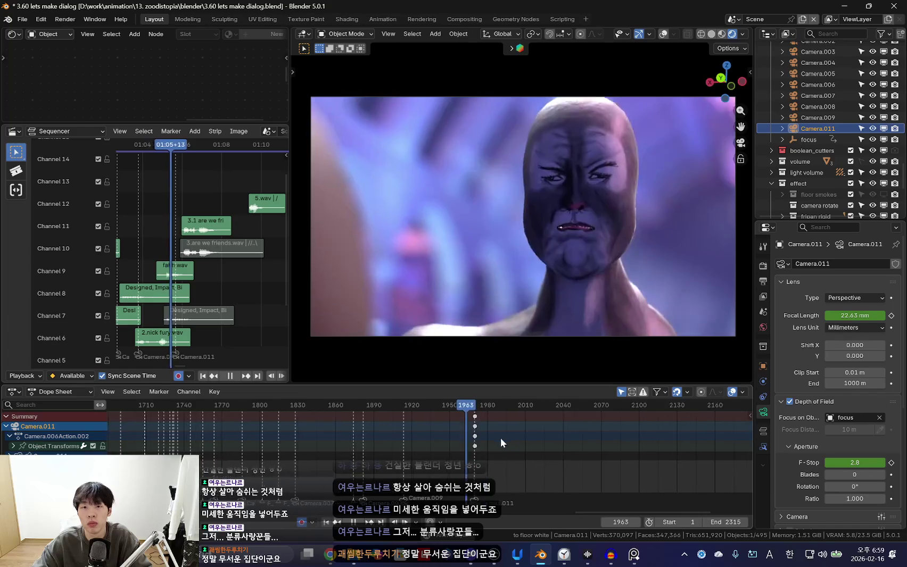
{"action": "scroll", "coordinate": [537, 435], "scroll_direction": "up", "scroll_amount": 2}
{"action": "key", "text": "space"}
{"action": "key", "text": "Down"}
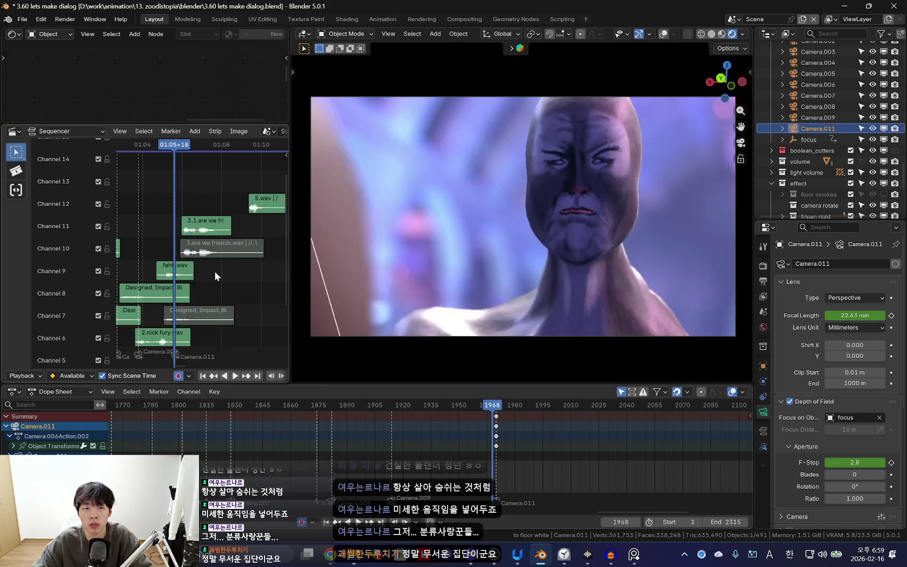
Slide the channel 11 '3.1 are we friends.wav' strip 3 frames earlier and play to check its timing
{"action": "key", "text": "KP_Decimal"}
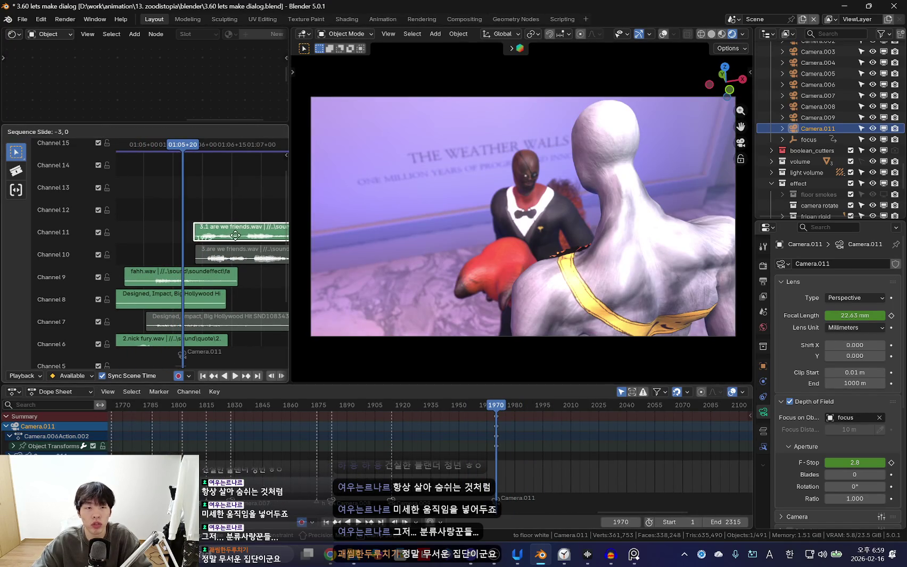
{"action": "left_click_drag", "start_coordinate": [248, 237], "coordinate": [233, 237]}
{"action": "key", "text": "space"}
{"action": "scroll", "coordinate": [193, 282], "scroll_direction": "down", "scroll_amount": 2}
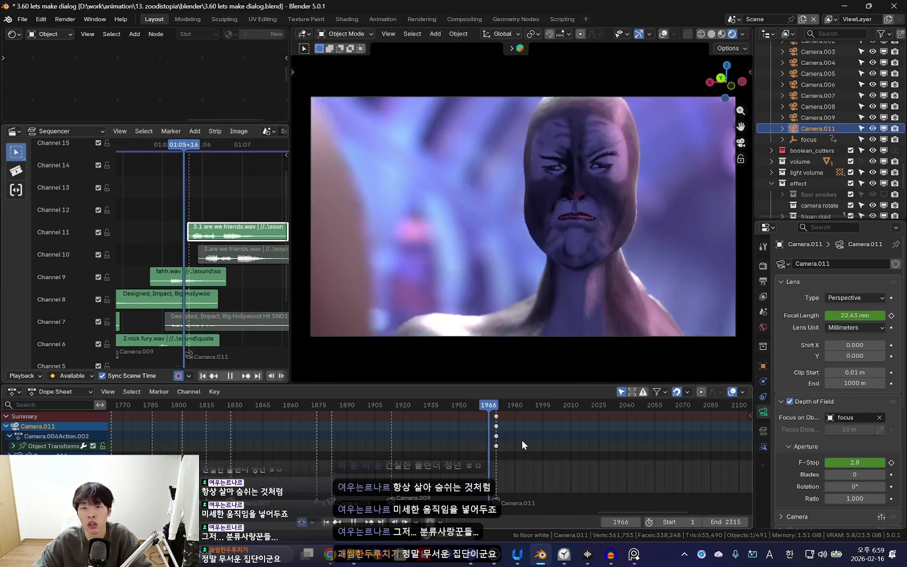
{"action": "key", "text": "space"}
{"action": "key", "text": "Down"}
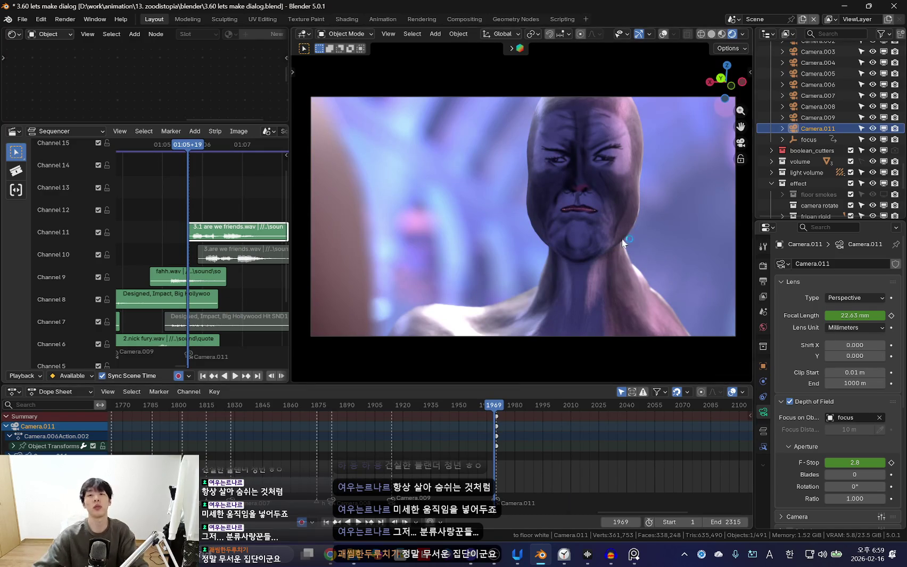
{"action": "key", "text": "KP_0"}
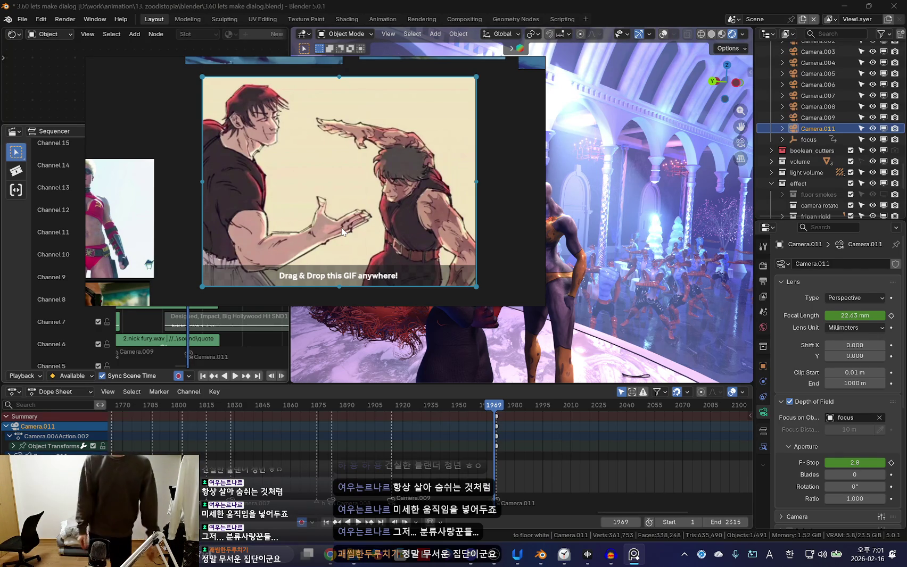
Close the GIF popup, restore the overlays, select Nick's rig and switch it to Pose Mode
{"action": "left_click", "coordinate": [342, 232]}
{"action": "mouse_move", "coordinate": [513, 290]}
{"action": "middle_mouse_down"}
{"action": "mouse_move", "coordinate": [535, 256]}
{"action": "mouse_move", "coordinate": [558, 280]}
{"action": "mouse_move", "coordinate": [529, 283]}
{"action": "middle_mouse_up"}
{"action": "key", "text": "shift+alt+z"}
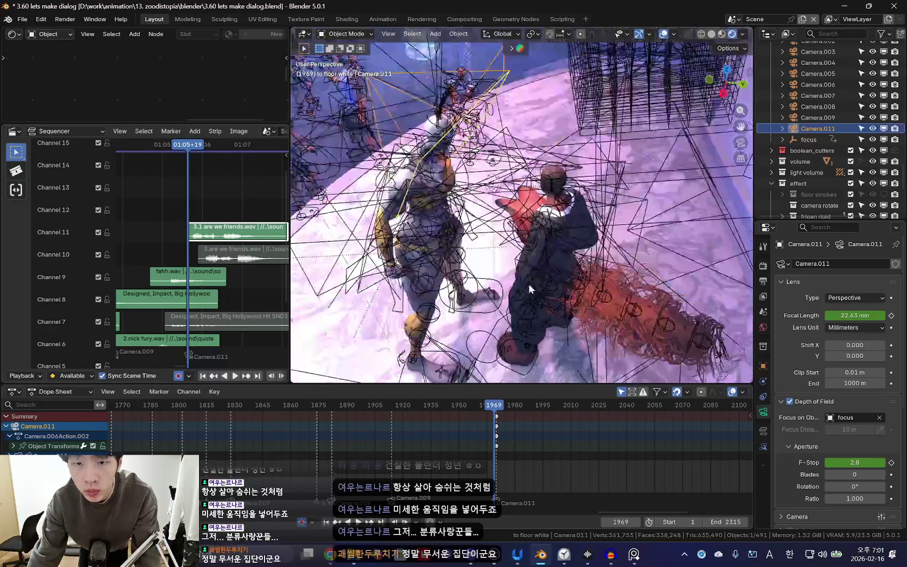
{"action": "left_click", "coordinate": [568, 197]}
{"action": "key", "text": "ctrl+Tab"}
{"action": "middle_click_drag", "start_coordinate": [572, 202], "coordinate": [580, 280]}
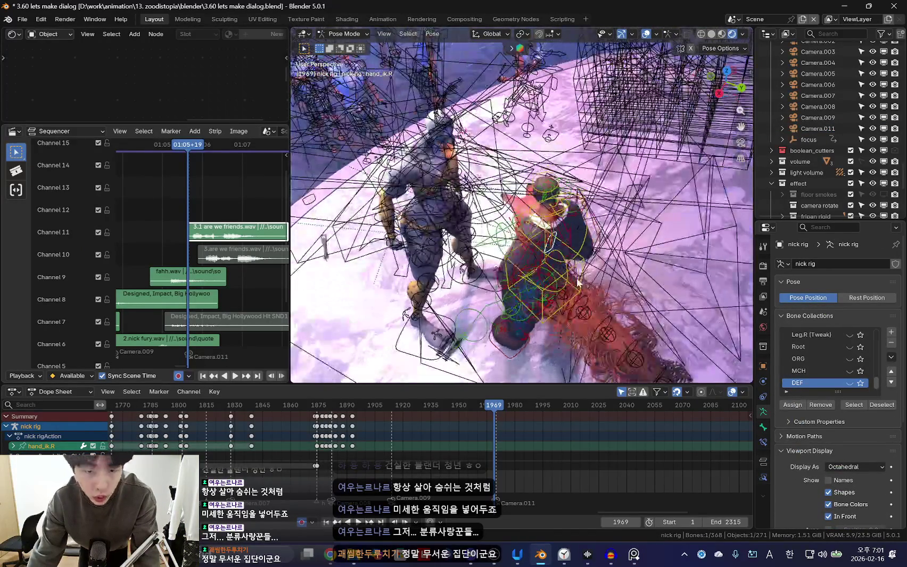
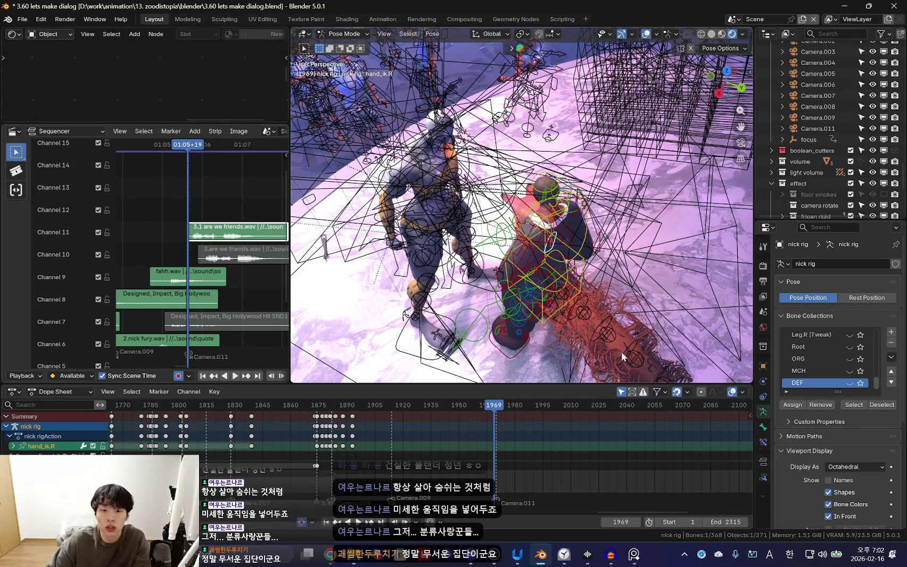
Glance at the OBS window and the clock focus-session window, then return to Blender
{"action": "left_click", "coordinate": [495, 554]}
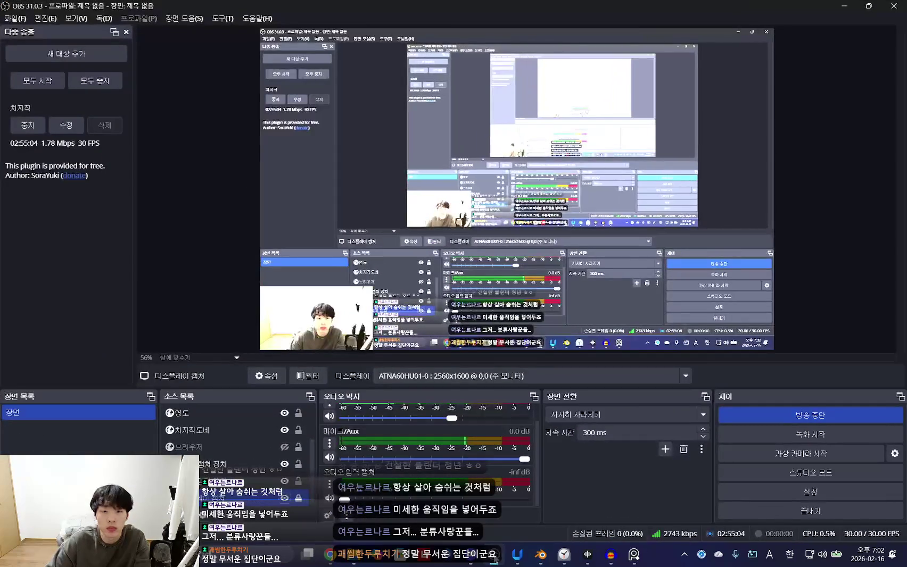
{"action": "left_click", "coordinate": [495, 553]}
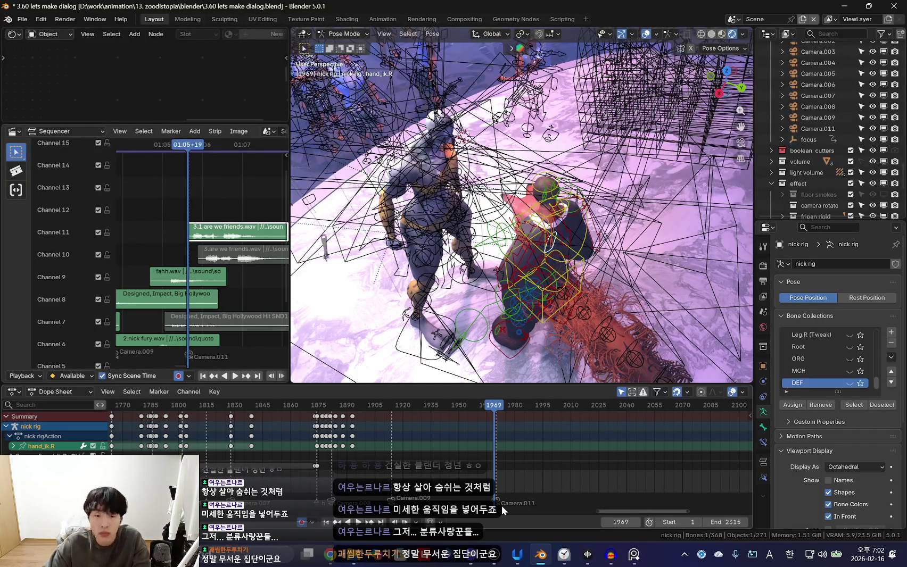
{"action": "left_click", "coordinate": [567, 558]}
{"action": "left_click", "coordinate": [572, 563]}
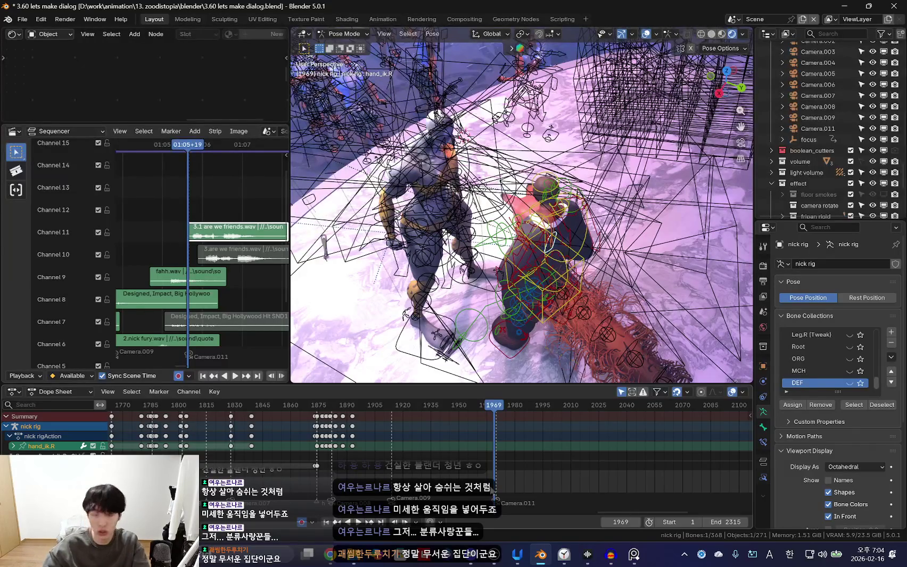
Bring OBS forward with Alt+Tab, then minimize the OBS window
{"action": "left_click", "coordinate": [495, 555]}
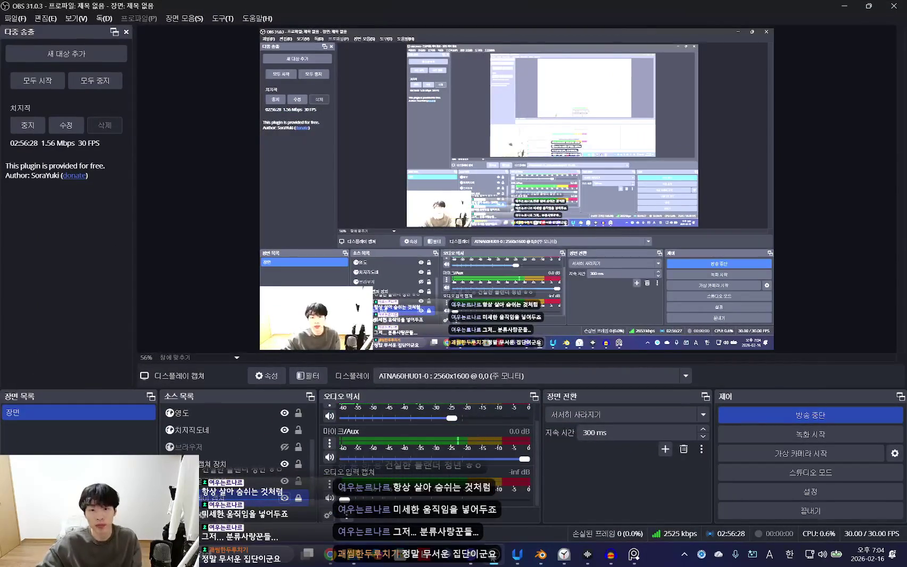
{"action": "left_click", "coordinate": [495, 555]}
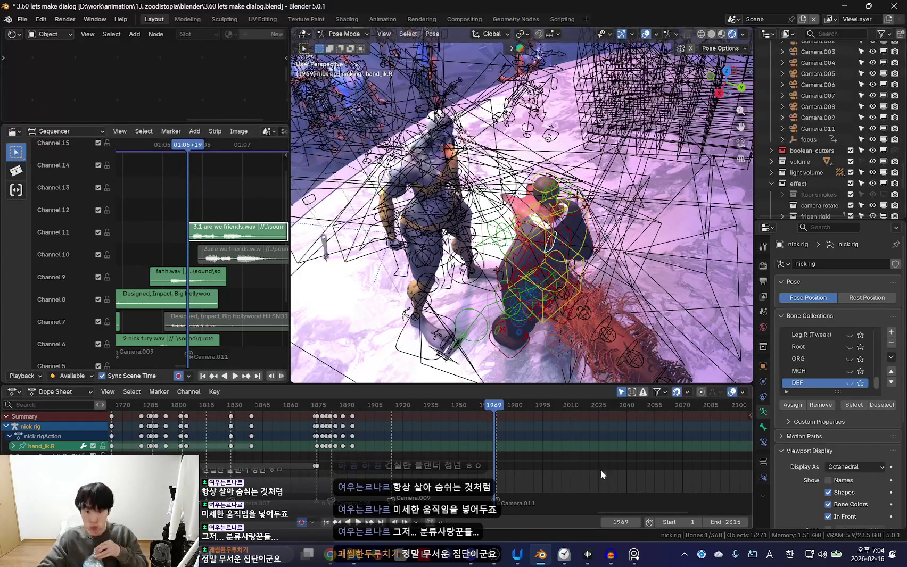
{"action": "key", "text": "alt+Tab"}
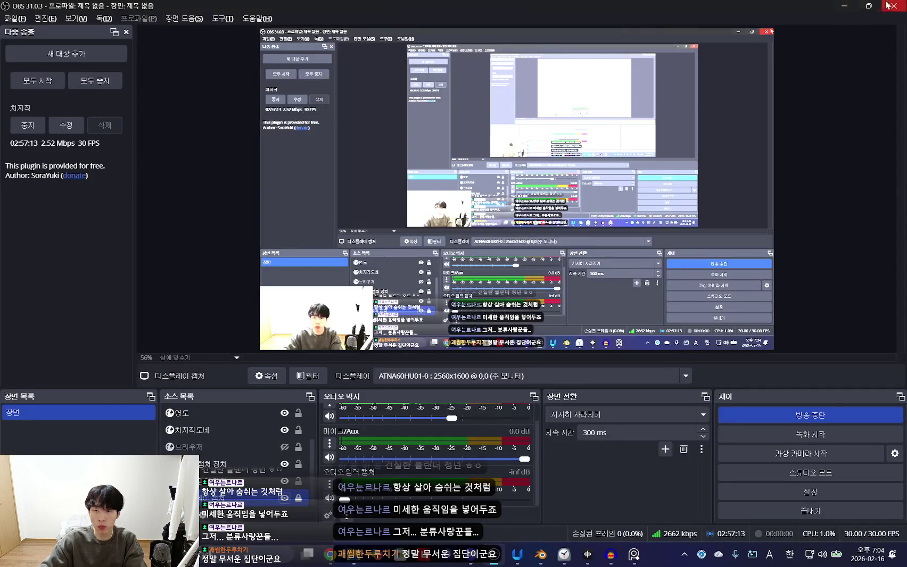
{"action": "left_click", "coordinate": [838, 6]}
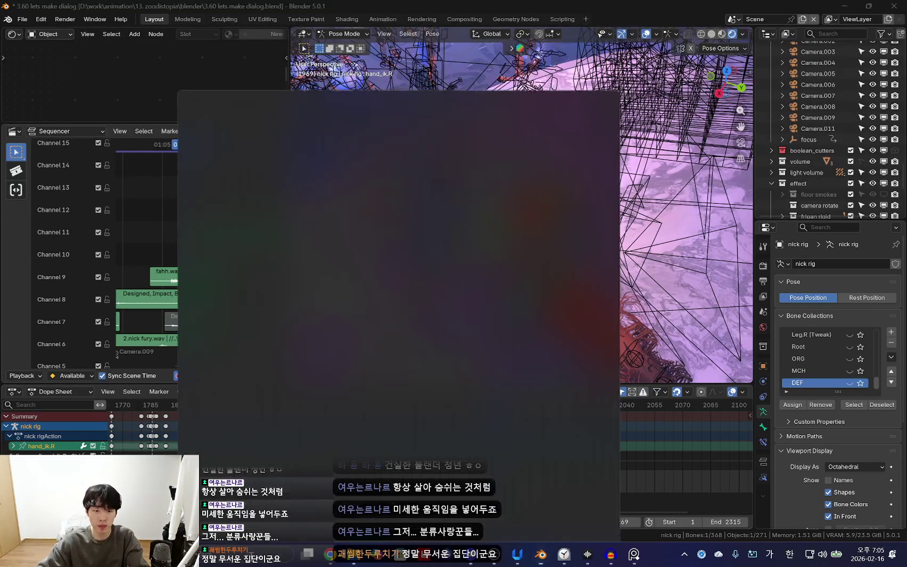
Launch VEGAS Pro 18.0 from a Windows search for 'vegas' and minimize OBS to reveal it
{"action": "key", "text": "BackSpace"}
{"action": "key", "text": "Hangul"}
{"action": "type", "text": "vegas"}
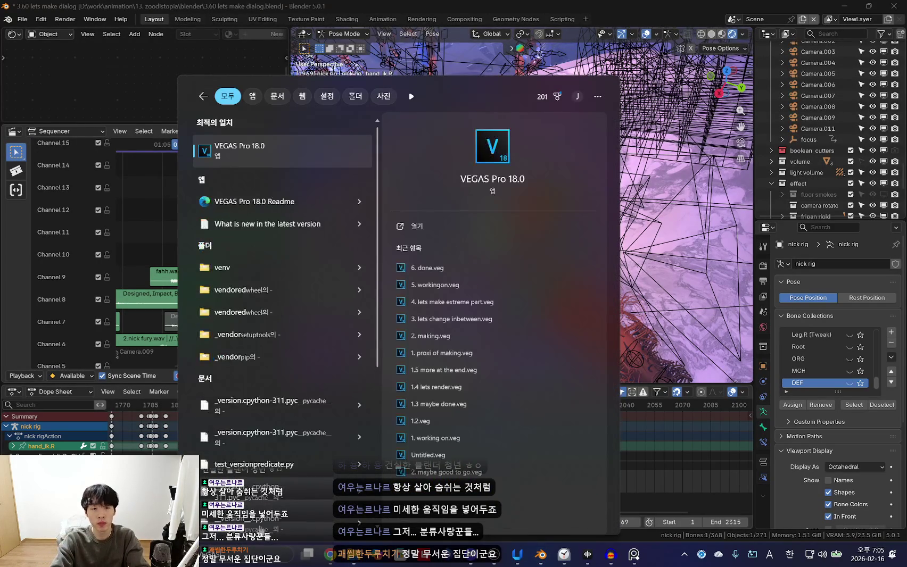
{"action": "key", "text": "Return"}
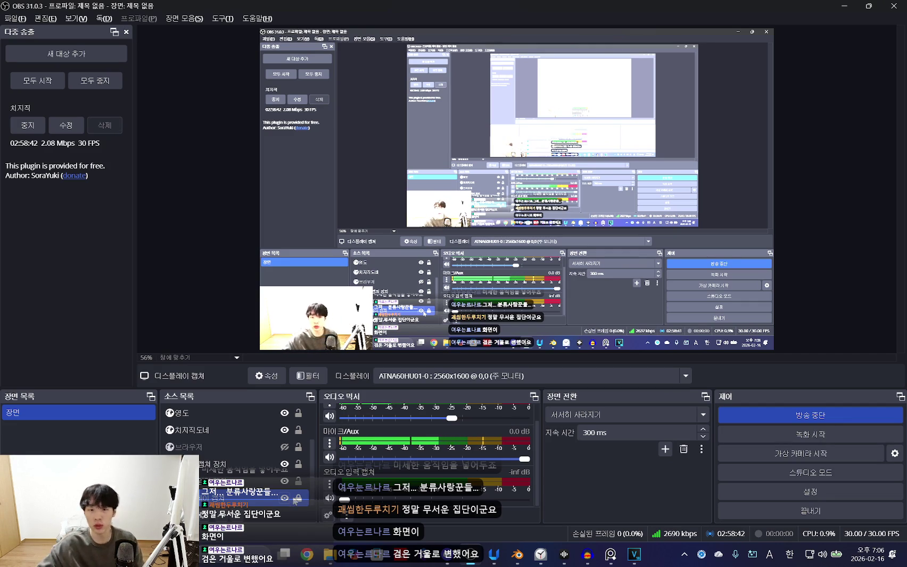
{"action": "left_click", "coordinate": [843, 6]}
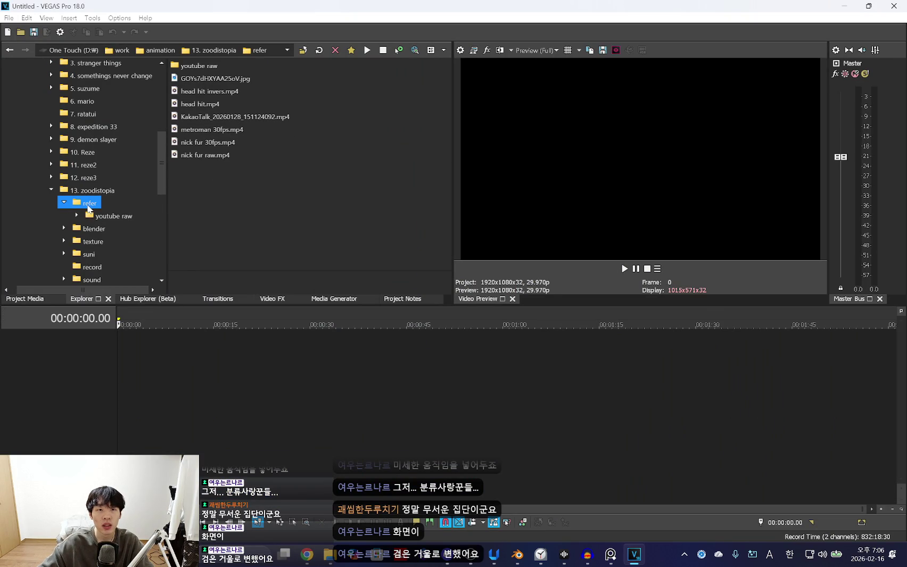
Place ARE WE FRIENDS RAW.mp4 from the refer folder at the timeline start, matching project settings to it
{"action": "left_click", "coordinate": [88, 207]}
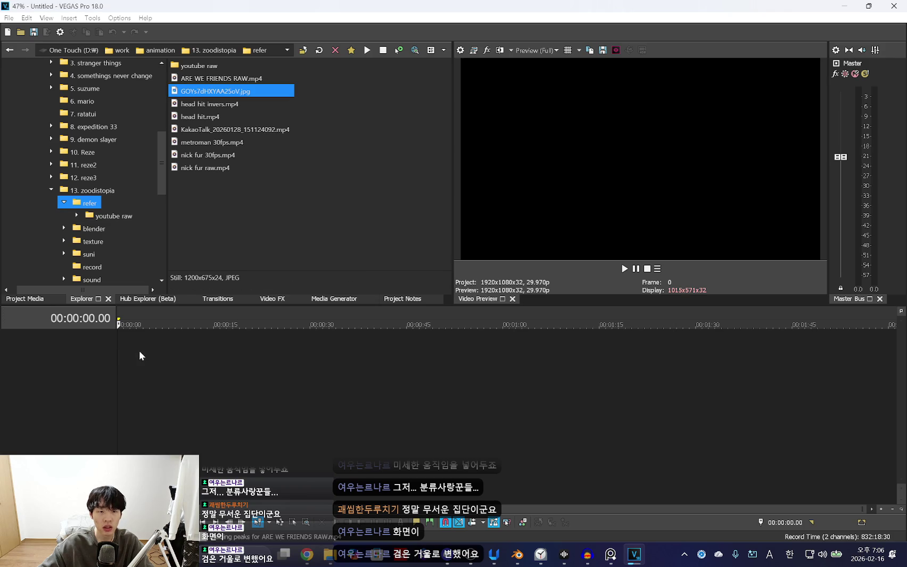
{"action": "left_click", "coordinate": [161, 348]}
{"action": "left_click_drag", "start_coordinate": [234, 79], "coordinate": [144, 362]}
{"action": "left_click", "coordinate": [521, 219]}
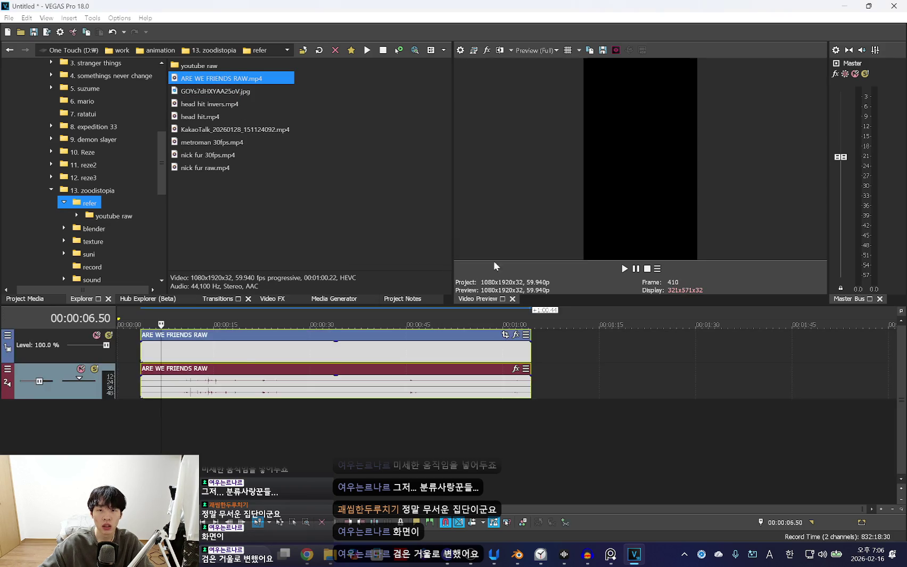
{"action": "left_click_drag", "start_coordinate": [242, 337], "coordinate": [220, 337]}
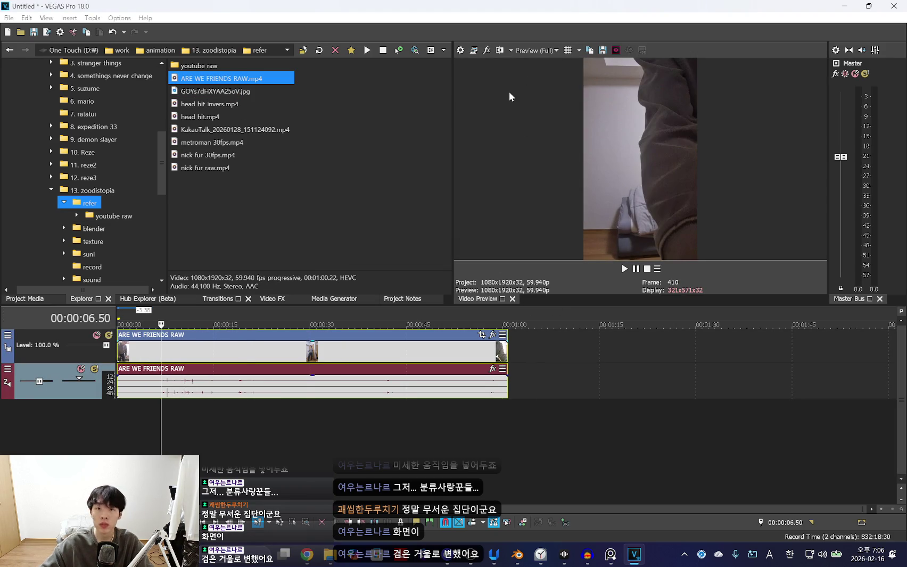
Set the project frame rate to 29.970 (NTSC) in Project Properties
{"action": "left_click", "coordinate": [461, 50]}
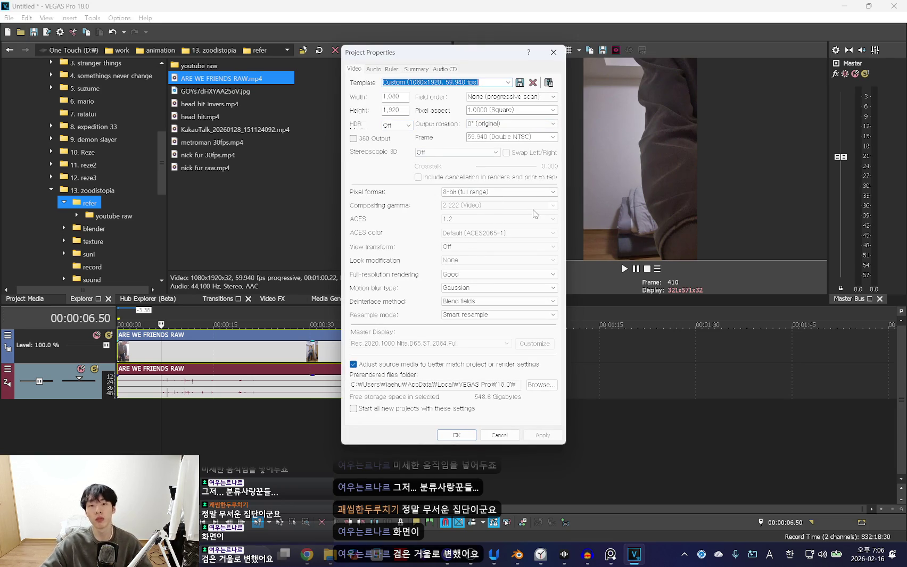
{"action": "left_click", "coordinate": [538, 137]}
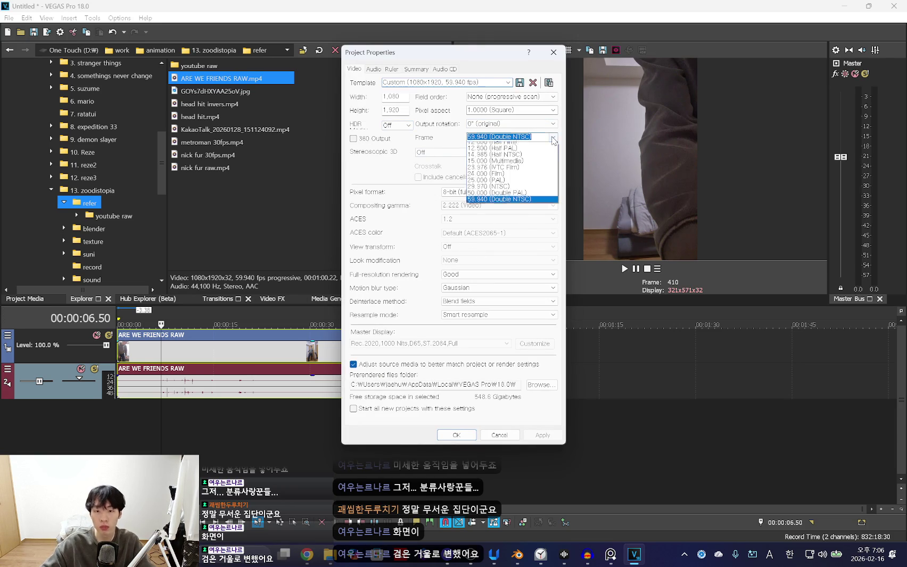
{"action": "left_click", "coordinate": [519, 186]}
{"action": "left_click", "coordinate": [534, 436]}
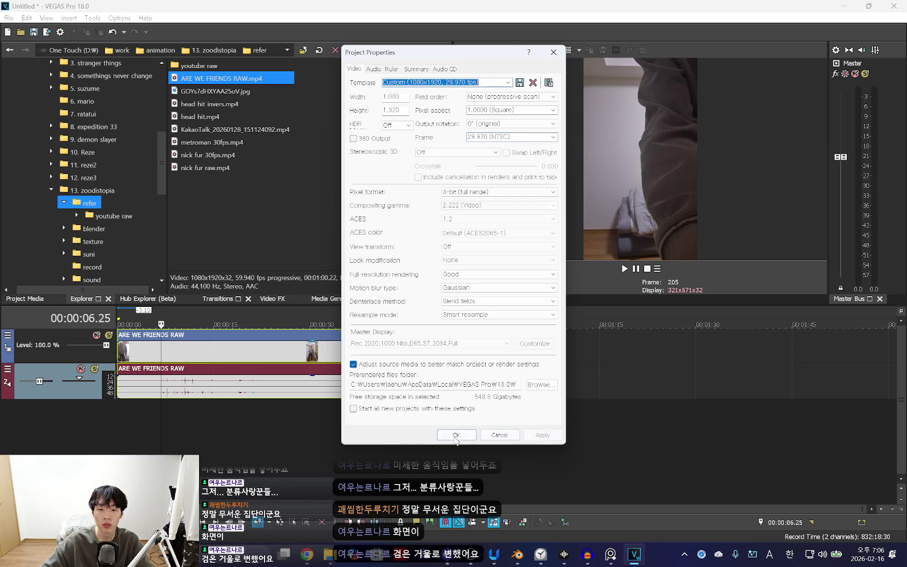
{"action": "left_click", "coordinate": [456, 435]}
{"action": "left_click", "coordinate": [240, 391]}
{"action": "left_click", "coordinate": [227, 379]}
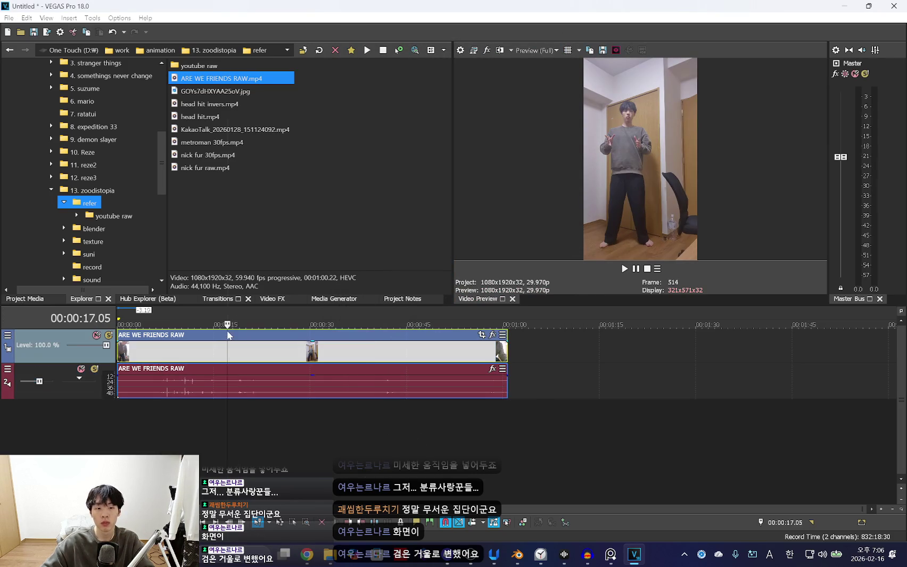
Delete the clip's audio event and play the reference from about 11 seconds
{"action": "left_click", "coordinate": [216, 367]}
{"action": "key", "text": "Delete"}
{"action": "left_click", "coordinate": [189, 383]}
{"action": "key", "text": "space"}
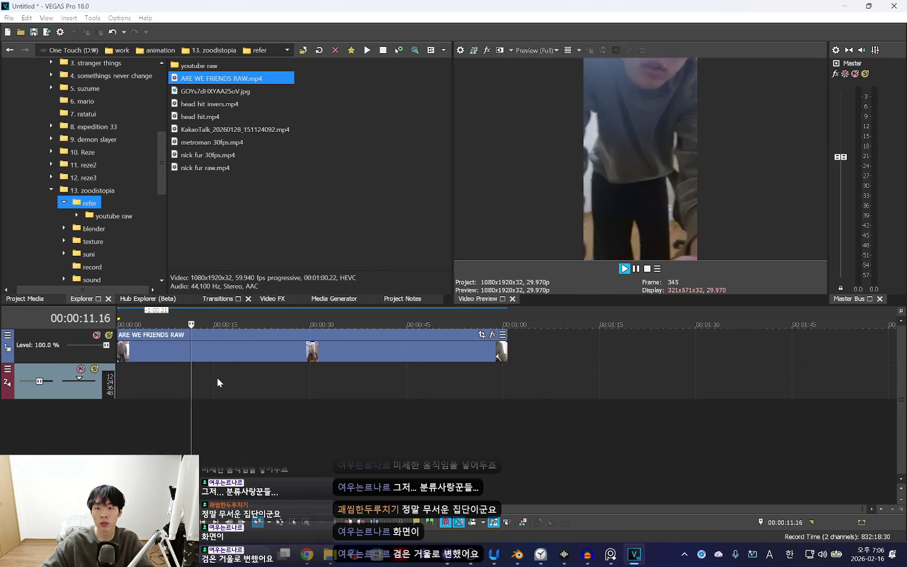
{"action": "left_click", "coordinate": [221, 348]}
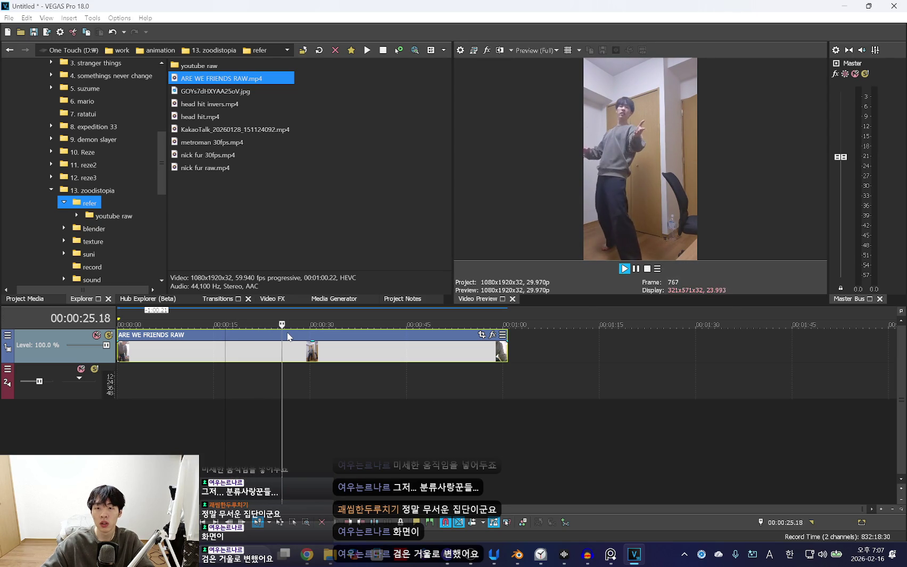
Replay the action around 22–24 seconds, then mark the range from about 23 to 57.10 seconds
{"action": "left_click", "coordinate": [276, 333]}
{"action": "left_click", "coordinate": [274, 333]}
{"action": "left_click", "coordinate": [273, 333]}
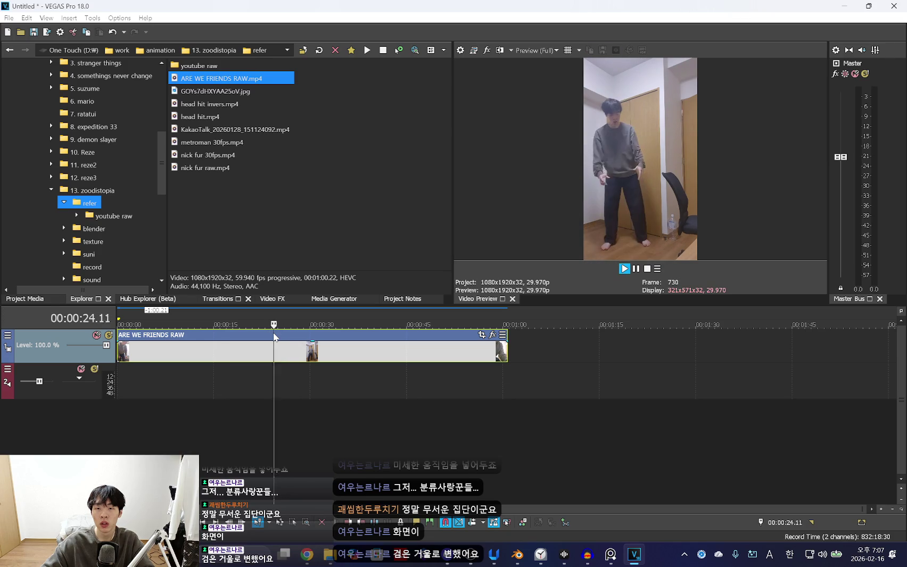
{"action": "left_click", "coordinate": [274, 334]}
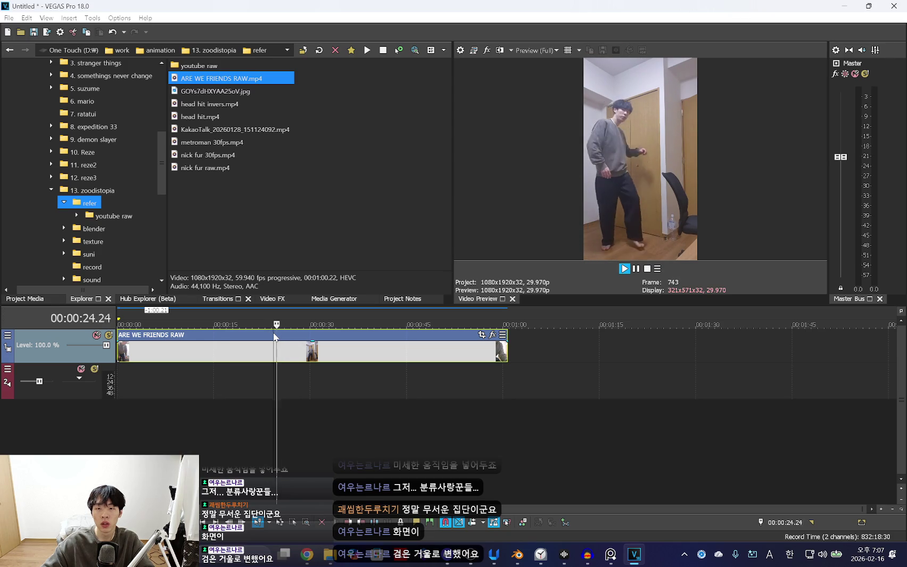
{"action": "key", "text": "space"}
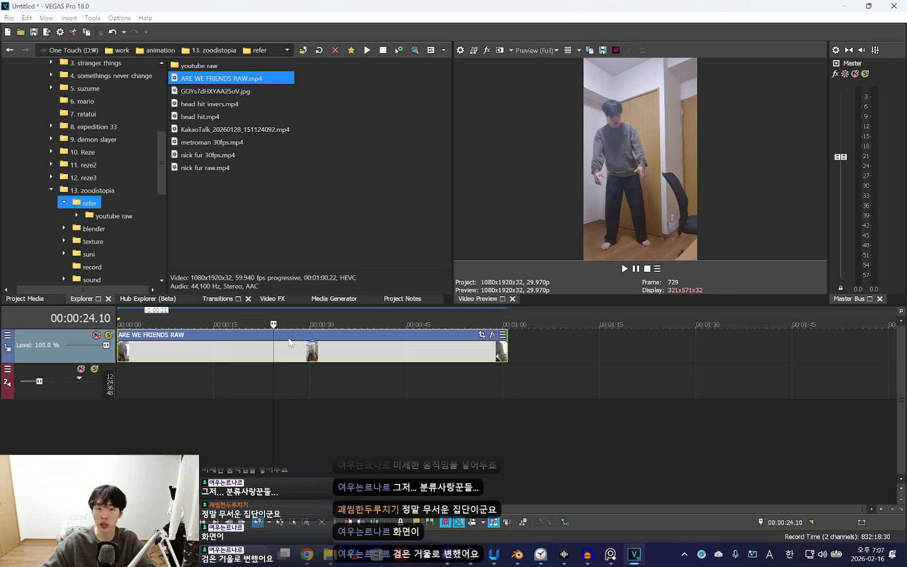
{"action": "left_click", "coordinate": [271, 334]}
{"action": "key", "text": "space"}
{"action": "left_click", "coordinate": [262, 334]}
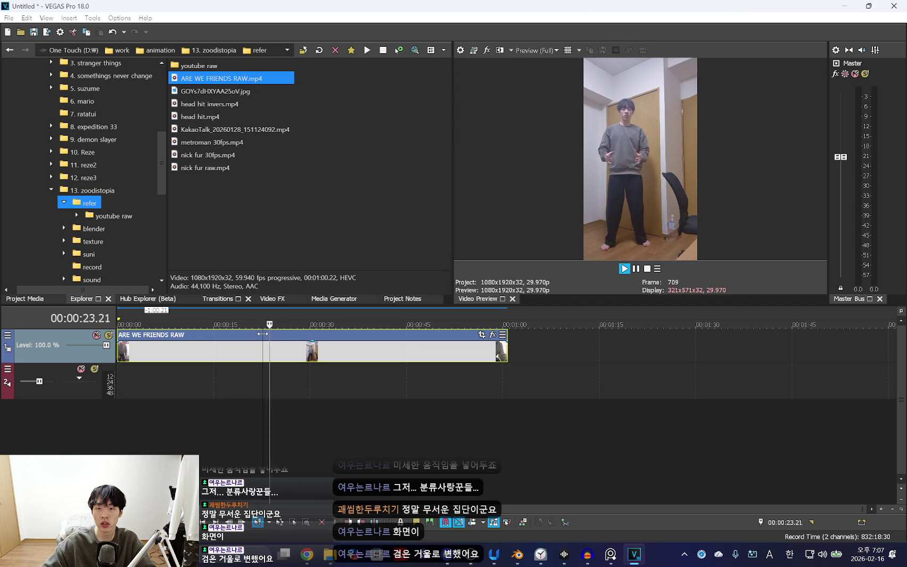
{"action": "key", "text": "space"}
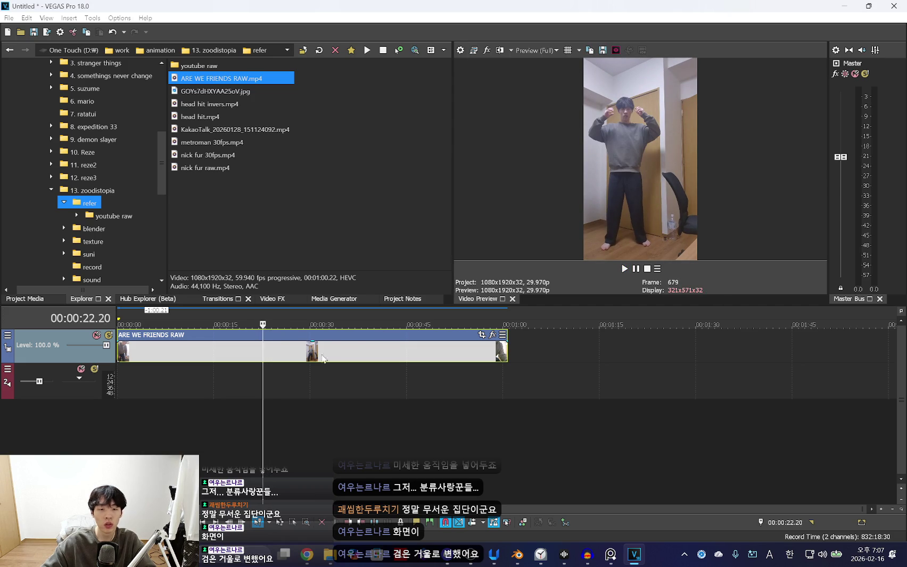
{"action": "mouse_move", "coordinate": [266, 368]}
{"action": "left_mouse_down"}
{"action": "mouse_move", "coordinate": [465, 369]}
{"action": "mouse_move", "coordinate": [478, 380]}
{"action": "left_mouse_up"}
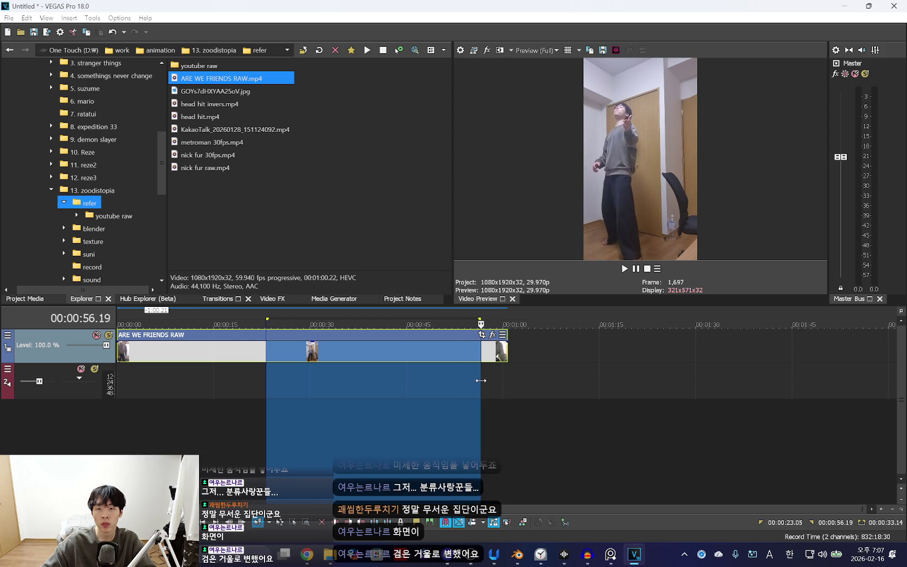
{"action": "left_click_drag", "start_coordinate": [478, 380], "coordinate": [485, 380]}
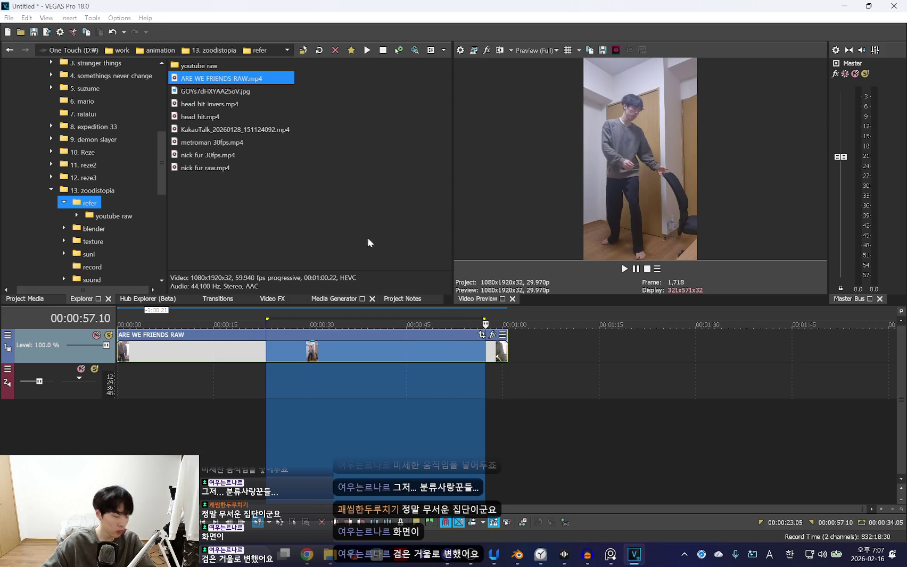
Browse Render As templates, inspect the Internet HD 720p 29.97 fps (NVENC) custom settings, then close
{"action": "left_click", "coordinate": [8, 18]}
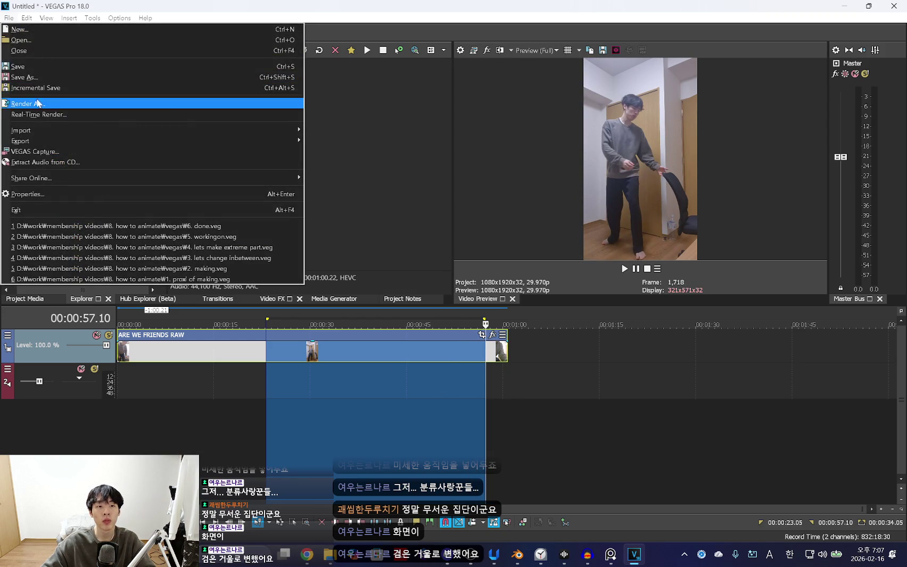
{"action": "left_click", "coordinate": [53, 104]}
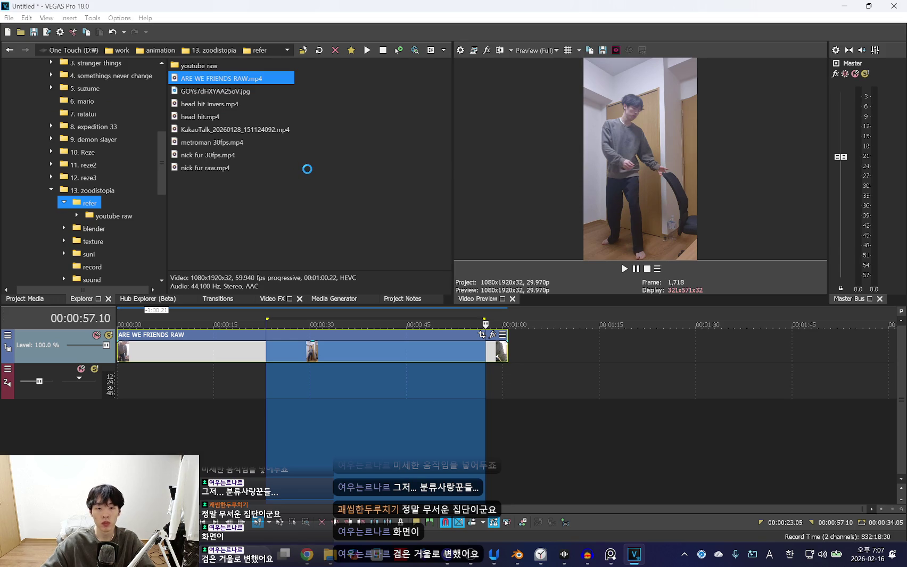
{"action": "left_click", "coordinate": [314, 159]}
{"action": "type", "text": "refer"}
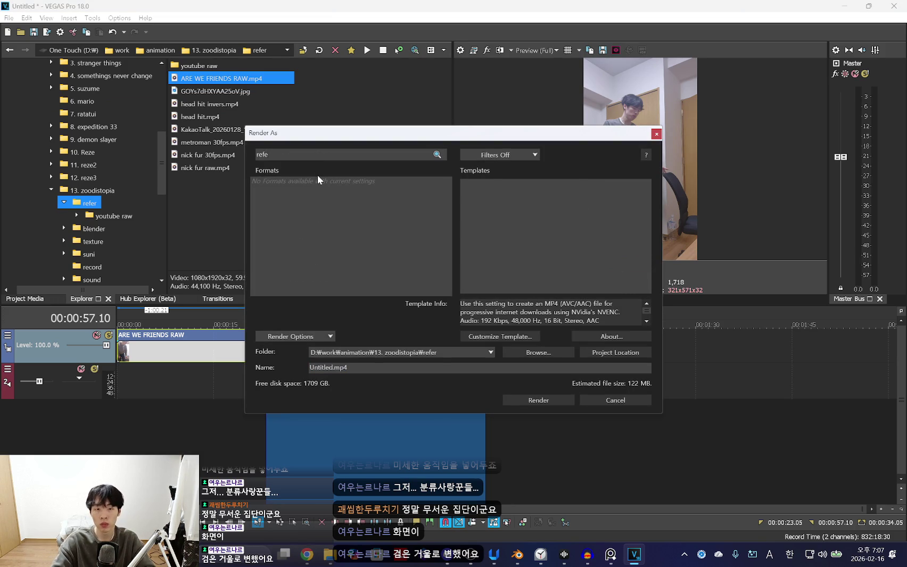
{"action": "key", "text": "BackSpace"}
{"action": "key", "text": "BackSpace"}
{"action": "key", "text": "BackSpace"}
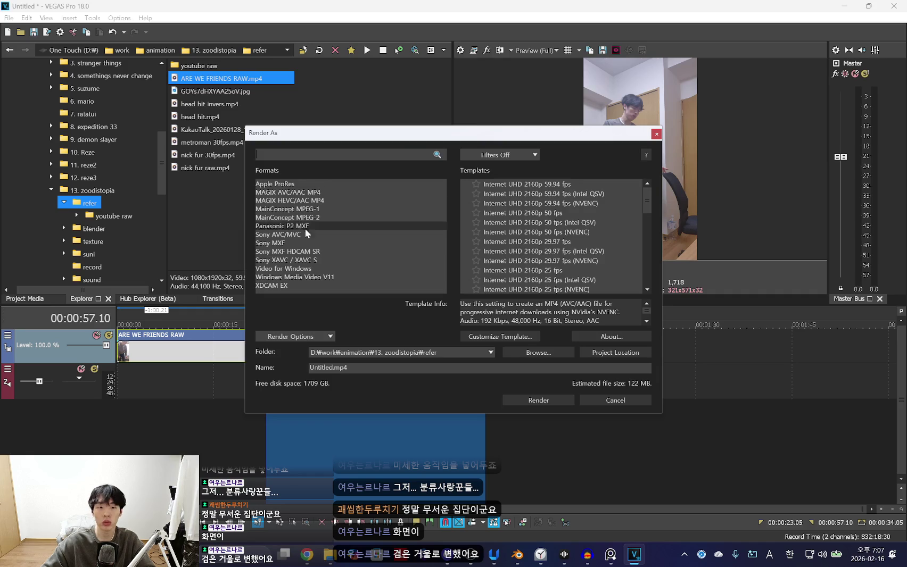
{"action": "scroll", "coordinate": [562, 268], "scroll_direction": "down", "scroll_amount": 5}
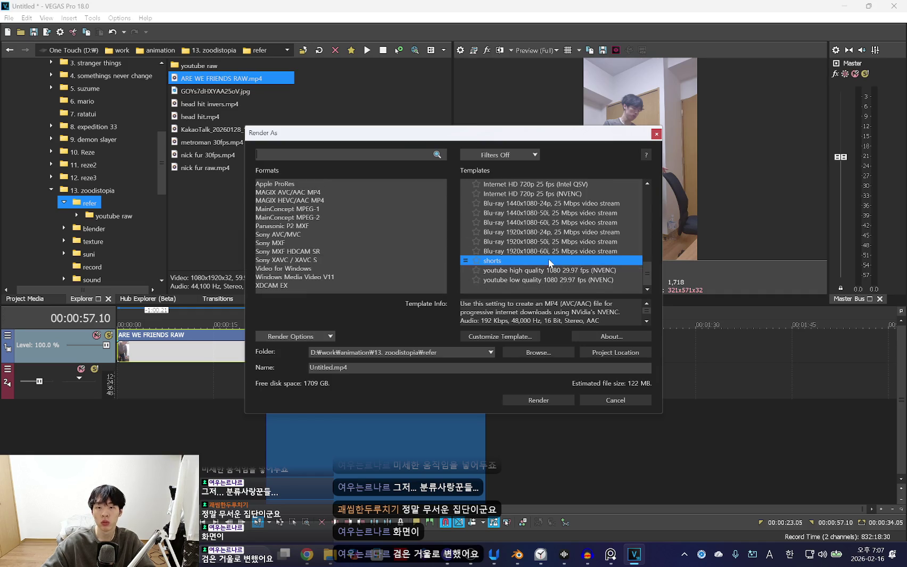
{"action": "left_click", "coordinate": [556, 233]}
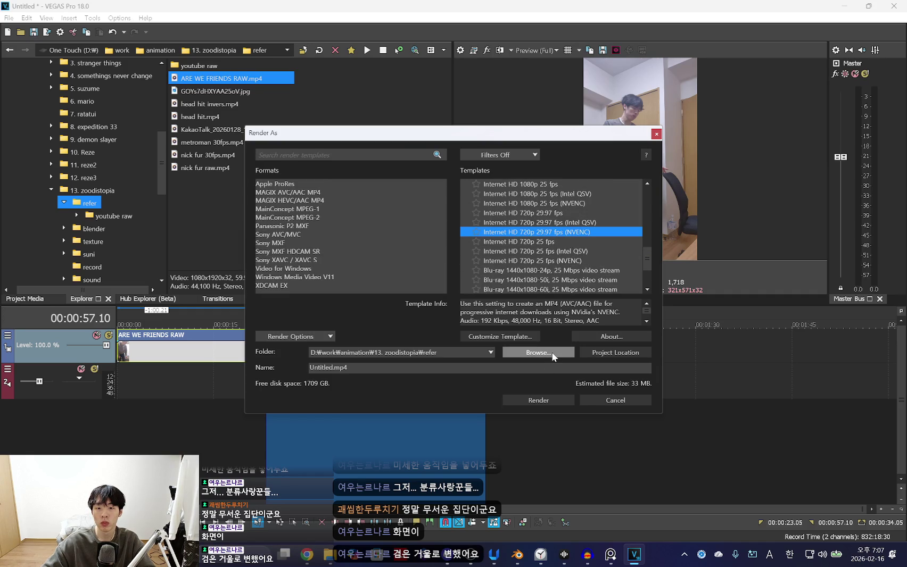
{"action": "left_click", "coordinate": [521, 337]}
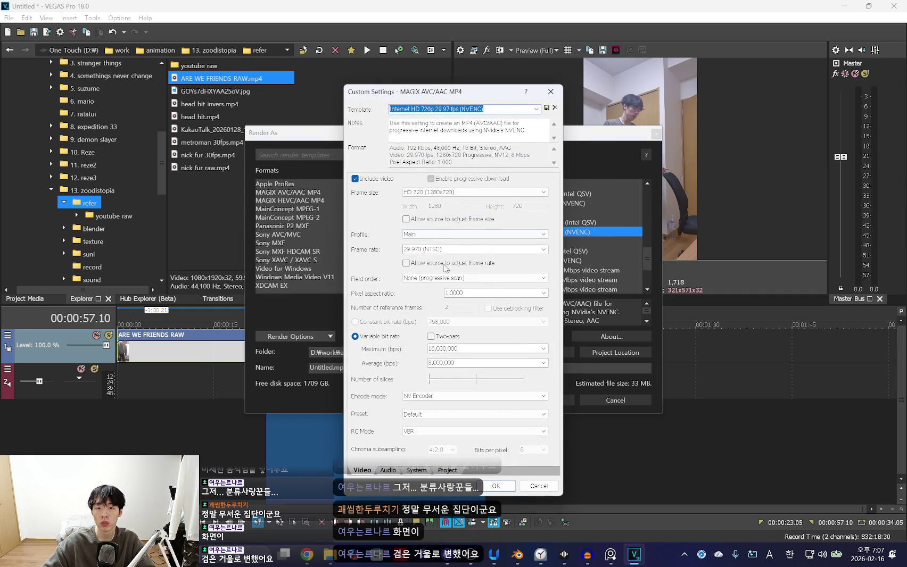
{"action": "left_click", "coordinate": [550, 92]}
{"action": "left_click", "coordinate": [656, 133]}
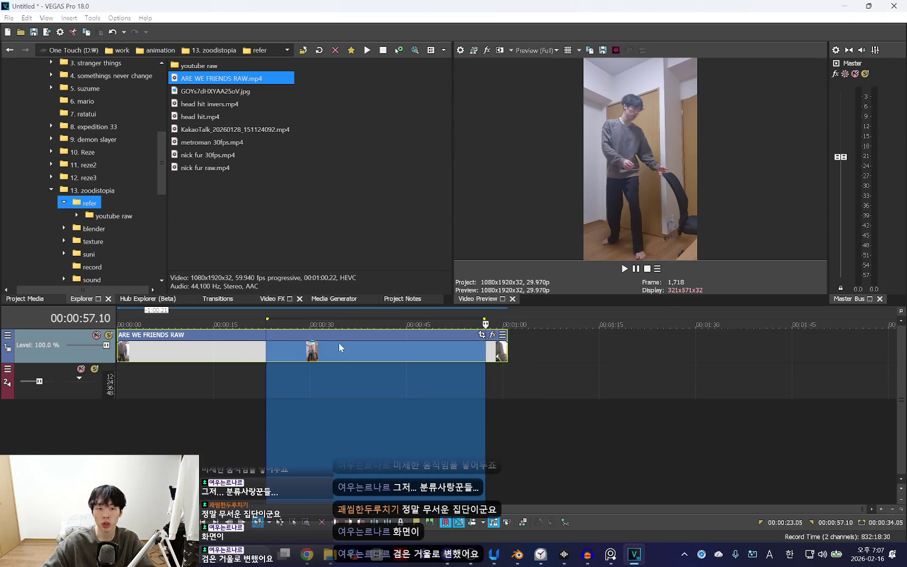
Check the clip's properties, mark 00:00:23.13 to 00:00:58.02, and reopen Render As
{"action": "right_click", "coordinate": [344, 338]}
{"action": "left_click", "coordinate": [373, 534]}
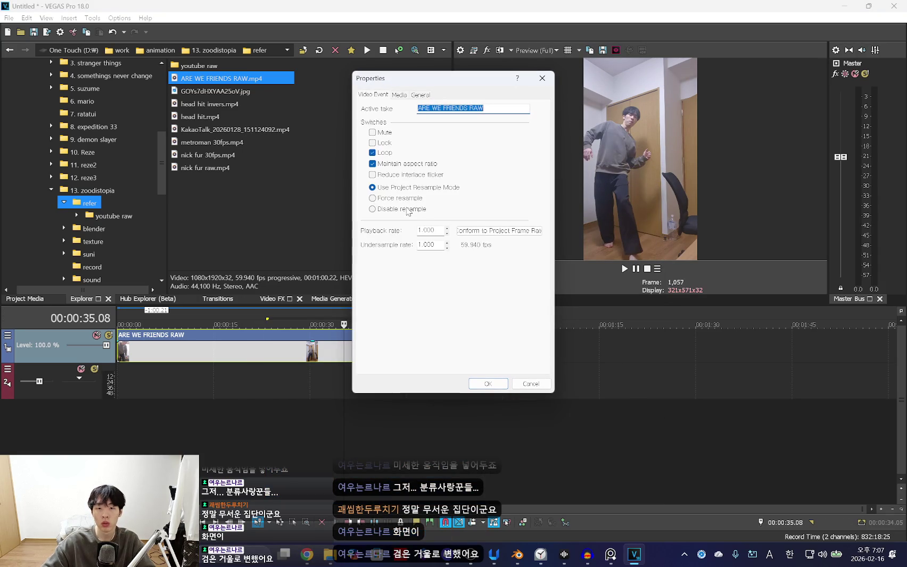
{"action": "left_click", "coordinate": [485, 383]}
{"action": "key", "text": "alt+f"}
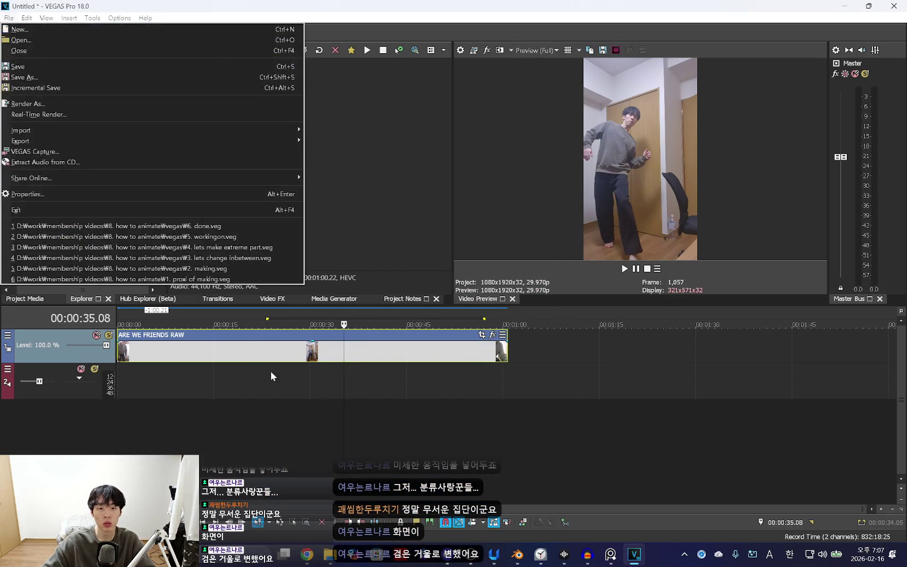
{"action": "left_click", "coordinate": [275, 387]}
{"action": "left_click_drag", "start_coordinate": [267, 378], "coordinate": [490, 389]}
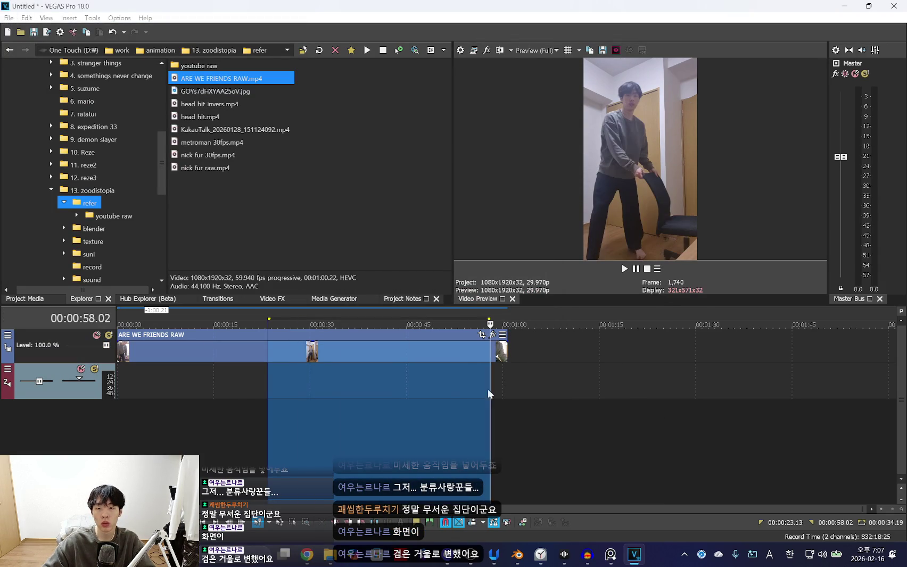
{"action": "left_click", "coordinate": [8, 17]}
{"action": "left_click", "coordinate": [32, 101]}
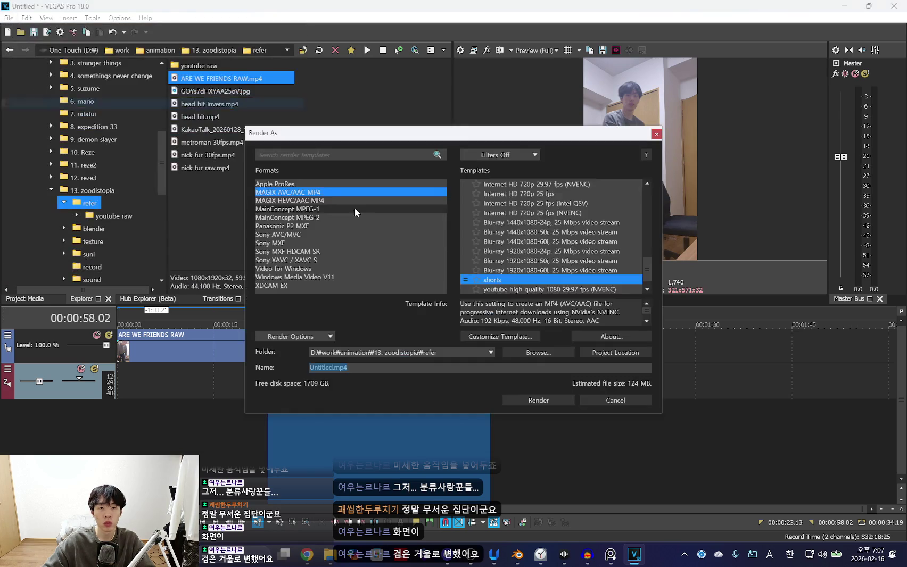
Pick the Internet HD 720p NVENC template, cancel the save browse, close Render As, and clear the selection
{"action": "left_click", "coordinate": [554, 185]}
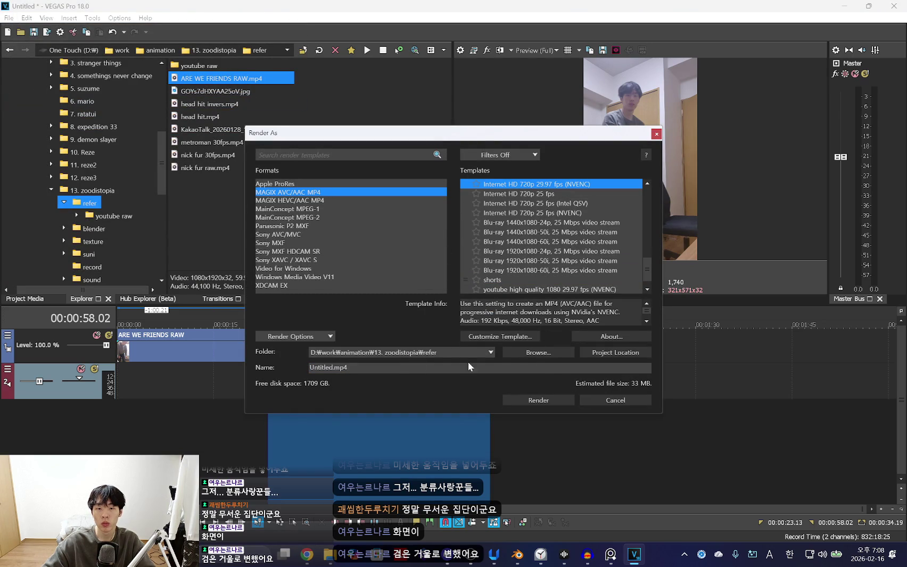
{"action": "left_click", "coordinate": [534, 353]}
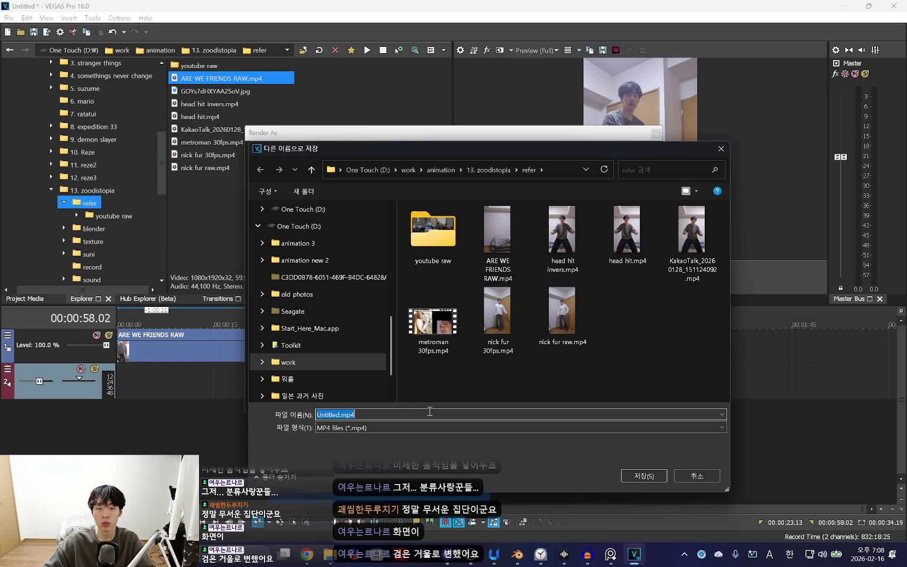
{"action": "left_click_drag", "start_coordinate": [596, 149], "coordinate": [488, 265]}
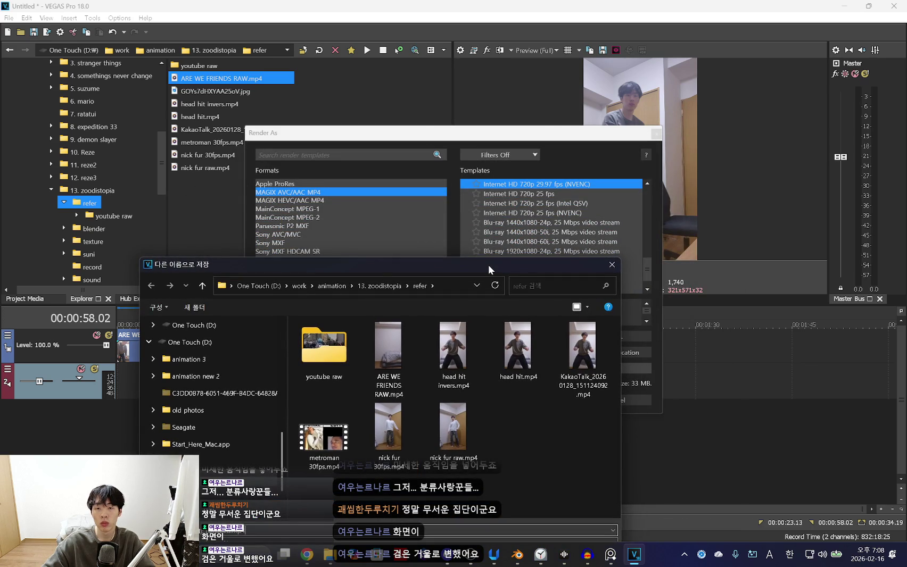
{"action": "left_click_drag", "start_coordinate": [488, 265], "coordinate": [520, 188]}
{"action": "left_click", "coordinate": [631, 509]}
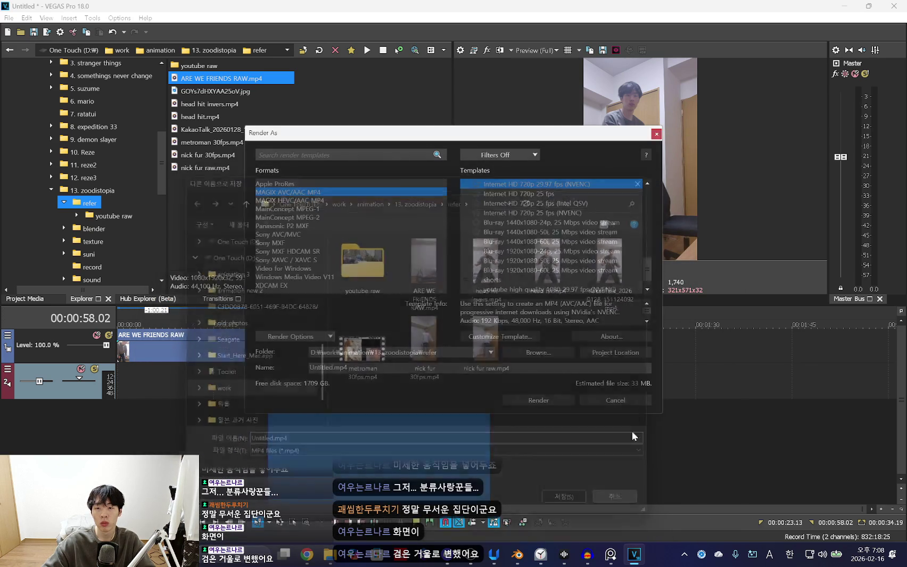
{"action": "left_click", "coordinate": [657, 132]}
{"action": "left_click", "coordinate": [365, 449]}
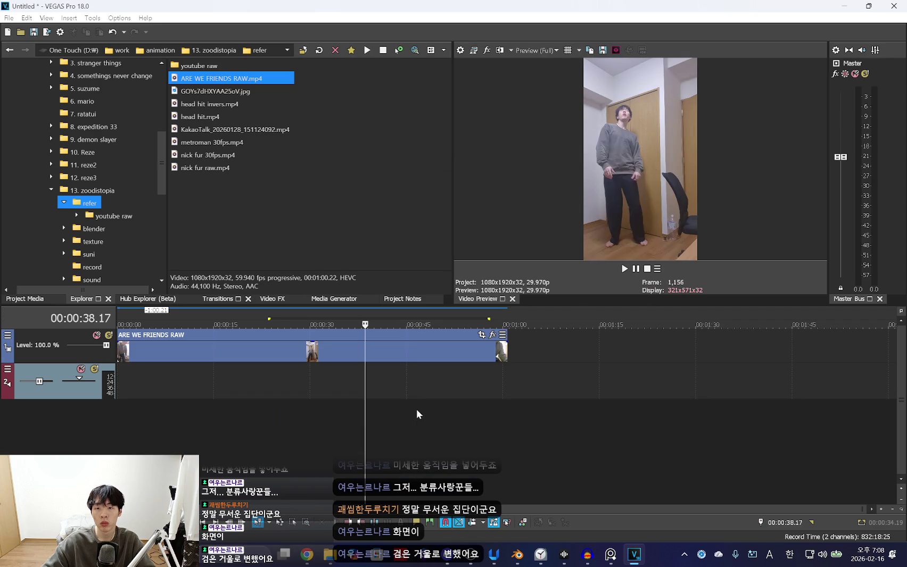
Mark the range from about 00:00:23 to 00:00:57 and glance at Project Properties
{"action": "left_click", "coordinate": [461, 403]}
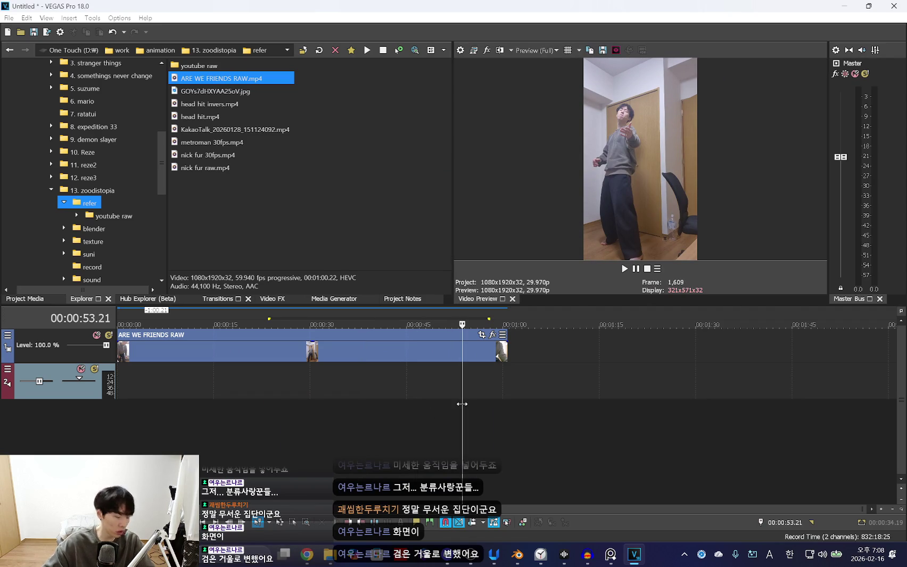
{"action": "left_click_drag", "start_coordinate": [269, 386], "coordinate": [483, 395]}
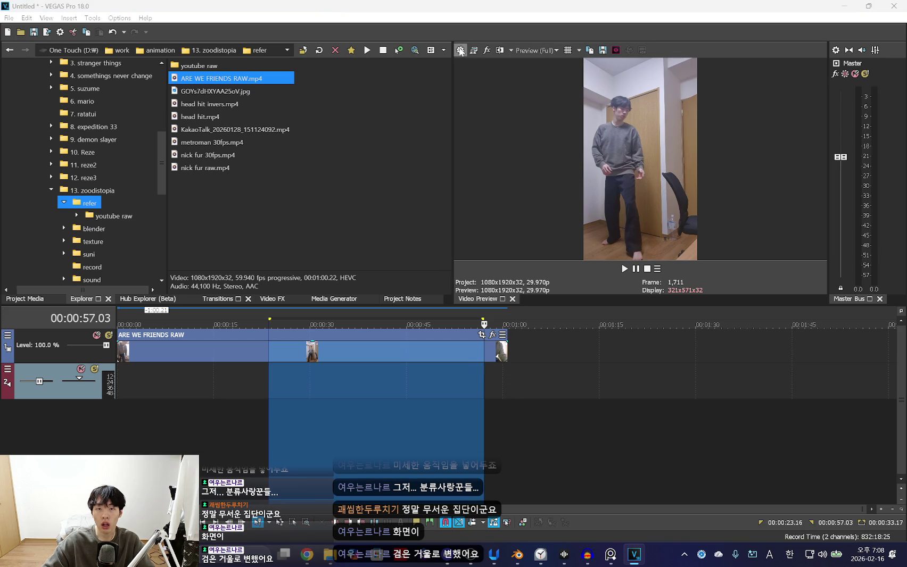
{"action": "left_click", "coordinate": [462, 52]}
{"action": "left_click", "coordinate": [554, 52]}
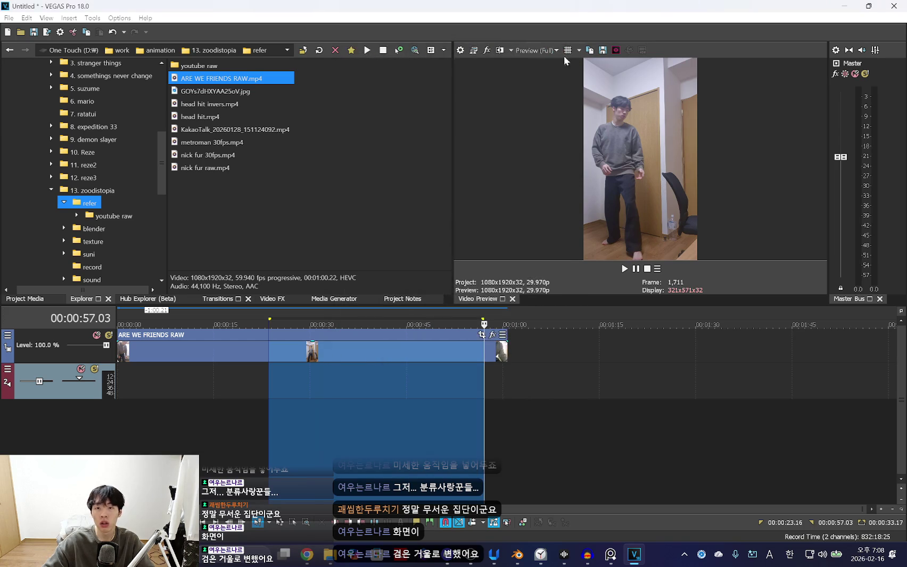
Open the ARE WE FRIENDS RAW clip's Event Pan/Crop window and its canvas context menu
{"action": "left_click", "coordinate": [408, 337]}
{"action": "right_click", "coordinate": [408, 338]}
{"action": "left_click", "coordinate": [400, 340]}
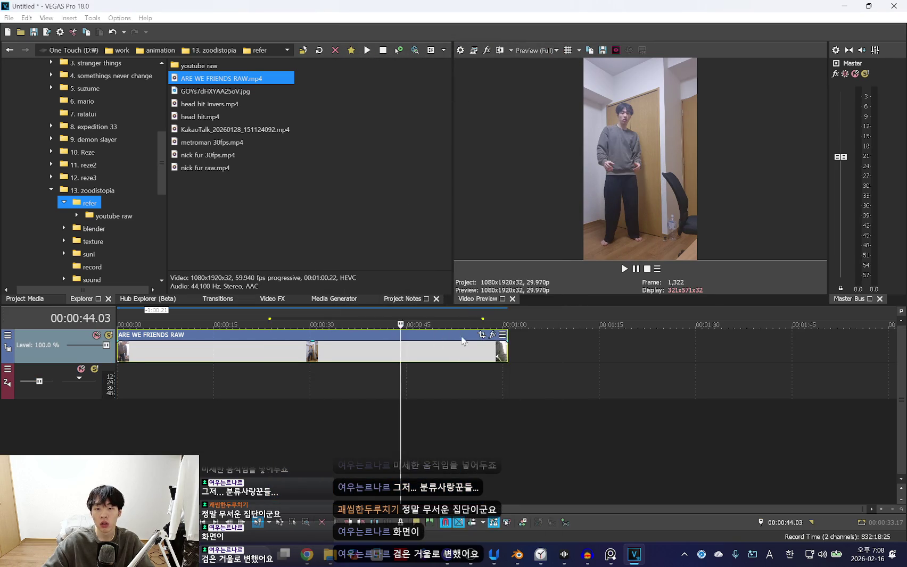
{"action": "left_click", "coordinate": [481, 336]}
{"action": "right_click", "coordinate": [289, 275]}
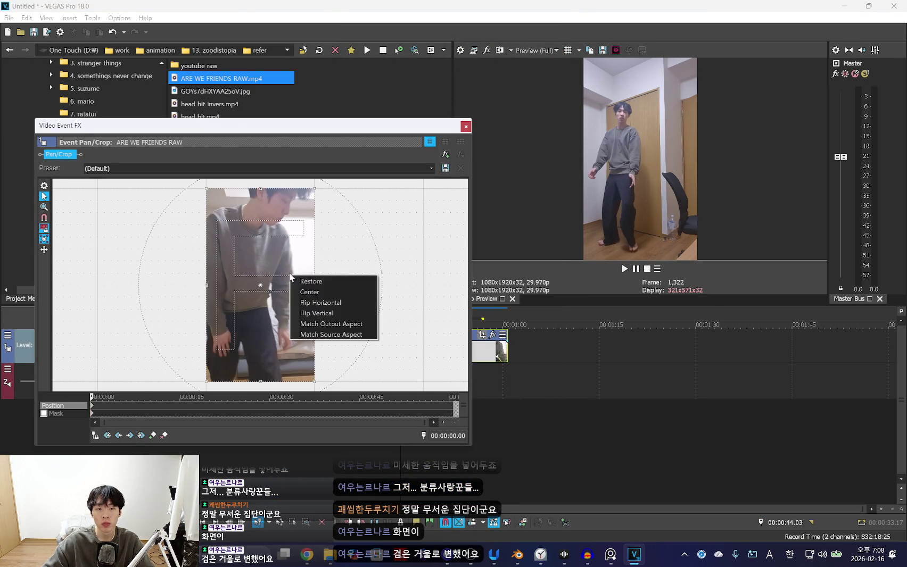
Flip the clip horizontally in Pan/Crop and mark 00:00:23.03 to about 00:00:57
{"action": "left_click", "coordinate": [326, 307]}
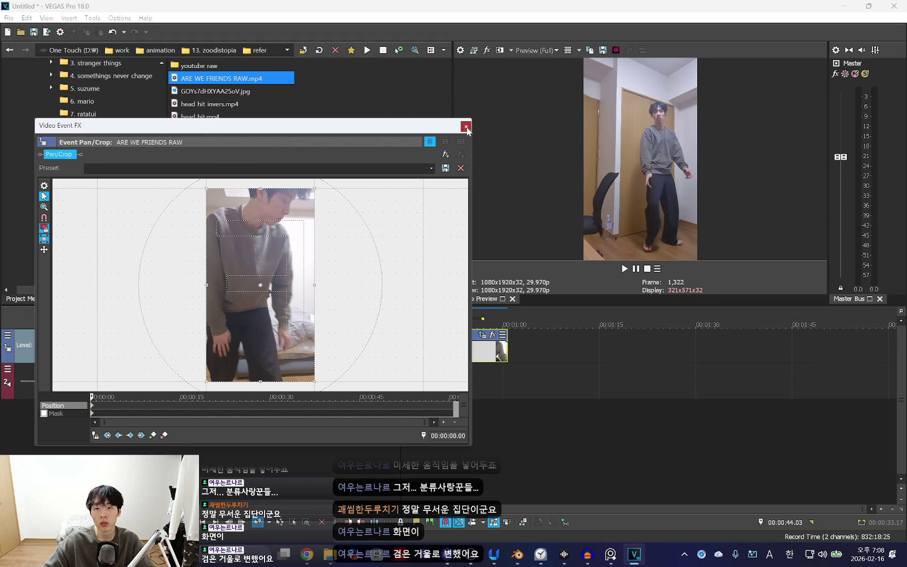
{"action": "left_click", "coordinate": [465, 127]}
{"action": "left_click", "coordinate": [319, 392]}
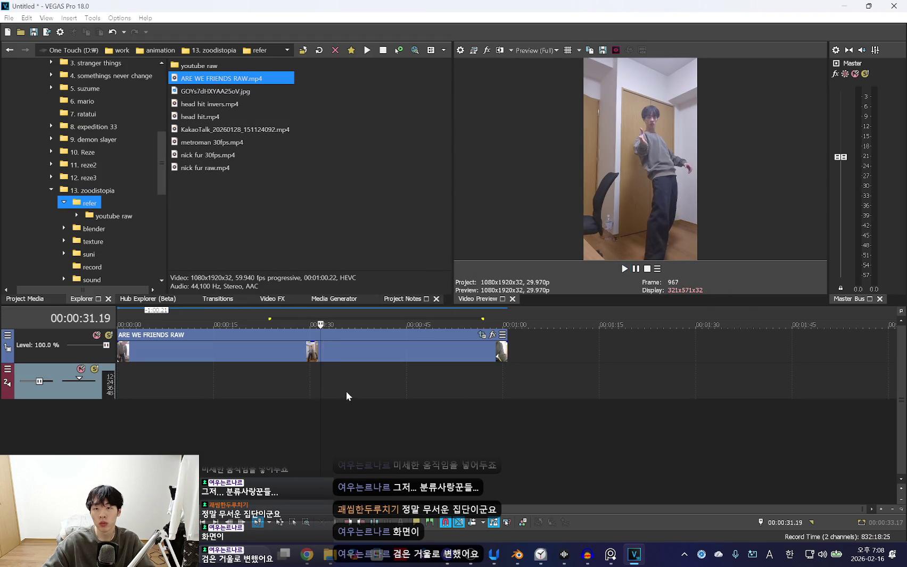
{"action": "left_click", "coordinate": [346, 391]}
{"action": "left_click", "coordinate": [296, 387]}
{"action": "left_click_drag", "start_coordinate": [265, 381], "coordinate": [485, 402]}
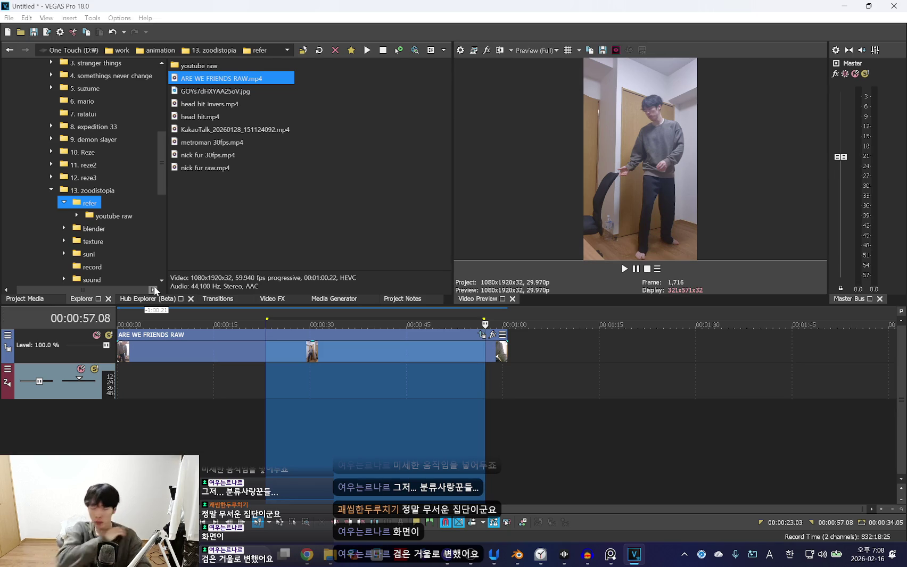
{"action": "left_click", "coordinate": [9, 18]}
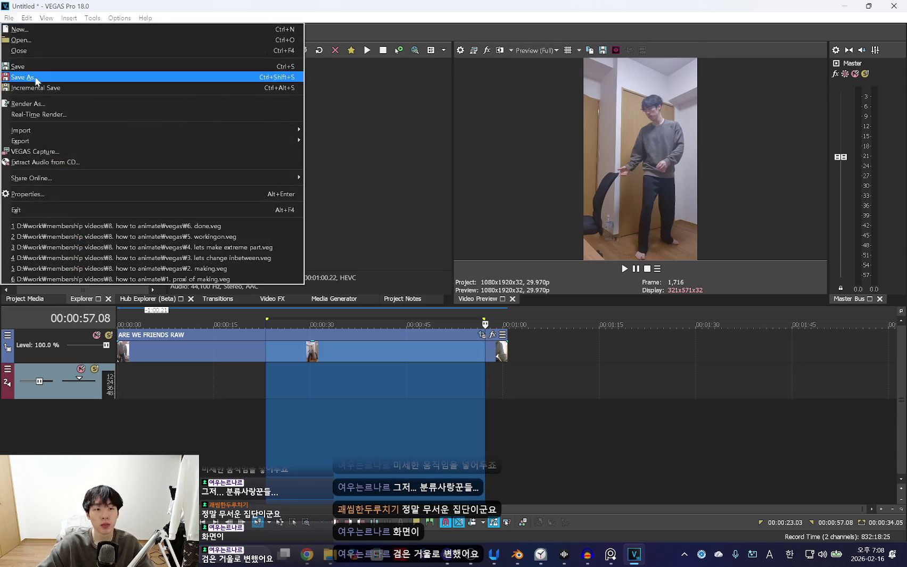
Render the marked range with the Internet HD 720p 29.97 fps (NVENC) template as 'are we friends ed.mp4'
{"action": "left_click", "coordinate": [32, 103]}
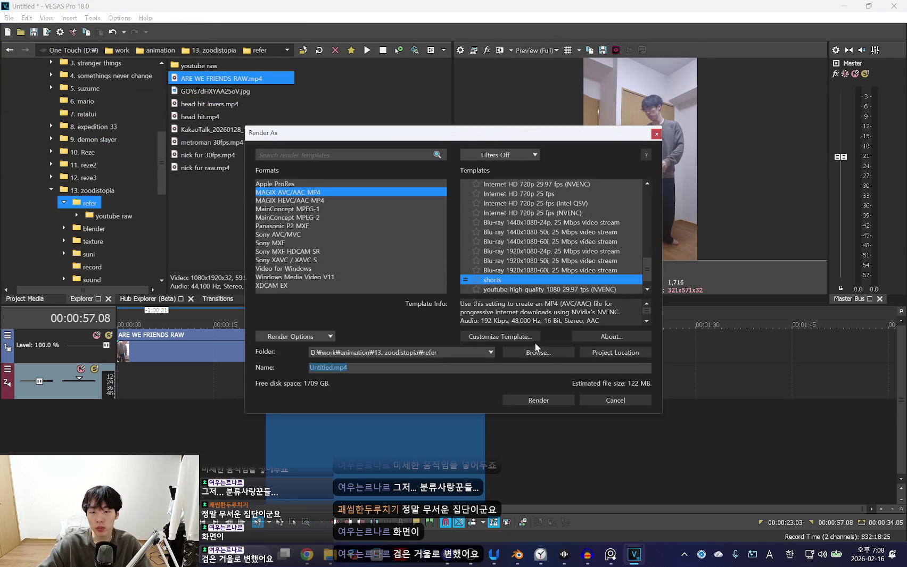
{"action": "left_click", "coordinate": [545, 185]}
{"action": "left_click", "coordinate": [557, 352]}
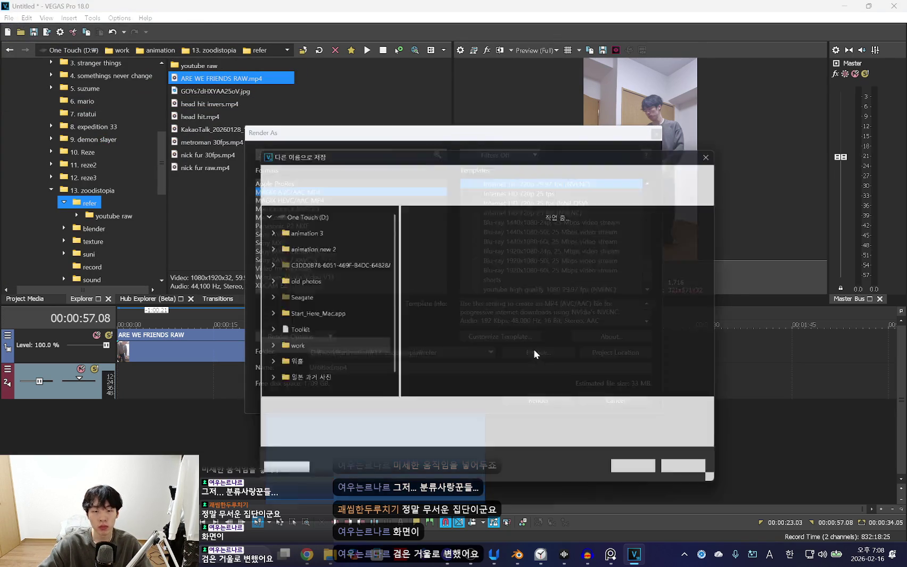
{"action": "left_click", "coordinate": [386, 415]}
{"action": "double_click", "coordinate": [387, 414]}
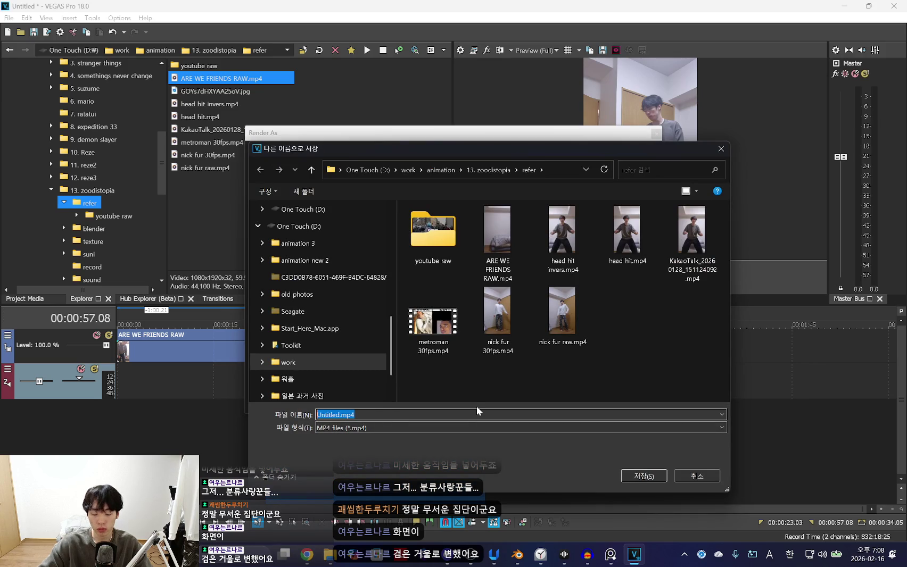
{"action": "type", "text": "e"}
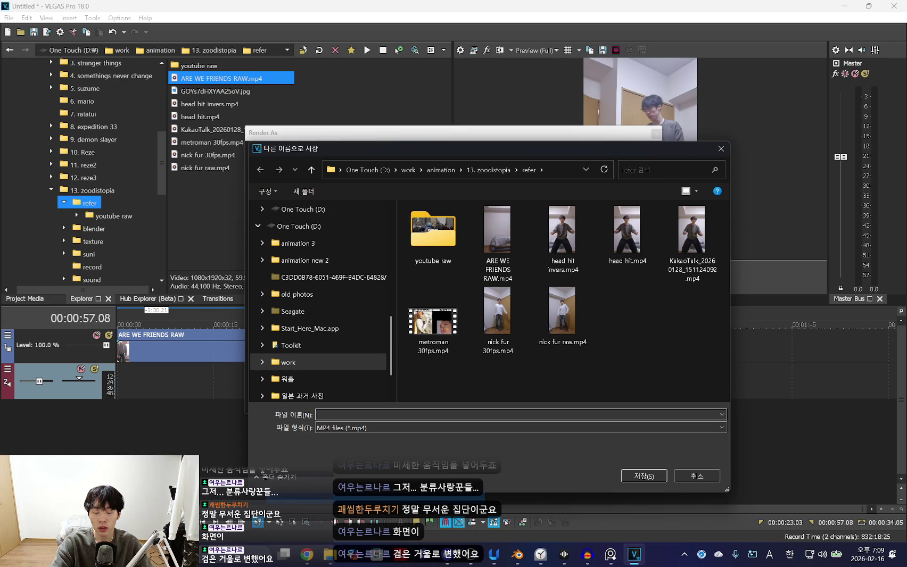
{"action": "type", "text": "are we fri"}
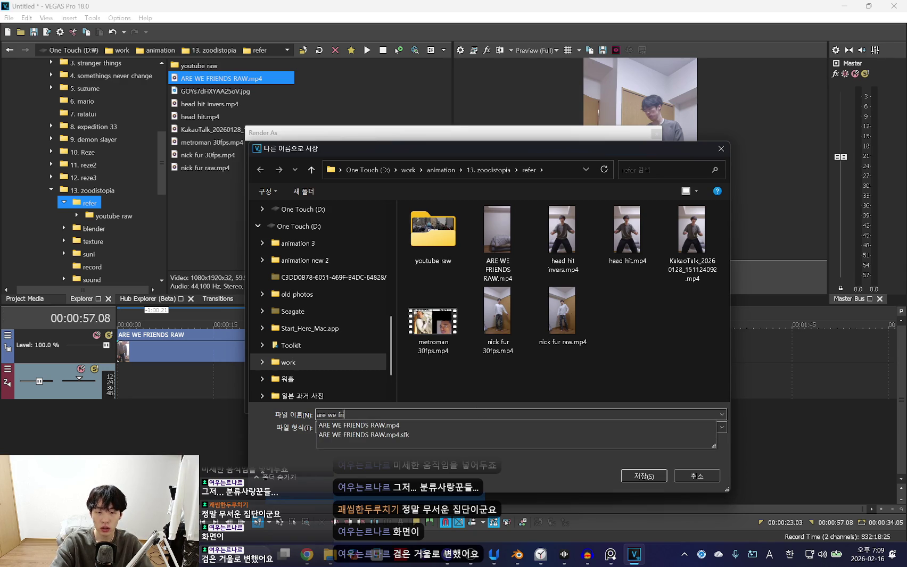
{"action": "type", "text": "ends ed"}
{"action": "key", "text": "Return"}
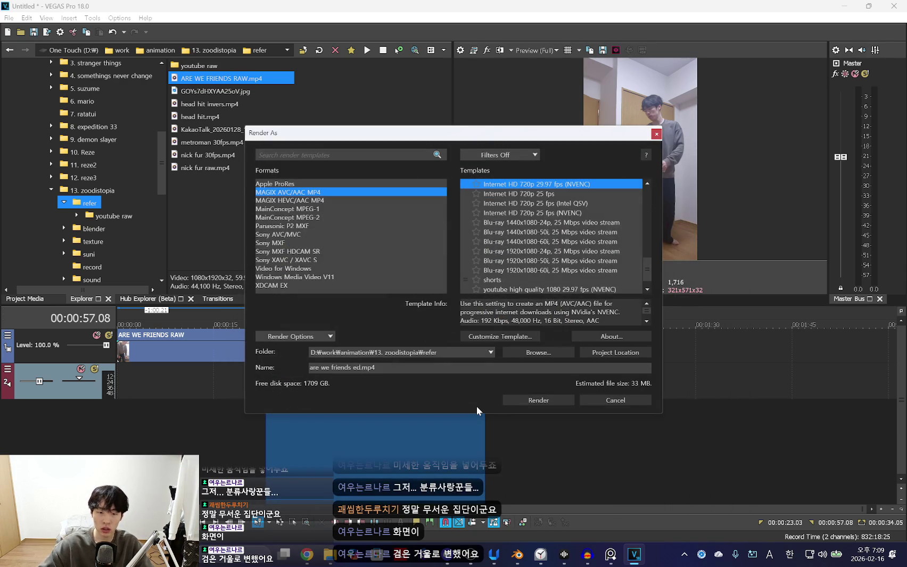
{"action": "left_click", "coordinate": [556, 400]}
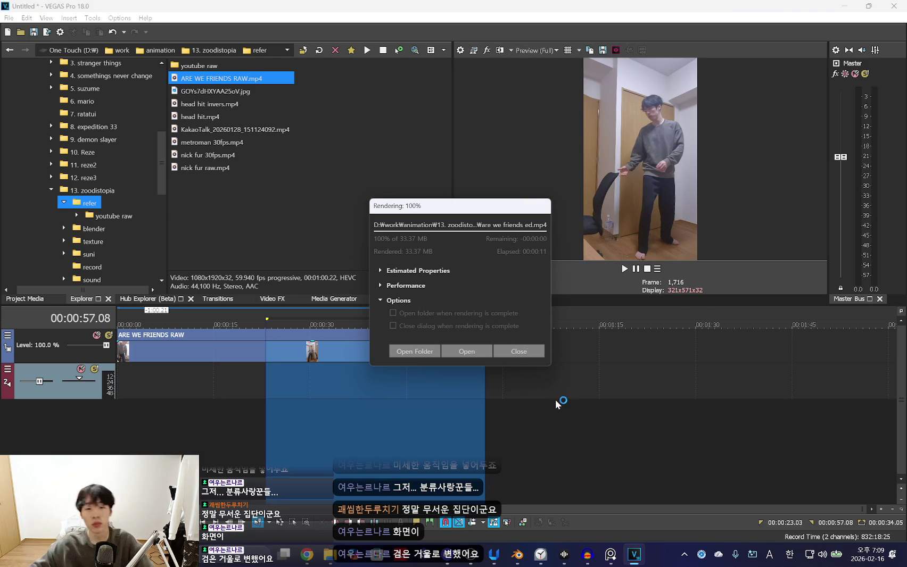
{"action": "left_click", "coordinate": [538, 355]}
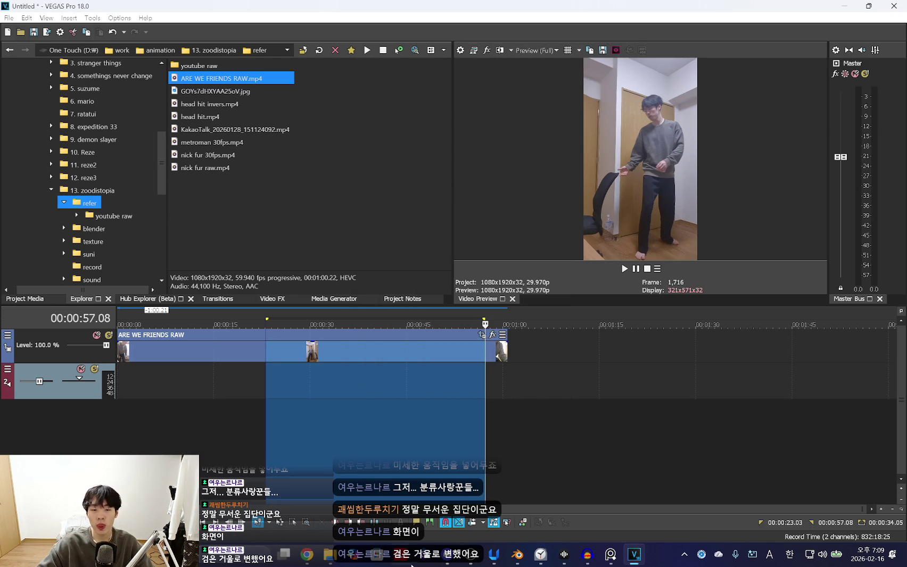
Back in Blender, cancel an attempted sound strip and turn the enlarged top-left area into an Image Editor
{"action": "left_click", "coordinate": [516, 555]}
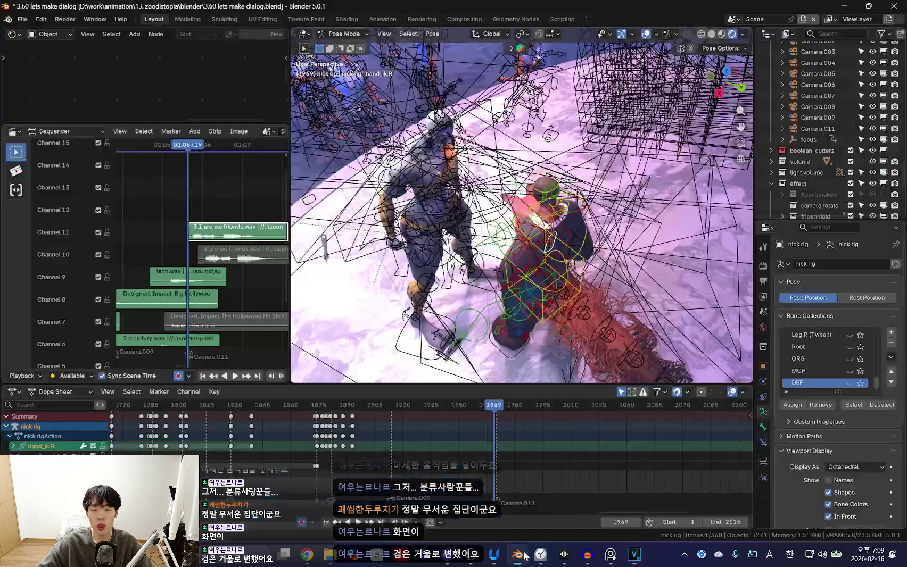
{"action": "key", "text": "shift+a"}
{"action": "left_click", "coordinate": [202, 217]}
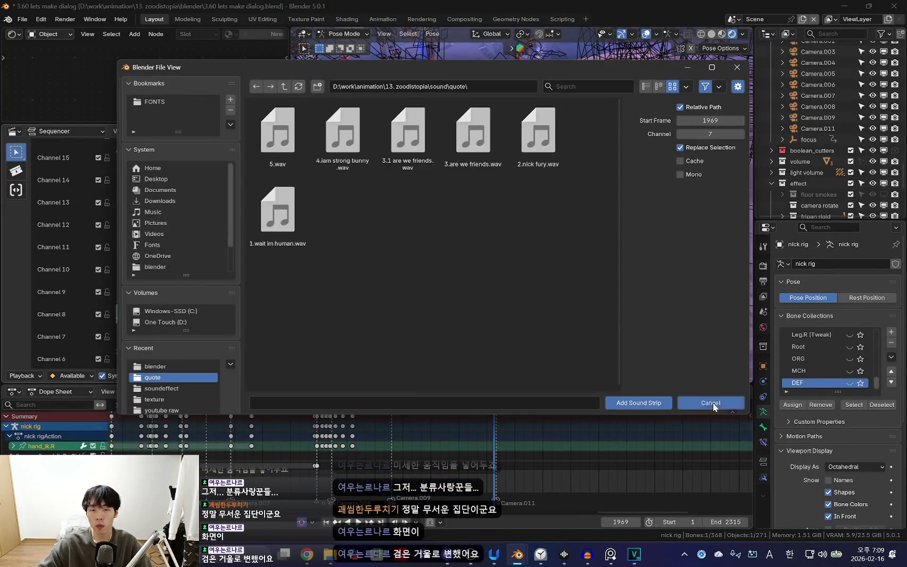
{"action": "left_click", "coordinate": [713, 402]}
{"action": "left_click_drag", "start_coordinate": [143, 123], "coordinate": [142, 245]}
{"action": "left_click", "coordinate": [12, 34]}
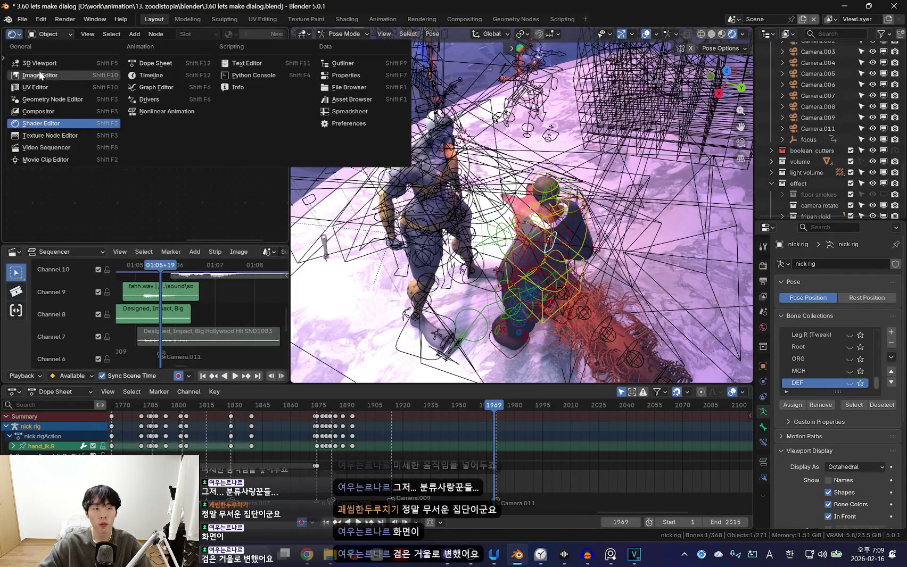
{"action": "left_click", "coordinate": [75, 75]}
Unlink the current image and load are we friends ed.mp4 from the zoodistopia refer folder
{"action": "left_click", "coordinate": [249, 34]}
{"action": "left_click", "coordinate": [187, 33]}
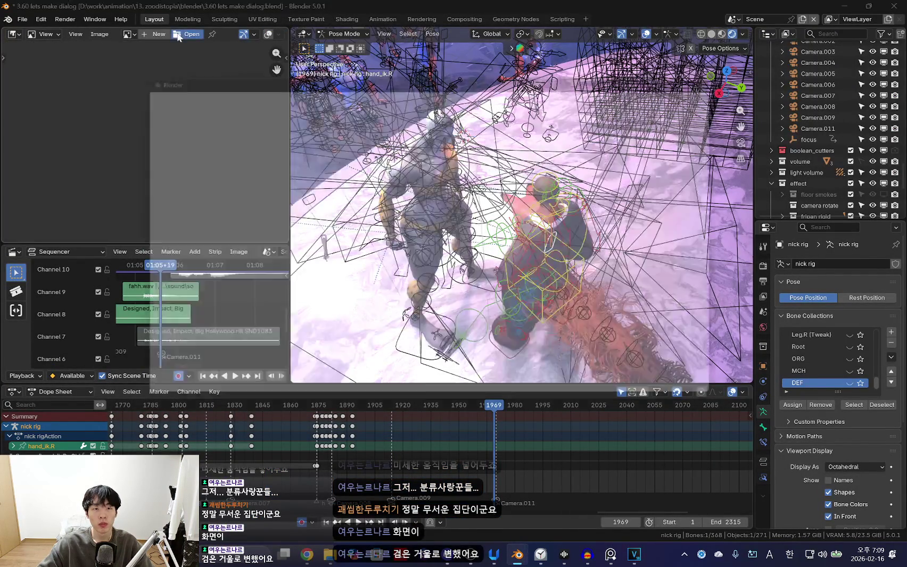
{"action": "left_click", "coordinate": [283, 86]}
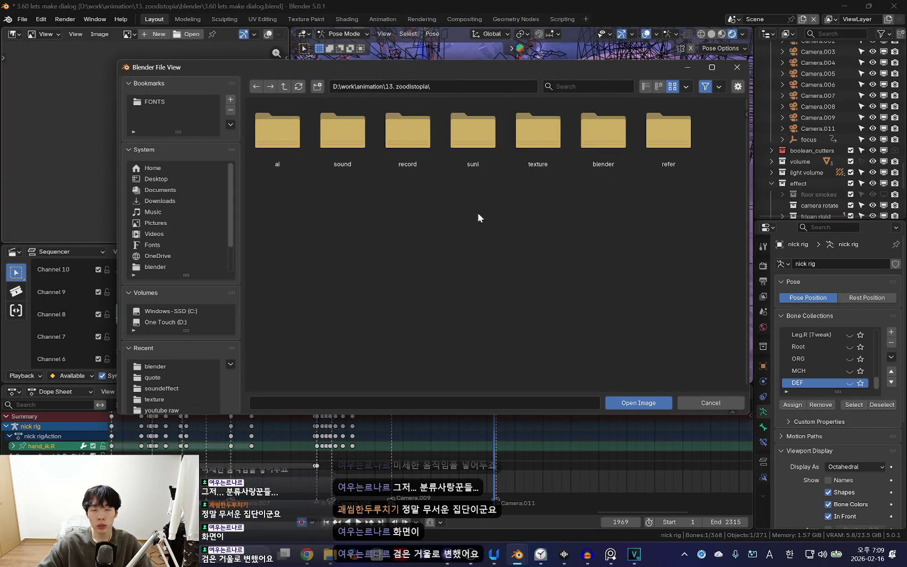
{"action": "left_click", "coordinate": [690, 144]}
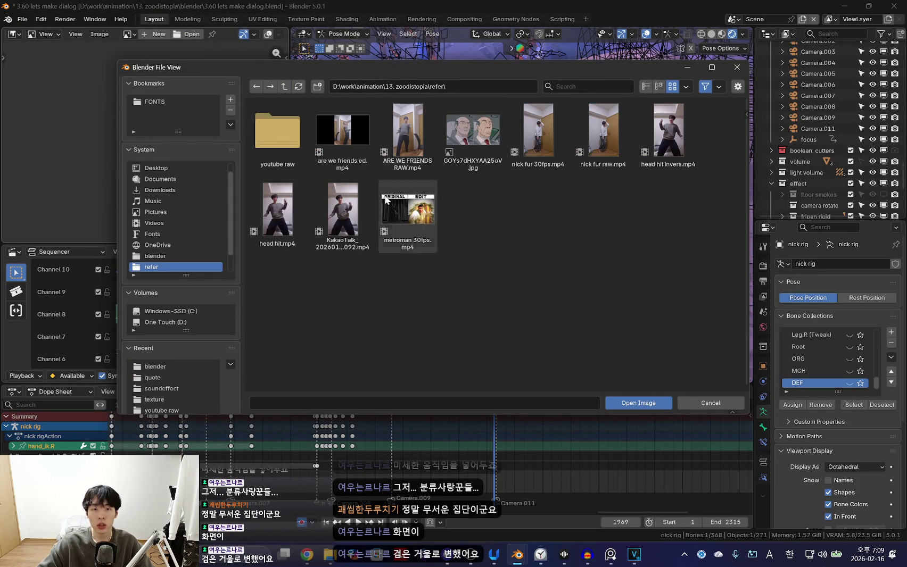
{"action": "double_click", "coordinate": [354, 133]}
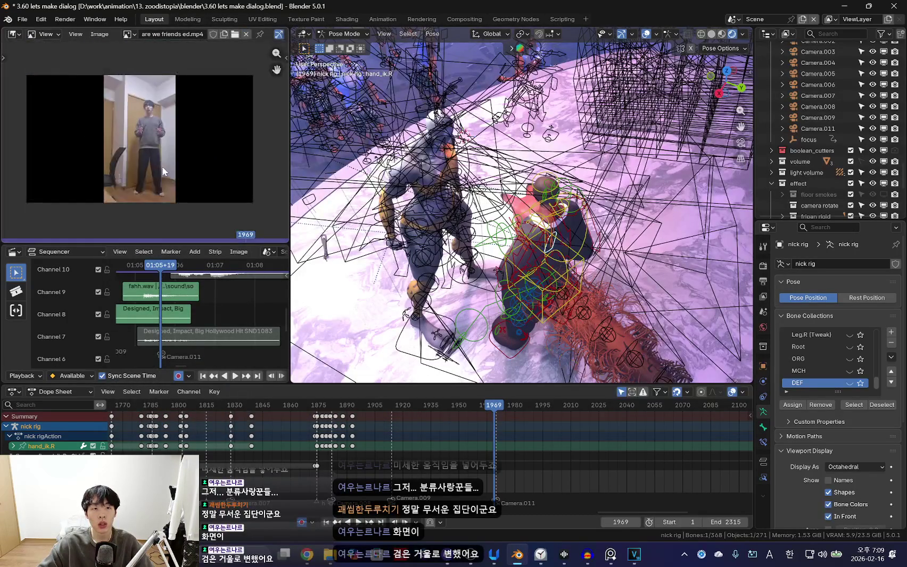
Widen and heighten the reference video and sequencer area beside the scene
{"action": "left_click_drag", "start_coordinate": [291, 155], "coordinate": [367, 160]}
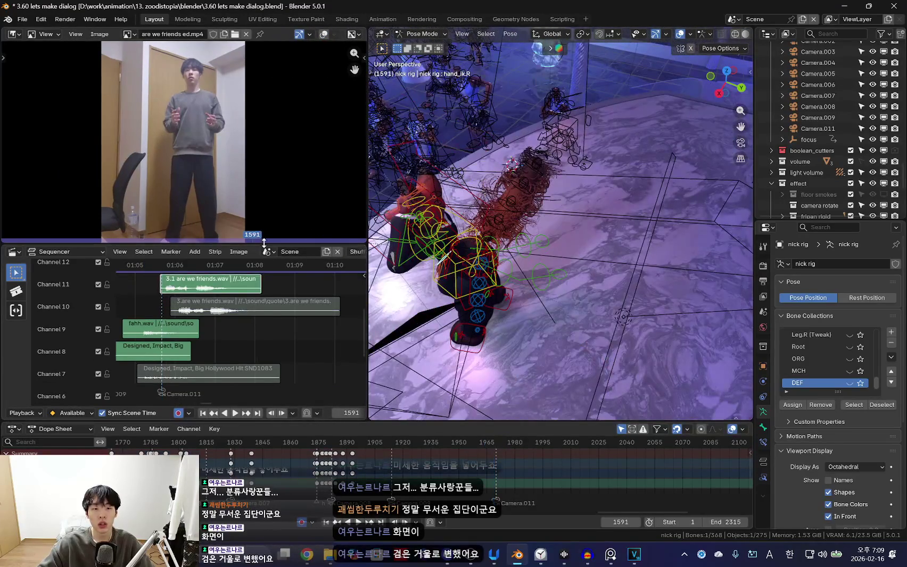
{"action": "left_click_drag", "start_coordinate": [317, 384], "coordinate": [318, 420]}
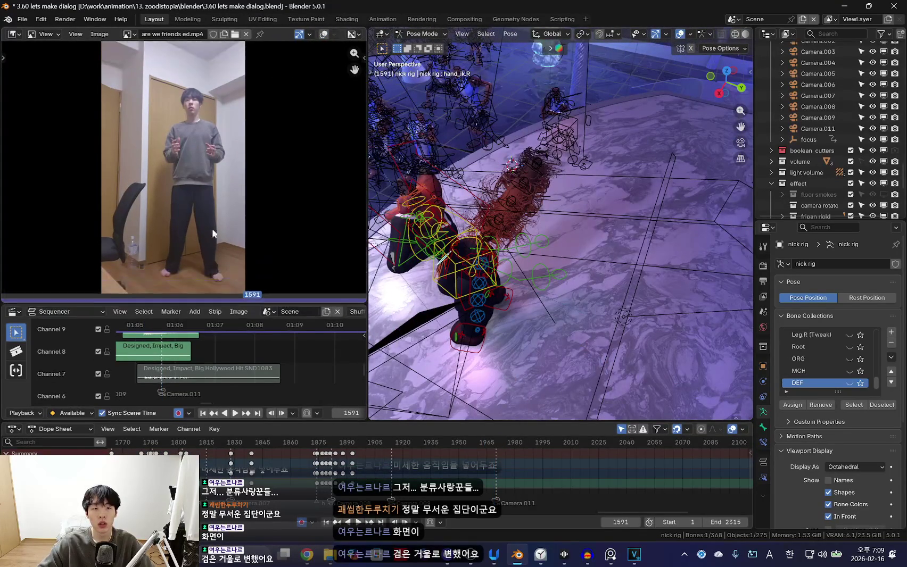
{"action": "key", "text": "n"}
{"action": "left_click", "coordinate": [359, 81]}
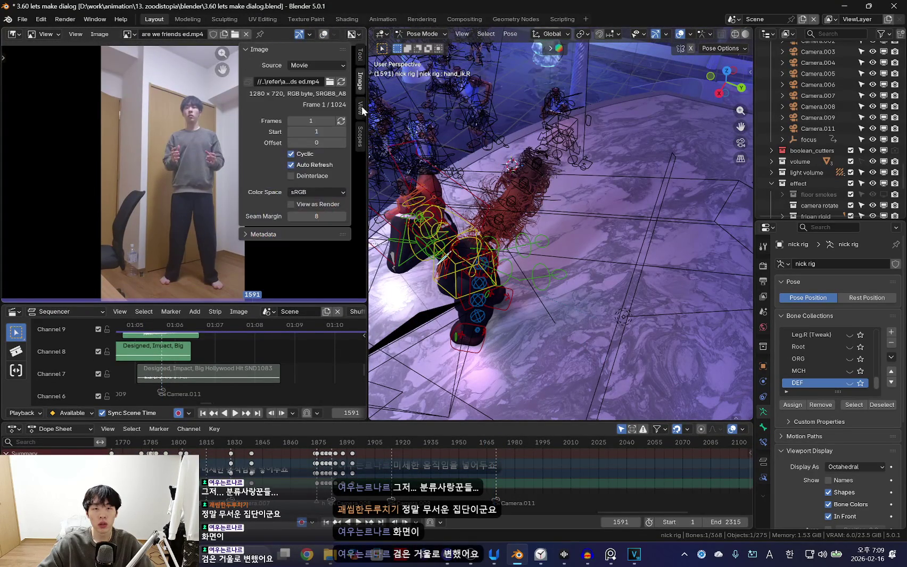
{"action": "key", "text": "n"}
Play the animation against the reference from around frame 1880, then select the rig's bones
{"action": "left_click", "coordinate": [326, 473]}
{"action": "key", "text": "space"}
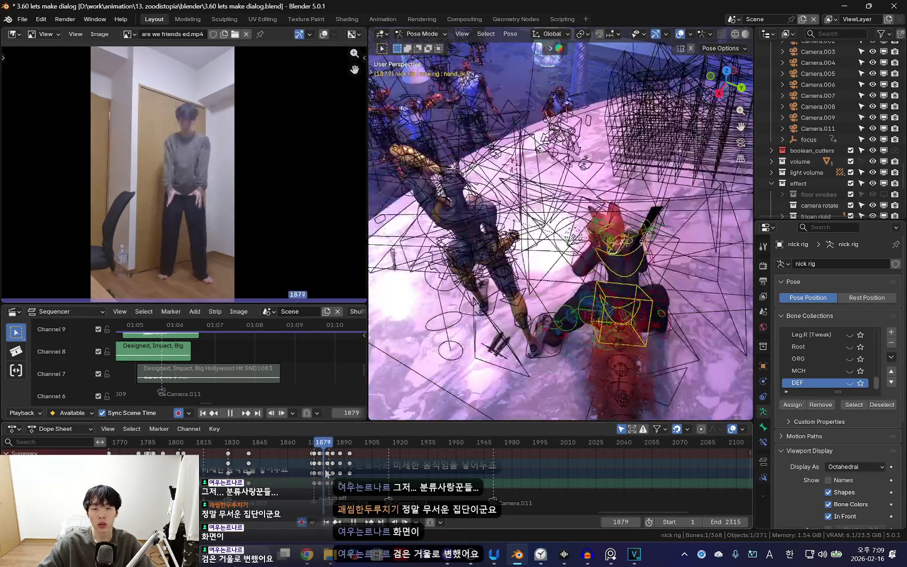
{"action": "left_click_drag", "start_coordinate": [356, 475], "coordinate": [333, 482]}
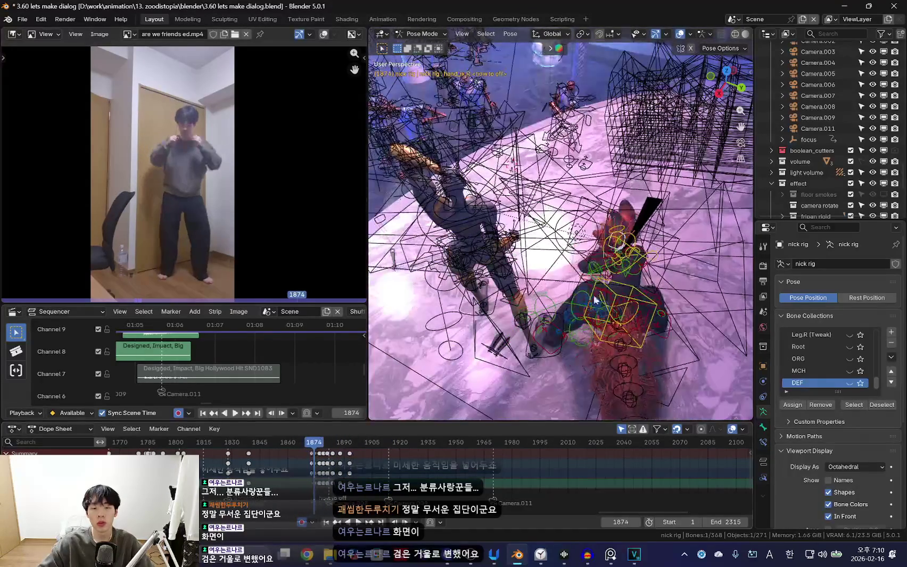
{"action": "key", "text": "Escape"}
{"action": "key", "text": "shift+alt+z"}
{"action": "key", "text": "shift+alt+z"}
{"action": "key", "text": "a"}
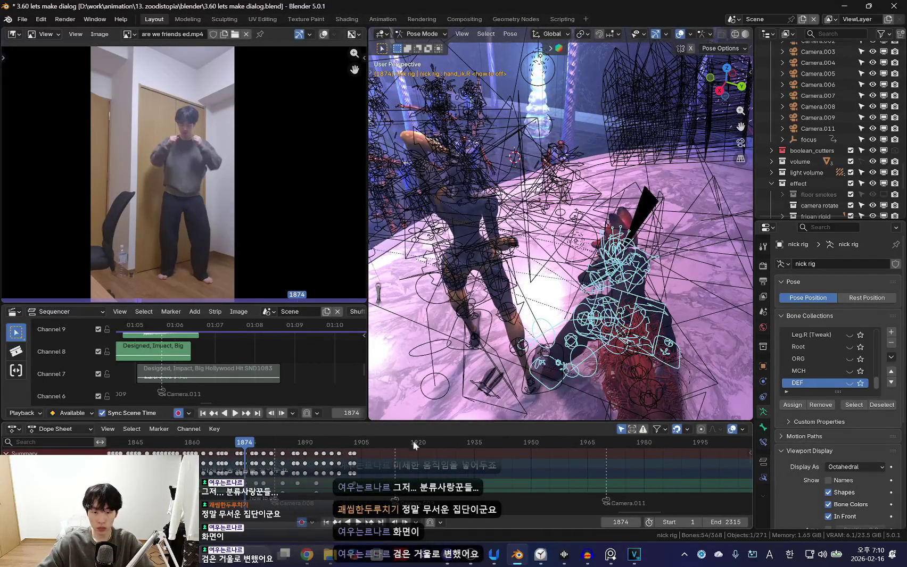
Give the dope sheet and sequencer more room, then replay the motion through the scene camera
{"action": "left_click_drag", "start_coordinate": [404, 423], "coordinate": [396, 417]}
{"action": "left_click_drag", "start_coordinate": [308, 301], "coordinate": [308, 285]}
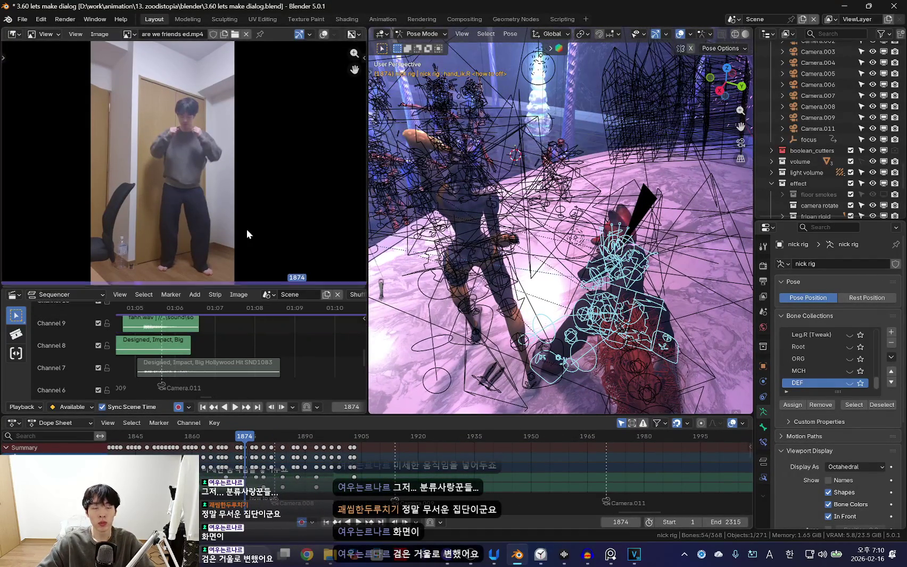
{"action": "key", "text": "space"}
{"action": "key", "text": "space"}
{"action": "key", "text": "shift+alt+z"}
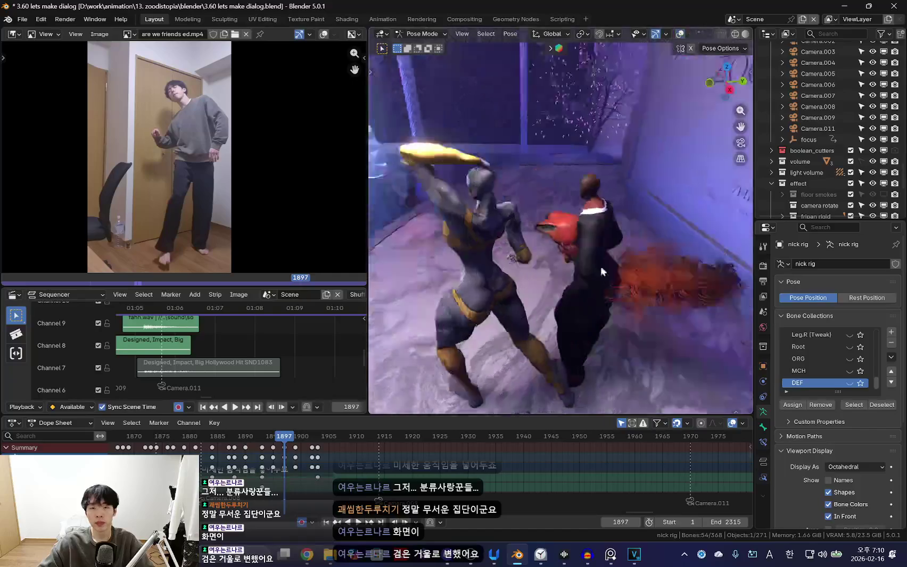
{"action": "middle_click_drag", "start_coordinate": [600, 267], "coordinate": [466, 338]}
{"action": "key", "text": "space"}
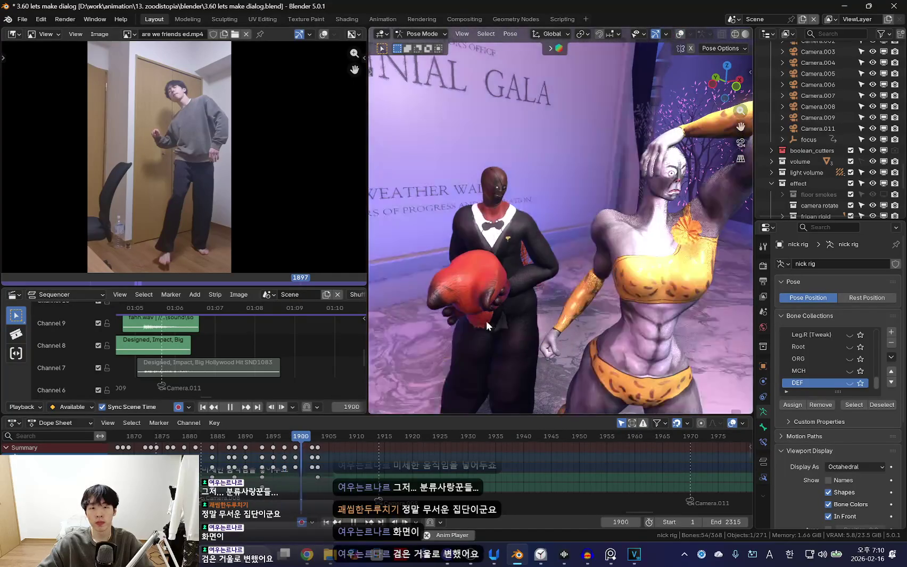
{"action": "key", "text": "KP_0"}
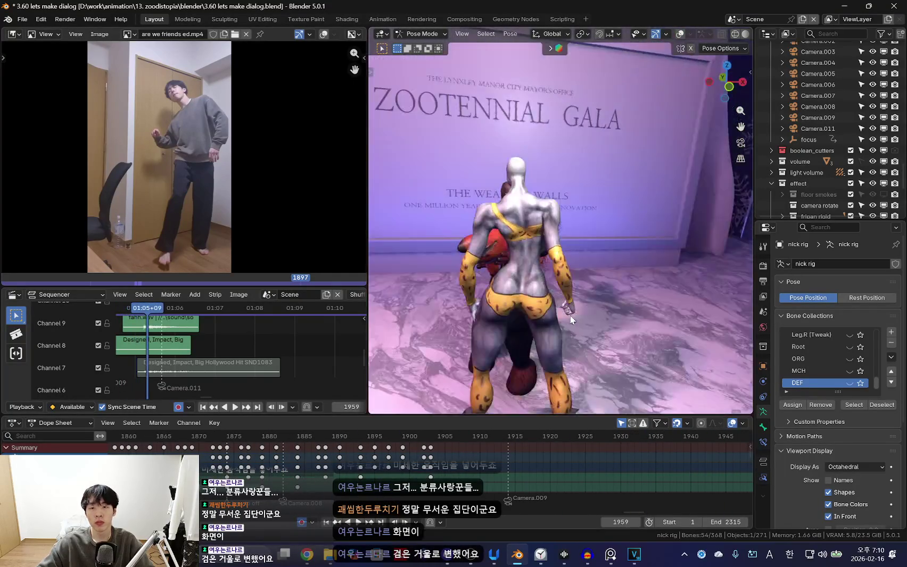
{"action": "left_click", "coordinate": [342, 452]}
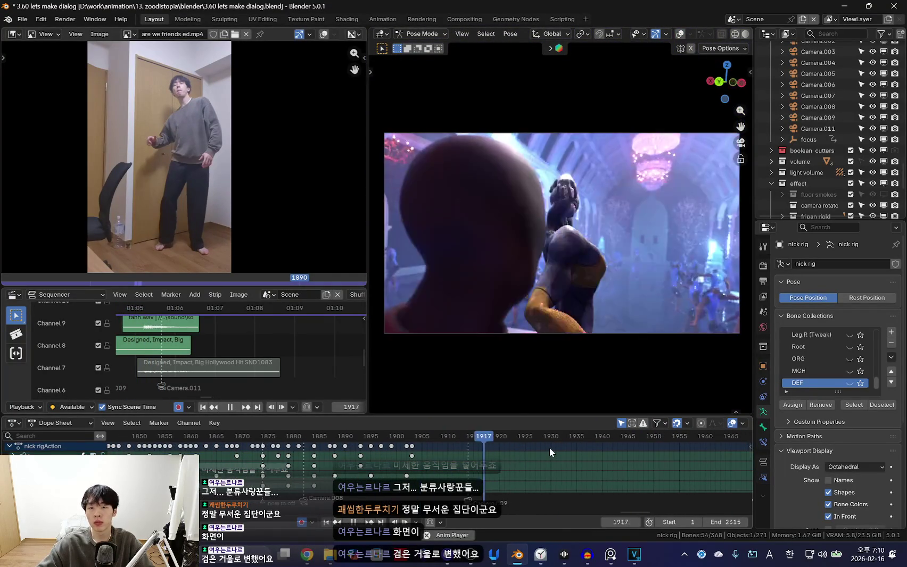
Key the selected bones' pose at frame 1970
{"action": "scroll", "coordinate": [549, 447], "scroll_direction": "down", "scroll_amount": 1}
{"action": "mouse_move", "coordinate": [617, 458]}
{"action": "left_mouse_down"}
{"action": "mouse_move", "coordinate": [580, 466]}
{"action": "mouse_move", "coordinate": [589, 470]}
{"action": "left_mouse_up"}
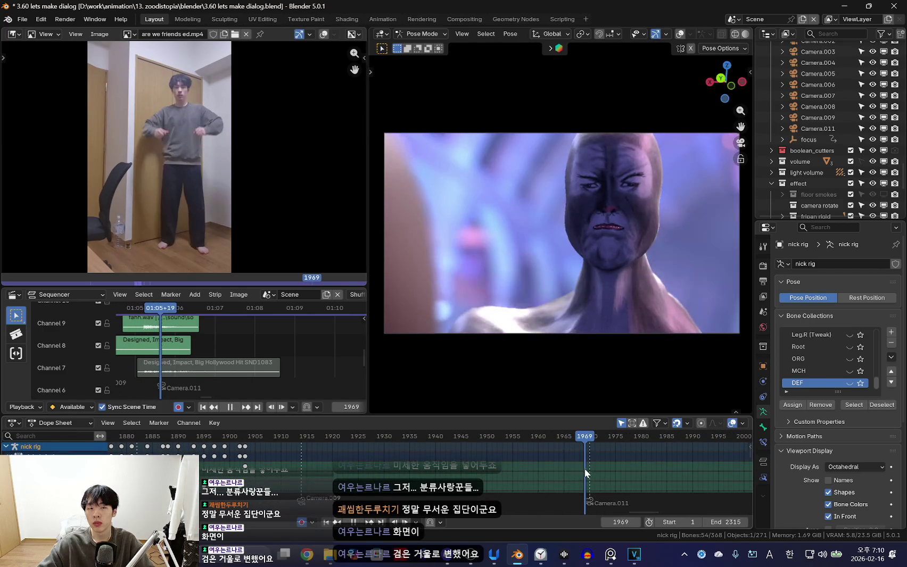
{"action": "middle_click_drag", "start_coordinate": [579, 347], "coordinate": [605, 347]}
{"action": "key", "text": "shift+alt+z"}
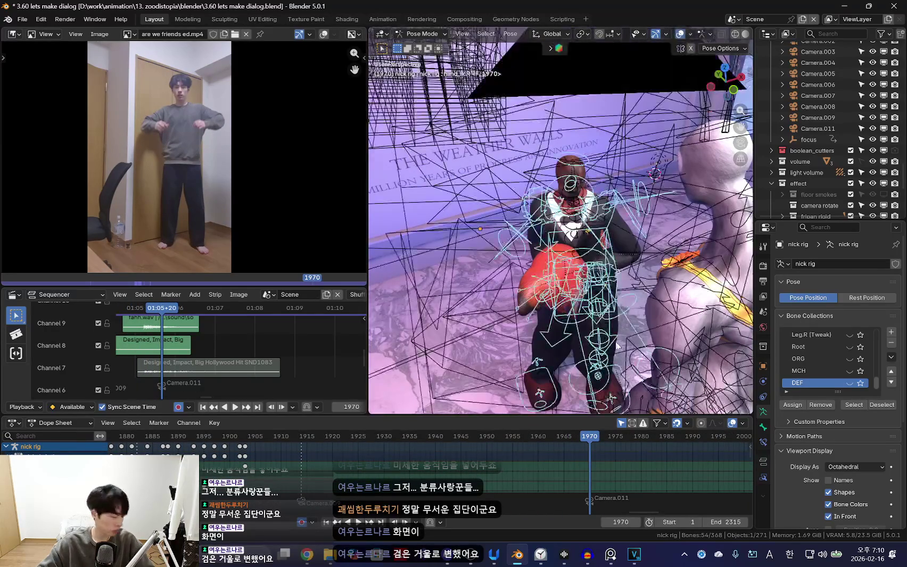
{"action": "key", "text": "k"}
{"action": "left_click", "coordinate": [583, 303]}
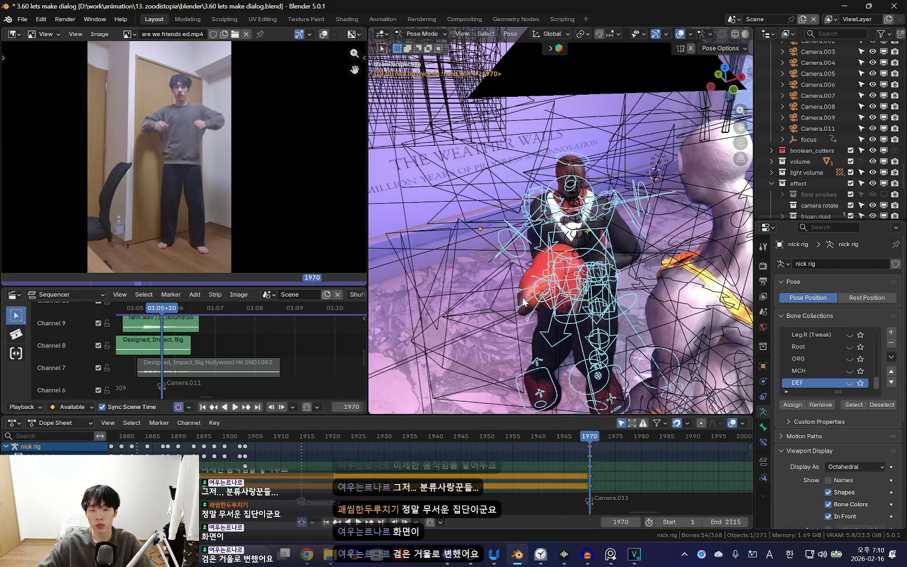
{"action": "key", "text": "Down"}
{"action": "key", "text": "k"}
{"action": "left_click", "coordinate": [523, 300]}
{"action": "left_click", "coordinate": [585, 462]}
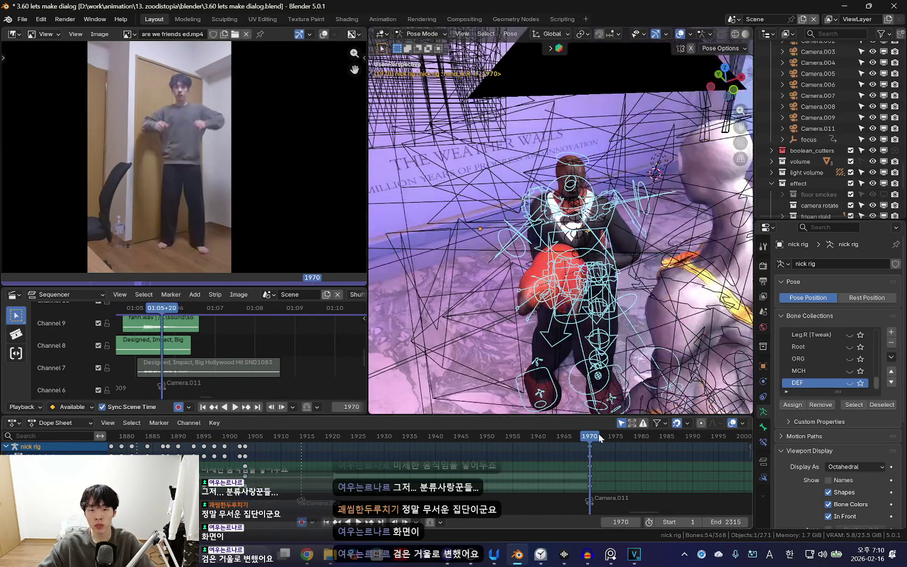
{"action": "key", "text": "shift+alt+z"}
Play back from frame 1970 several times to review the new key
{"action": "scroll", "coordinate": [579, 340], "scroll_direction": "up", "scroll_amount": 2}
{"action": "scroll", "coordinate": [577, 348], "scroll_direction": "down", "scroll_amount": 2}
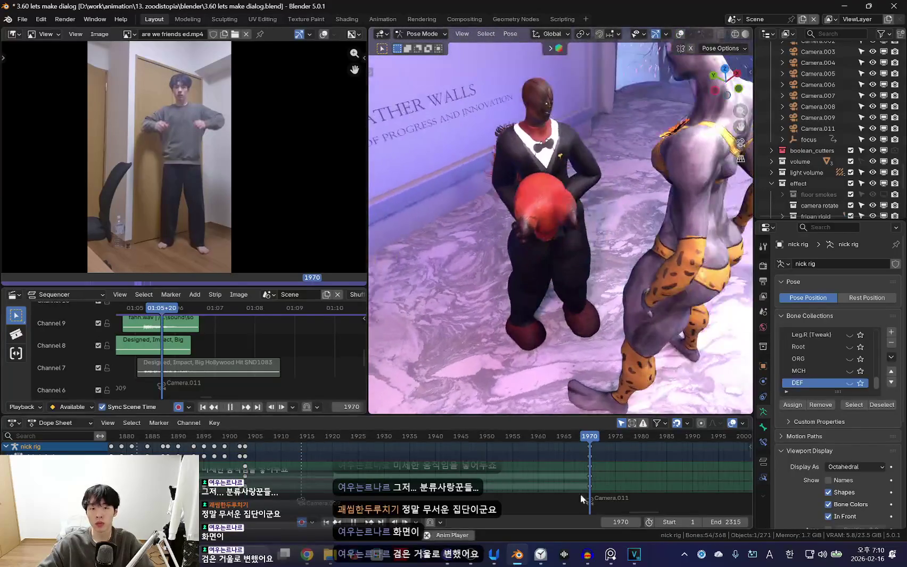
{"action": "key", "text": "space"}
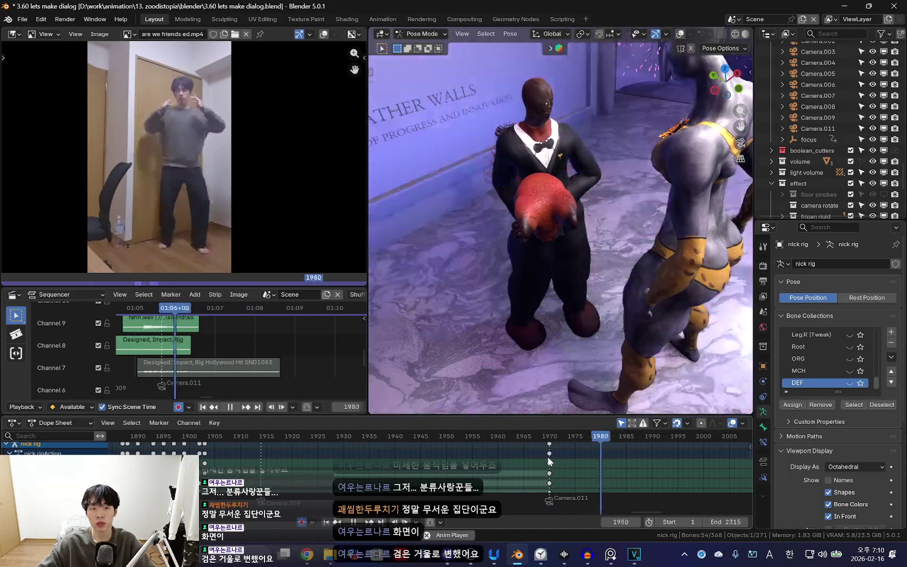
{"action": "key", "text": "Escape"}
{"action": "key", "text": "space"}
{"action": "key", "text": "Escape"}
{"action": "key", "text": "space"}
{"action": "key", "text": "Escape"}
Enlarge the sequencer to show the audio strips and step through frames around 1970
{"action": "key", "text": "n"}
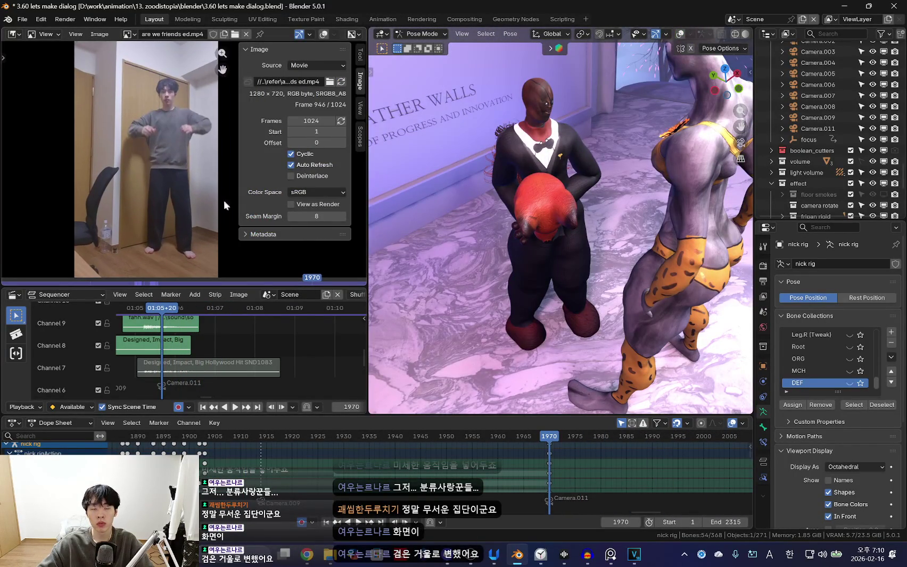
{"action": "left_click_drag", "start_coordinate": [214, 287], "coordinate": [213, 259]}
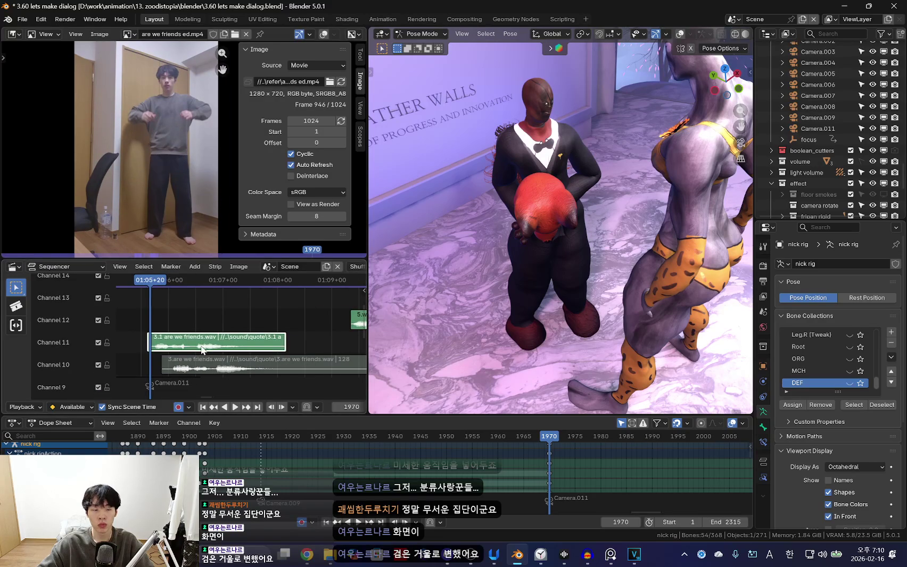
{"action": "key", "text": "Left"}
{"action": "key", "text": "Left"}
{"action": "key", "text": "Left"}
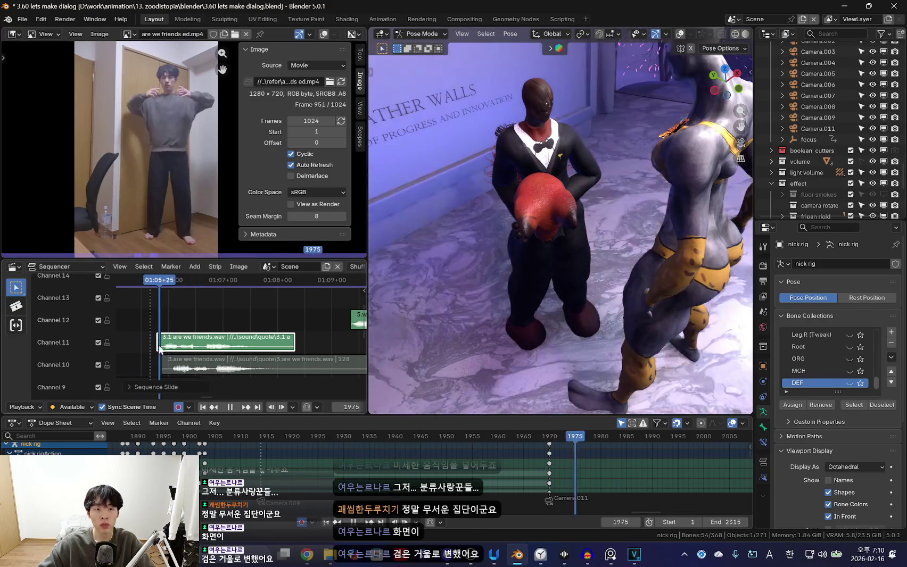
{"action": "key", "text": "Up"}
{"action": "middle_click_drag", "start_coordinate": [556, 460], "coordinate": [542, 458]}
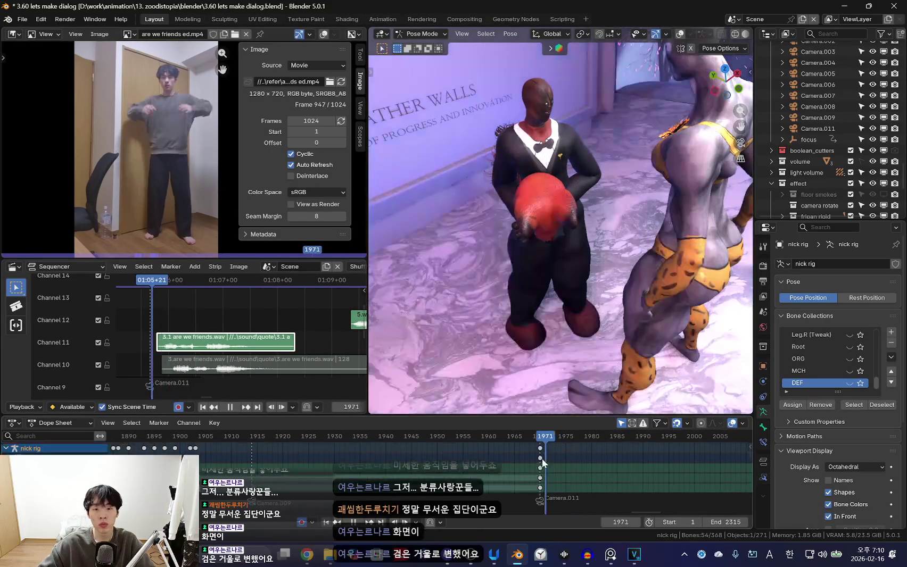
{"action": "key", "text": "Up"}
{"action": "key", "text": "Right"}
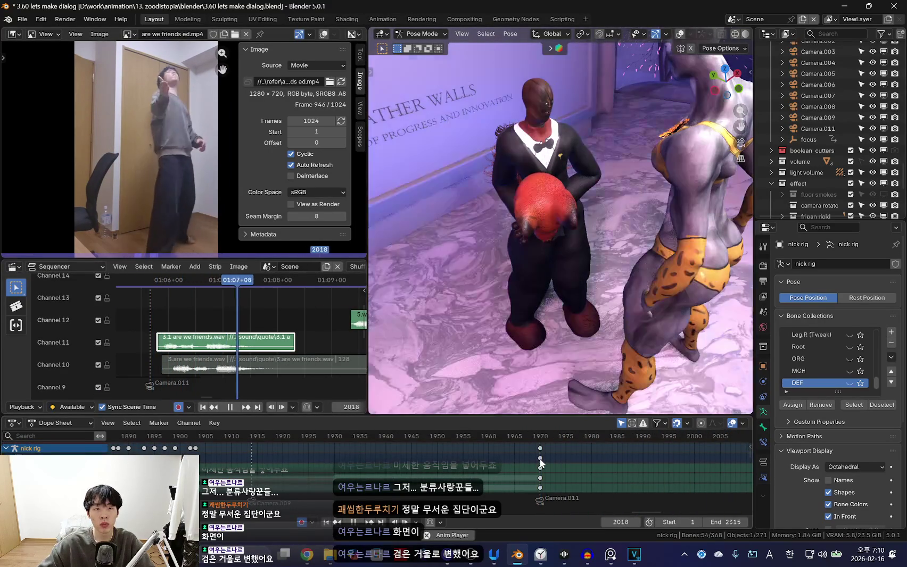
Check timing by playing and scrubbing between frames 1966 and 2067
{"action": "scroll", "coordinate": [548, 462], "scroll_direction": "down", "scroll_amount": 2}
{"action": "key", "text": "space"}
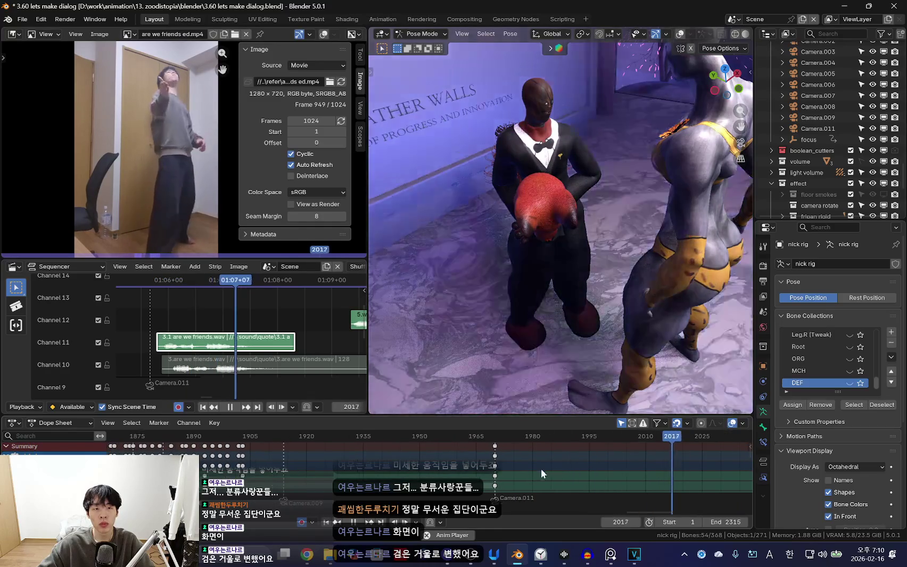
{"action": "key", "text": "Escape"}
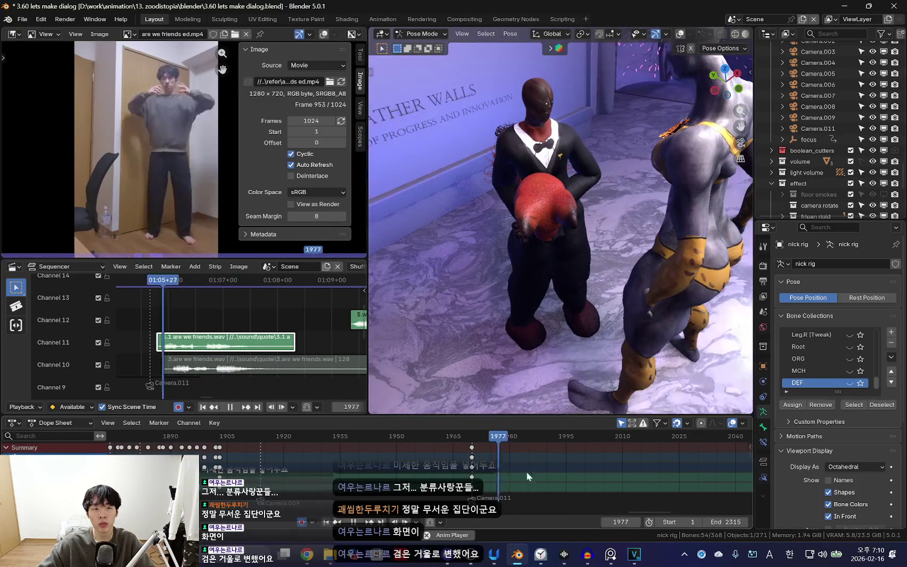
{"action": "middle_click_drag", "start_coordinate": [533, 472], "coordinate": [402, 471], "text": "ctrl"}
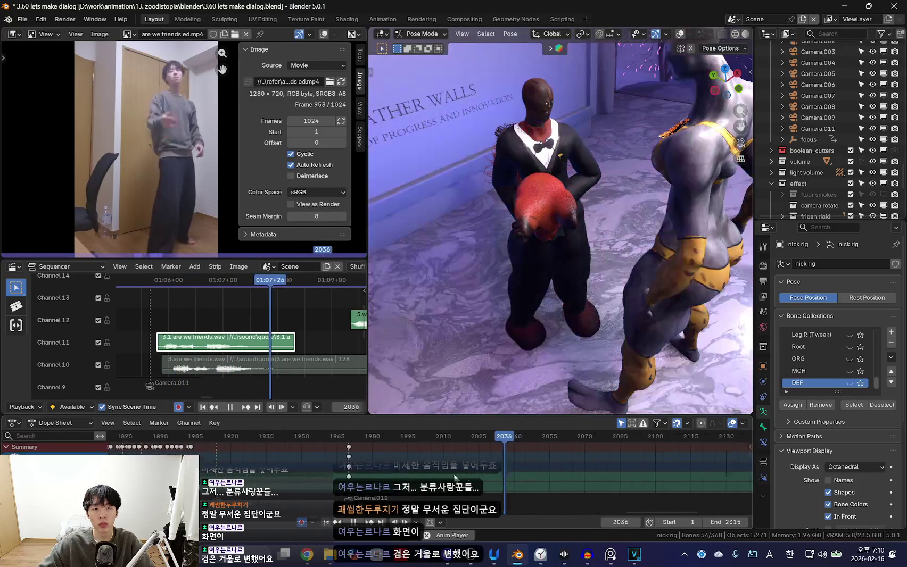
{"action": "left_click", "coordinate": [393, 463]}
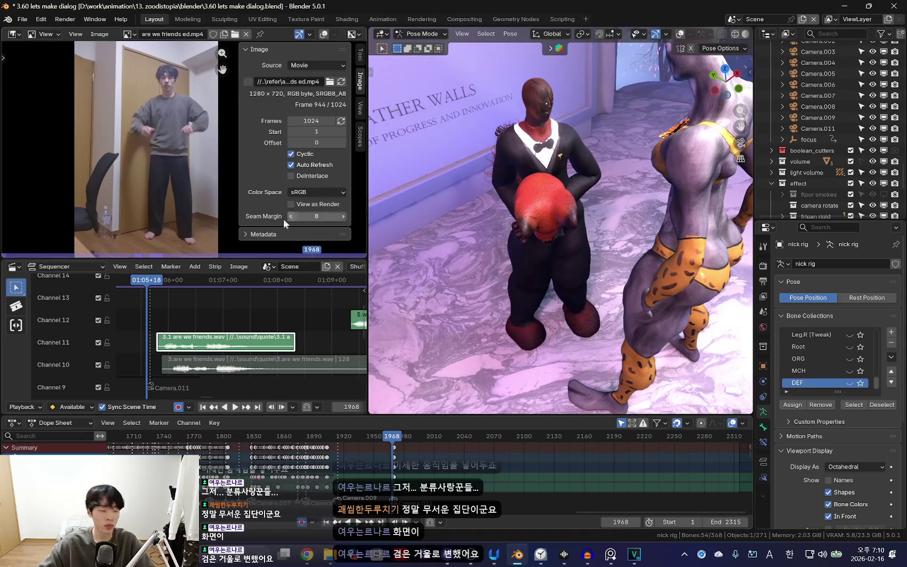
{"action": "scroll", "coordinate": [211, 242], "scroll_direction": "up", "scroll_amount": 2}
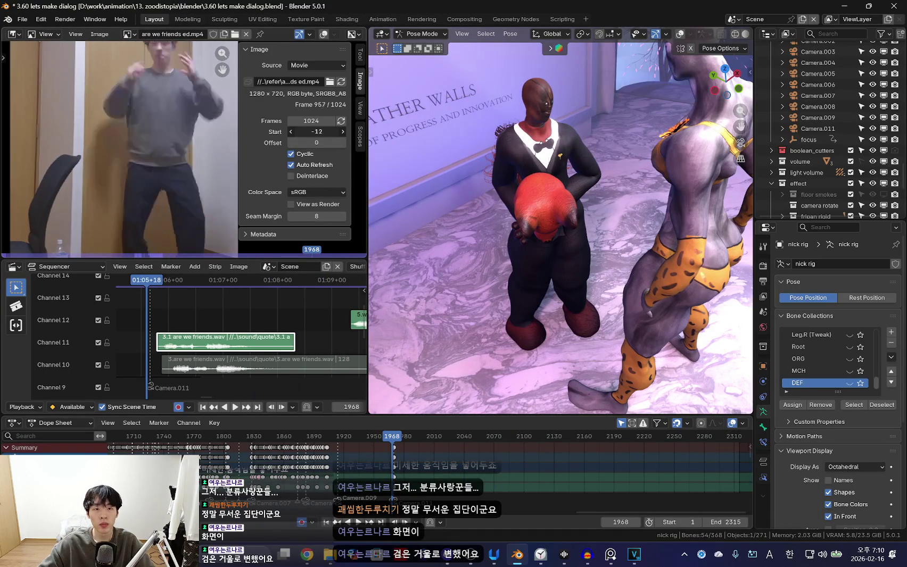
Nudge the reference clip's timing and compare playback against the pose at frame 1970
{"action": "mouse_move", "coordinate": [317, 132]}
{"action": "left_mouse_down"}
{"action": "mouse_move", "coordinate": [306, 131]}
{"action": "mouse_move", "coordinate": [334, 132]}
{"action": "left_mouse_up"}
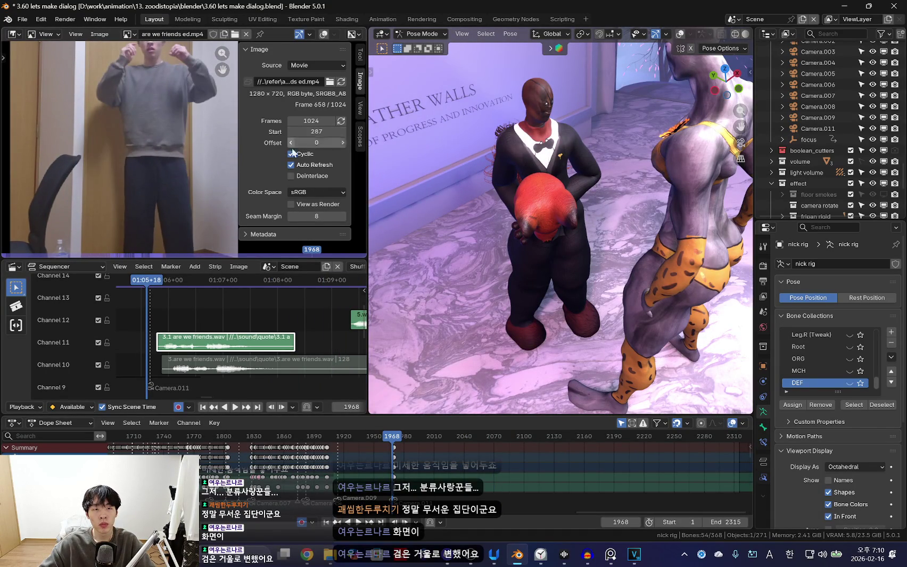
{"action": "key", "text": "space"}
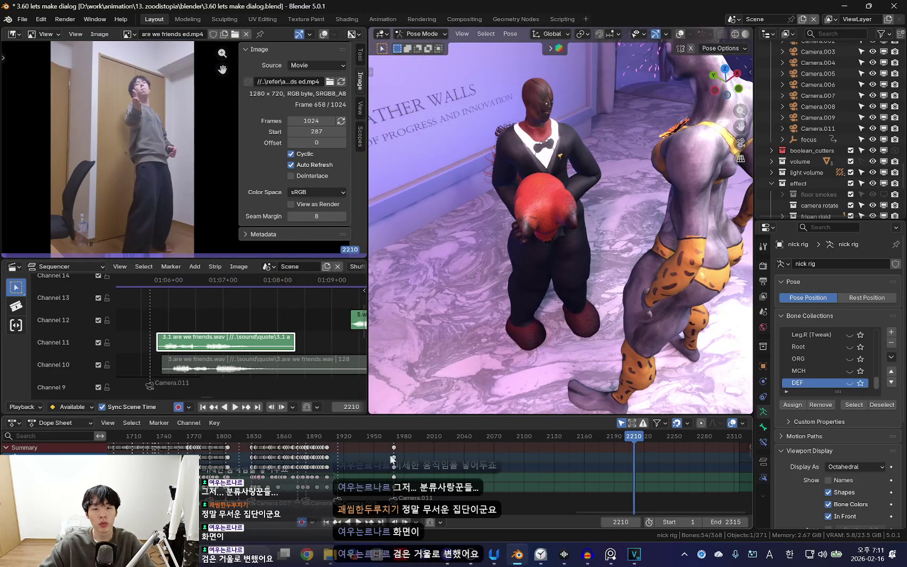
{"action": "key", "text": "Escape"}
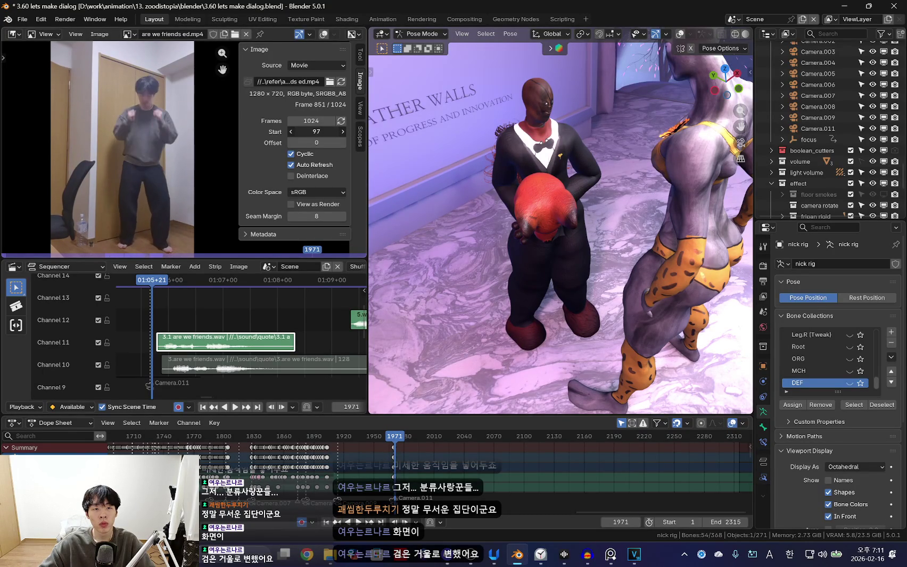
{"action": "key", "text": "space"}
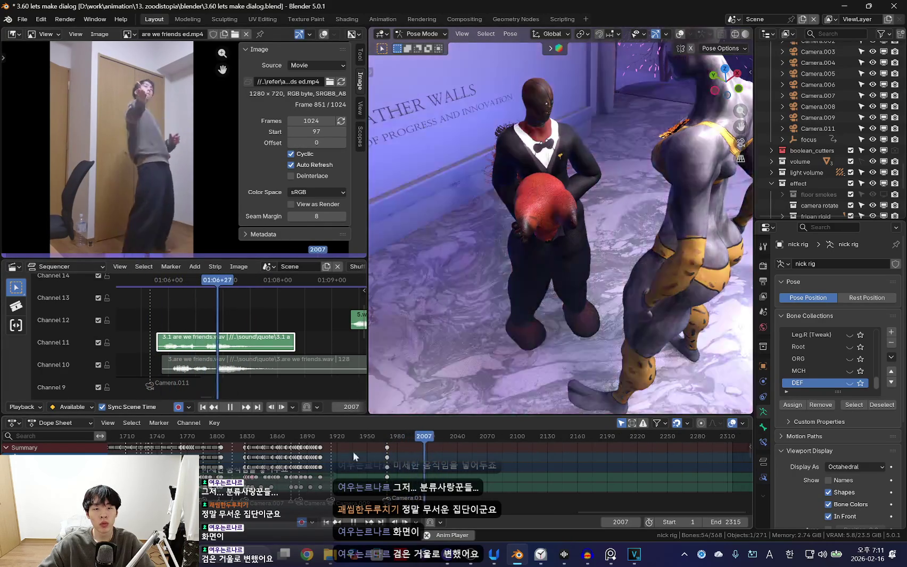
{"action": "scroll", "coordinate": [382, 471], "scroll_direction": "up", "scroll_amount": 4}
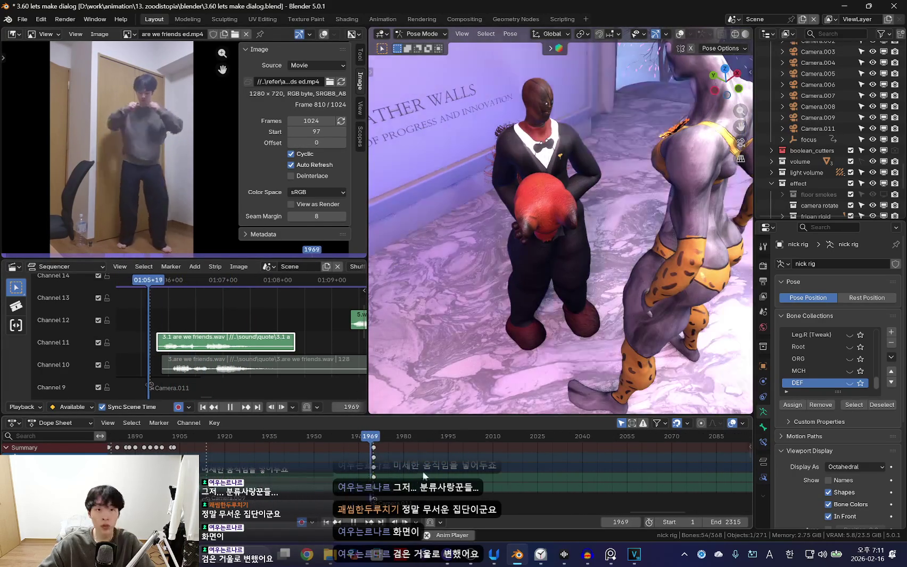
{"action": "mouse_move", "coordinate": [382, 468]}
{"action": "left_mouse_down"}
{"action": "mouse_move", "coordinate": [343, 449]}
{"action": "mouse_move", "coordinate": [384, 452]}
{"action": "left_mouse_up"}
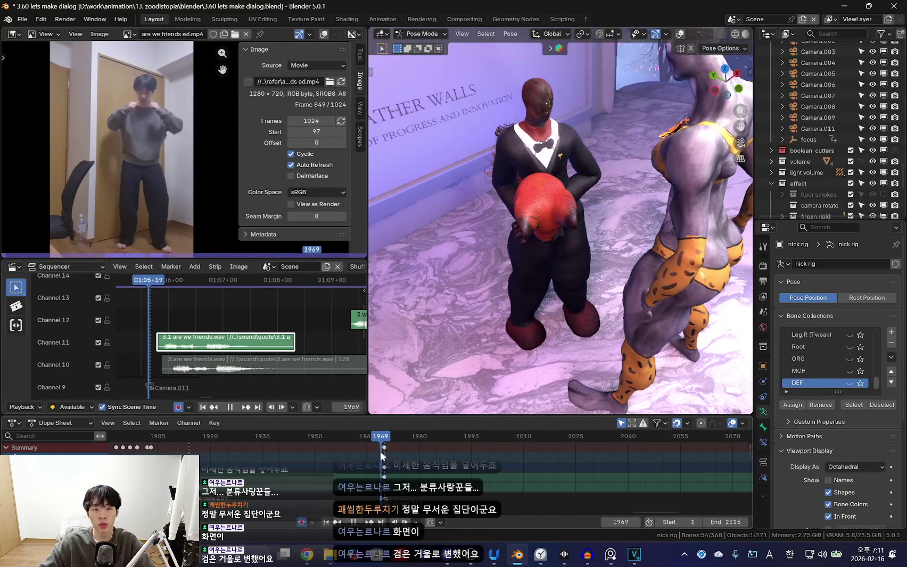
{"action": "key", "text": "space"}
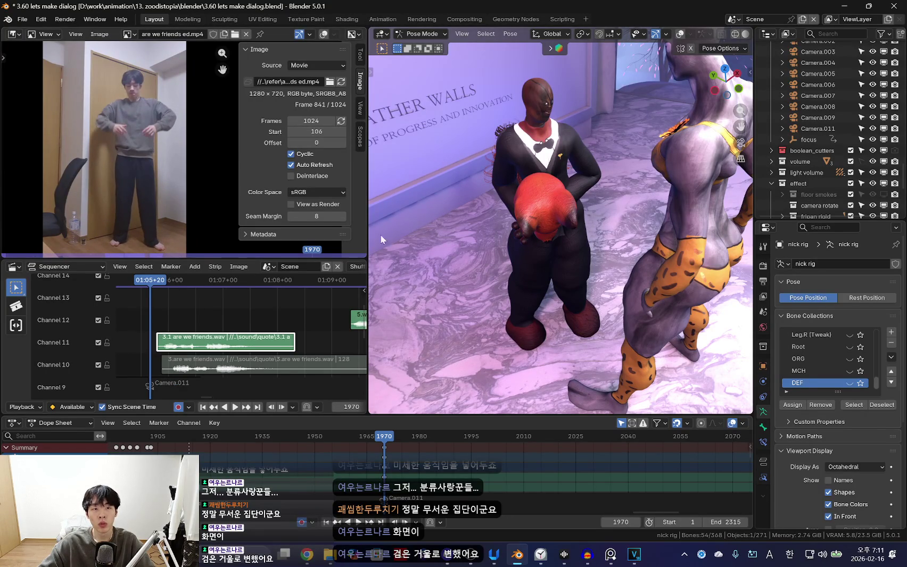
Set the reference video's start frame to 107 and turn the rig overlays back on
{"action": "left_click", "coordinate": [344, 131]}
{"action": "key", "text": "space"}
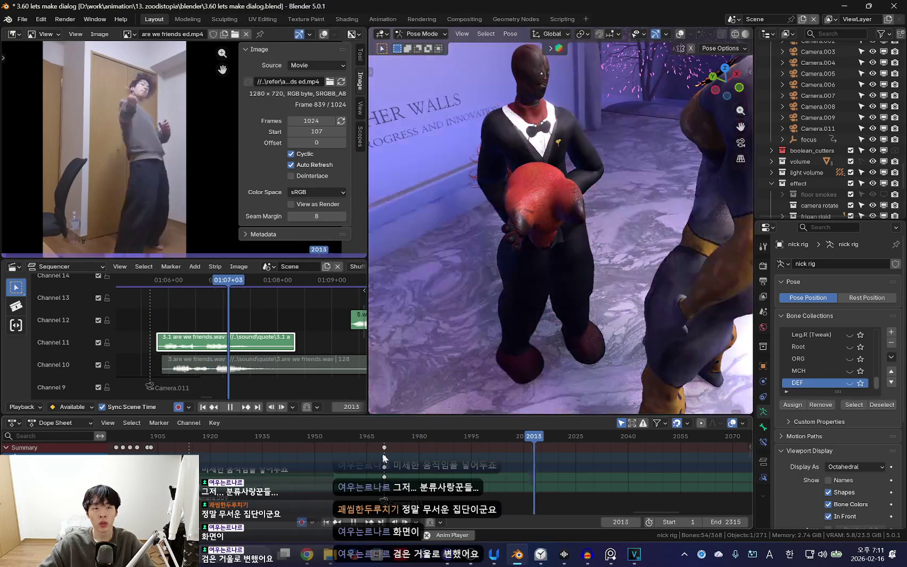
{"action": "key", "text": "Escape"}
{"action": "key", "text": "shift+alt+z"}
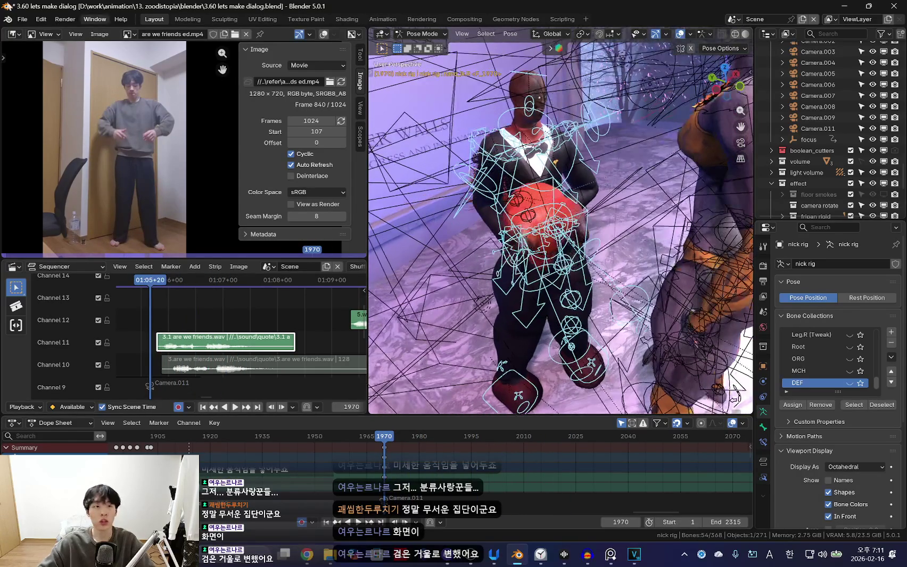
Use File > Save As to save a copy named '3.61 lets make are we friends.blend'
{"action": "left_click", "coordinate": [22, 19]}
{"action": "left_click", "coordinate": [37, 101]}
{"action": "type", "text": "3.61 lets make are we friends"}
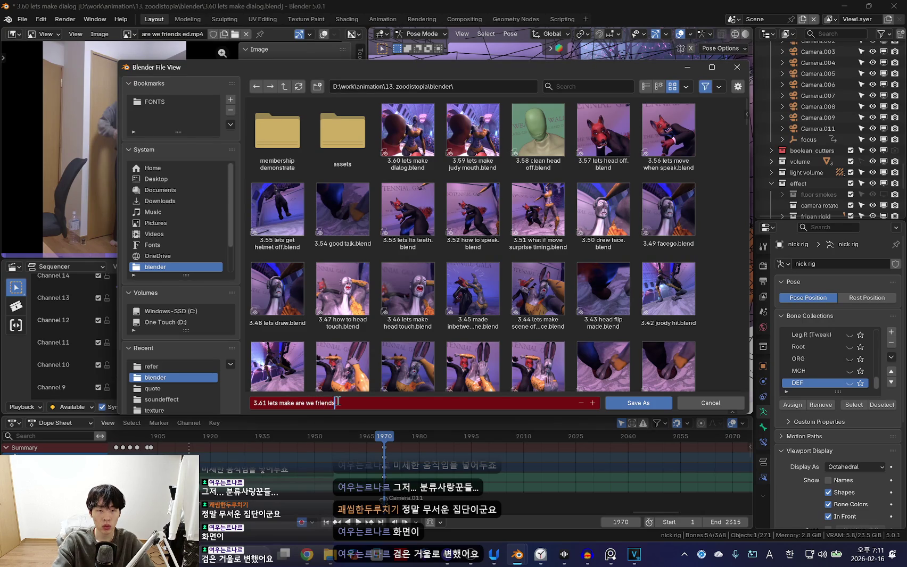
{"action": "key", "text": "Return"}
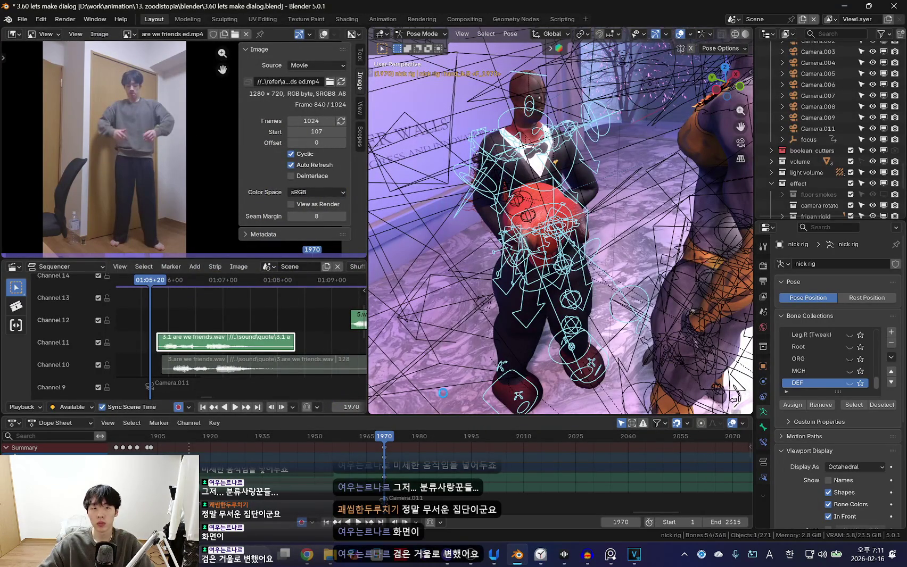
In Chrome, check the YouTube Music tab and minimize the Clock focus timer
{"action": "left_click", "coordinate": [307, 556]}
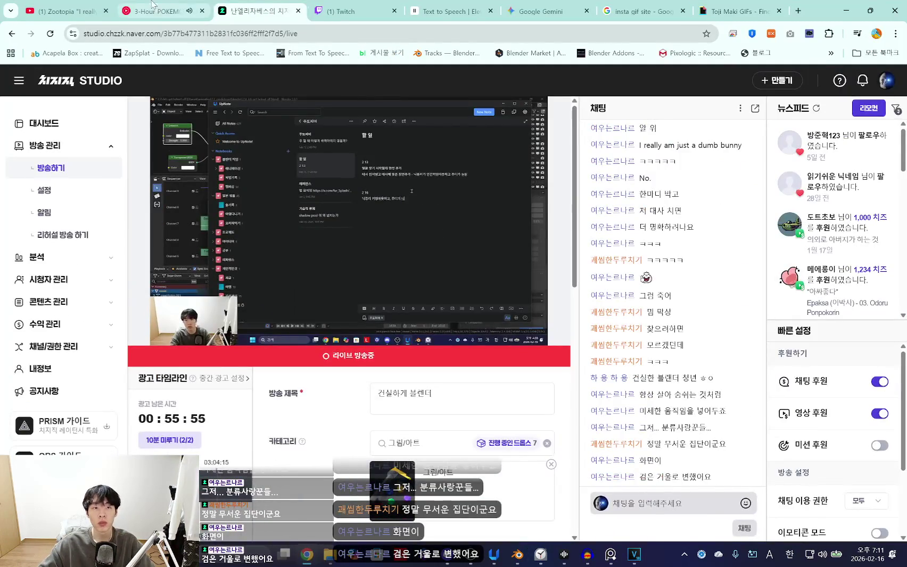
{"action": "left_click", "coordinate": [153, 6]}
{"action": "scroll", "coordinate": [659, 412], "scroll_direction": "down", "scroll_amount": 2}
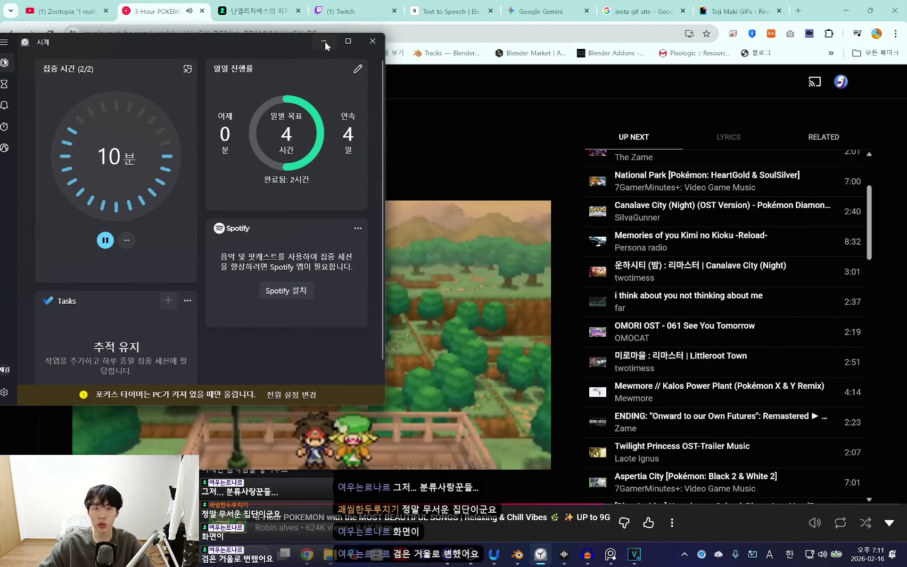
{"action": "left_click", "coordinate": [324, 42]}
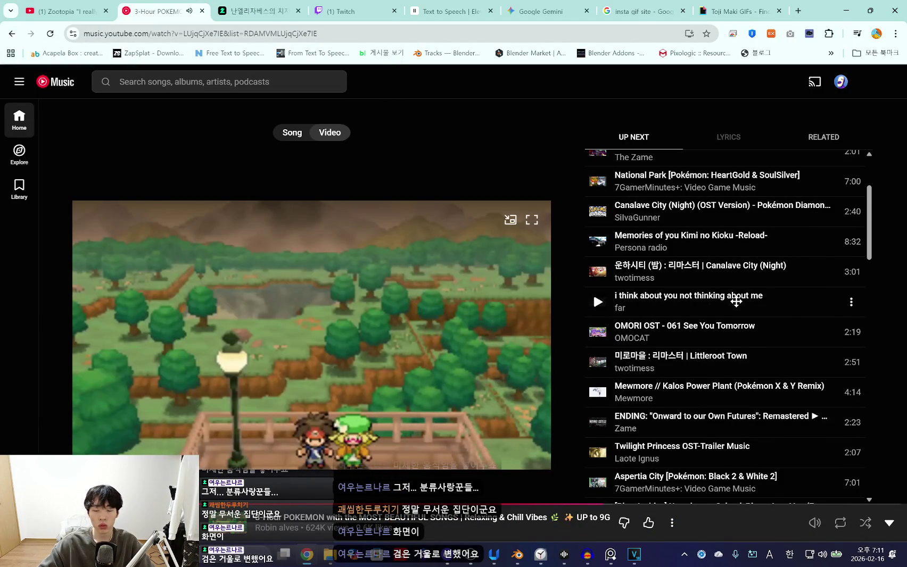
{"action": "scroll", "coordinate": [708, 363], "scroll_direction": "up", "scroll_amount": 2}
{"action": "scroll", "coordinate": [708, 363], "scroll_direction": "down", "scroll_amount": 2}
{"action": "scroll", "coordinate": [708, 364], "scroll_direction": "up", "scroll_amount": 2}
Look over the Chzzk Studio live page and chat, then minimize the browser
{"action": "left_click", "coordinate": [290, 11]}
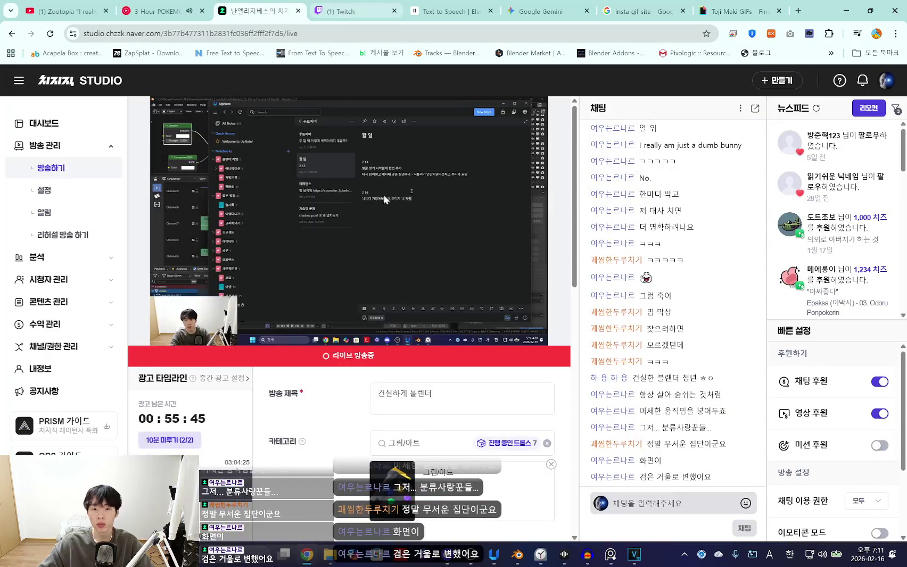
{"action": "scroll", "coordinate": [367, 298], "scroll_direction": "down", "scroll_amount": 5}
{"action": "scroll", "coordinate": [367, 298], "scroll_direction": "up", "scroll_amount": 5}
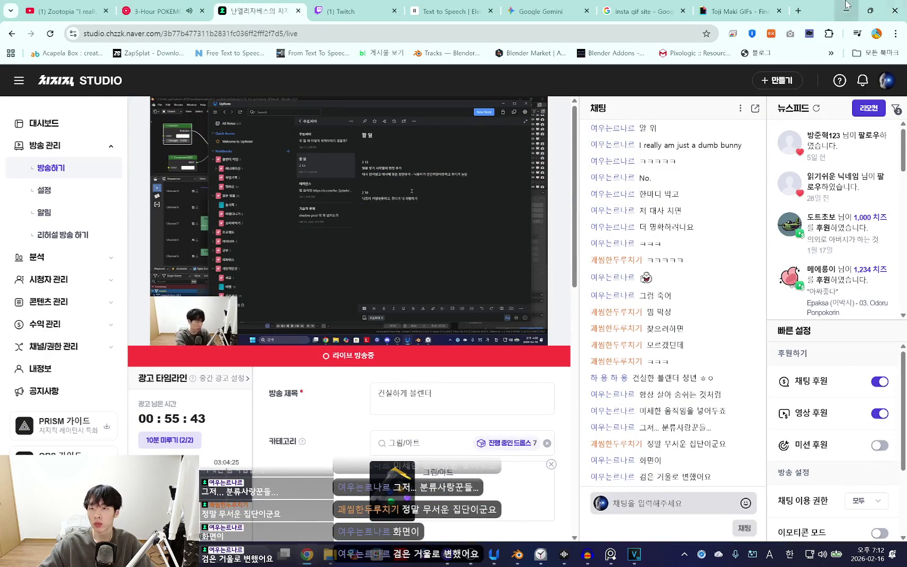
{"action": "left_click", "coordinate": [846, 4]}
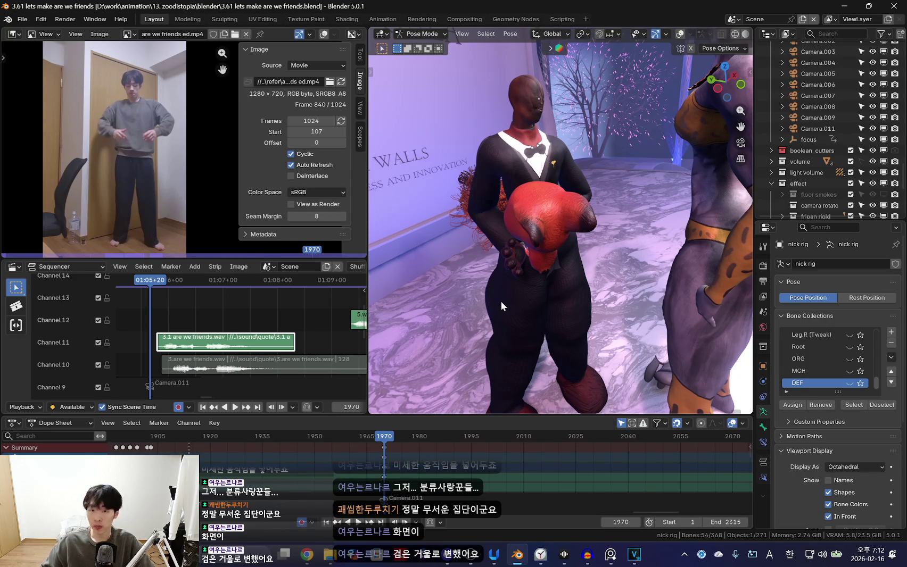
Compare Nick's pose with overlays toggled and move a bone along the Y axis
{"action": "key", "text": "shift+alt+z"}
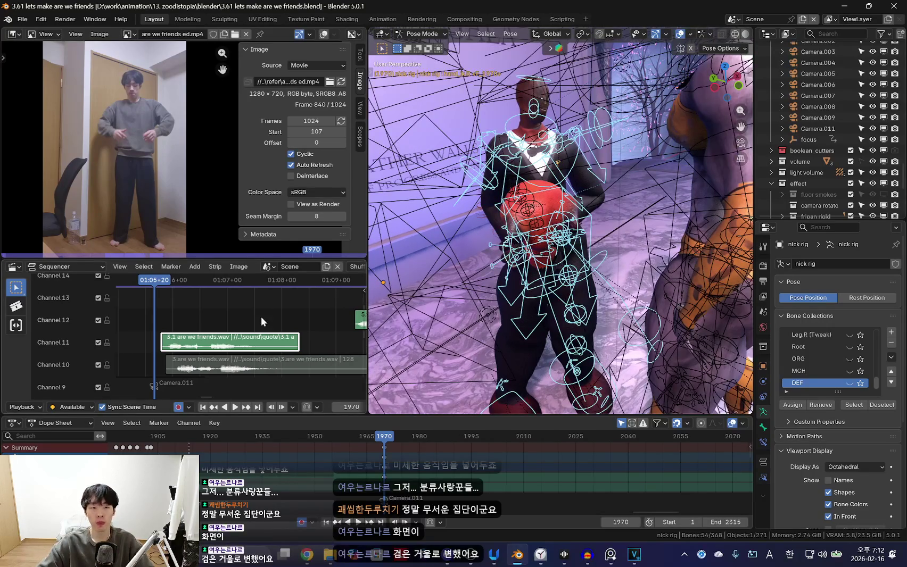
{"action": "key", "text": "shift+alt+z"}
{"action": "key", "text": "shift+alt+z"}
{"action": "key", "text": "shift+alt+z"}
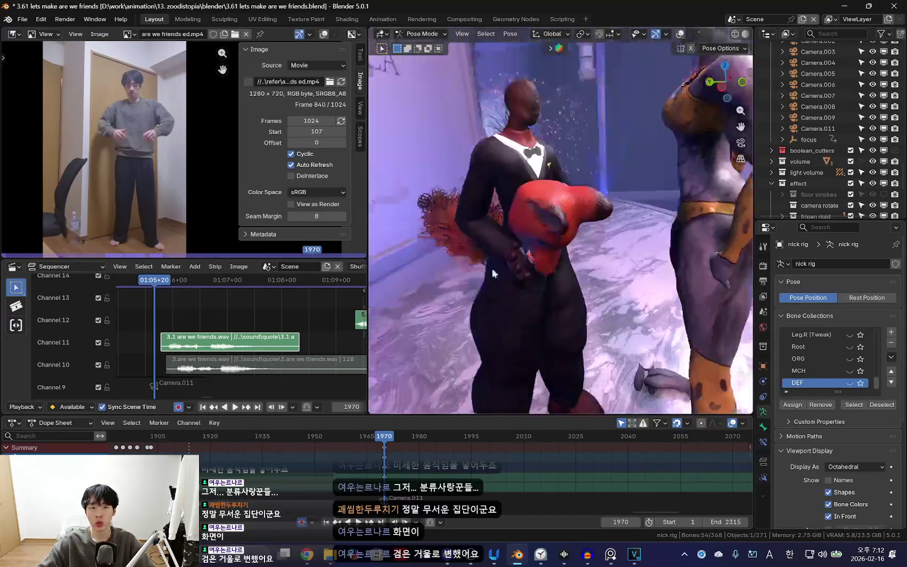
{"action": "scroll", "coordinate": [492, 274], "scroll_direction": "down", "scroll_amount": 3}
{"action": "key", "text": "shift+alt+z"}
{"action": "key", "text": "shift+alt+z"}
{"action": "key", "text": "shift+alt+z"}
{"action": "mouse_move", "coordinate": [492, 273]}
{"action": "middle_mouse_down"}
{"action": "mouse_move", "coordinate": [608, 351]}
{"action": "mouse_move", "coordinate": [576, 349]}
{"action": "middle_mouse_up"}
{"action": "key", "text": "shift+alt+z"}
{"action": "key", "text": "g"}
{"action": "key", "text": "y"}
{"action": "left_click", "coordinate": [608, 336]}
{"action": "key", "text": "shift+alt+z"}
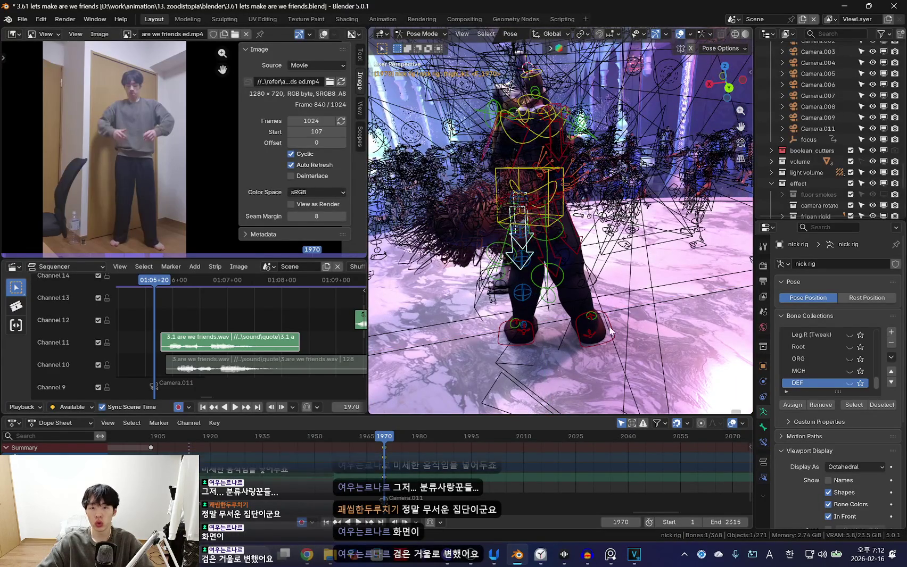
Orbit to a high view over Nick, then move and rotate another bone into place
{"action": "middle_click_drag", "start_coordinate": [611, 331], "coordinate": [622, 287]}
{"action": "key", "text": "shift+alt+z"}
{"action": "scroll", "coordinate": [629, 246], "scroll_direction": "up", "scroll_amount": 2}
{"action": "key", "text": "shift+alt+z"}
{"action": "mouse_move", "coordinate": [630, 246]}
{"action": "middle_mouse_down"}
{"action": "mouse_move", "coordinate": [614, 194]}
{"action": "mouse_move", "coordinate": [590, 261]}
{"action": "mouse_move", "coordinate": [515, 271]}
{"action": "middle_mouse_up"}
{"action": "key", "text": "shift+alt+z"}
{"action": "key", "text": "shift+alt+z"}
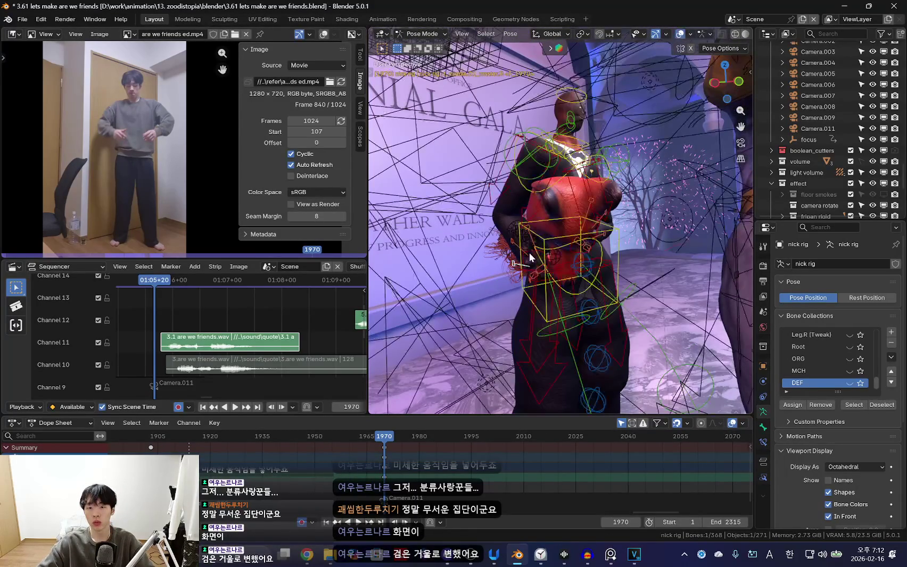
{"action": "key", "text": "shift+alt+z"}
{"action": "mouse_move", "coordinate": [531, 251]}
{"action": "middle_mouse_down"}
{"action": "mouse_move", "coordinate": [614, 219]}
{"action": "mouse_move", "coordinate": [612, 258]}
{"action": "mouse_move", "coordinate": [582, 284]}
{"action": "middle_mouse_up"}
{"action": "key", "text": "r"}
Confirm the bone move, then select the nick head.001 mesh and rotate it
{"action": "key", "text": "g"}
{"action": "left_click", "coordinate": [582, 284]}
{"action": "key", "text": "shift+alt+z"}
{"action": "middle_click_drag", "start_coordinate": [612, 212], "coordinate": [649, 232]}
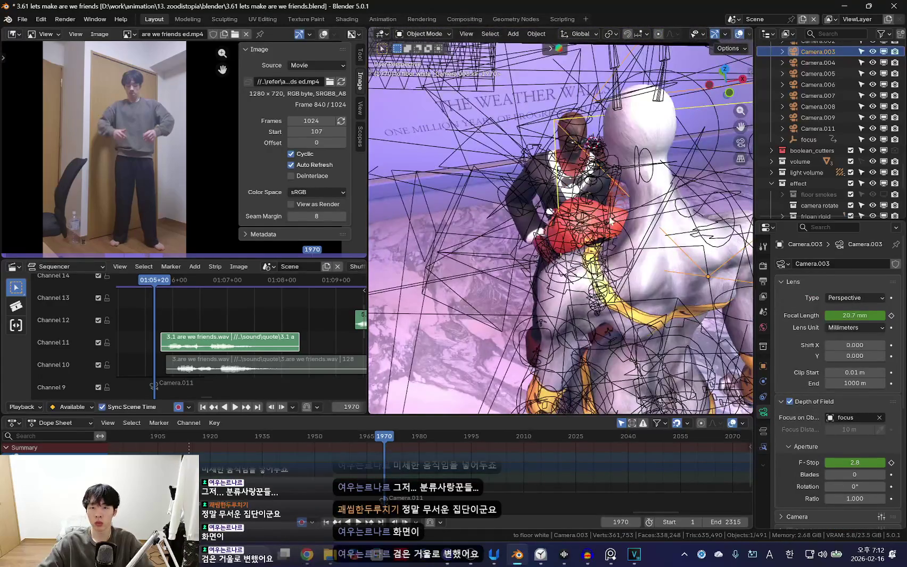
{"action": "left_click", "coordinate": [649, 231]}
{"action": "key", "text": "shift+alt+z"}
{"action": "key", "text": "r"}
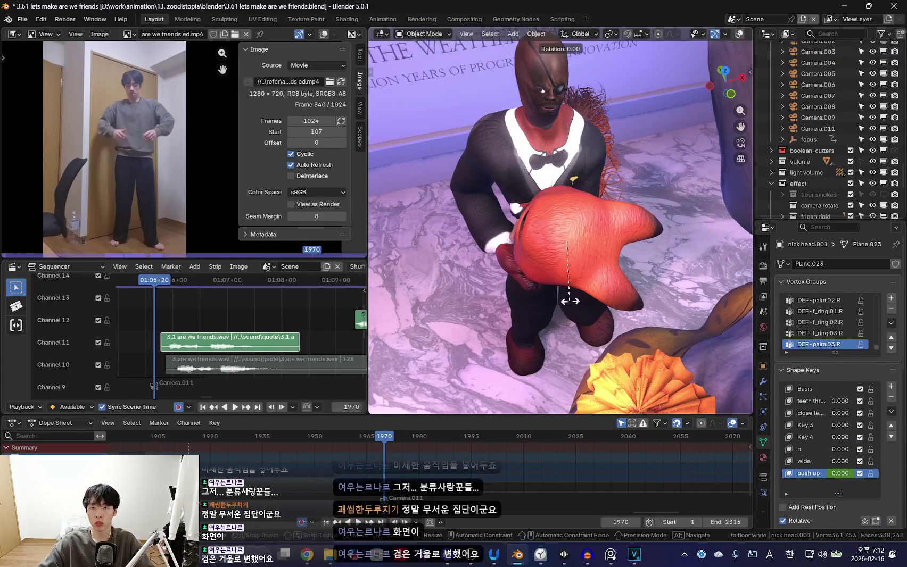
Select the human.002 body mesh and adjust the head's position and rotation
{"action": "middle_click_drag", "start_coordinate": [602, 297], "coordinate": [573, 298]}
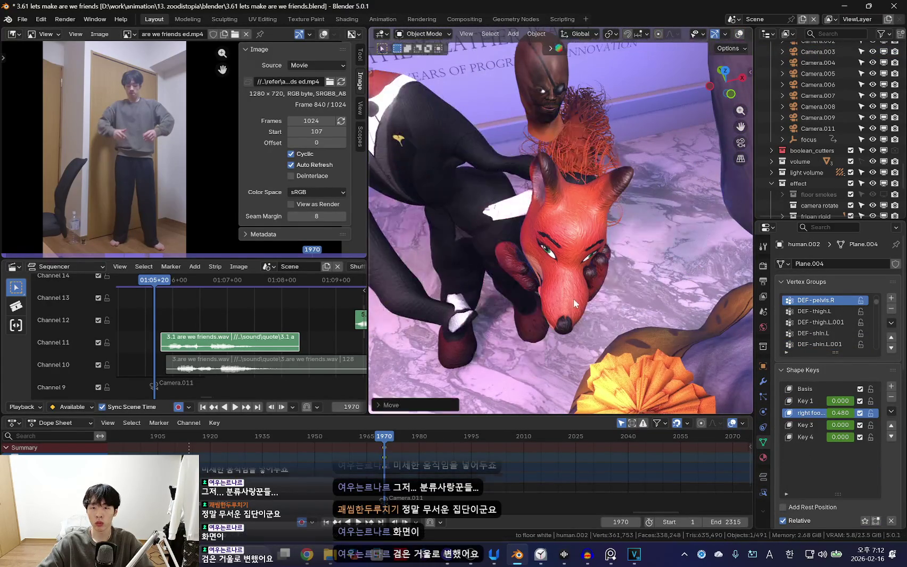
{"action": "key", "text": "shift+alt+z"}
{"action": "left_click", "coordinate": [618, 220]}
{"action": "mouse_move", "coordinate": [618, 220]}
{"action": "middle_mouse_down"}
{"action": "mouse_move", "coordinate": [629, 181]}
{"action": "mouse_move", "coordinate": [665, 259]}
{"action": "mouse_move", "coordinate": [653, 241]}
{"action": "mouse_move", "coordinate": [596, 289]}
{"action": "mouse_move", "coordinate": [611, 256]}
{"action": "mouse_move", "coordinate": [606, 244]}
{"action": "mouse_move", "coordinate": [674, 221]}
{"action": "mouse_move", "coordinate": [585, 271]}
{"action": "middle_mouse_up"}
{"action": "key", "text": "shift+alt+z"}
{"action": "key", "text": "ctrl+z"}
{"action": "key", "text": "g"}
{"action": "left_click", "coordinate": [605, 244]}
{"action": "key", "text": "r"}
{"action": "scroll", "coordinate": [585, 271], "scroll_direction": "up", "scroll_amount": 3}
Select the upper teeth, key them at frame 1969, and advance to frame 1970
{"action": "left_click", "coordinate": [565, 289]}
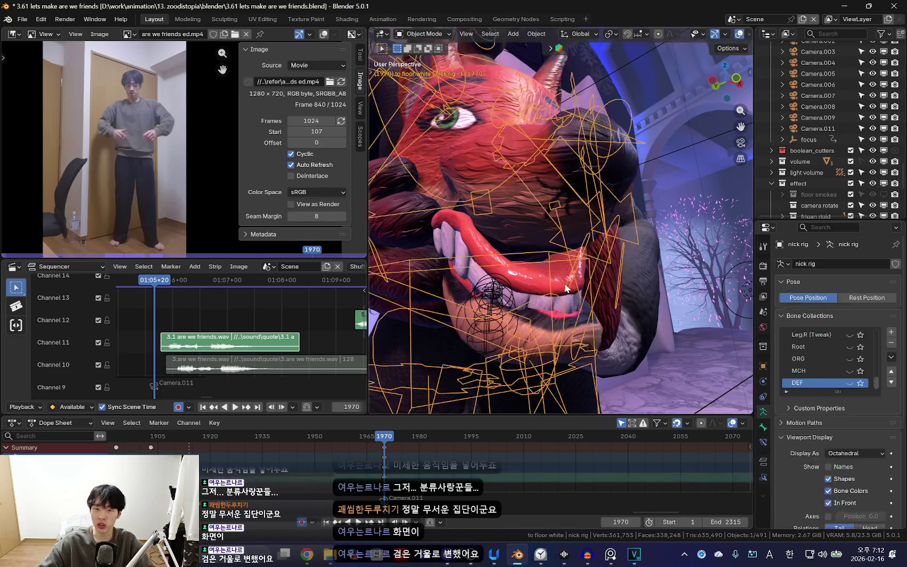
{"action": "left_click", "coordinate": [521, 280]}
{"action": "scroll", "coordinate": [522, 276], "scroll_direction": "up", "scroll_amount": 2}
{"action": "mouse_move", "coordinate": [522, 276]}
{"action": "middle_mouse_down"}
{"action": "mouse_move", "coordinate": [632, 306]}
{"action": "mouse_move", "coordinate": [528, 259]}
{"action": "middle_mouse_up"}
{"action": "key", "text": "shift+alt+z"}
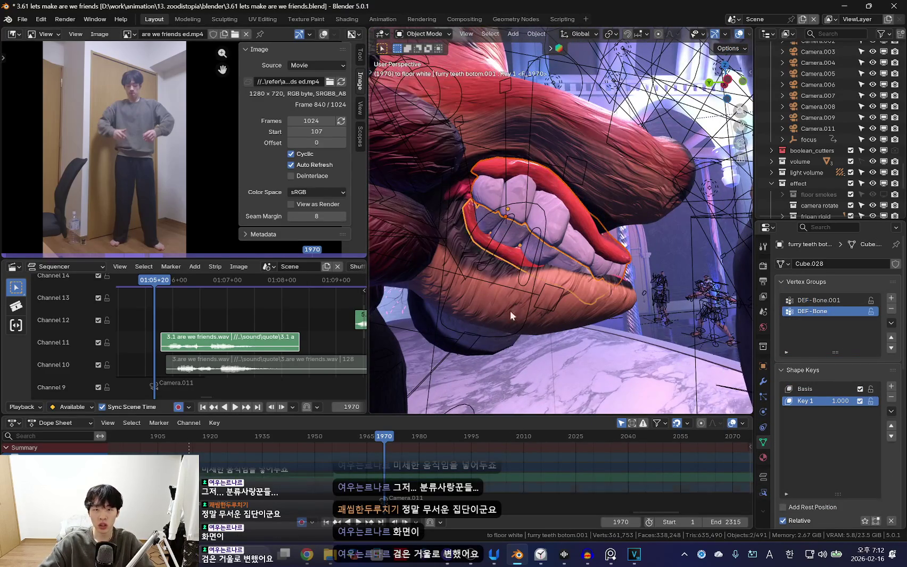
{"action": "scroll", "coordinate": [428, 466], "scroll_direction": "up", "scroll_amount": 2}
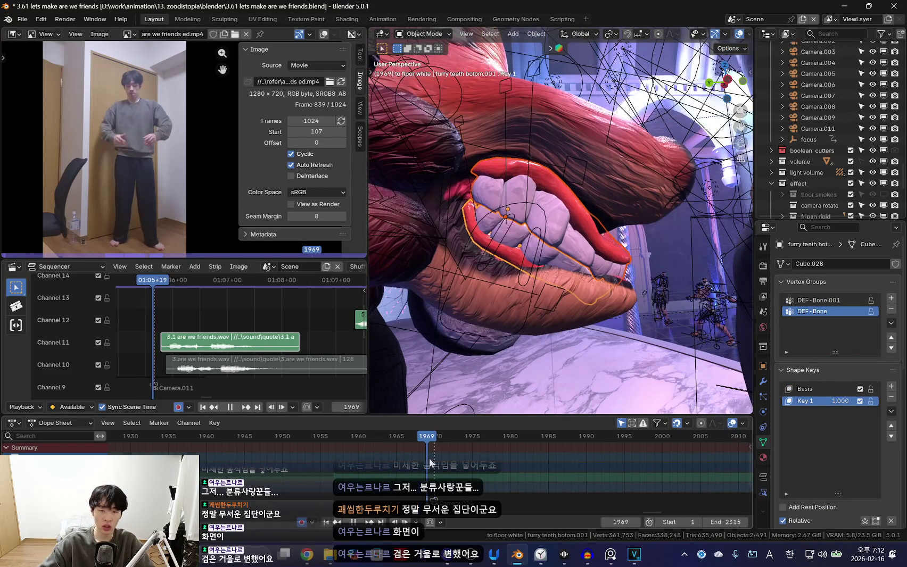
{"action": "key", "text": "k"}
{"action": "left_click", "coordinate": [565, 259]}
{"action": "key", "text": "Right"}
{"action": "mouse_move", "coordinate": [565, 259]}
{"action": "middle_mouse_down"}
{"action": "mouse_move", "coordinate": [517, 307]}
{"action": "mouse_move", "coordinate": [490, 241]}
{"action": "middle_mouse_up"}
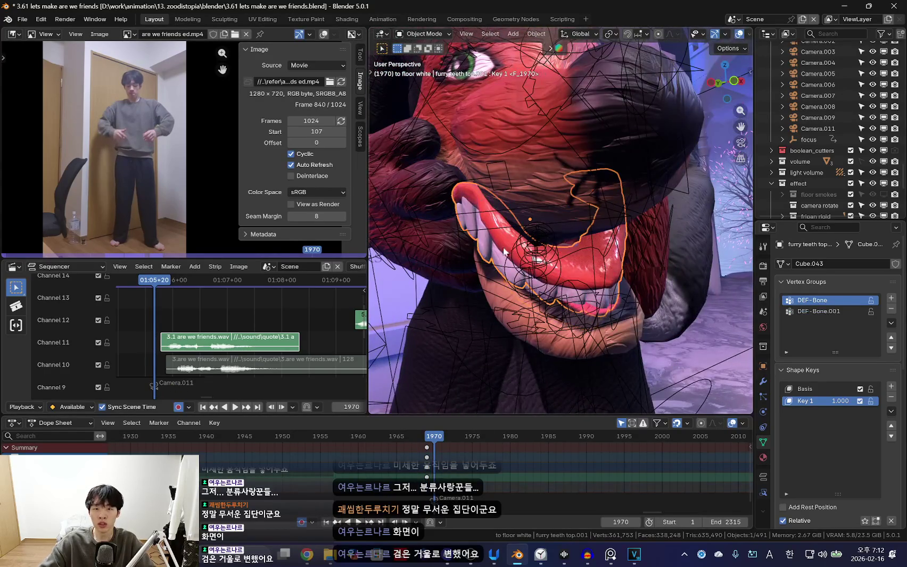
Move and rotate the upper teeth into place
{"action": "key", "text": "g"}
{"action": "left_click", "coordinate": [572, 312]}
{"action": "key", "text": "r"}
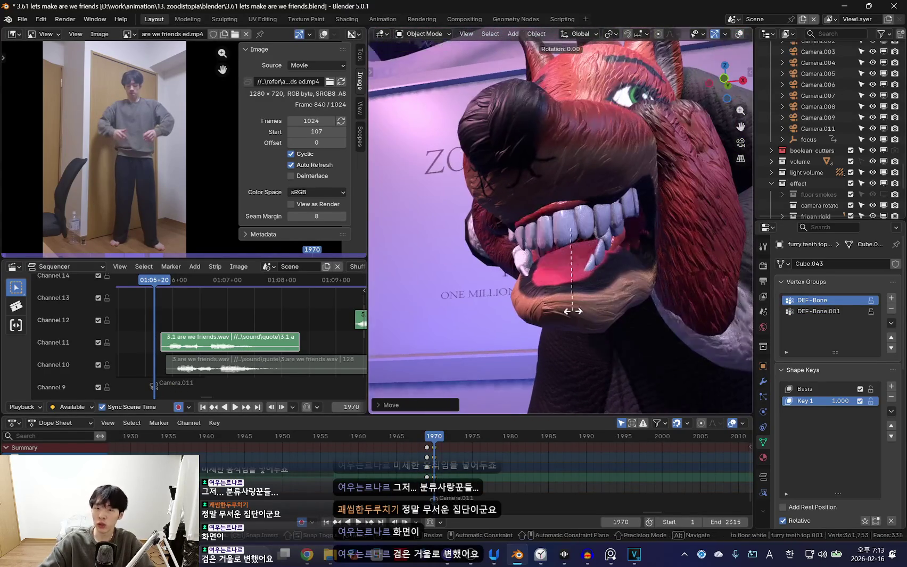
{"action": "key", "text": "r"}
{"action": "left_click", "coordinate": [591, 314]}
{"action": "key", "text": "g"}
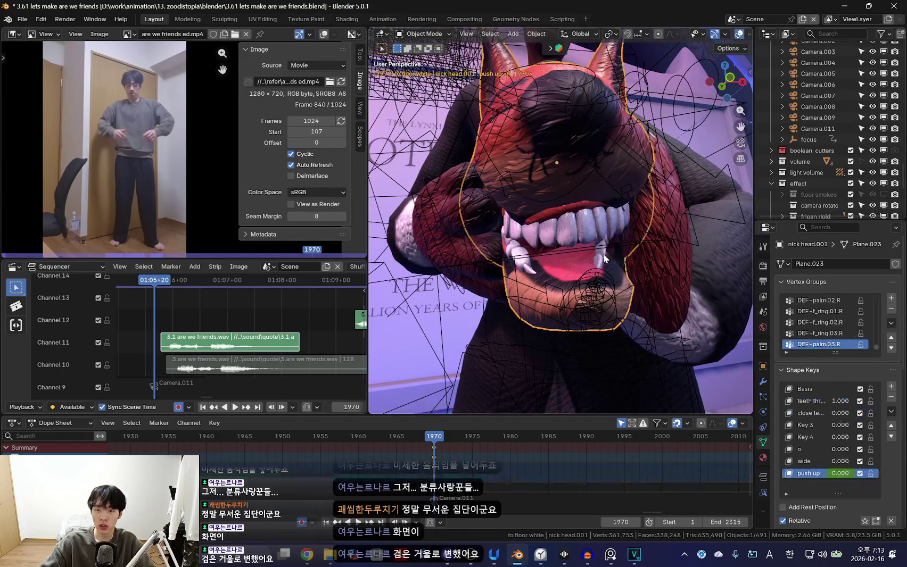
Rotate and move the lower teeth, then leave the camera view
{"action": "left_click", "coordinate": [550, 314]}
{"action": "key", "text": "r"}
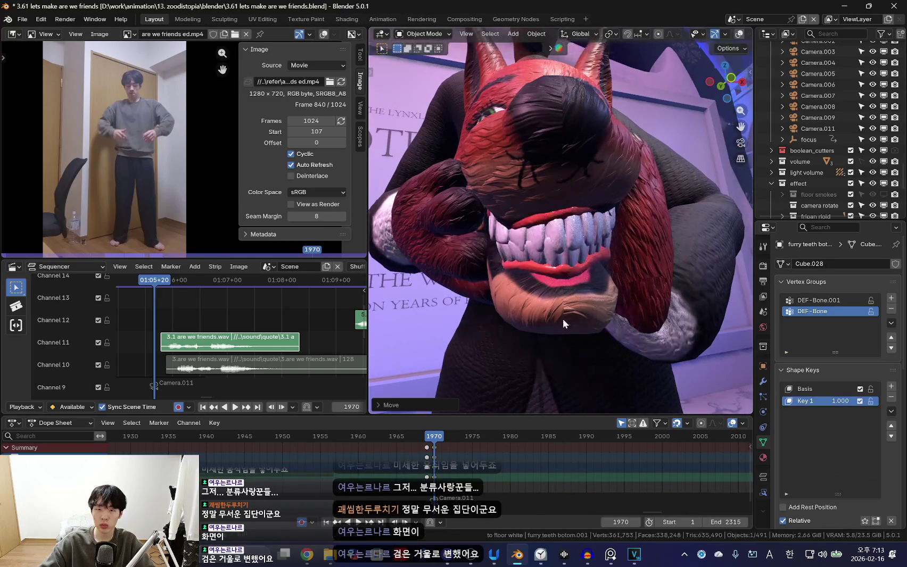
{"action": "left_click", "coordinate": [677, 303]}
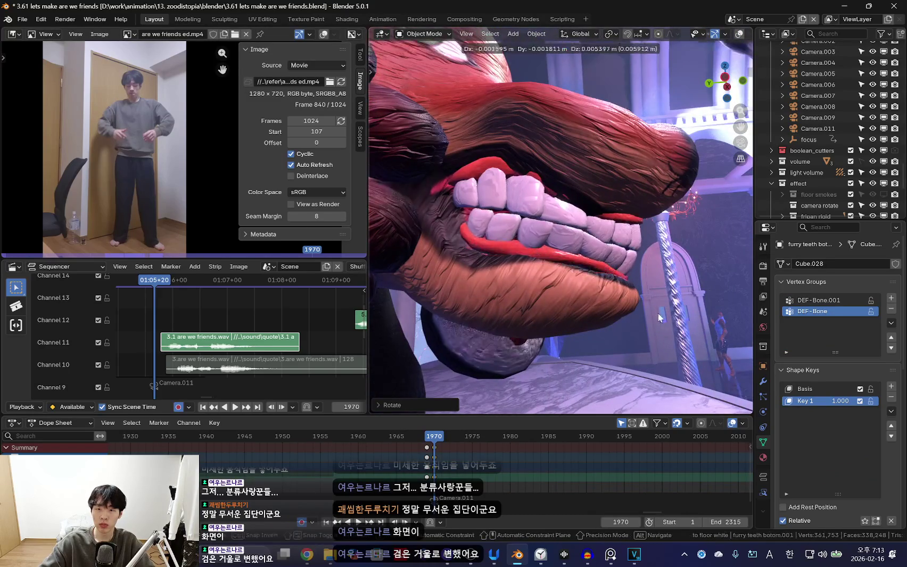
{"action": "left_click", "coordinate": [658, 317]}
{"action": "left_click", "coordinate": [630, 316]}
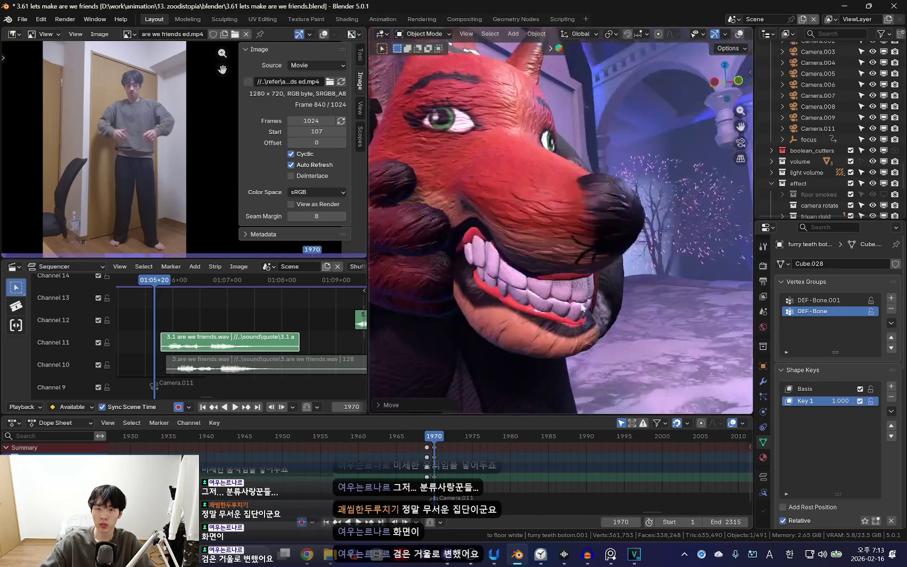
{"action": "middle_click_drag", "start_coordinate": [630, 316], "coordinate": [529, 310]}
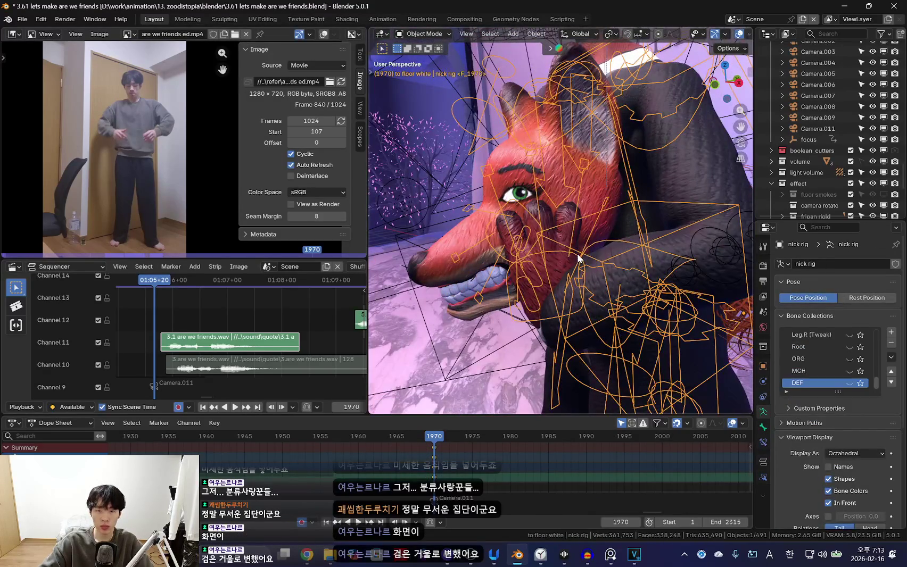
In Pose Mode, rotate and move the hand bone onto Nick's snout
{"action": "key", "text": "ctrl+Tab"}
{"action": "key", "text": "r"}
{"action": "key", "text": "r"}
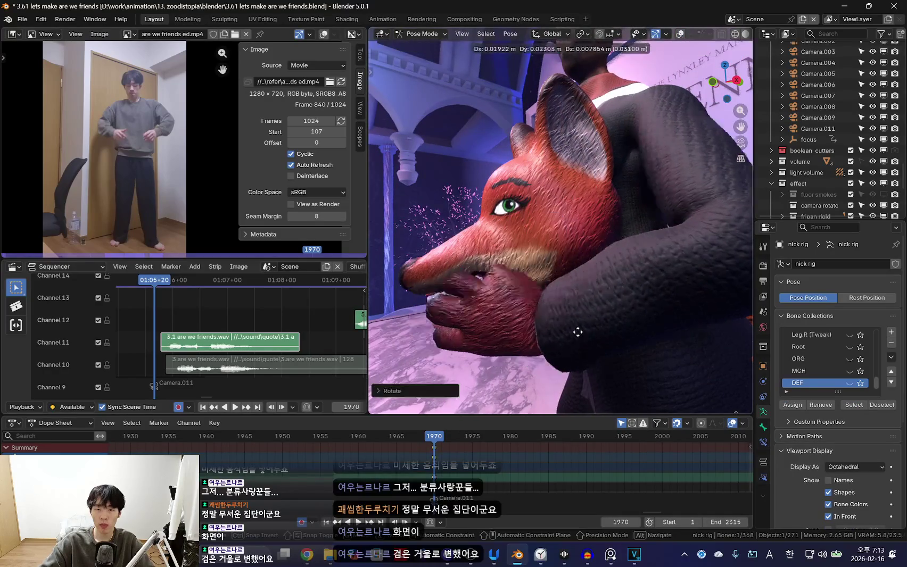
{"action": "left_click", "coordinate": [596, 348]}
{"action": "key", "text": "g"}
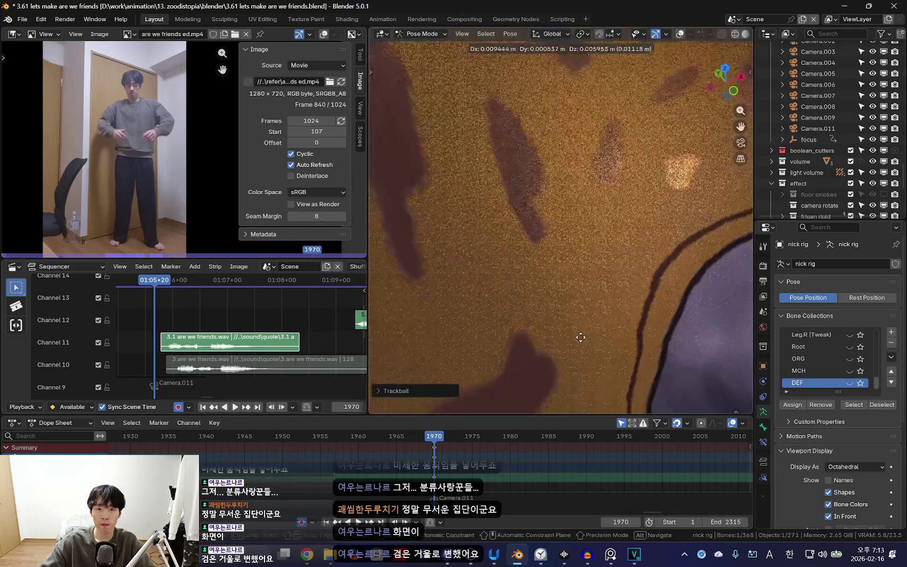
{"action": "left_click", "coordinate": [579, 309]}
{"action": "middle_click_drag", "start_coordinate": [579, 309], "coordinate": [544, 302]}
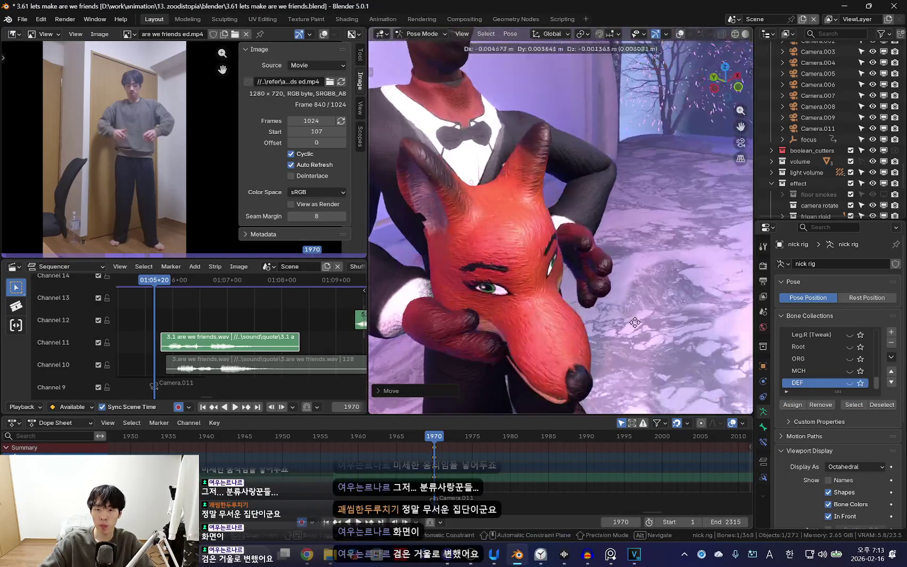
Freely rotate the selected bone, then select the next bone and inspect the fox face close up
{"action": "key", "text": "r"}
{"action": "key", "text": "r"}
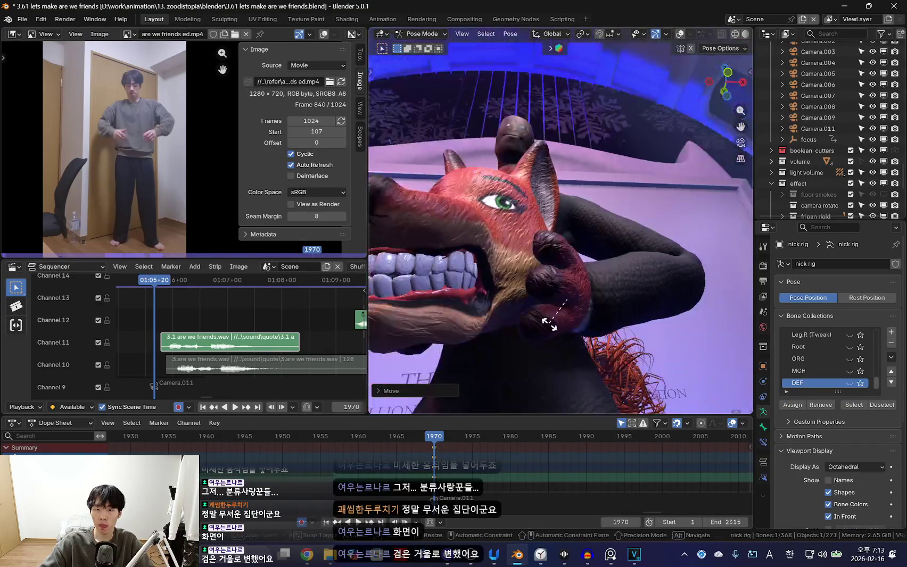
{"action": "left_click", "coordinate": [678, 308]}
{"action": "key", "text": "g"}
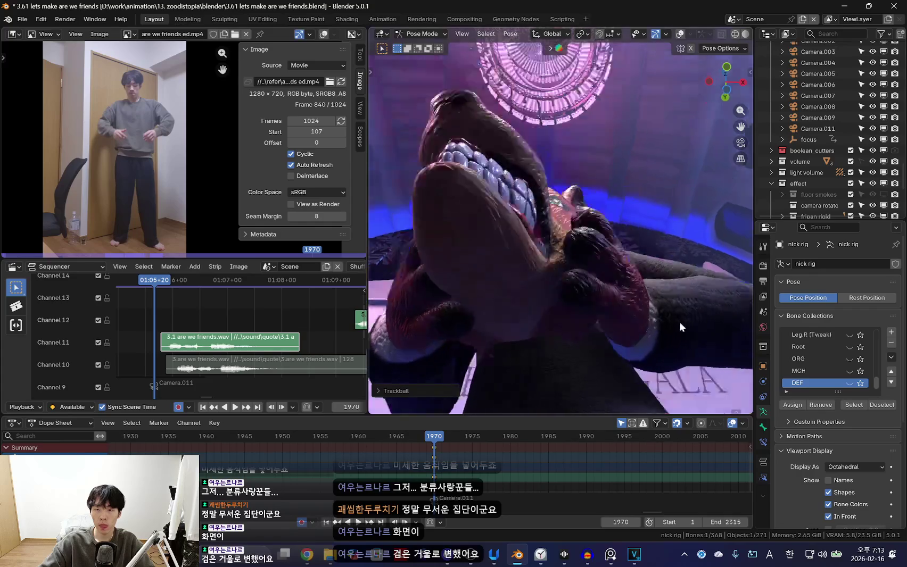
{"action": "left_click", "coordinate": [603, 333]}
{"action": "key", "text": "shift+alt+z"}
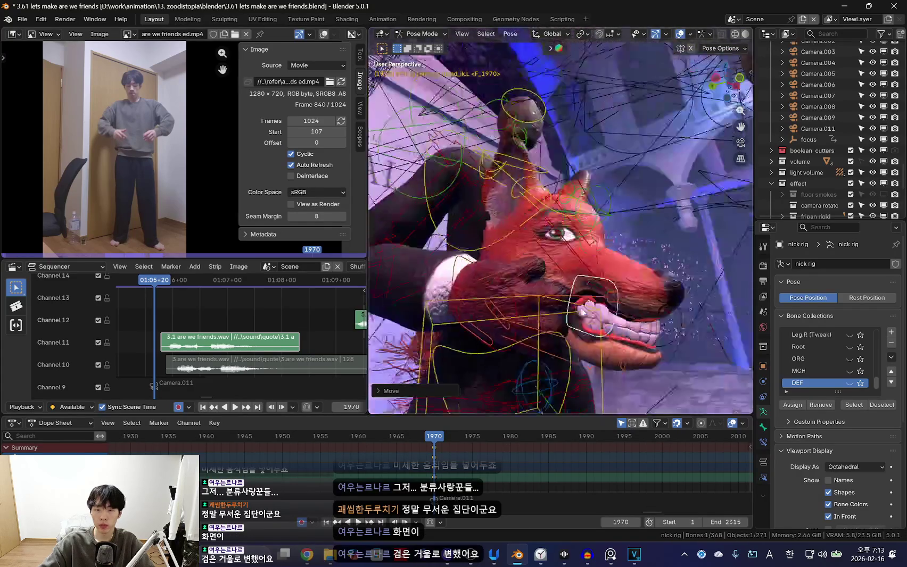
{"action": "middle_click_drag", "start_coordinate": [603, 333], "coordinate": [534, 280]}
{"action": "key", "text": "shift+alt+z"}
{"action": "key", "text": "shift+alt+z"}
{"action": "middle_click_drag", "start_coordinate": [625, 326], "coordinate": [581, 286]}
Scale and rotate the fox head bone at frame 1970
{"action": "key", "text": "s"}
{"action": "left_click", "coordinate": [558, 298]}
{"action": "key", "text": "r"}
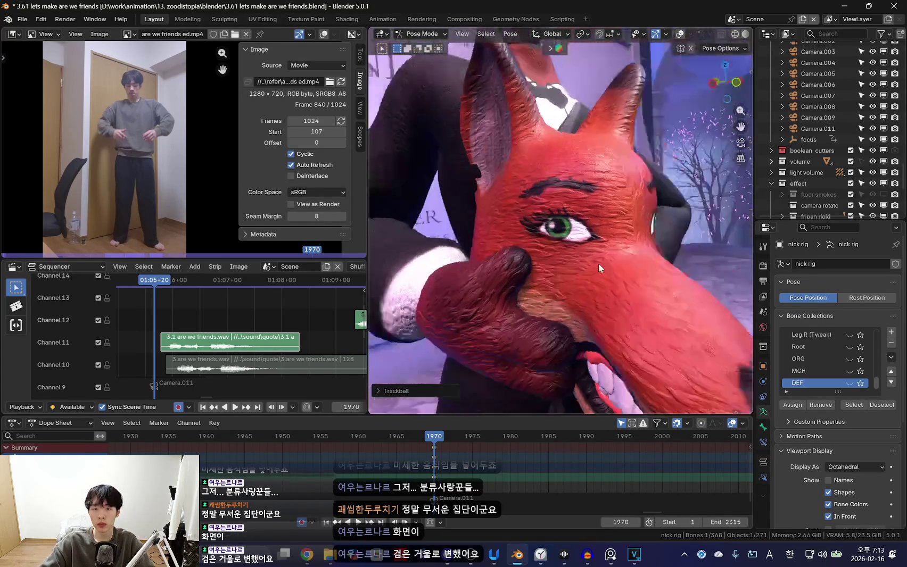
{"action": "left_click", "coordinate": [679, 280]}
{"action": "middle_click_drag", "start_coordinate": [678, 281], "coordinate": [538, 338]}
{"action": "key", "text": "shift+alt+z"}
Freely rotate another bone and check the result with overlays hidden and shown
{"action": "key", "text": "r"}
{"action": "key", "text": "r"}
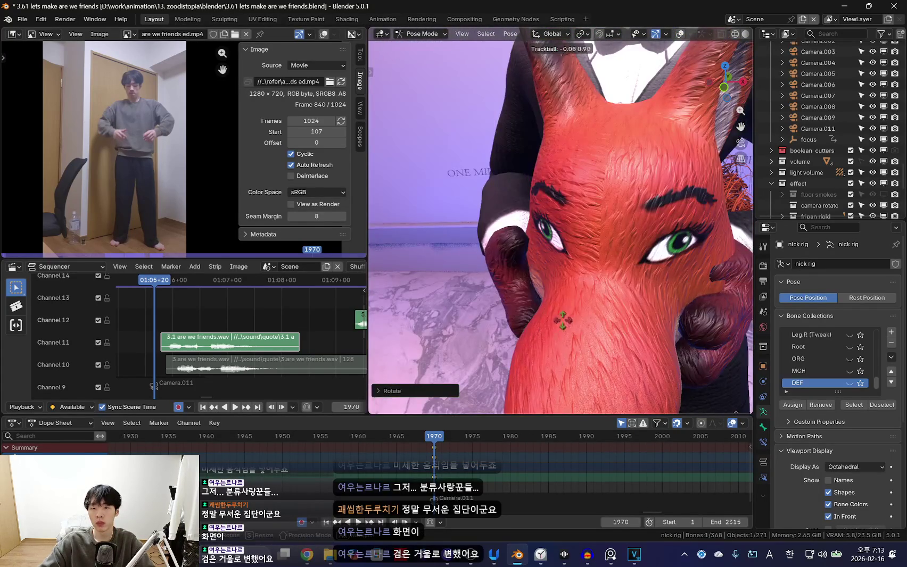
{"action": "left_click", "coordinate": [609, 228]}
{"action": "scroll", "coordinate": [648, 289], "scroll_direction": "down", "scroll_amount": 5}
{"action": "scroll", "coordinate": [671, 289], "scroll_direction": "up", "scroll_amount": 5}
{"action": "key", "text": "shift+alt+z"}
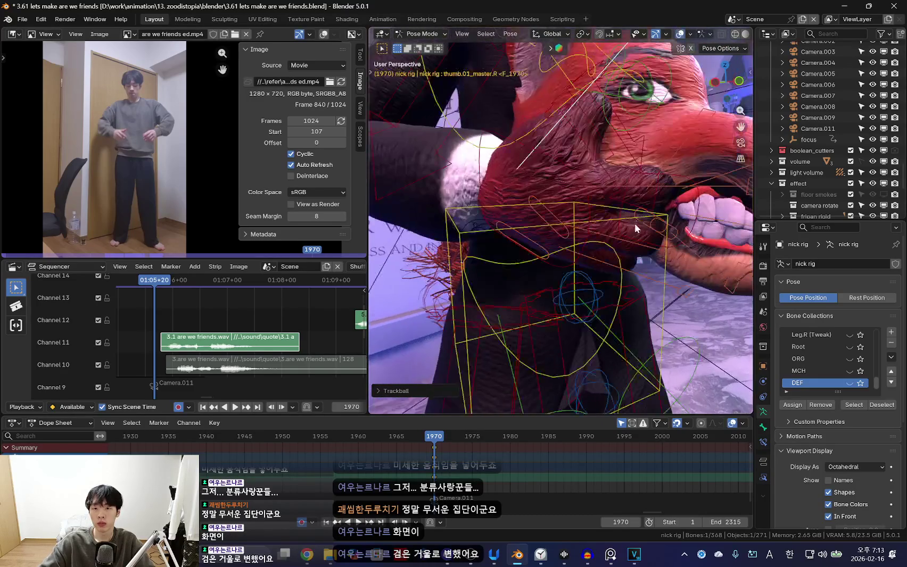
{"action": "key", "text": "shift+alt+z"}
{"action": "scroll", "coordinate": [674, 187], "scroll_direction": "down", "scroll_amount": 3}
Enlarge the head bone again and rotate it to a new tilt
{"action": "key", "text": "s"}
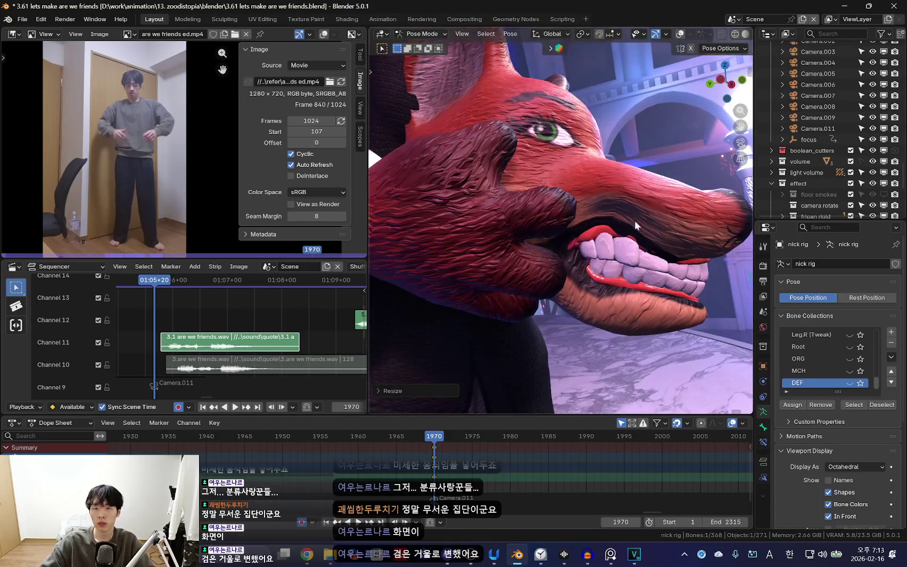
{"action": "left_click", "coordinate": [631, 268]}
{"action": "key", "text": "r"}
{"action": "left_click", "coordinate": [651, 258]}
{"action": "key", "text": "shift+alt+z"}
{"action": "key", "text": "shift+alt+z"}
{"action": "key", "text": "r"}
{"action": "key", "text": "r"}
{"action": "key", "text": "shift+alt+z"}
Select the head bone and rescale it twice to reshape the fox head
{"action": "key", "text": "shift+alt+z"}
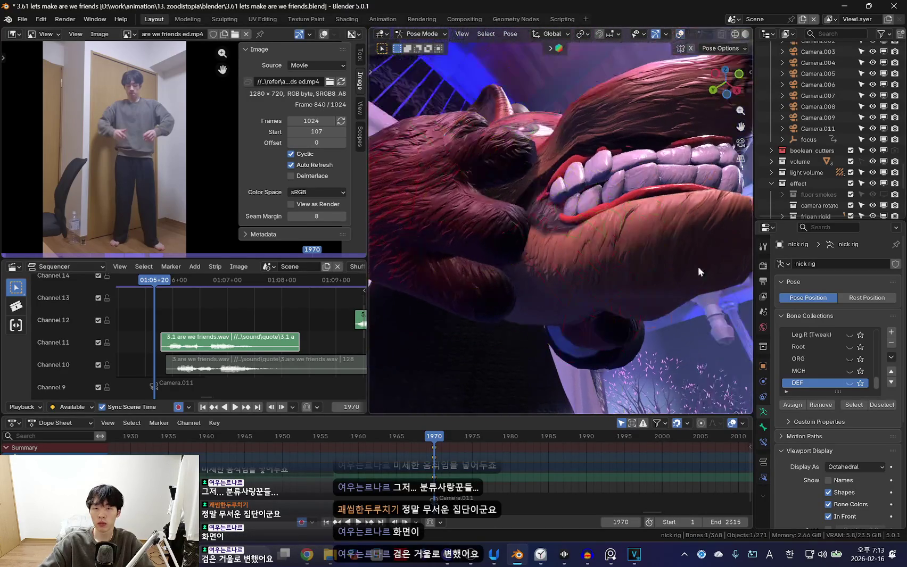
{"action": "left_click", "coordinate": [697, 267]}
{"action": "key", "text": "s"}
{"action": "left_click", "coordinate": [551, 280]}
{"action": "key", "text": "shift+alt+z"}
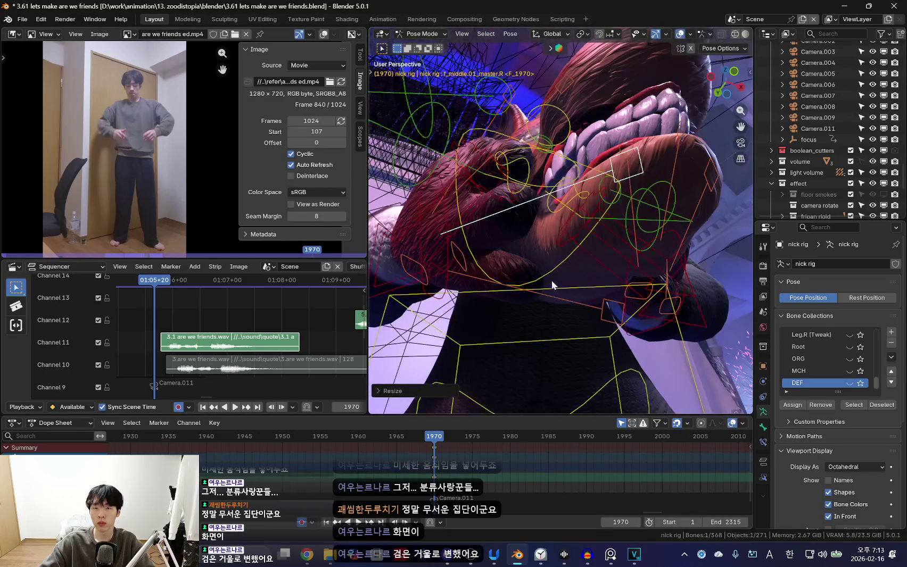
{"action": "key", "text": "shift+alt+z"}
{"action": "key", "text": "s"}
{"action": "left_click", "coordinate": [580, 297]}
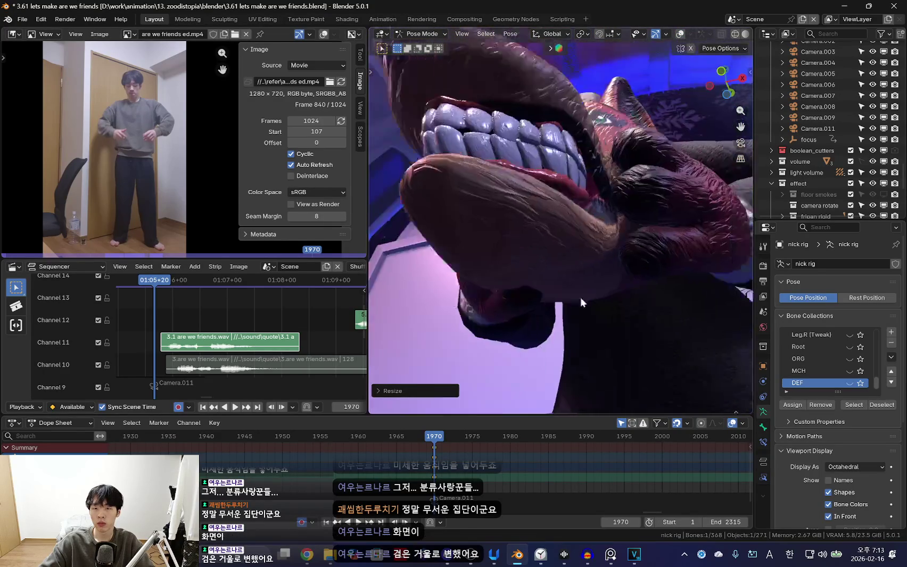
Check the head from front and side views, cancelling an extra scale
{"action": "mouse_move", "coordinate": [571, 304]}
{"action": "middle_mouse_down"}
{"action": "mouse_move", "coordinate": [479, 301]}
{"action": "mouse_move", "coordinate": [592, 289]}
{"action": "middle_mouse_up"}
{"action": "key", "text": "s"}
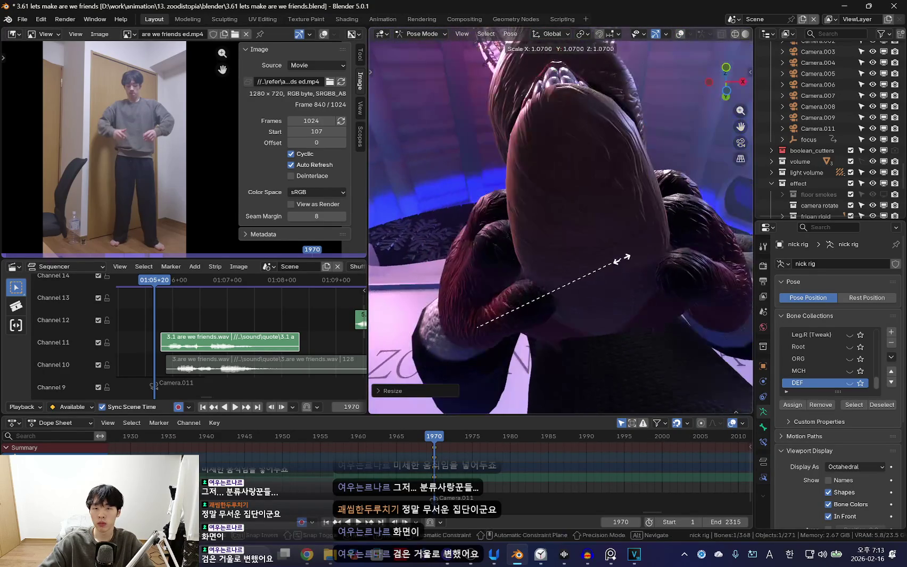
{"action": "key", "text": "Escape"}
{"action": "middle_click_drag", "start_coordinate": [668, 306], "coordinate": [539, 296]}
{"action": "key", "text": "shift+alt+z"}
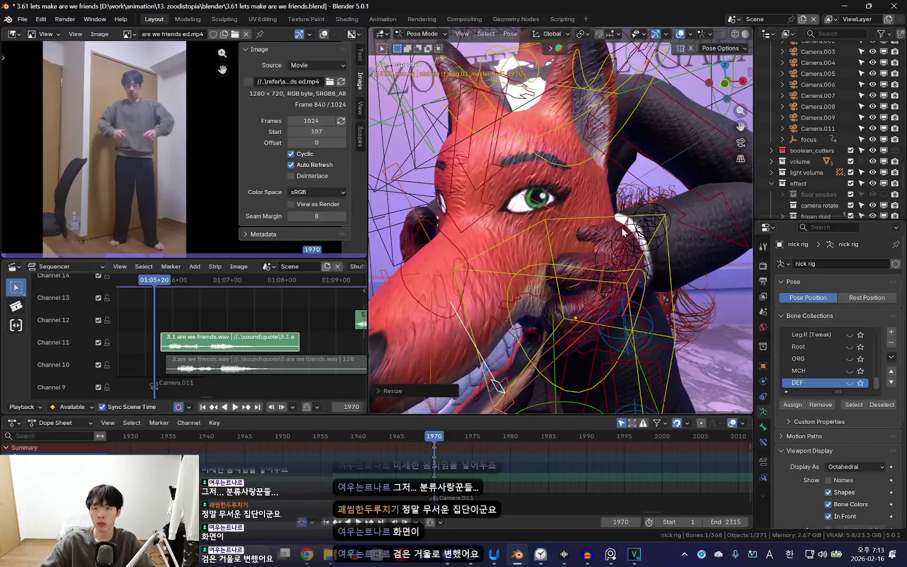
{"action": "key", "text": "shift+alt+z"}
Rotate the hand bone so it covers the fox head's cheek
{"action": "key", "text": "r"}
{"action": "key", "text": "r"}
{"action": "left_click", "coordinate": [675, 240]}
{"action": "middle_click_drag", "start_coordinate": [674, 240], "coordinate": [675, 229]}
{"action": "key", "text": "shift+alt+z"}
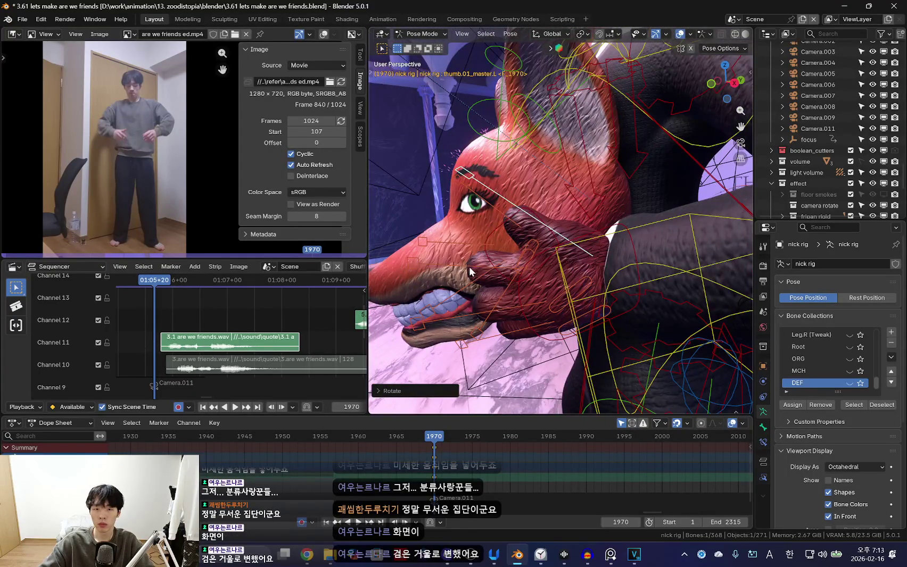
{"action": "key", "text": "shift+alt+z"}
Rotate the hand further around the fox head, checking with overlays toggled
{"action": "key", "text": "r"}
{"action": "key", "text": "r"}
{"action": "mouse_move", "coordinate": [618, 277]}
{"action": "middle_mouse_down", "text": "alt"}
{"action": "mouse_move", "coordinate": [555, 312]}
{"action": "mouse_move", "coordinate": [584, 251]}
{"action": "middle_mouse_up", "text": "alt"}
{"action": "left_click", "coordinate": [561, 300]}
{"action": "key", "text": "shift+alt+z"}
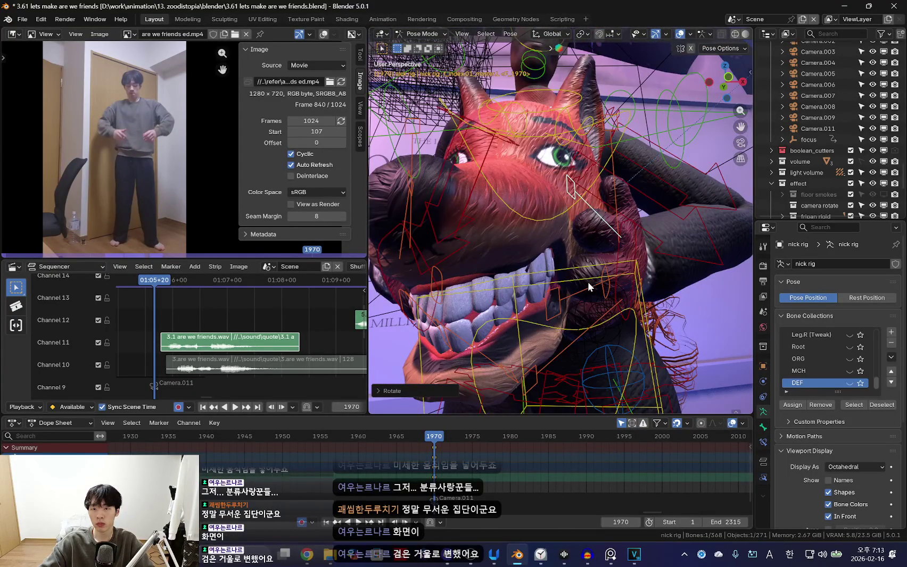
{"action": "key", "text": "shift+alt+z"}
Rotate the other hand bone so both hands cradle the head at chest height
{"action": "key", "text": "r"}
{"action": "middle_click_drag", "start_coordinate": [588, 283], "coordinate": [723, 209], "text": "alt"}
{"action": "left_click", "coordinate": [662, 241]}
{"action": "key", "text": "shift+alt+z"}
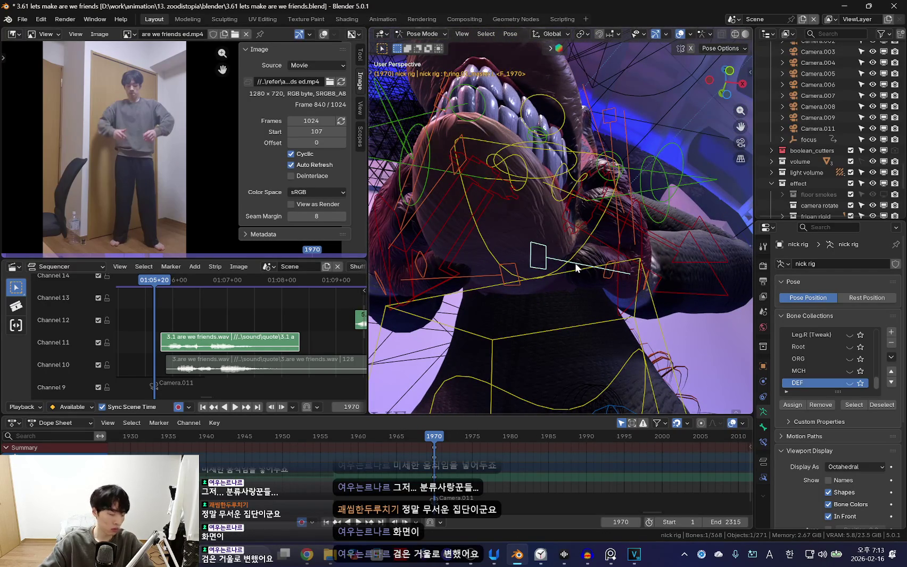
{"action": "left_click", "coordinate": [577, 270]}
{"action": "key", "text": "shift+alt+z"}
Orbit to a frontal view of the face and select the chest bone
{"action": "mouse_move", "coordinate": [578, 270]}
{"action": "middle_mouse_down"}
{"action": "mouse_move", "coordinate": [533, 365]}
{"action": "mouse_move", "coordinate": [611, 365]}
{"action": "mouse_move", "coordinate": [600, 308]}
{"action": "mouse_move", "coordinate": [603, 201]}
{"action": "mouse_move", "coordinate": [580, 180]}
{"action": "mouse_move", "coordinate": [584, 291]}
{"action": "mouse_move", "coordinate": [639, 280]}
{"action": "mouse_move", "coordinate": [617, 271]}
{"action": "mouse_move", "coordinate": [697, 309]}
{"action": "mouse_move", "coordinate": [624, 282]}
{"action": "mouse_move", "coordinate": [656, 225]}
{"action": "mouse_move", "coordinate": [557, 248]}
{"action": "middle_mouse_up"}
{"action": "key", "text": "shift+alt+z"}
{"action": "key", "text": "shift+alt+z"}
{"action": "key", "text": "shift+alt+z"}
{"action": "left_click", "coordinate": [585, 292]}
{"action": "key", "text": "shift+alt+z"}
Rotate the chest bone and move the torso bone into a new position
{"action": "key", "text": "r"}
{"action": "left_click", "coordinate": [625, 279]}
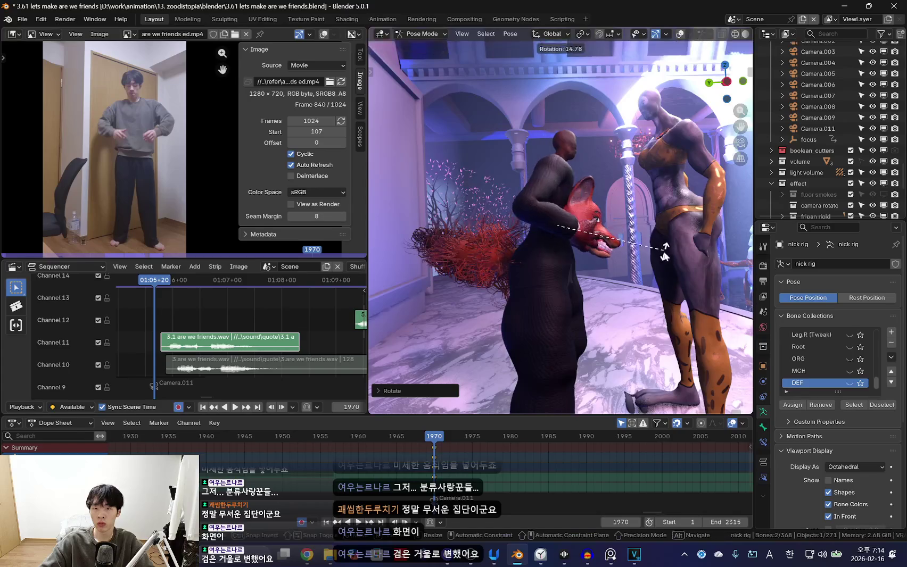
{"action": "key", "text": "shift+alt+z"}
{"action": "key", "text": "shift+alt+z"}
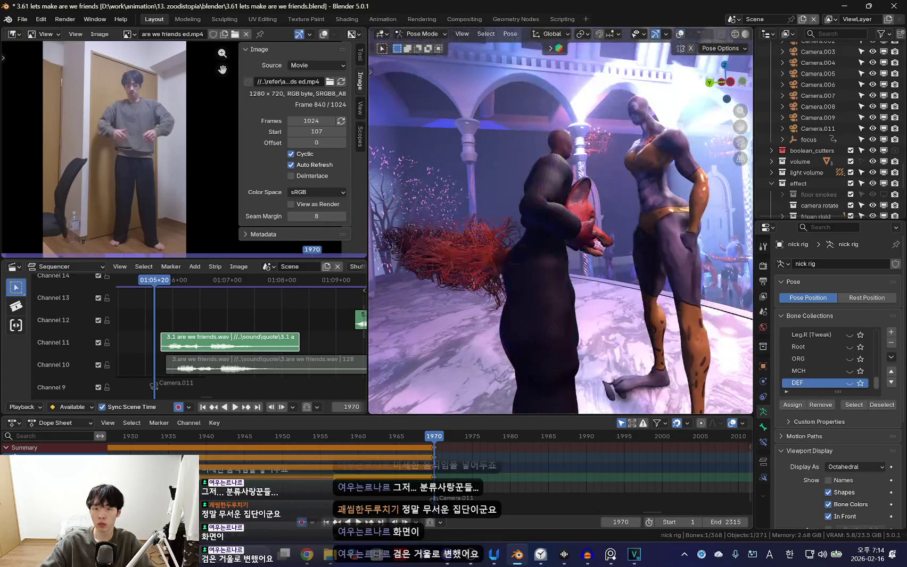
{"action": "key", "text": "shift+alt+z"}
{"action": "left_click", "coordinate": [531, 232]}
{"action": "key", "text": "shift+alt+z"}
{"action": "key", "text": "g"}
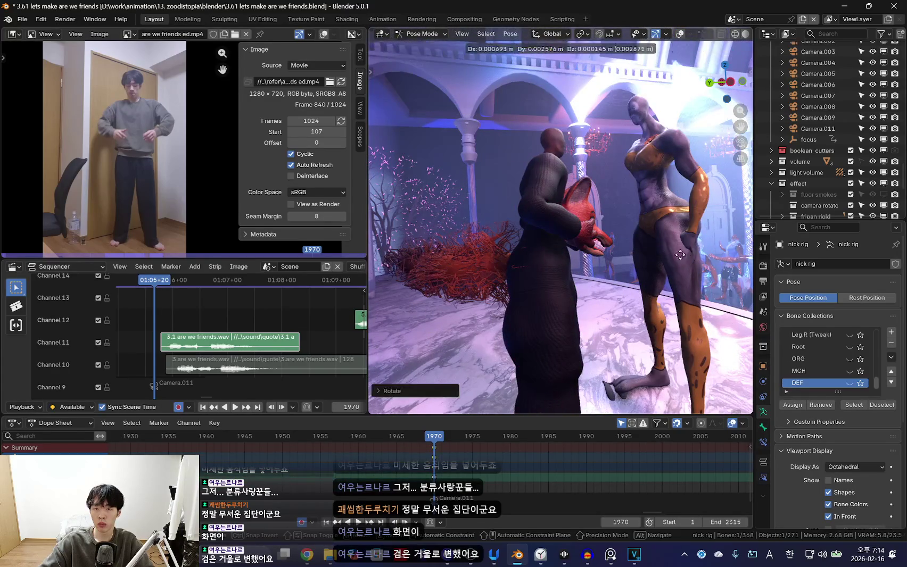
{"action": "left_click", "coordinate": [640, 285]}
Rotate the selected bone, then select the right shoulder and undo a change
{"action": "key", "text": "shift+alt+z"}
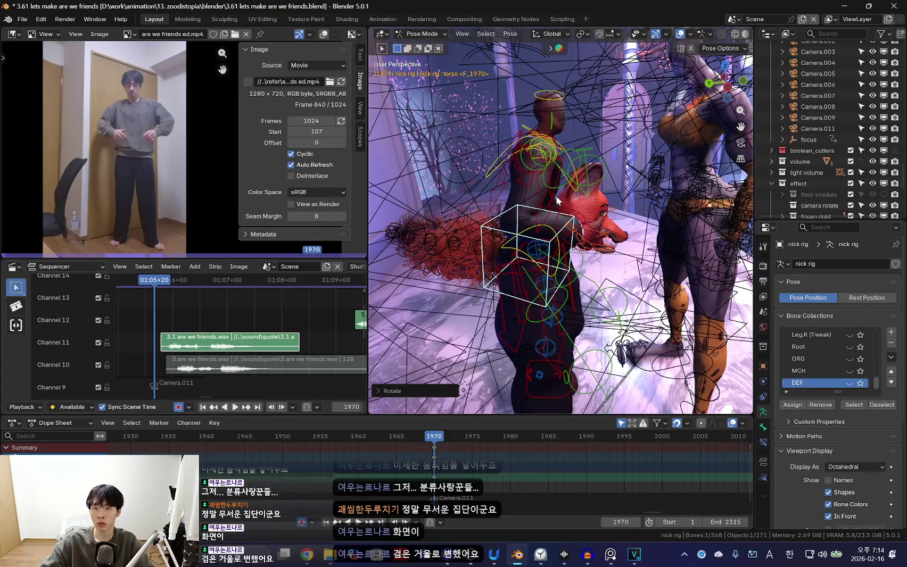
{"action": "key", "text": "r"}
{"action": "key", "text": "shift+alt+z"}
{"action": "left_click", "coordinate": [557, 255]}
{"action": "key", "text": "shift+alt+z"}
{"action": "left_click", "coordinate": [472, 167]}
{"action": "key", "text": "shift+alt+z"}
{"action": "key", "text": "ctrl+z"}
Select the neck bone, try a rotation, cancel it and undo
{"action": "key", "text": "shift+alt+z"}
{"action": "left_click", "coordinate": [529, 151]}
{"action": "key", "text": "shift+alt+z"}
{"action": "key", "text": "r"}
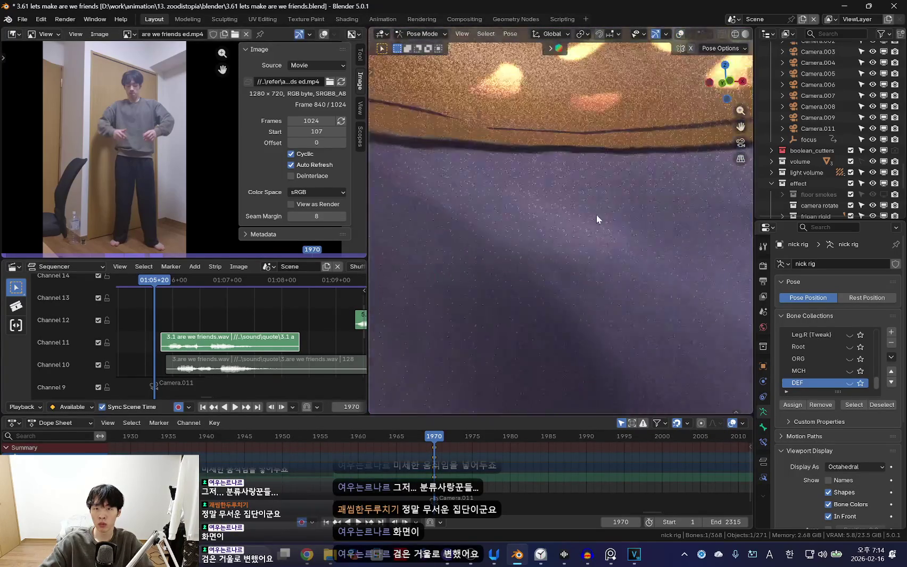
{"action": "key", "text": "Escape"}
{"action": "key", "text": "shift+alt+z"}
{"action": "key", "text": "shift+alt+z"}
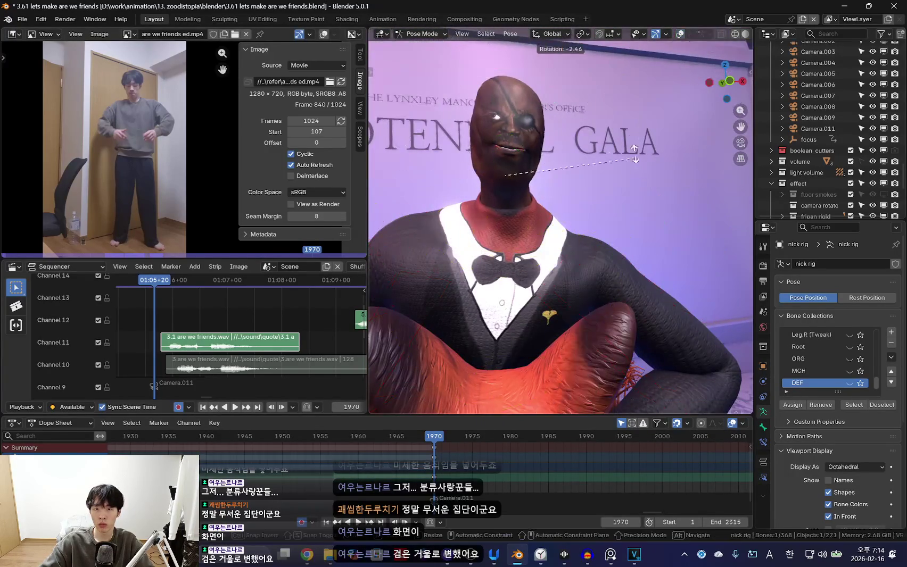
{"action": "key", "text": "ctrl+z"}
{"action": "key", "text": "shift+alt+z"}
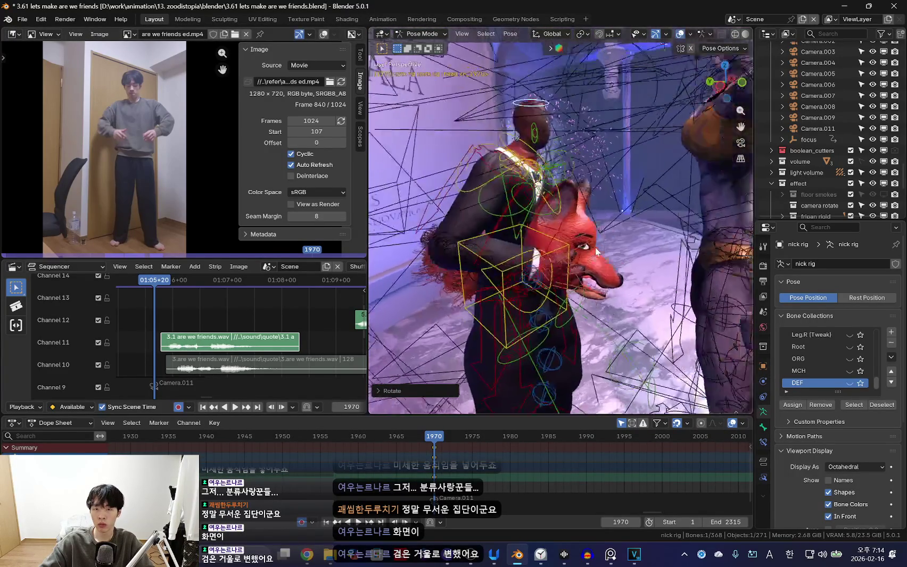
Inspect the pose from overhead and close up on Nick and the fox
{"action": "key", "text": "shift+alt+z"}
{"action": "mouse_move", "coordinate": [543, 160]}
{"action": "middle_mouse_down"}
{"action": "mouse_move", "coordinate": [584, 281]}
{"action": "mouse_move", "coordinate": [590, 232]}
{"action": "mouse_move", "coordinate": [579, 308]}
{"action": "mouse_move", "coordinate": [625, 243]}
{"action": "mouse_move", "coordinate": [543, 252]}
{"action": "middle_mouse_up"}
{"action": "key", "text": "r"}
{"action": "key", "text": "r"}
{"action": "key", "text": "Escape"}
{"action": "key", "text": "shift+alt+z"}
{"action": "key", "text": "shift+alt+z"}
{"action": "scroll", "coordinate": [561, 240], "scroll_direction": "up", "scroll_amount": 5}
{"action": "middle_click_drag", "start_coordinate": [609, 290], "coordinate": [597, 269]}
{"action": "key", "text": "shift+alt+z"}
{"action": "key", "text": "shift+alt+z"}
{"action": "scroll", "coordinate": [572, 244], "scroll_direction": "up", "scroll_amount": 3}
{"action": "scroll", "coordinate": [573, 241], "scroll_direction": "down", "scroll_amount": 5}
Check the foot bone with a cancelled rotation, then view both characters
{"action": "key", "text": "shift+alt+z"}
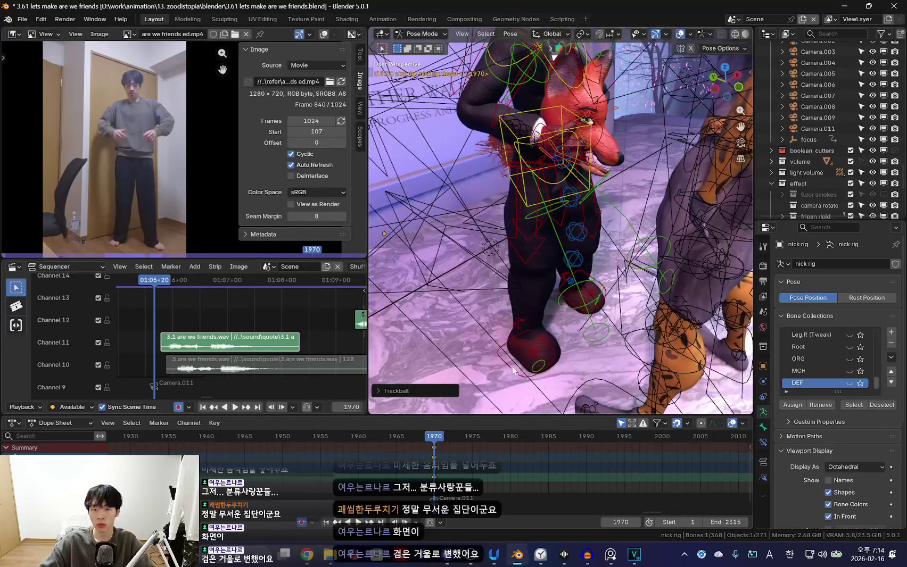
{"action": "middle_click_drag", "start_coordinate": [514, 367], "coordinate": [532, 320]}
{"action": "key", "text": "shift+alt+z"}
{"action": "key", "text": "r"}
{"action": "key", "text": "Escape"}
{"action": "middle_click_drag", "start_coordinate": [611, 354], "coordinate": [575, 350]}
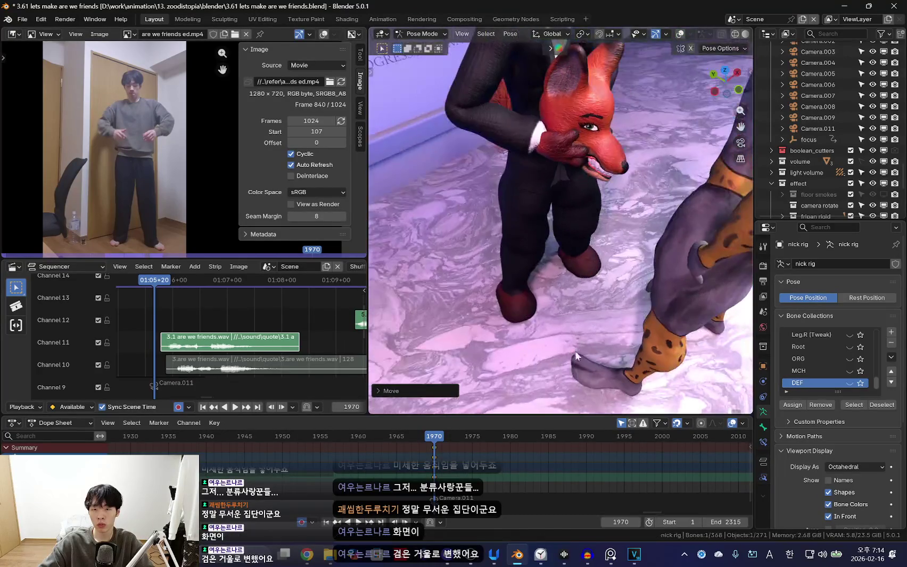
{"action": "key", "text": "shift+alt+z"}
{"action": "mouse_move", "coordinate": [520, 342]}
{"action": "middle_mouse_down"}
{"action": "mouse_move", "coordinate": [568, 216]}
{"action": "mouse_move", "coordinate": [599, 330]}
{"action": "mouse_move", "coordinate": [561, 313]}
{"action": "middle_mouse_up"}
{"action": "scroll", "coordinate": [568, 216], "scroll_direction": "down", "scroll_amount": 4}
Cancel an X-axis bone move and review the fox through the numpad 0 view
{"action": "key", "text": "shift+alt+z"}
{"action": "key", "text": "shift+alt+z"}
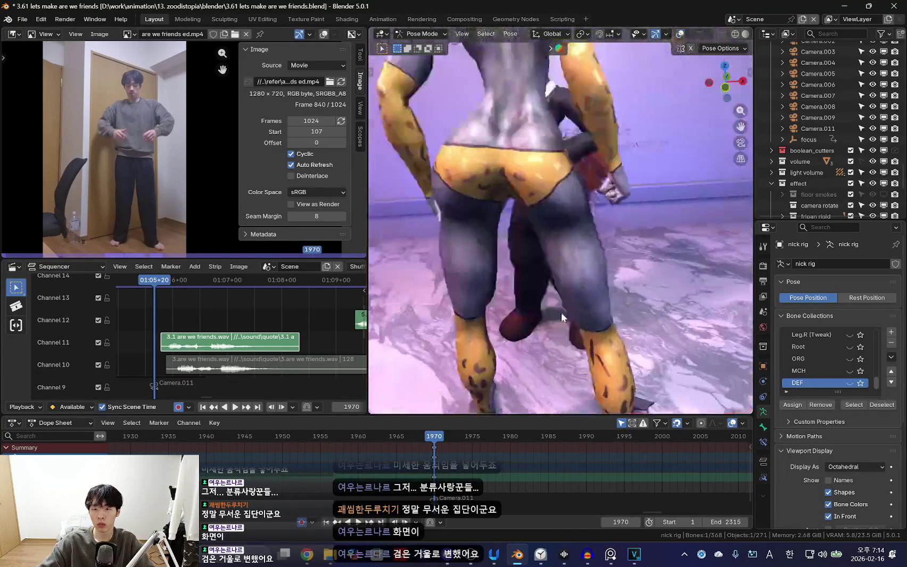
{"action": "key", "text": "g"}
{"action": "key", "text": "x"}
{"action": "key", "text": "Escape"}
{"action": "mouse_move", "coordinate": [611, 338]}
{"action": "middle_mouse_down"}
{"action": "mouse_move", "coordinate": [536, 293]}
{"action": "mouse_move", "coordinate": [666, 323]}
{"action": "mouse_move", "coordinate": [579, 288]}
{"action": "mouse_move", "coordinate": [659, 301]}
{"action": "mouse_move", "coordinate": [556, 285]}
{"action": "mouse_move", "coordinate": [588, 298]}
{"action": "mouse_move", "coordinate": [548, 268]}
{"action": "middle_mouse_up"}
{"action": "key", "text": "shift+alt+z"}
{"action": "key", "text": "shift+alt+z"}
{"action": "key", "text": "shift+alt+z"}
{"action": "key", "text": "shift+alt+z"}
{"action": "scroll", "coordinate": [588, 298], "scroll_direction": "up", "scroll_amount": 3}
{"action": "key", "text": "shift+alt+z"}
{"action": "key", "text": "KP_0"}
{"action": "key", "text": "shift+alt+z"}
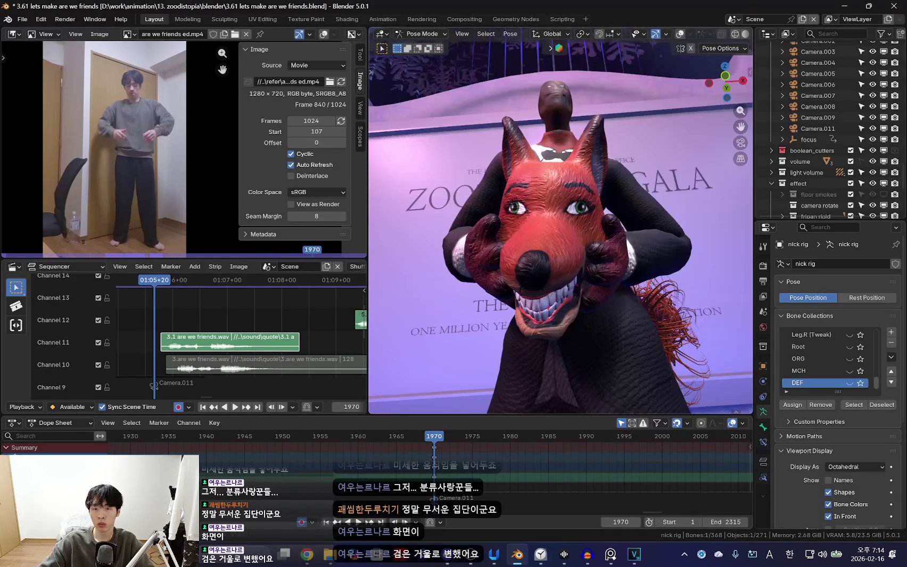
Move and freely rotate the selected bone of the character holding the head
{"action": "key", "text": "g"}
{"action": "left_click", "coordinate": [626, 316]}
{"action": "middle_click_drag", "start_coordinate": [625, 317], "coordinate": [632, 318]}
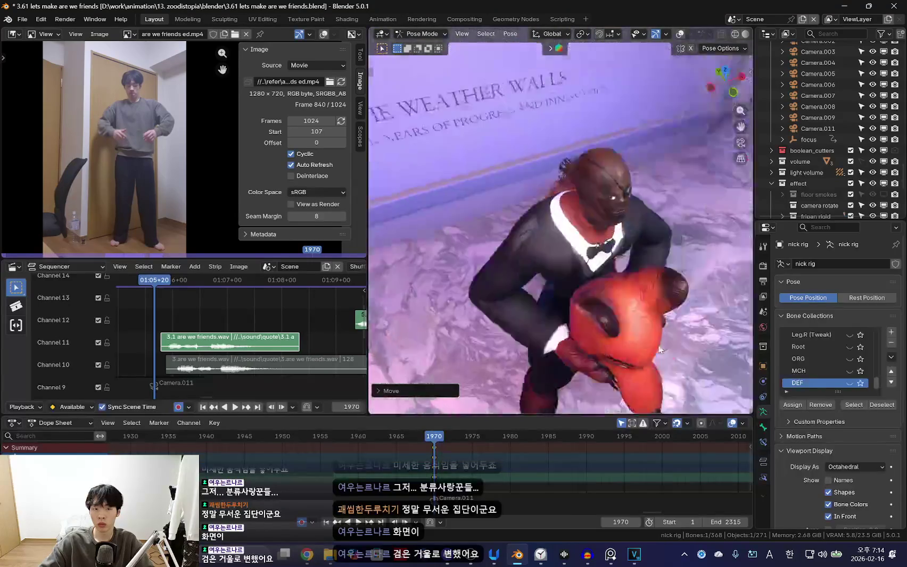
{"action": "key", "text": "r"}
{"action": "key", "text": "r"}
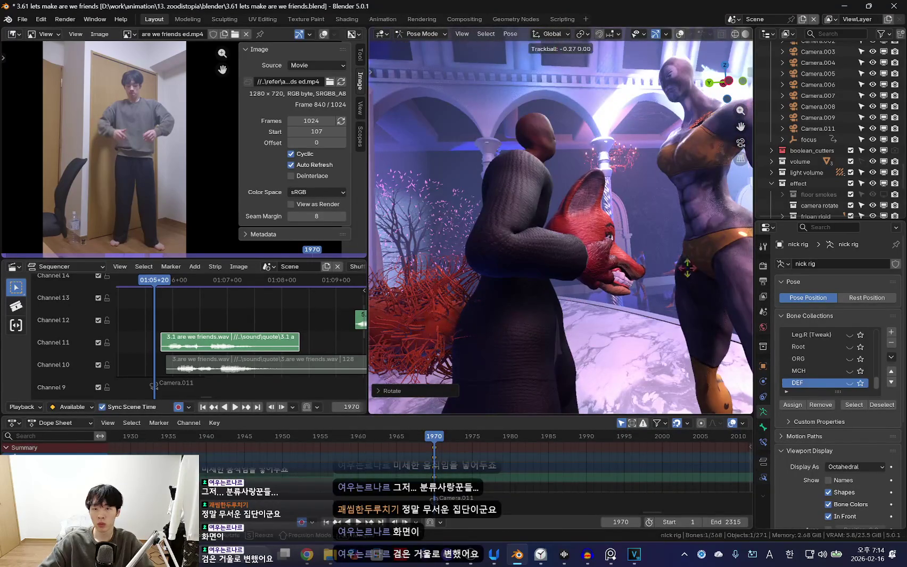
{"action": "left_click", "coordinate": [590, 317]}
{"action": "mouse_move", "coordinate": [590, 317]}
{"action": "middle_mouse_down"}
{"action": "mouse_move", "coordinate": [589, 343]}
{"action": "mouse_move", "coordinate": [562, 275]}
{"action": "mouse_move", "coordinate": [491, 197]}
{"action": "mouse_move", "coordinate": [548, 313]}
{"action": "mouse_move", "coordinate": [598, 299]}
{"action": "middle_mouse_up"}
{"action": "key", "text": "shift+alt+z"}
Rotate another bone to refine the bent-over pose, checking with overlays toggled
{"action": "key", "text": "shift+alt+z"}
{"action": "key", "text": "r"}
{"action": "key", "text": "r"}
{"action": "key", "text": "Escape"}
{"action": "key", "text": "shift+alt+z"}
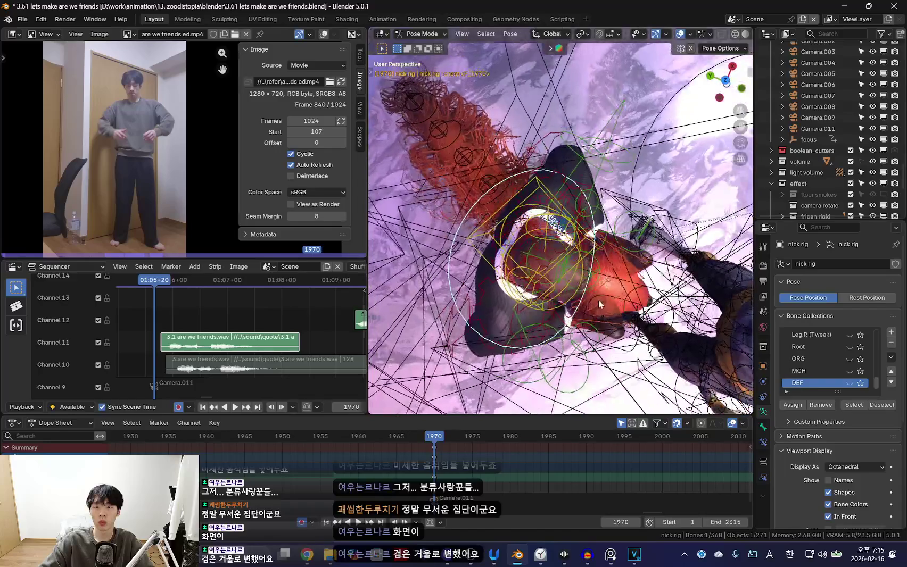
{"action": "key", "text": "shift+alt+z"}
{"action": "key", "text": "shift+alt+z"}
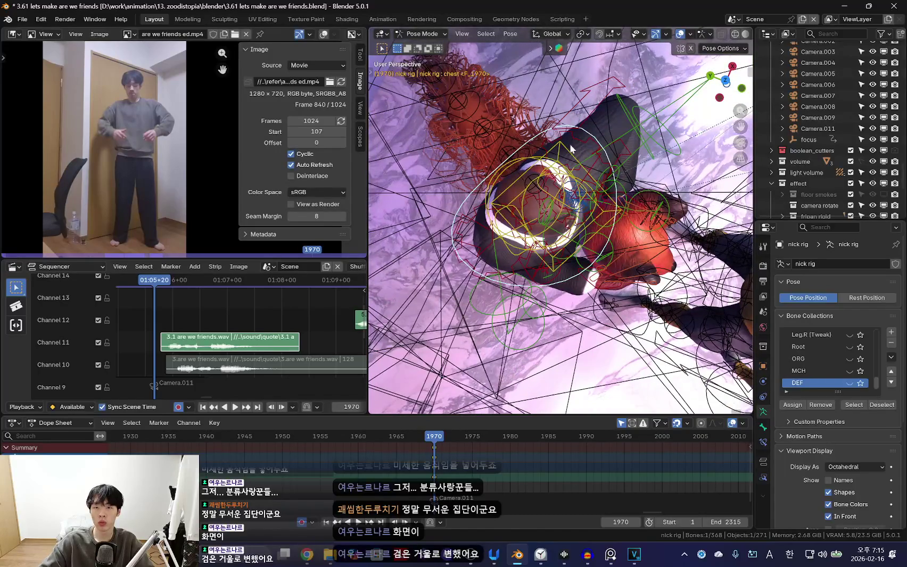
{"action": "key", "text": "shift+alt+z"}
{"action": "key", "text": "r"}
{"action": "left_click", "coordinate": [690, 213]}
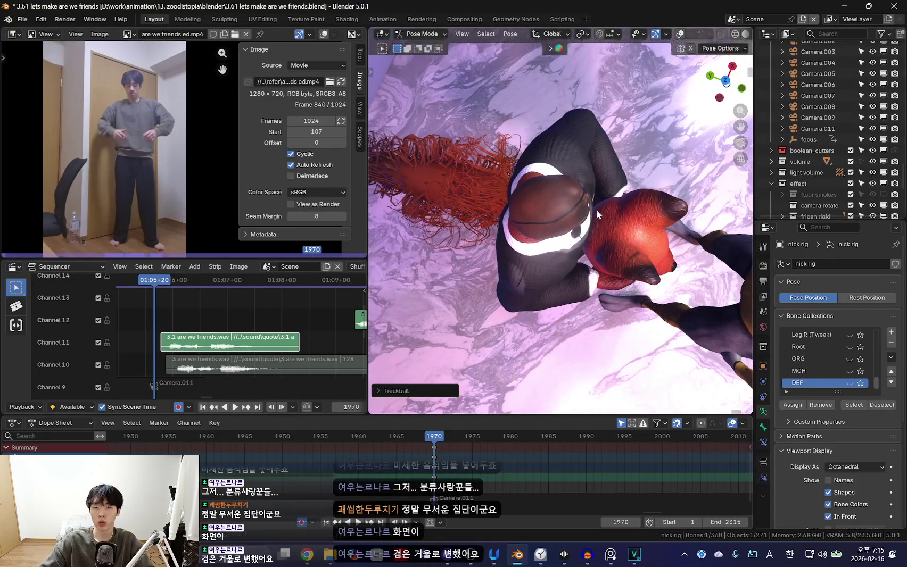
{"action": "key", "text": "shift+alt+z"}
Review the final pose in the front orthographic view (numpad 1)
{"action": "mouse_move", "coordinate": [537, 165]}
{"action": "middle_mouse_down"}
{"action": "mouse_move", "coordinate": [560, 346]}
{"action": "mouse_move", "coordinate": [646, 124]}
{"action": "mouse_move", "coordinate": [627, 231]}
{"action": "mouse_move", "coordinate": [638, 276]}
{"action": "mouse_move", "coordinate": [666, 265]}
{"action": "mouse_move", "coordinate": [652, 270]}
{"action": "mouse_move", "coordinate": [610, 237]}
{"action": "mouse_move", "coordinate": [663, 275]}
{"action": "mouse_move", "coordinate": [595, 302]}
{"action": "mouse_move", "coordinate": [629, 287]}
{"action": "mouse_move", "coordinate": [587, 280]}
{"action": "mouse_move", "coordinate": [635, 292]}
{"action": "mouse_move", "coordinate": [575, 340]}
{"action": "mouse_move", "coordinate": [597, 277]}
{"action": "mouse_move", "coordinate": [593, 235]}
{"action": "middle_mouse_up"}
{"action": "key", "text": "shift+alt+z"}
{"action": "key", "text": "shift+alt+z"}
{"action": "key", "text": "KP_1"}
{"action": "key", "text": "shift+alt+z"}
{"action": "key", "text": "shift+alt+z"}
{"action": "key", "text": "shift+alt+z"}
{"action": "key", "text": "shift+alt+z"}
{"action": "key", "text": "shift+alt+z"}
{"action": "key", "text": "shift+alt+z"}
{"action": "key", "text": "shift+alt+z"}
Play back the covering-face animation and stop at frame 1970
{"action": "key", "text": "i"}
{"action": "key", "text": "shift+ctrl+space"}
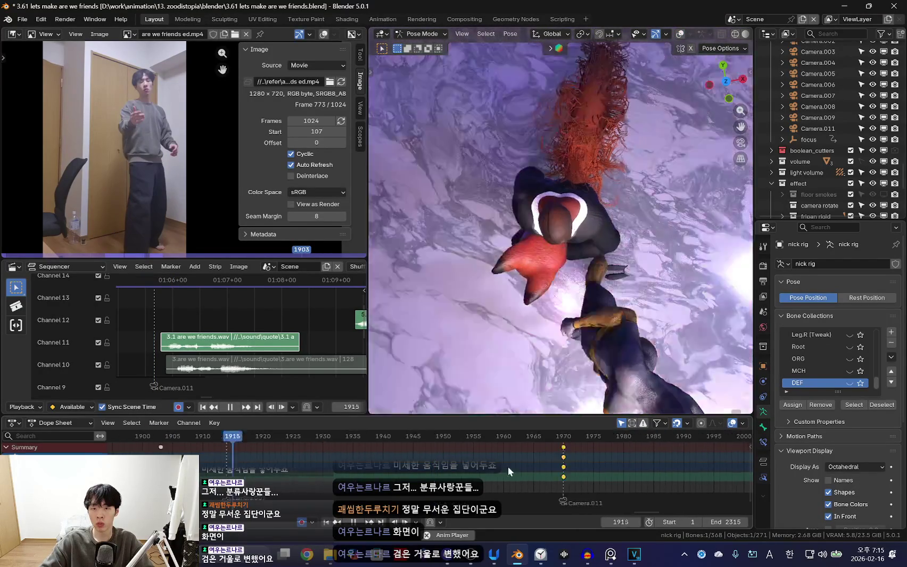
{"action": "scroll", "coordinate": [508, 467], "scroll_direction": "down", "scroll_amount": 3}
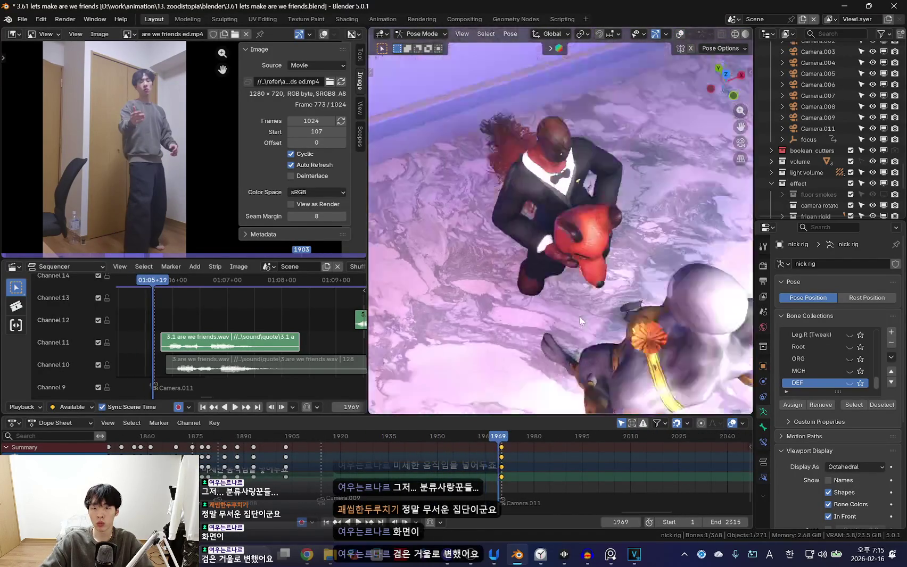
{"action": "key", "text": "space"}
{"action": "key", "text": "space"}
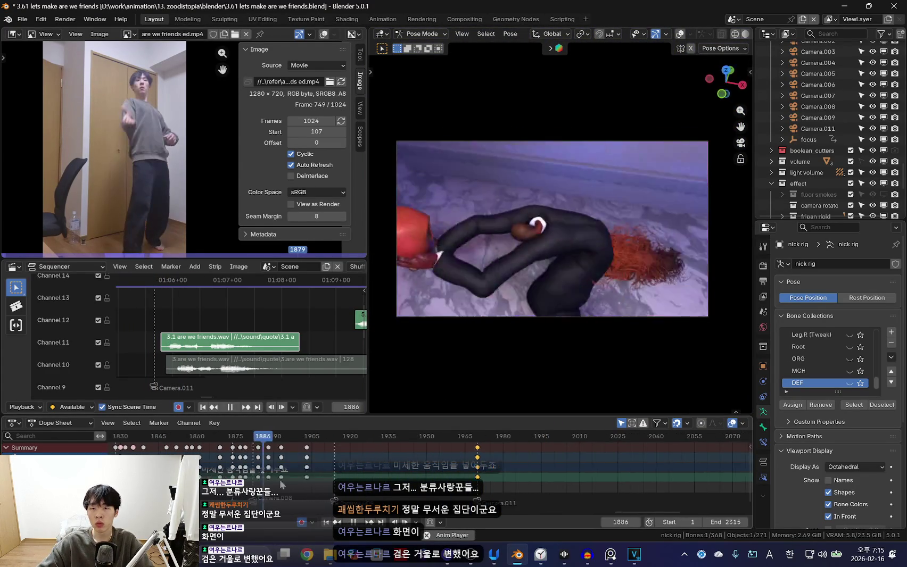
{"action": "scroll", "coordinate": [375, 473], "scroll_direction": "down", "scroll_amount": 3}
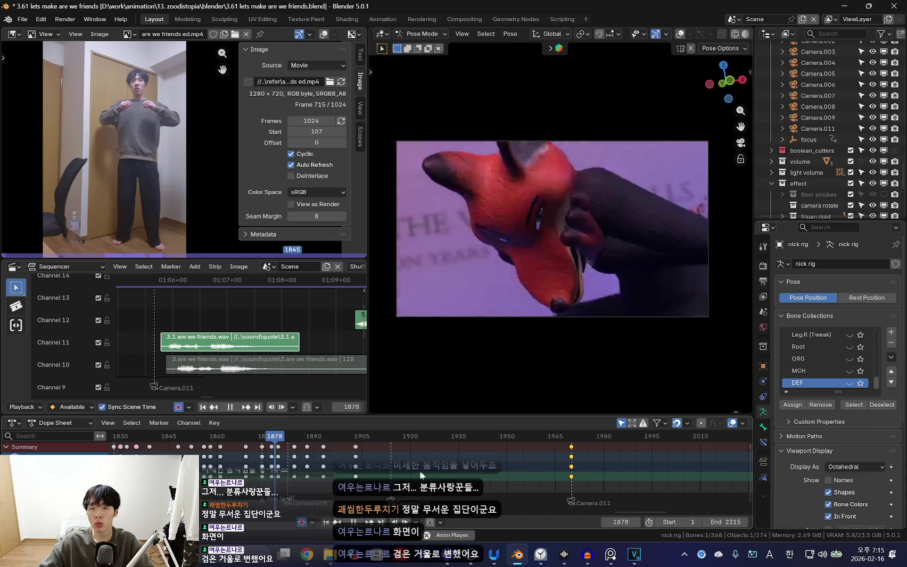
{"action": "scroll", "coordinate": [419, 470], "scroll_direction": "up", "scroll_amount": 3}
{"action": "scroll", "coordinate": [443, 476], "scroll_direction": "up", "scroll_amount": 2, "text": "ctrl"}
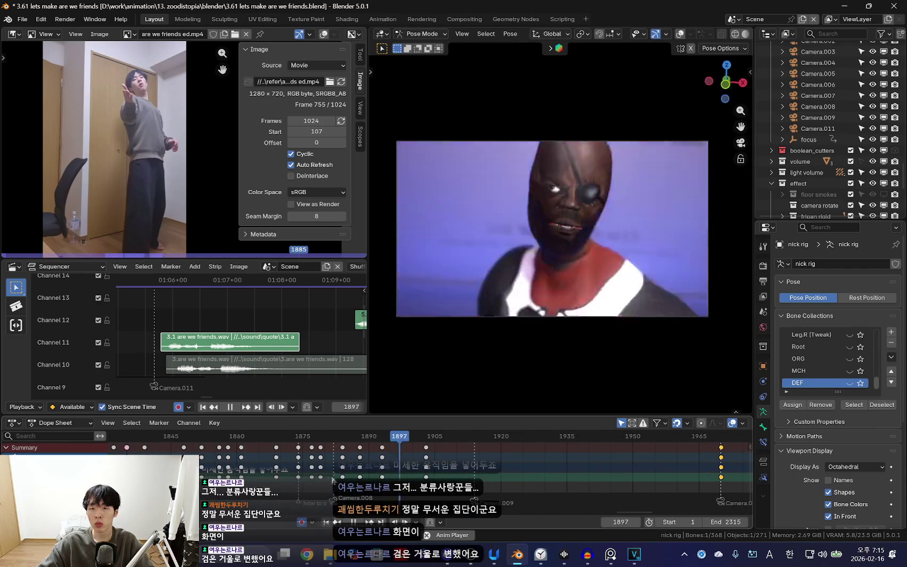
{"action": "scroll", "coordinate": [379, 473], "scroll_direction": "down", "scroll_amount": 4}
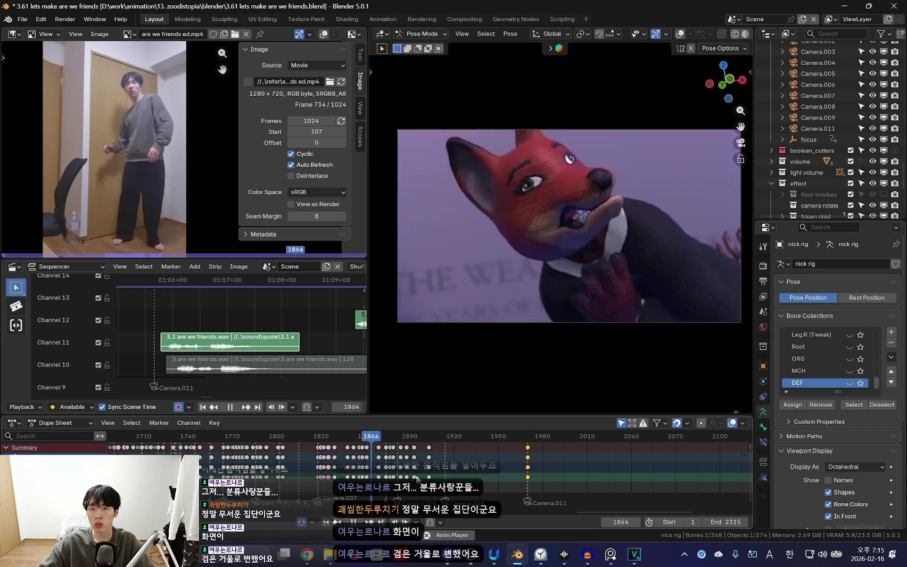
{"action": "scroll", "coordinate": [522, 470], "scroll_direction": "up", "scroll_amount": 3}
{"action": "key", "text": "space"}
{"action": "scroll", "coordinate": [539, 474], "scroll_direction": "up", "scroll_amount": 4}
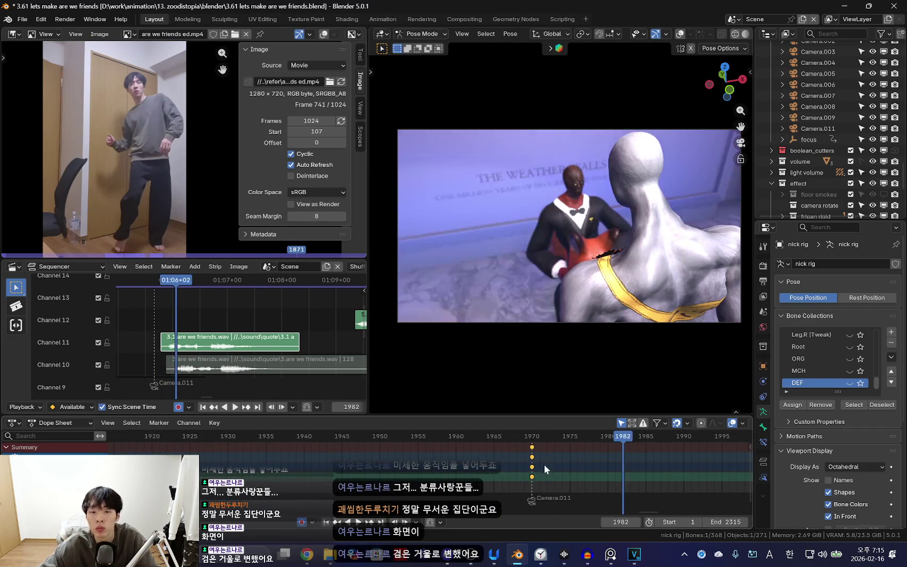
Nudge the fox head bone at frame 1970, then bring up the browser's YouTube Music tab
{"action": "mouse_move", "coordinate": [624, 280]}
{"action": "middle_mouse_down"}
{"action": "mouse_move", "coordinate": [617, 137]}
{"action": "mouse_move", "coordinate": [662, 199]}
{"action": "mouse_move", "coordinate": [620, 214]}
{"action": "mouse_move", "coordinate": [655, 266]}
{"action": "mouse_move", "coordinate": [704, 259]}
{"action": "mouse_move", "coordinate": [609, 237]}
{"action": "middle_mouse_up"}
{"action": "key", "text": "shift+alt+z"}
{"action": "key", "text": "shift+alt+z"}
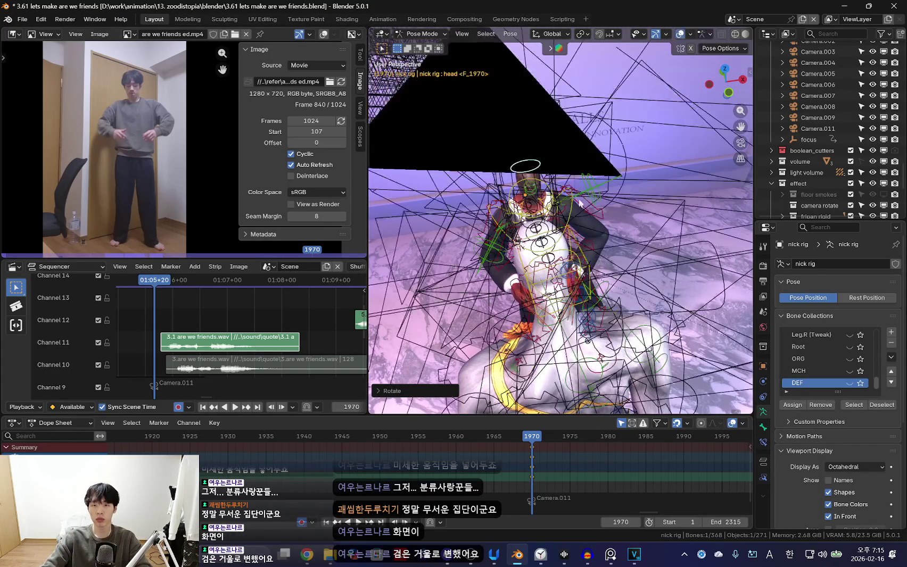
{"action": "key", "text": "shift+alt+z"}
{"action": "mouse_move", "coordinate": [580, 204]}
{"action": "middle_mouse_down"}
{"action": "mouse_move", "coordinate": [681, 226]}
{"action": "mouse_move", "coordinate": [519, 192]}
{"action": "mouse_move", "coordinate": [628, 239]}
{"action": "mouse_move", "coordinate": [680, 303]}
{"action": "middle_mouse_up"}
{"action": "key", "text": "shift+alt+z"}
{"action": "key", "text": "shift+alt+z"}
{"action": "key", "text": "g"}
{"action": "left_click", "coordinate": [637, 326]}
{"action": "mouse_move", "coordinate": [638, 326]}
{"action": "middle_mouse_down"}
{"action": "mouse_move", "coordinate": [539, 344]}
{"action": "mouse_move", "coordinate": [589, 325]}
{"action": "mouse_move", "coordinate": [631, 287]}
{"action": "mouse_move", "coordinate": [585, 308]}
{"action": "middle_mouse_up"}
{"action": "key", "text": "r"}
{"action": "key", "text": "Escape"}
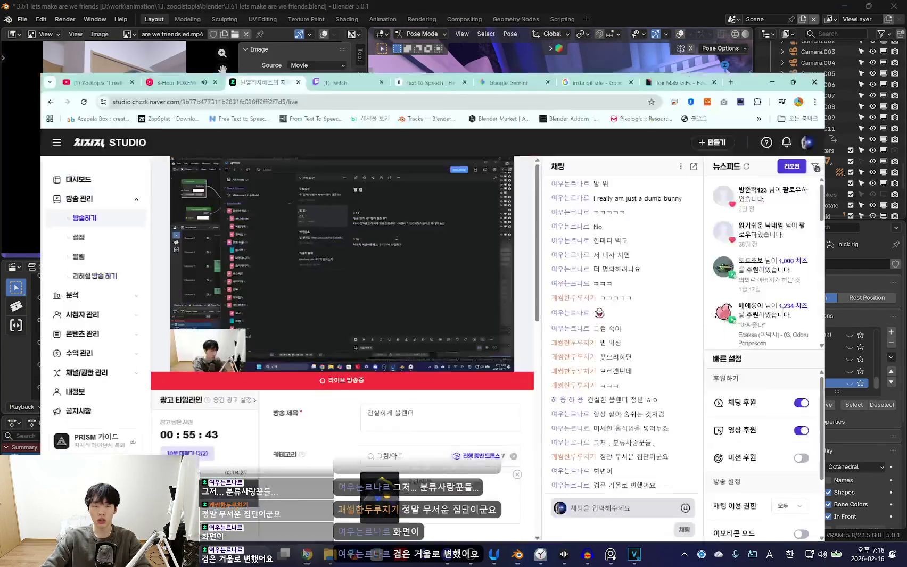
{"action": "key", "text": "alt+Tab"}
{"action": "left_click", "coordinate": [153, 6]}
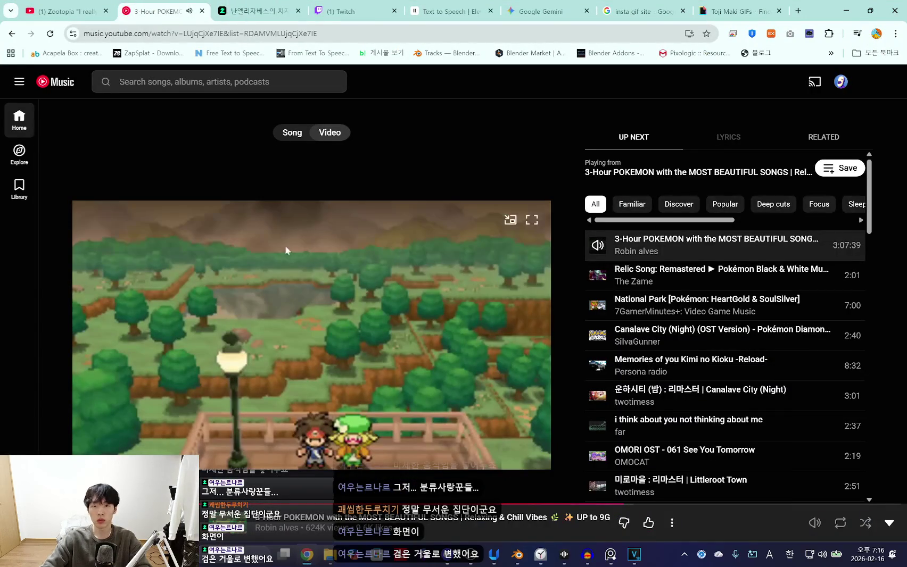
Shuffle-play the Clair Obscur: Expedition 33 album, raise the volume slightly, and return to Blender
{"action": "left_click", "coordinate": [60, 87]}
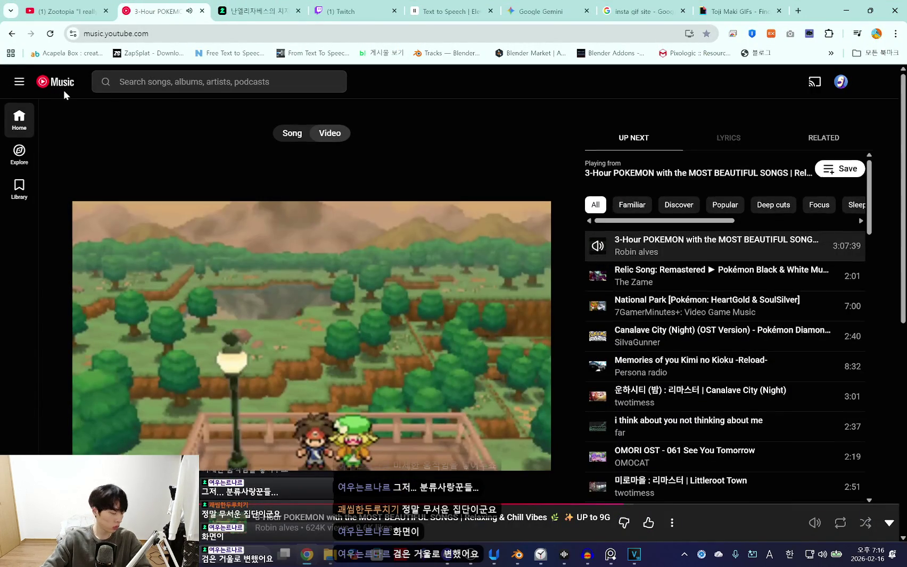
{"action": "mouse_move", "coordinate": [201, 388]}
{"action": "left_mouse_down"}
{"action": "mouse_move", "coordinate": [610, 434]}
{"action": "mouse_move", "coordinate": [760, 437]}
{"action": "mouse_move", "coordinate": [600, 425]}
{"action": "mouse_move", "coordinate": [778, 432]}
{"action": "left_mouse_up"}
{"action": "left_click", "coordinate": [683, 277]}
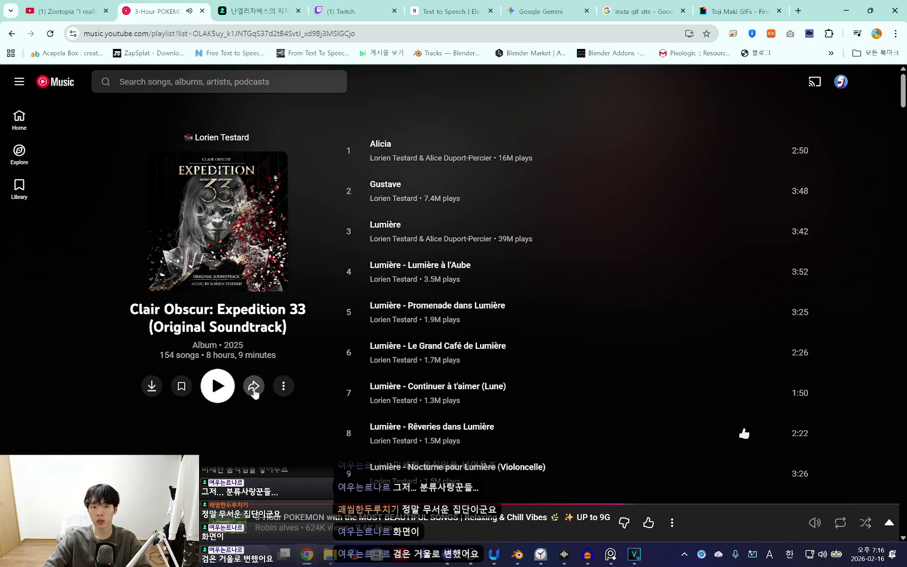
{"action": "left_click", "coordinate": [283, 386]}
{"action": "left_click", "coordinate": [318, 171]}
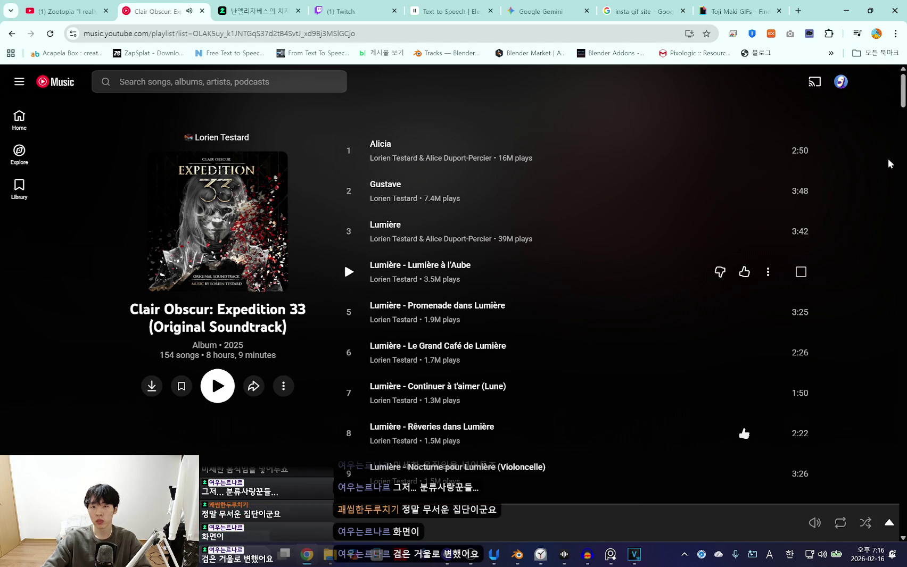
{"action": "mouse_move", "coordinate": [814, 522]}
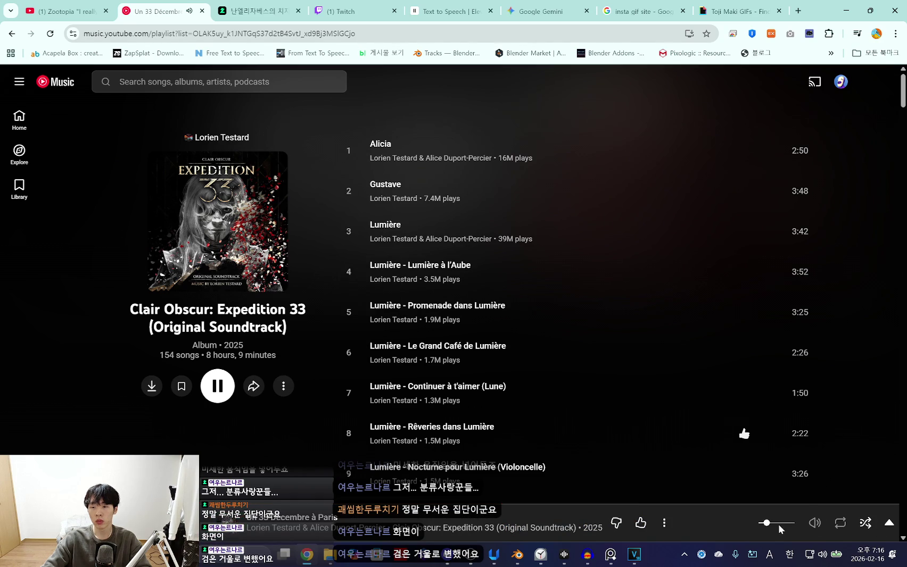
{"action": "left_click", "coordinate": [770, 524]}
{"action": "left_click", "coordinate": [846, 11]}
{"action": "mouse_move", "coordinate": [561, 321]}
{"action": "middle_mouse_down"}
{"action": "mouse_move", "coordinate": [618, 296]}
{"action": "mouse_move", "coordinate": [553, 513]}
{"action": "middle_mouse_up"}
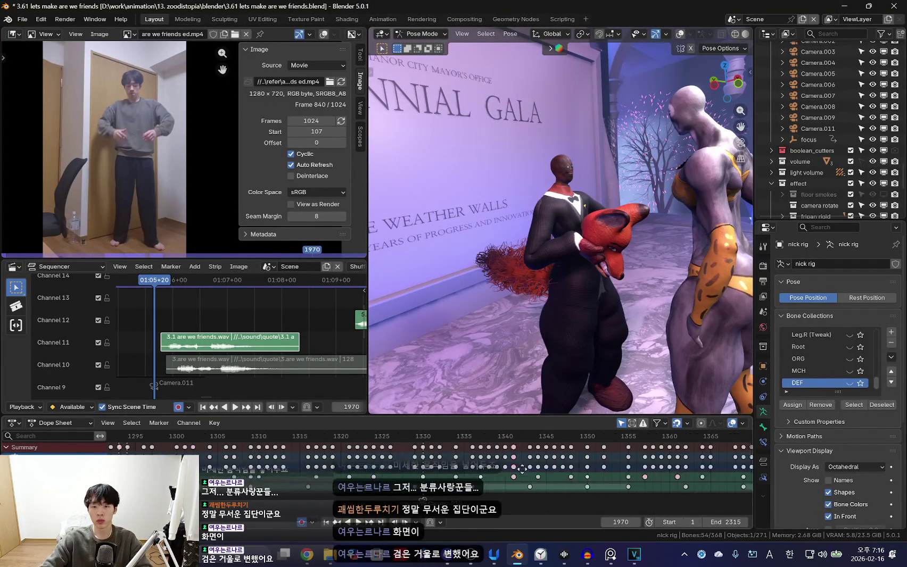
Fit the keyframe range in the Dope Sheet and replay the animation around frame 1970
{"action": "key", "text": "Home"}
{"action": "middle_click_drag", "start_coordinate": [531, 474], "coordinate": [432, 474]}
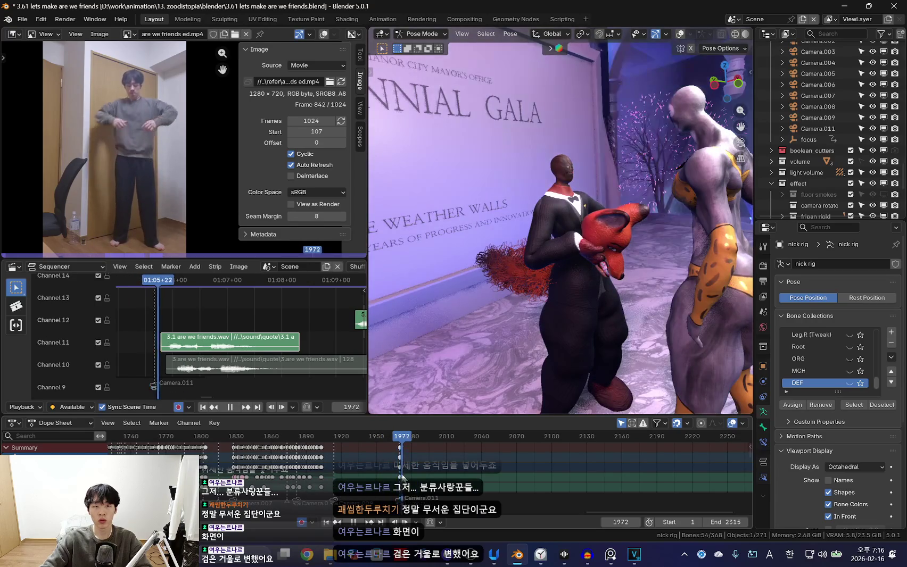
{"action": "key", "text": "space"}
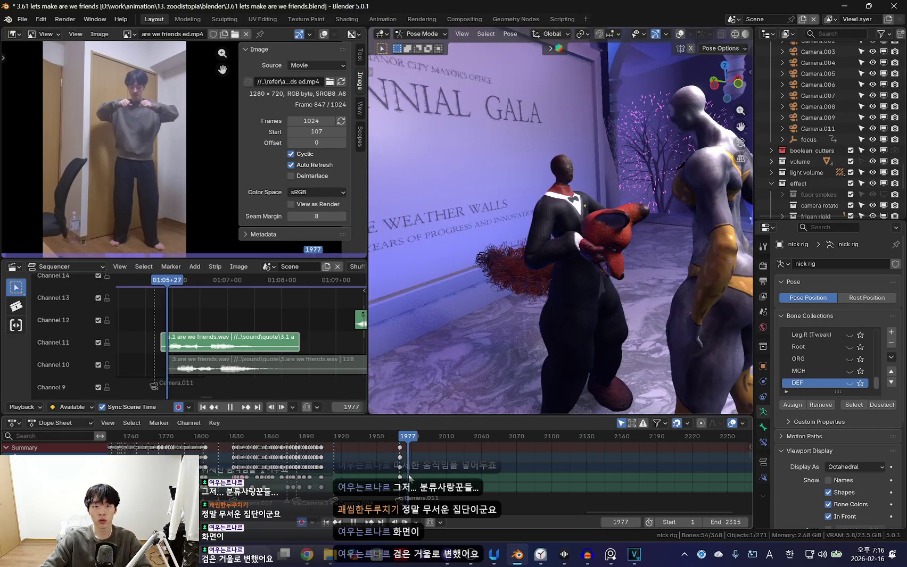
{"action": "left_click", "coordinate": [400, 470]}
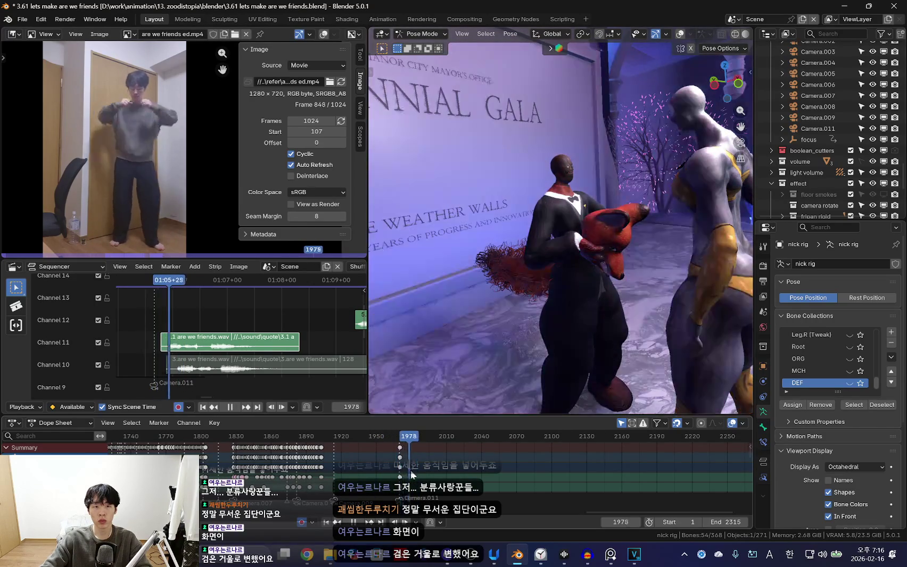
{"action": "left_click", "coordinate": [400, 471]}
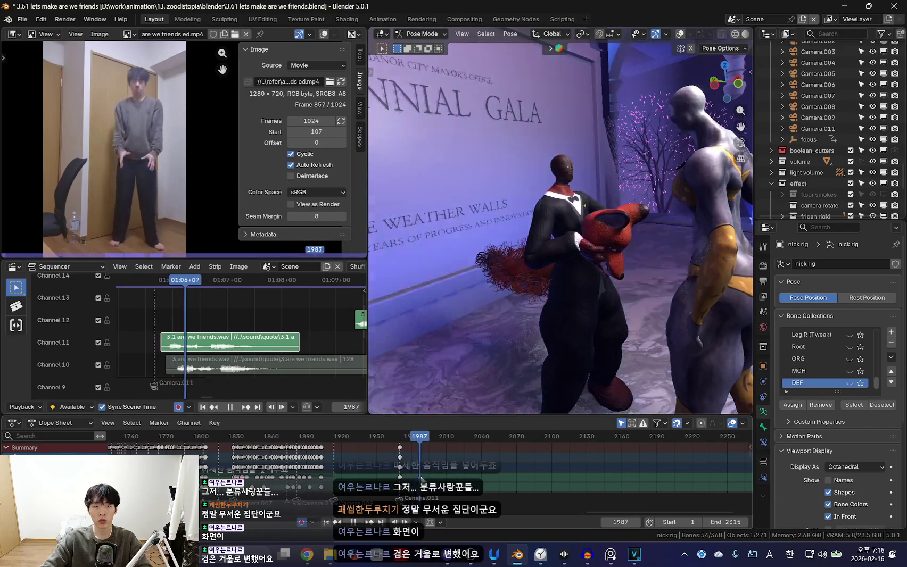
{"action": "scroll", "coordinate": [375, 463], "scroll_direction": "up", "scroll_amount": 2}
{"action": "key", "text": "space"}
{"action": "scroll", "coordinate": [415, 473], "scroll_direction": "up", "scroll_amount": 2}
{"action": "left_click", "coordinate": [414, 473]}
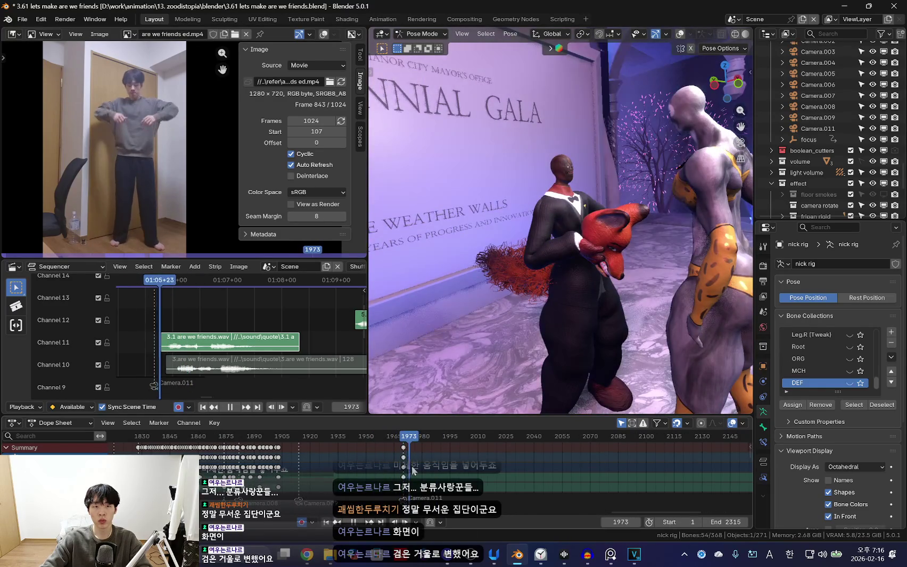
At frame 1970, move and rotate the arm and fox head bones to hold the head against his chest
{"action": "key", "text": "shift+alt+z"}
{"action": "middle_click_drag", "start_coordinate": [504, 331], "coordinate": [564, 302]}
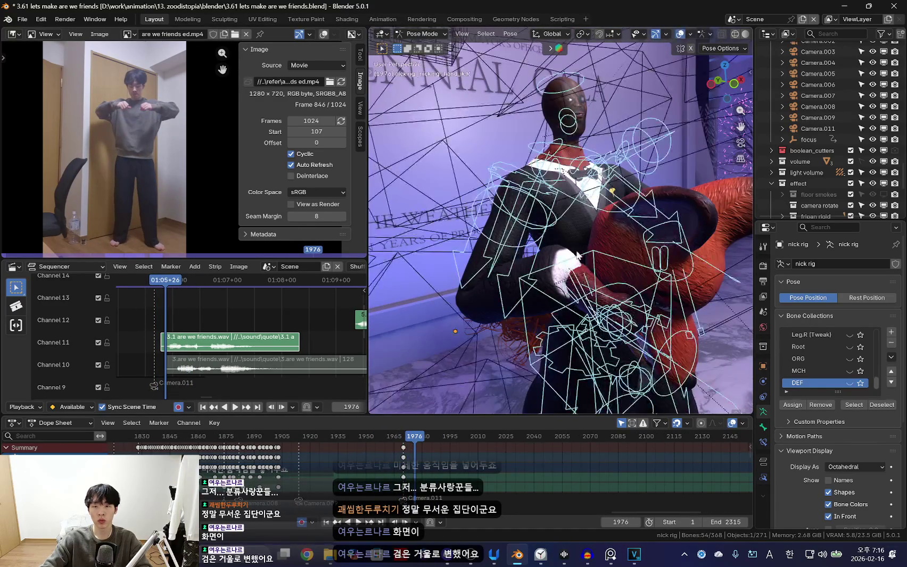
{"action": "key", "text": "Left"}
{"action": "key", "text": "Left"}
{"action": "key", "text": "Left"}
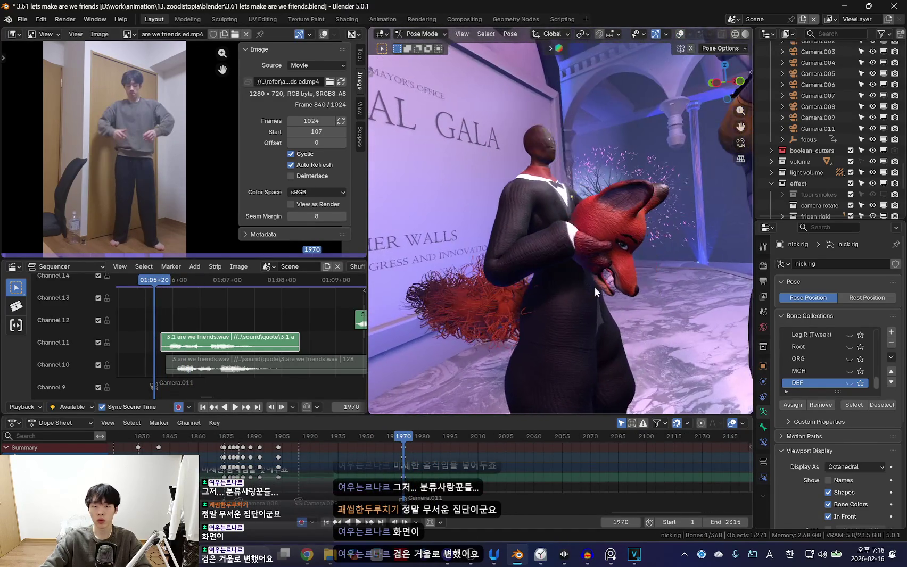
{"action": "left_click", "coordinate": [645, 310]}
{"action": "mouse_move", "coordinate": [645, 309]}
{"action": "middle_mouse_down"}
{"action": "mouse_move", "coordinate": [557, 346]}
{"action": "mouse_move", "coordinate": [598, 356]}
{"action": "mouse_move", "coordinate": [552, 334]}
{"action": "middle_mouse_up"}
{"action": "left_click", "coordinate": [532, 330]}
{"action": "key", "text": "g"}
{"action": "left_click", "coordinate": [597, 352]}
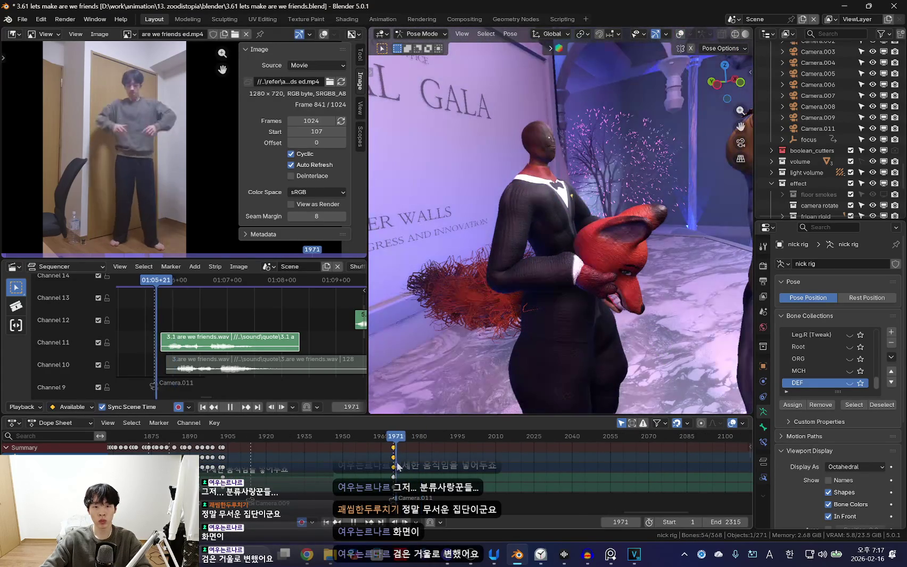
Stop at frame 1977 and rotate Nick's arm bones, checking with overlays hidden
{"action": "key", "text": "space"}
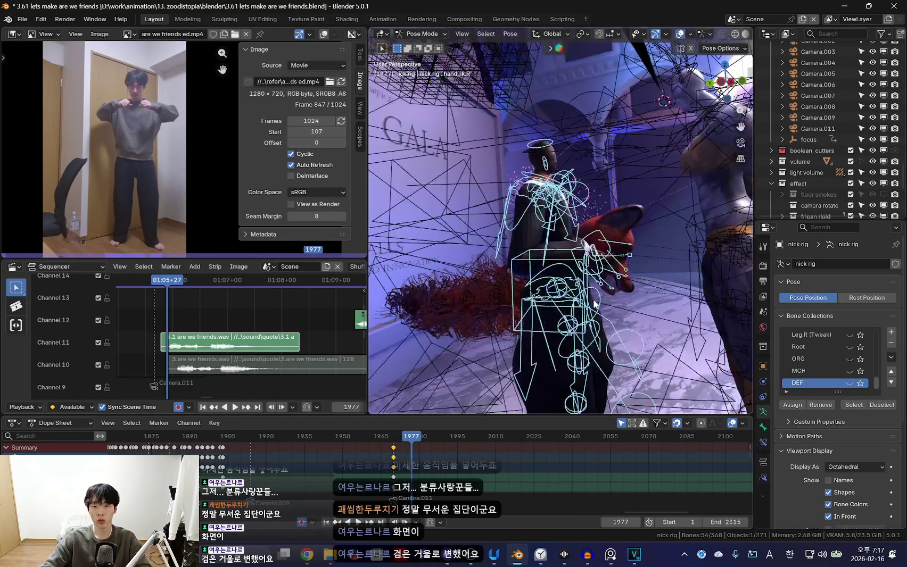
{"action": "key", "text": "shift+alt+z"}
{"action": "key", "text": "shift+alt+z"}
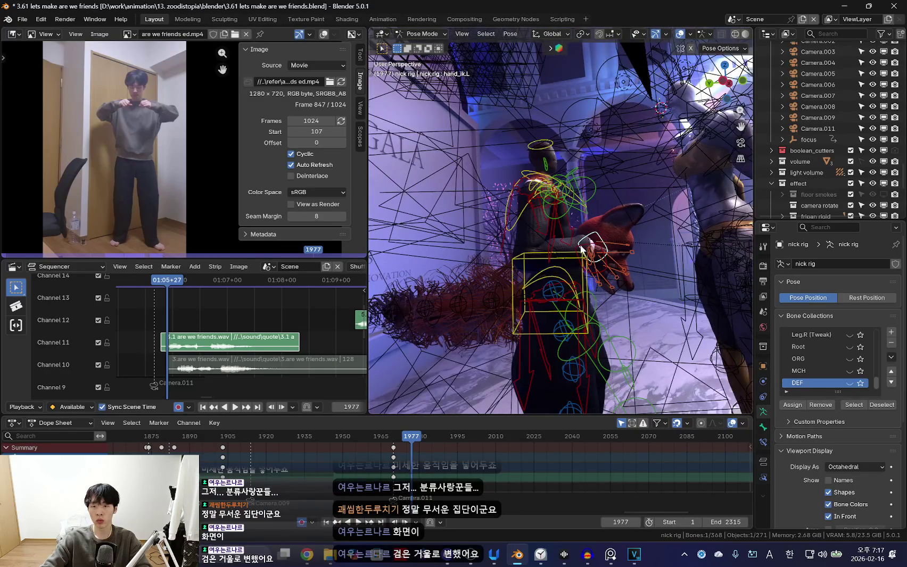
{"action": "key", "text": "shift+alt+z"}
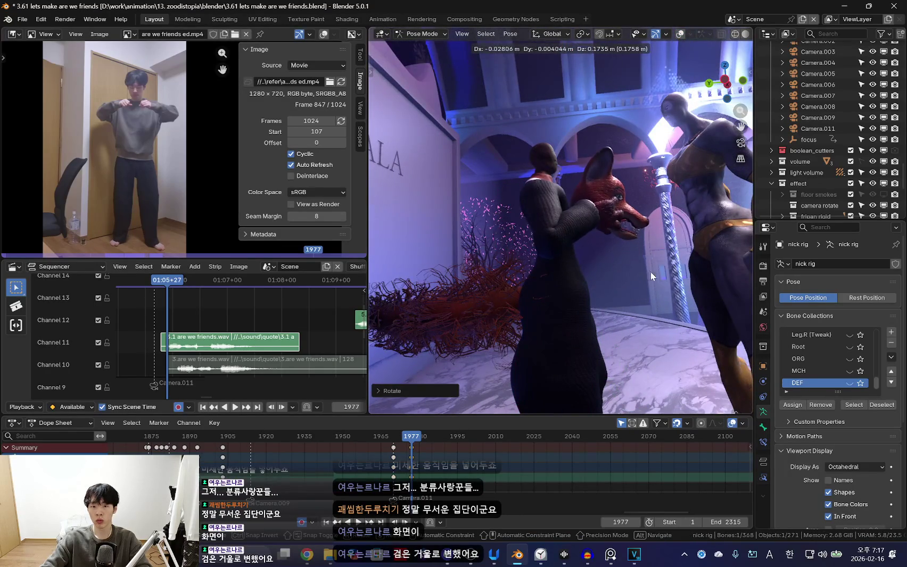
{"action": "key", "text": "r"}
{"action": "key", "text": "r"}
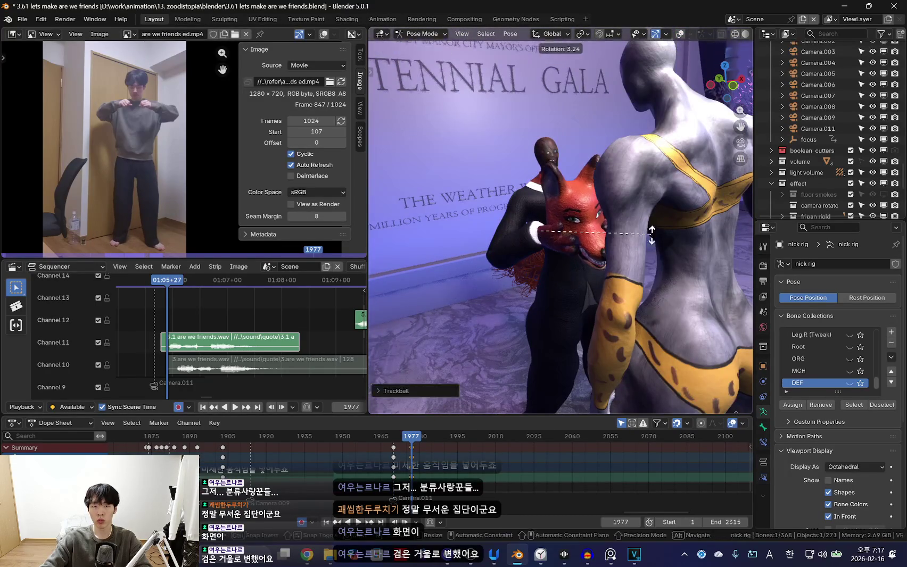
{"action": "left_click", "coordinate": [570, 281]}
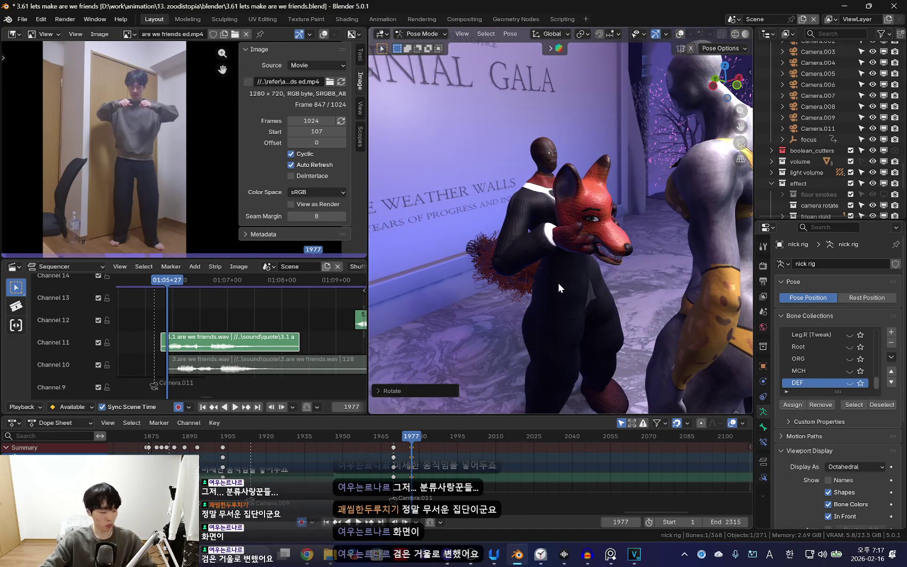
{"action": "middle_click_drag", "start_coordinate": [558, 282], "coordinate": [568, 285]}
{"action": "key", "text": "shift+alt+z"}
{"action": "key", "text": "r"}
{"action": "key", "text": "r"}
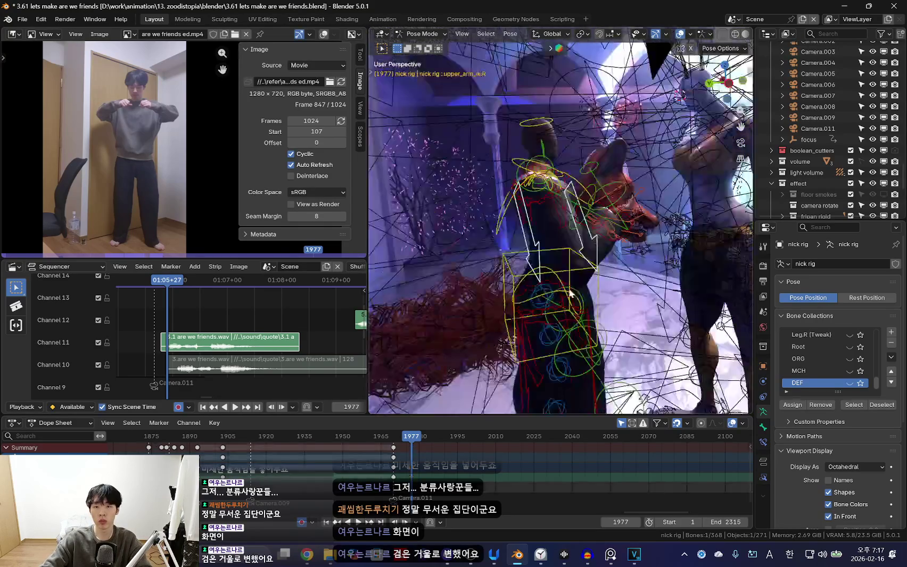
{"action": "key", "text": "shift+alt+z"}
{"action": "left_click", "coordinate": [587, 261]}
Rotate Nick's upper-body bones with free trackball rotation, checking from side views
{"action": "middle_click_drag", "start_coordinate": [588, 261], "coordinate": [654, 286]}
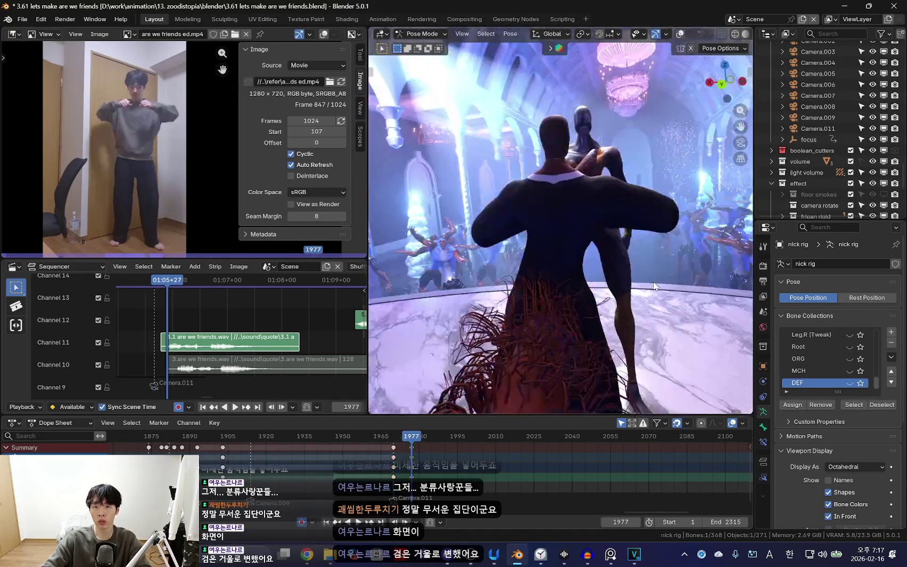
{"action": "middle_click_drag", "start_coordinate": [572, 262], "coordinate": [516, 227]}
{"action": "key", "text": "shift+alt+z"}
{"action": "key", "text": "r"}
{"action": "key", "text": "shift+alt+z"}
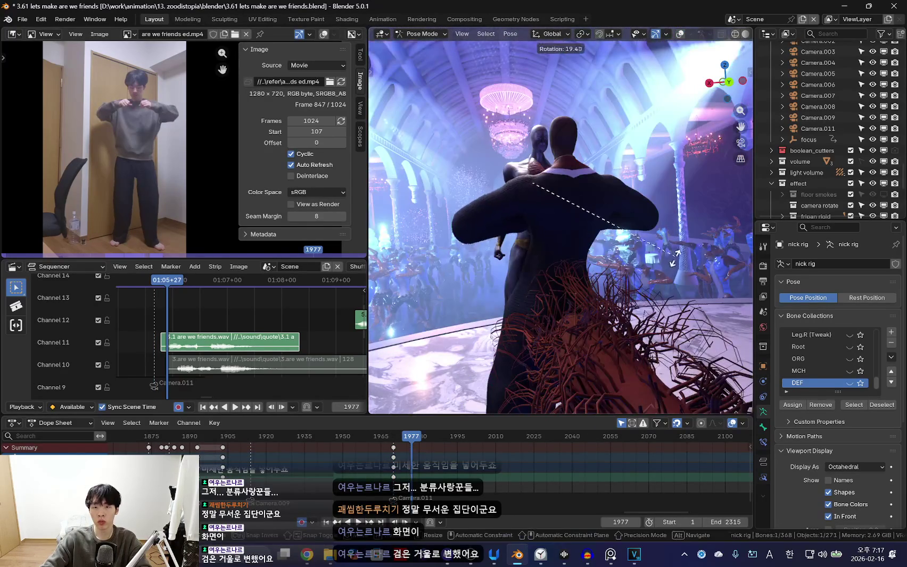
{"action": "middle_click_drag", "start_coordinate": [665, 241], "coordinate": [576, 280]}
{"action": "key", "text": "shift+alt+z"}
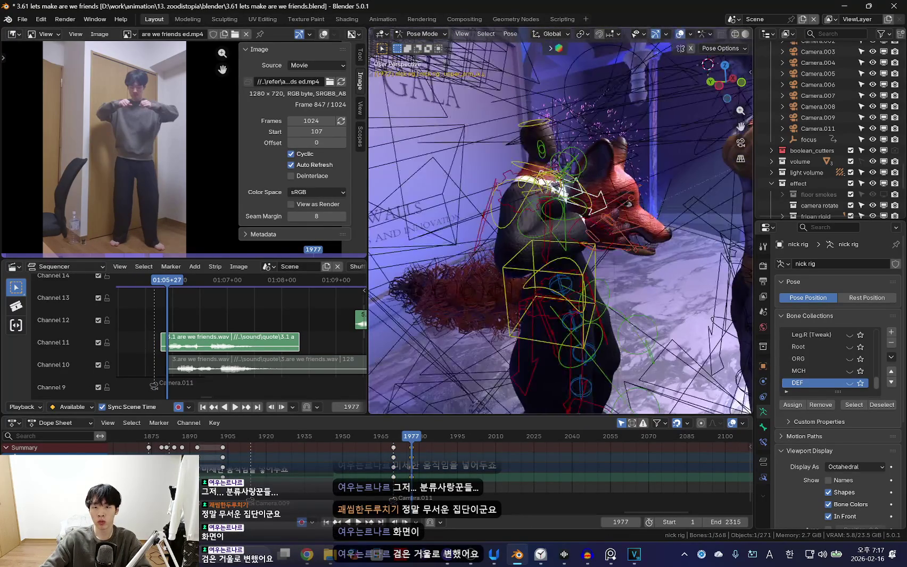
{"action": "middle_click_drag", "start_coordinate": [532, 181], "coordinate": [535, 226]}
{"action": "key", "text": "r"}
{"action": "key", "text": "shift+alt+z"}
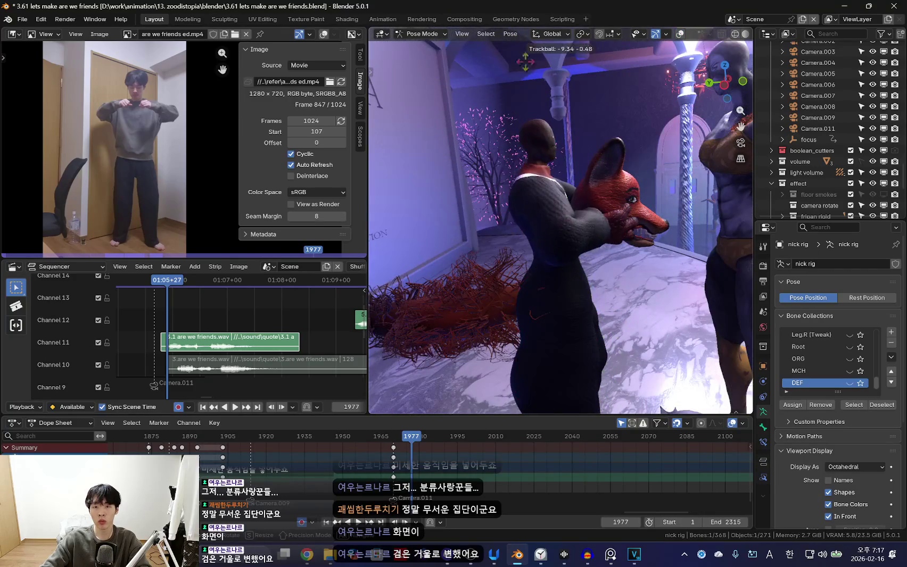
{"action": "key", "text": "Return"}
Select Nick's torso bone and rotate it so both hands lift the fox head before his face
{"action": "middle_click_drag", "start_coordinate": [680, 261], "coordinate": [551, 204]}
{"action": "key", "text": "shift+alt+z"}
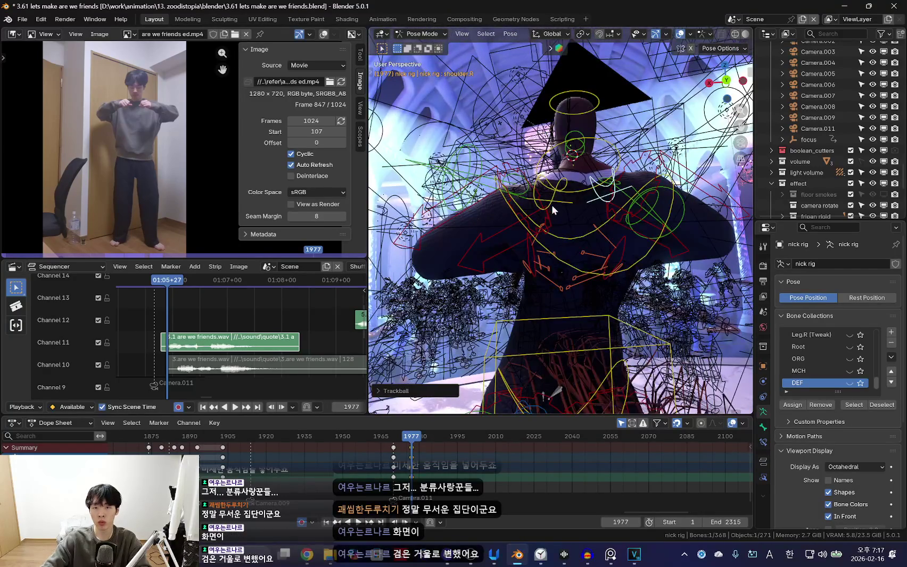
{"action": "key", "text": "shift+alt+z"}
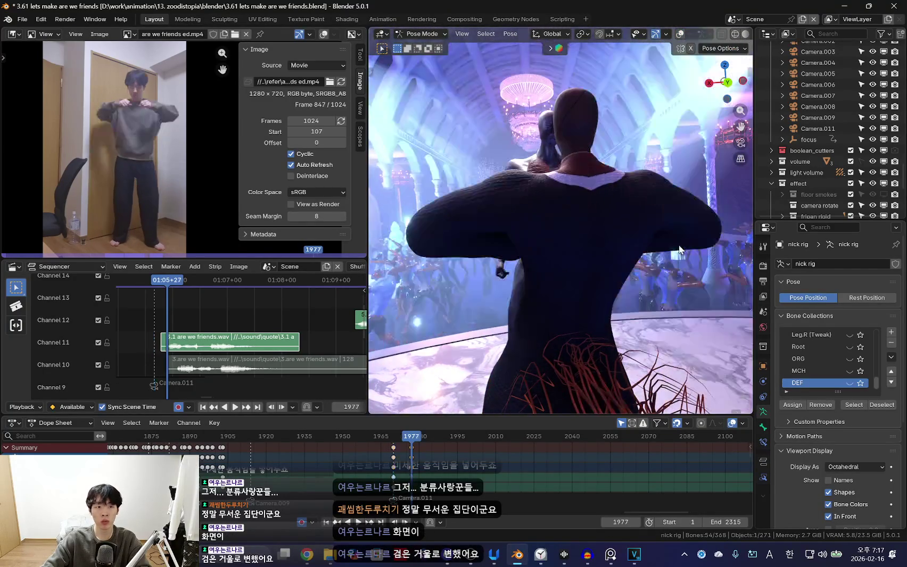
{"action": "middle_click_drag", "start_coordinate": [693, 255], "coordinate": [583, 260]}
{"action": "key", "text": "shift+alt+z"}
{"action": "left_click", "coordinate": [597, 318]}
{"action": "key", "text": "r"}
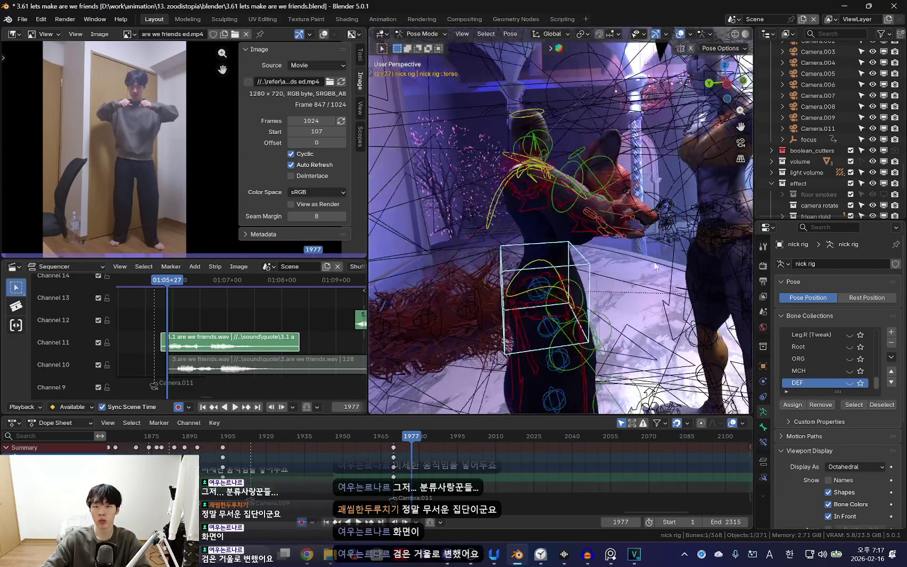
{"action": "key", "text": "shift+alt+z"}
{"action": "left_click", "coordinate": [622, 266]}
{"action": "key", "text": "shift+alt+z"}
{"action": "key", "text": "shift+alt+z"}
{"action": "mouse_move", "coordinate": [617, 263]}
{"action": "middle_mouse_down"}
{"action": "mouse_move", "coordinate": [541, 298]}
{"action": "mouse_move", "coordinate": [510, 292]}
{"action": "mouse_move", "coordinate": [589, 297]}
{"action": "middle_mouse_up"}
Orbit close to the fox and compare the pose against frame 1970 with overlays toggled
{"action": "mouse_move", "coordinate": [571, 239]}
{"action": "middle_mouse_down"}
{"action": "mouse_move", "coordinate": [592, 288]}
{"action": "mouse_move", "coordinate": [588, 254]}
{"action": "middle_mouse_up"}
{"action": "key", "text": "shift+alt+z"}
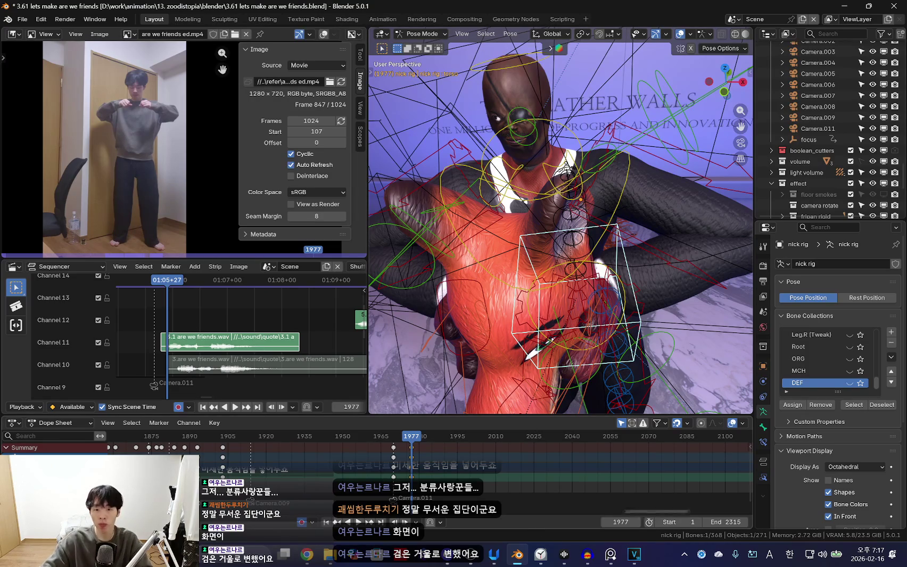
{"action": "middle_click_drag", "start_coordinate": [588, 254], "coordinate": [579, 254]}
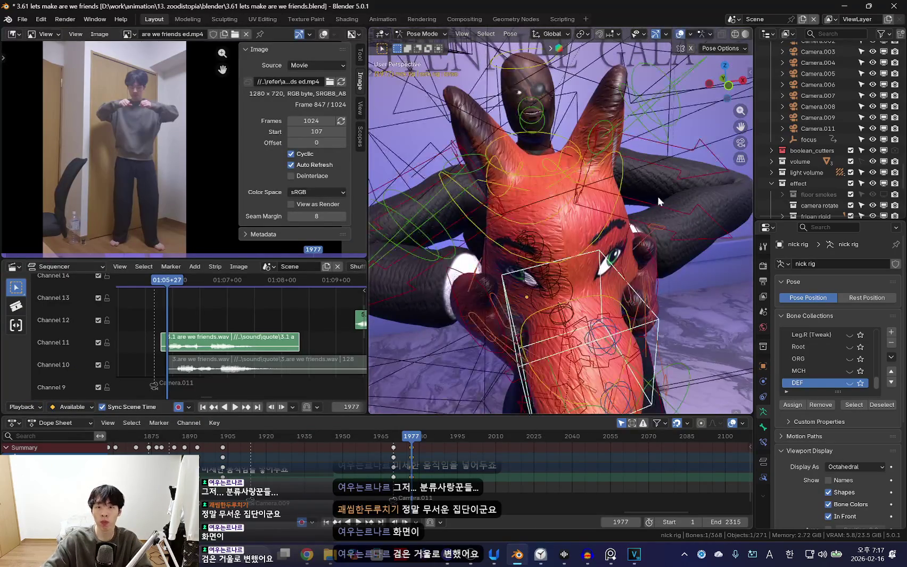
{"action": "scroll", "coordinate": [671, 313], "scroll_direction": "up", "scroll_amount": 10}
{"action": "key", "text": "shift+alt+z"}
{"action": "scroll", "coordinate": [629, 326], "scroll_direction": "down", "scroll_amount": 7, "text": "alt"}
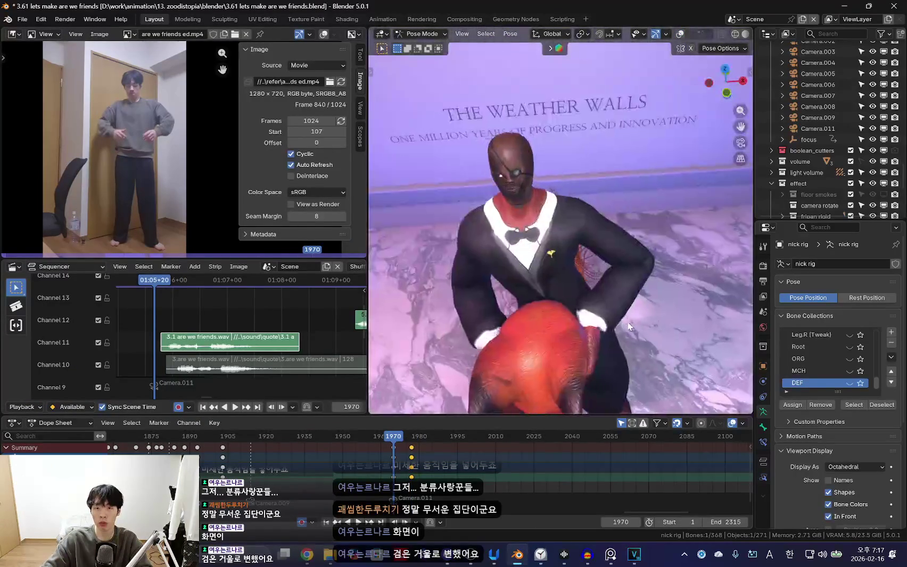
{"action": "scroll", "coordinate": [628, 326], "scroll_direction": "up", "scroll_amount": 7, "text": "alt"}
{"action": "key", "text": "shift+alt+z"}
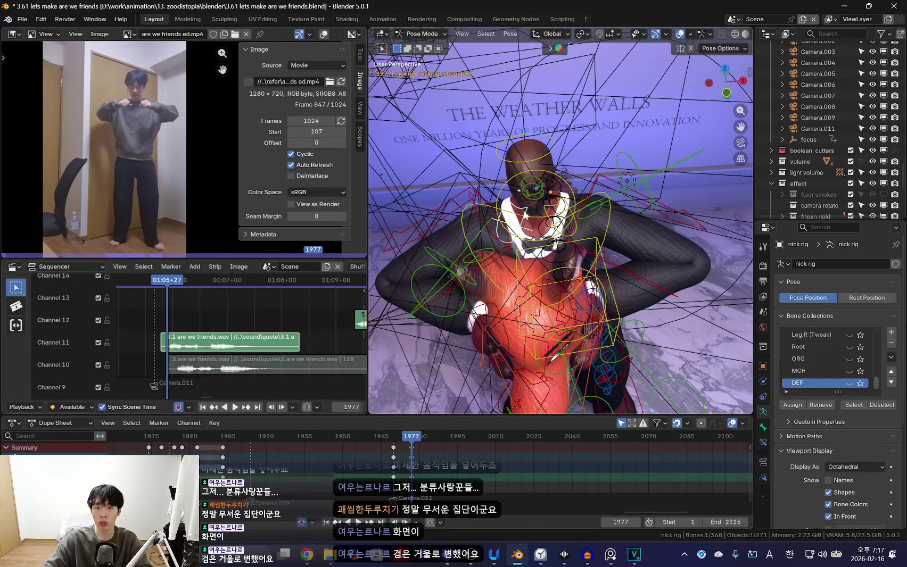
{"action": "key", "text": "shift+alt+z"}
{"action": "scroll", "coordinate": [548, 210], "scroll_direction": "up", "scroll_amount": 4}
Inspect the fox-head pose from several angles, toggling the rig overlays
{"action": "scroll", "coordinate": [569, 206], "scroll_direction": "up", "scroll_amount": 4}
{"action": "scroll", "coordinate": [607, 206], "scroll_direction": "up", "scroll_amount": 3}
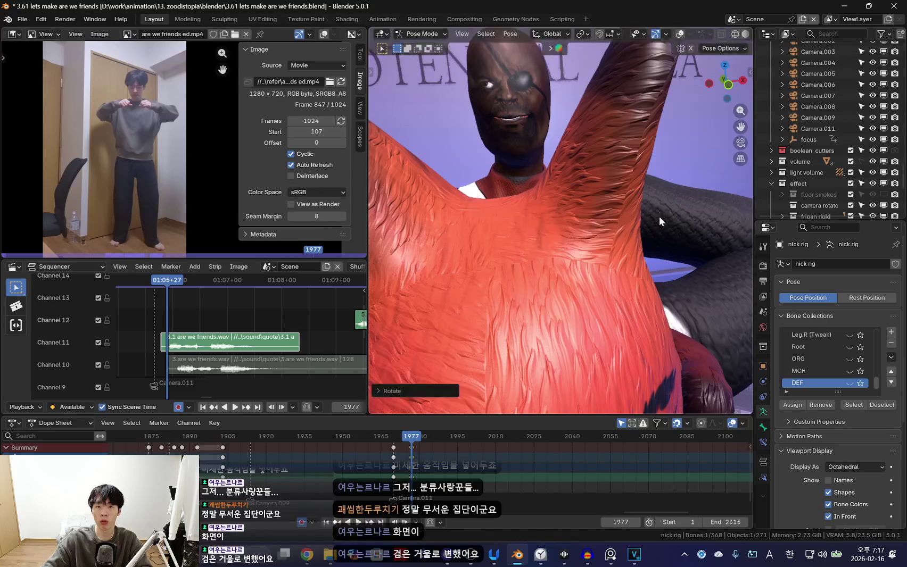
{"action": "scroll", "coordinate": [659, 216], "scroll_direction": "down", "scroll_amount": 3}
{"action": "scroll", "coordinate": [644, 208], "scroll_direction": "down", "scroll_amount": 3}
{"action": "key", "text": "shift+alt+z"}
{"action": "key", "text": "shift+alt+z"}
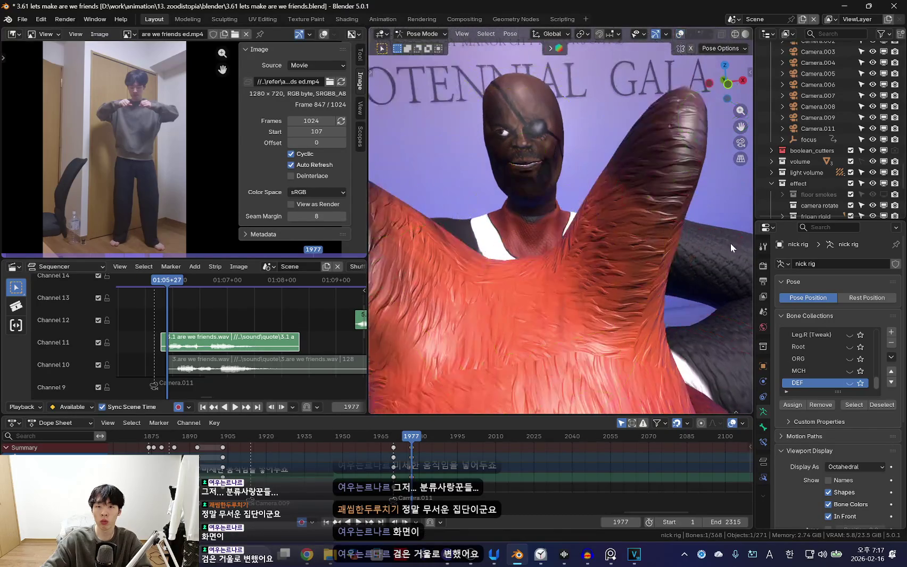
{"action": "scroll", "coordinate": [726, 222], "scroll_direction": "down", "scroll_amount": 3}
{"action": "middle_click_drag", "start_coordinate": [630, 229], "coordinate": [561, 289]}
{"action": "key", "text": "shift+alt+z"}
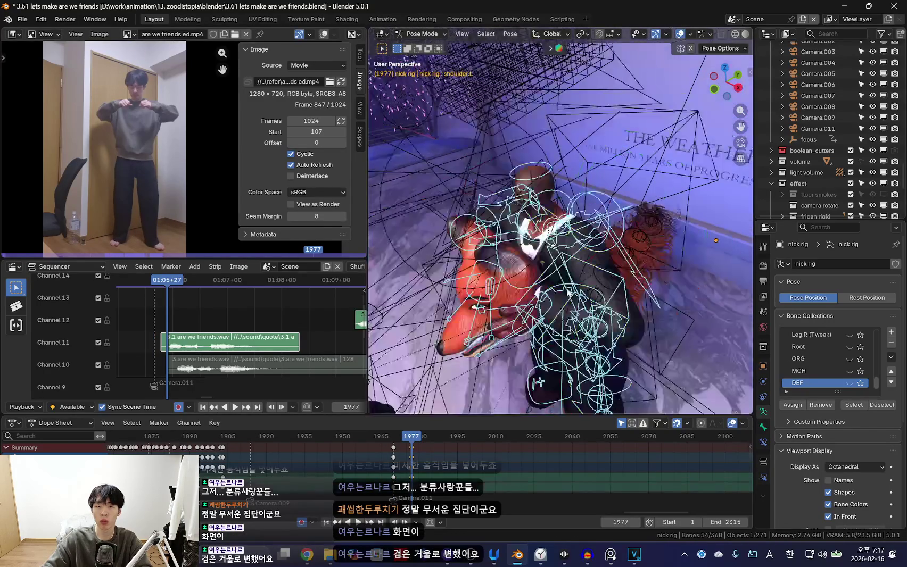
{"action": "key", "text": "shift+alt+z"}
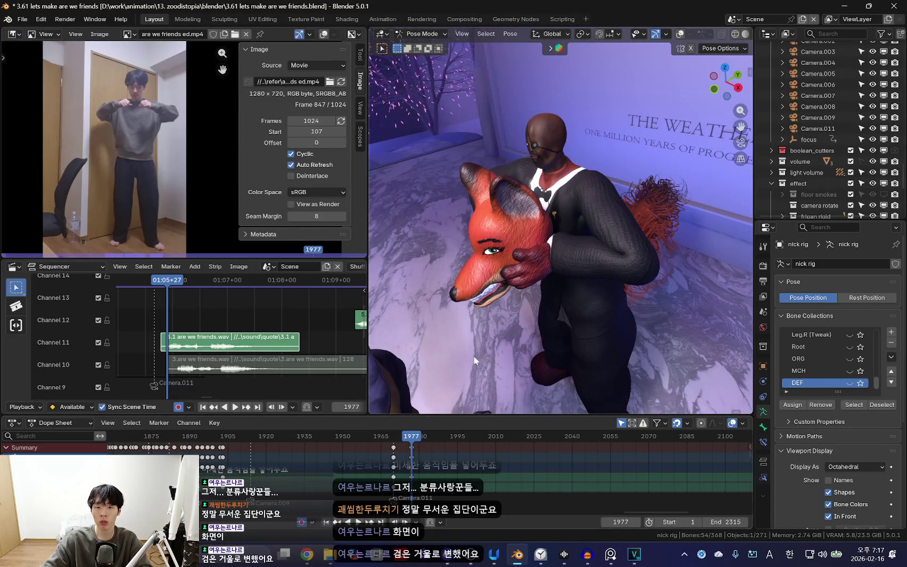
{"action": "key", "text": "shift+alt+z"}
{"action": "key", "text": "shift+alt+z"}
{"action": "mouse_move", "coordinate": [515, 326]}
{"action": "middle_mouse_down"}
{"action": "mouse_move", "coordinate": [535, 300]}
{"action": "mouse_move", "coordinate": [548, 310]}
{"action": "mouse_move", "coordinate": [626, 272]}
{"action": "mouse_move", "coordinate": [574, 249]}
{"action": "mouse_move", "coordinate": [589, 310]}
{"action": "middle_mouse_up"}
{"action": "key", "text": "shift+alt+z"}
Select all of Nick's bones and rotate them, lowering the fox head to chest level at frame 1987
{"action": "key", "text": "shift+alt+z"}
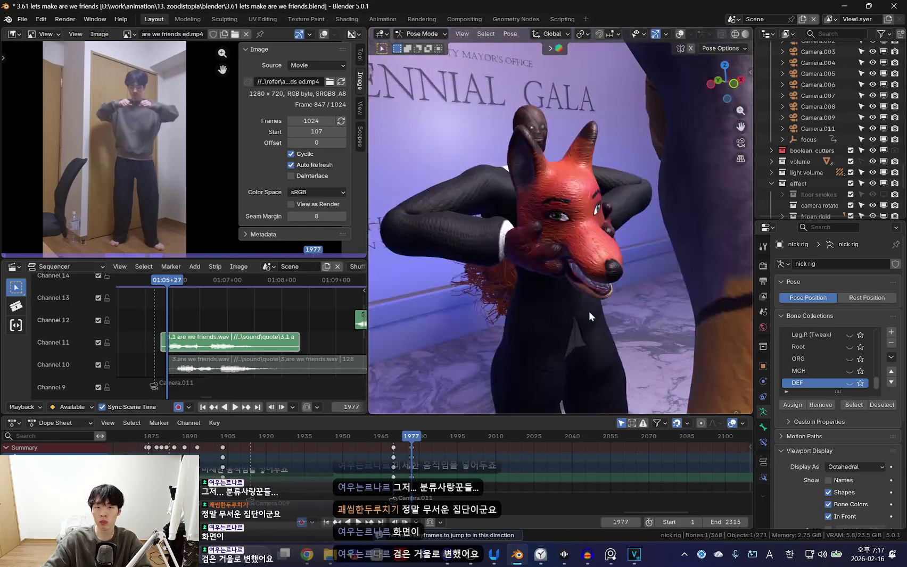
{"action": "mouse_move", "coordinate": [626, 229]}
{"action": "middle_mouse_down"}
{"action": "mouse_move", "coordinate": [574, 279]}
{"action": "mouse_move", "coordinate": [532, 274]}
{"action": "mouse_move", "coordinate": [611, 309]}
{"action": "mouse_move", "coordinate": [633, 289]}
{"action": "mouse_move", "coordinate": [577, 111]}
{"action": "mouse_move", "coordinate": [670, 113]}
{"action": "middle_mouse_up"}
{"action": "key", "text": "shift+alt+z"}
{"action": "key", "text": "shift+alt+z"}
{"action": "key", "text": "shift+alt+z"}
{"action": "key", "text": "shift+alt+z"}
{"action": "key", "text": "r"}
{"action": "mouse_move", "coordinate": [661, 193]}
{"action": "middle_mouse_down"}
{"action": "mouse_move", "coordinate": [604, 228]}
{"action": "mouse_move", "coordinate": [554, 285]}
{"action": "mouse_move", "coordinate": [567, 201]}
{"action": "mouse_move", "coordinate": [529, 188]}
{"action": "middle_mouse_up"}
{"action": "key", "text": "shift+alt+z"}
{"action": "key", "text": "a"}
{"action": "key", "text": "shift+alt+z"}
{"action": "key", "text": "shift+alt+z"}
Move a single bone of Nick's rig into a new position
{"action": "left_click", "coordinate": [538, 178]}
{"action": "key", "text": "shift+alt+z"}
{"action": "left_click", "coordinate": [583, 198]}
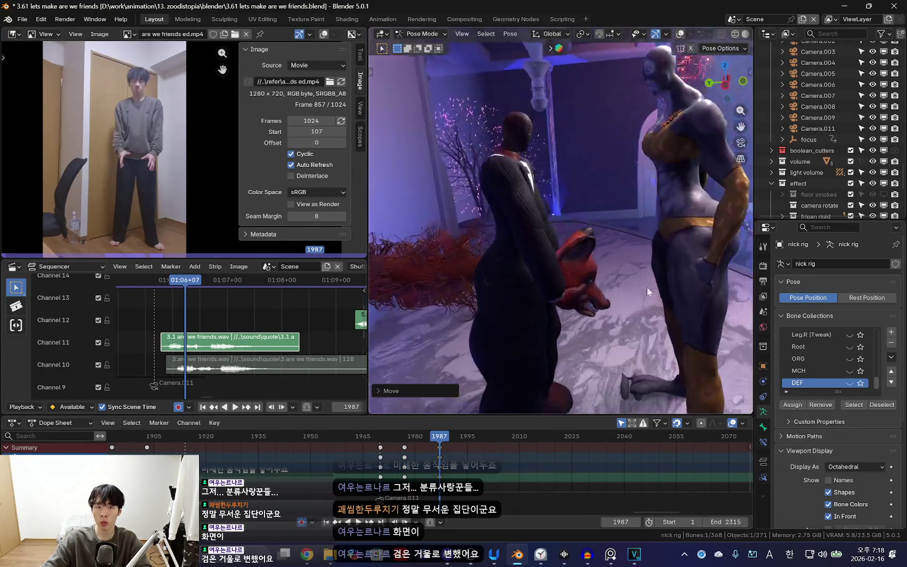
{"action": "key", "text": "shift+alt+z"}
{"action": "key", "text": "shift+alt+z"}
{"action": "middle_click_drag", "start_coordinate": [554, 223], "coordinate": [564, 213]}
Rotate another bone and keyframe the resulting in-between pose
{"action": "key", "text": "shift+alt+z"}
{"action": "key", "text": "r"}
{"action": "left_click", "coordinate": [574, 219]}
{"action": "key", "text": "shift+alt+z"}
{"action": "scroll", "coordinate": [575, 220], "scroll_direction": "down", "scroll_amount": 5}
{"action": "key", "text": "shift+alt+z"}
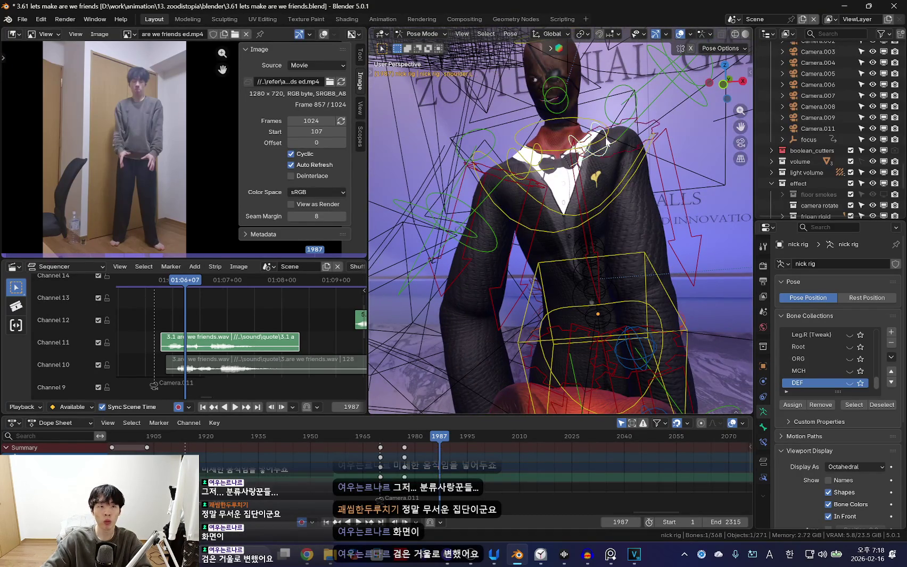
{"action": "key", "text": "shift+alt+z"}
{"action": "mouse_move", "coordinate": [660, 202]}
{"action": "middle_mouse_down"}
{"action": "mouse_move", "coordinate": [686, 188]}
{"action": "mouse_move", "coordinate": [666, 278]}
{"action": "middle_mouse_up"}
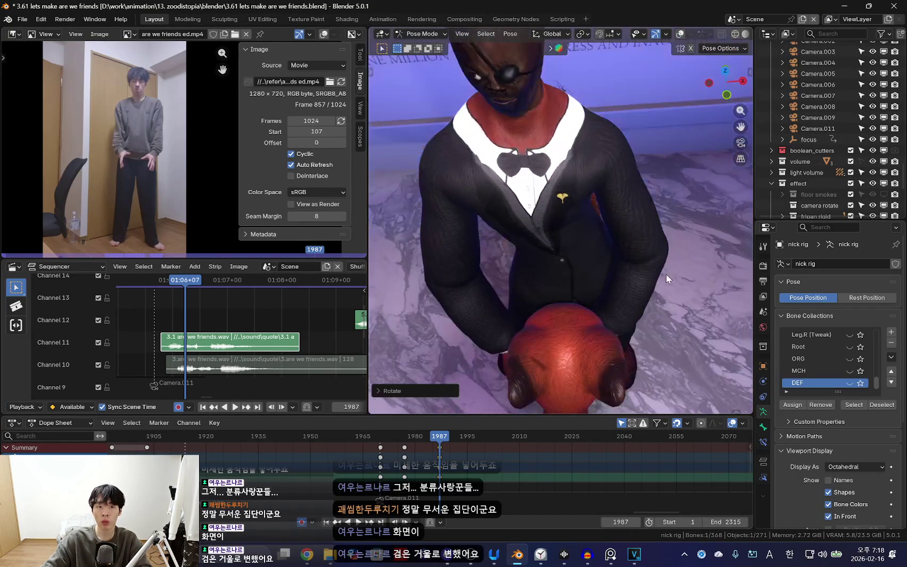
{"action": "key", "text": "shift+alt+z"}
{"action": "mouse_move", "coordinate": [639, 106]}
{"action": "middle_mouse_down"}
{"action": "mouse_move", "coordinate": [616, 169]}
{"action": "mouse_move", "coordinate": [590, 167]}
{"action": "middle_mouse_up"}
{"action": "key", "text": "k"}
{"action": "left_click", "coordinate": [615, 165]}
Tip the head down and key the head-down pose at frame 1987
{"action": "key", "text": "shift+alt+z"}
{"action": "key", "text": "shift+alt+z"}
{"action": "key", "text": "alt+a"}
{"action": "key", "text": "shift+alt+z"}
{"action": "key", "text": "shift+alt+z"}
{"action": "key", "text": "r"}
{"action": "key", "text": "r"}
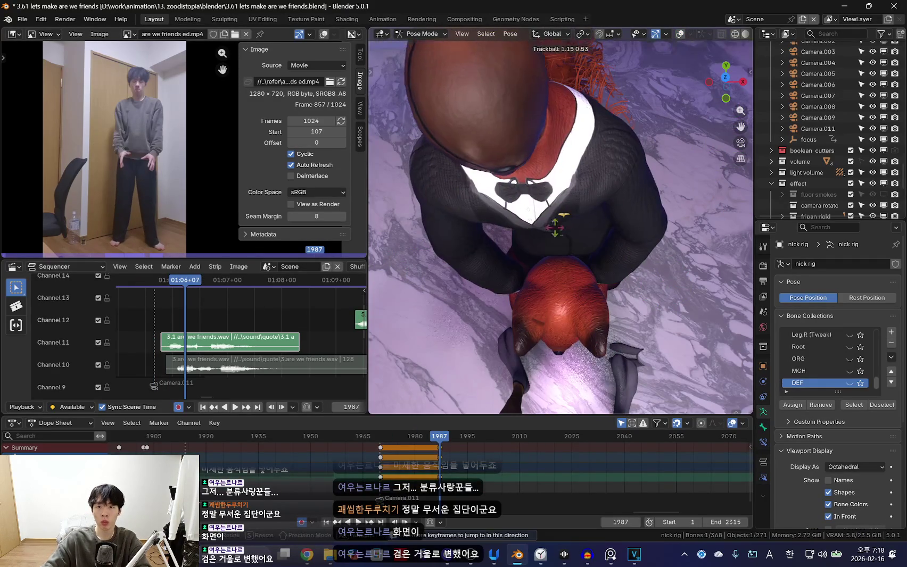
{"action": "key", "text": "i"}
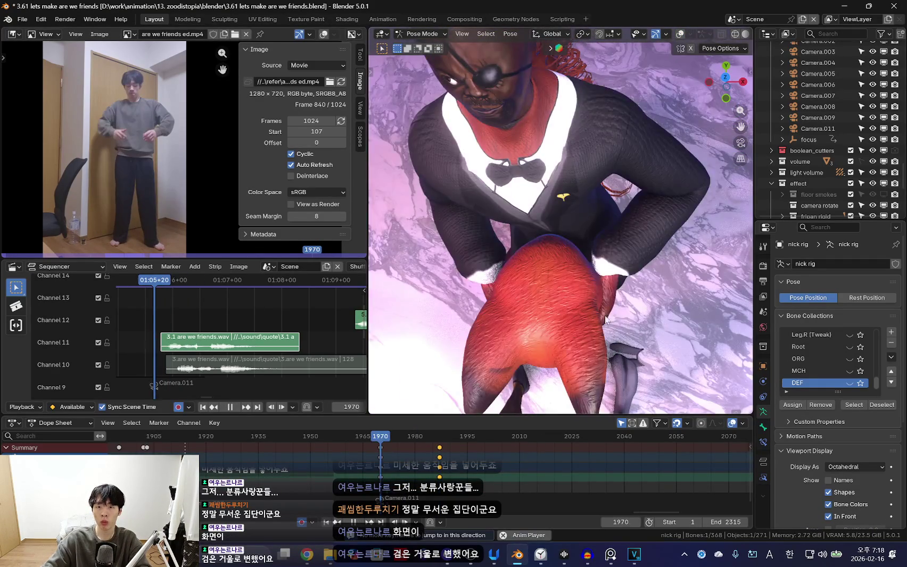
Step frames around 1987 to compare the head-down pose
{"action": "key", "text": "Left"}
{"action": "key", "text": "Left"}
{"action": "key", "text": "Left"}
{"action": "key", "text": "Right"}
{"action": "key", "text": "Right"}
{"action": "key", "text": "Right"}
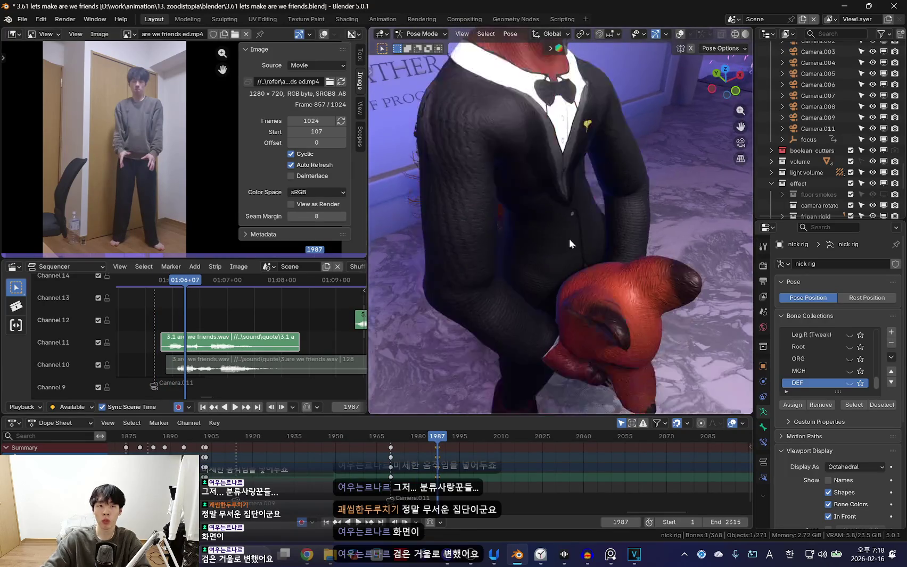
{"action": "key", "text": "shift+alt+z"}
{"action": "key", "text": "shift+alt+z"}
{"action": "key", "text": "Right"}
{"action": "key", "text": "Right"}
{"action": "key", "text": "Right"}
{"action": "key", "text": "shift+alt+z"}
{"action": "middle_click_drag", "start_coordinate": [592, 348], "coordinate": [571, 301]}
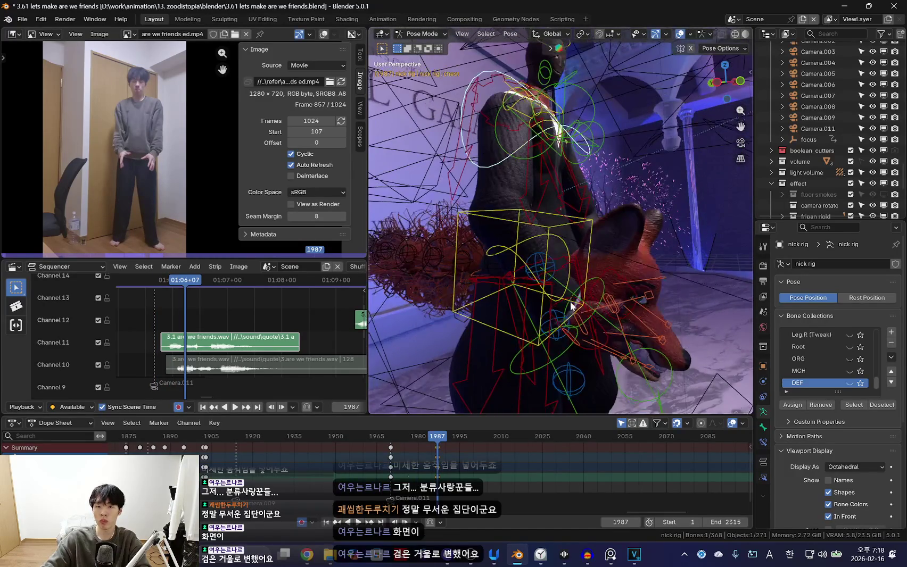
{"action": "key", "text": "shift+alt+z"}
{"action": "mouse_move", "coordinate": [655, 329]}
{"action": "middle_mouse_down"}
{"action": "mouse_move", "coordinate": [689, 248]}
{"action": "mouse_move", "coordinate": [663, 280]}
{"action": "mouse_move", "coordinate": [692, 241]}
{"action": "mouse_move", "coordinate": [659, 279]}
{"action": "mouse_move", "coordinate": [646, 318]}
{"action": "mouse_move", "coordinate": [565, 302]}
{"action": "mouse_move", "coordinate": [575, 263]}
{"action": "middle_mouse_up"}
Adjust the fox head bone near frame 1987 with moves and rotations
{"action": "key", "text": "g"}
{"action": "left_click", "coordinate": [646, 317]}
{"action": "mouse_move", "coordinate": [518, 271]}
{"action": "middle_mouse_down"}
{"action": "mouse_move", "coordinate": [632, 293]}
{"action": "mouse_move", "coordinate": [669, 315]}
{"action": "mouse_move", "coordinate": [651, 275]}
{"action": "middle_mouse_up"}
{"action": "middle_click_drag", "start_coordinate": [617, 183], "coordinate": [644, 313]}
{"action": "left_click", "coordinate": [655, 282]}
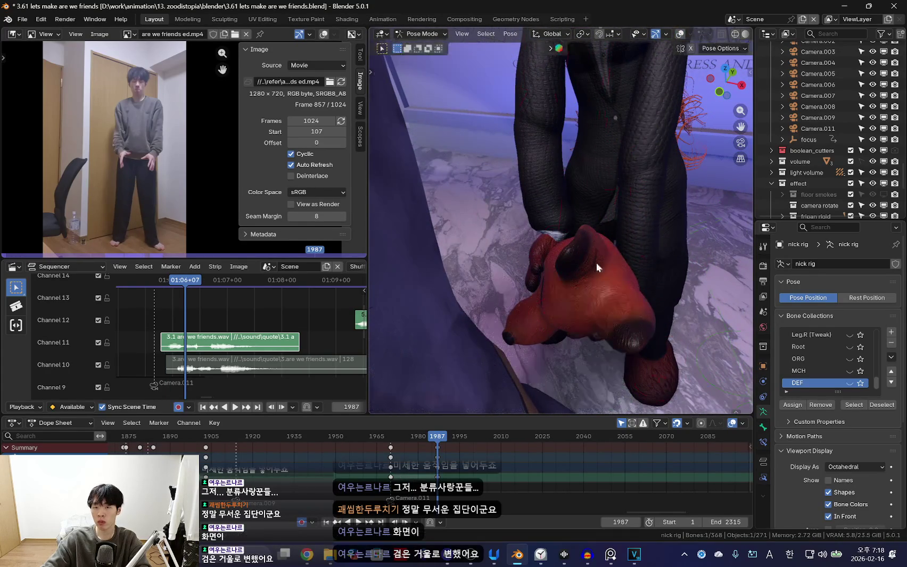
{"action": "key", "text": "shift+alt+z"}
{"action": "mouse_move", "coordinate": [563, 232]}
{"action": "middle_mouse_down"}
{"action": "mouse_move", "coordinate": [592, 291]}
{"action": "mouse_move", "coordinate": [669, 336]}
{"action": "middle_mouse_up"}
{"action": "scroll", "coordinate": [669, 333], "scroll_direction": "down", "scroll_amount": 5}
{"action": "key", "text": "r"}
{"action": "key", "text": "r"}
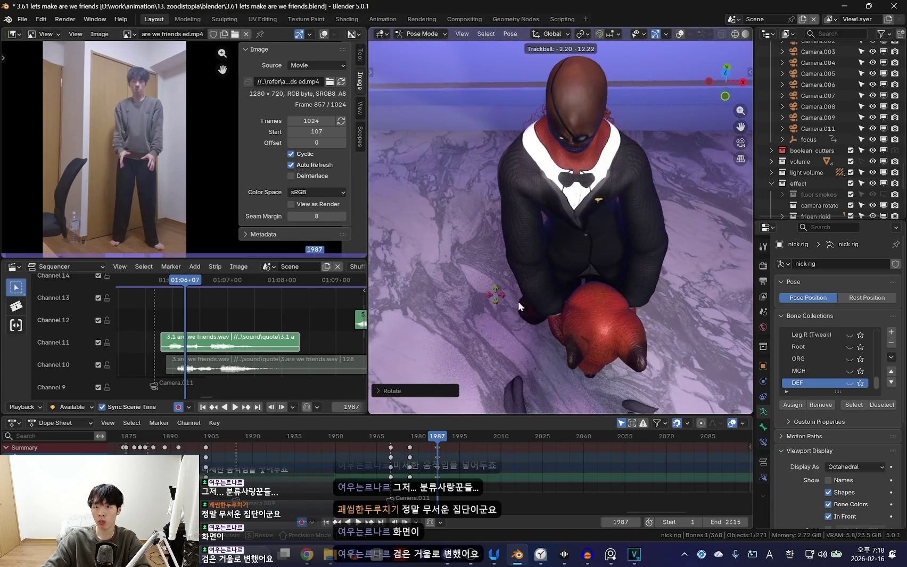
{"action": "left_click", "coordinate": [524, 311]}
Play back the animation and jump to the key at frame 1987
{"action": "key", "text": "shift+ctrl+space"}
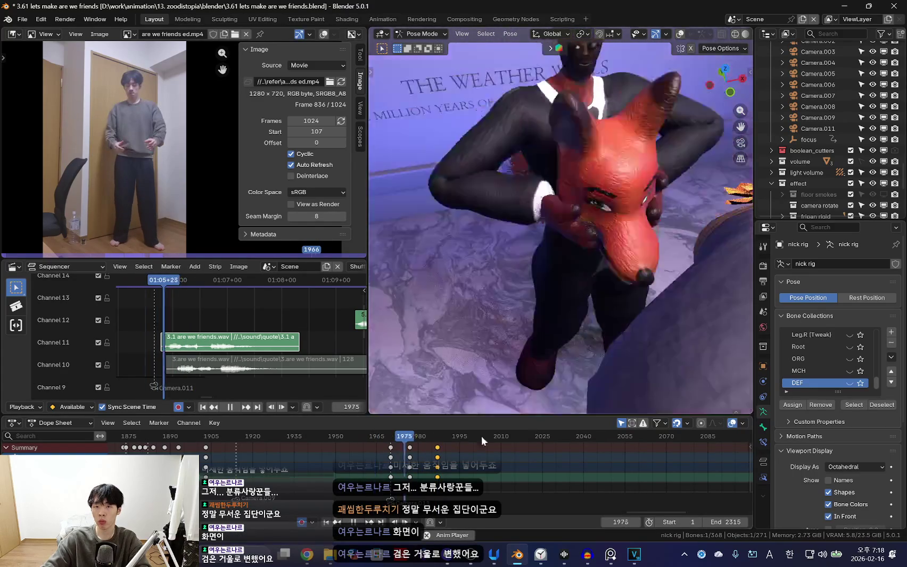
{"action": "key", "text": "shift+alt+z"}
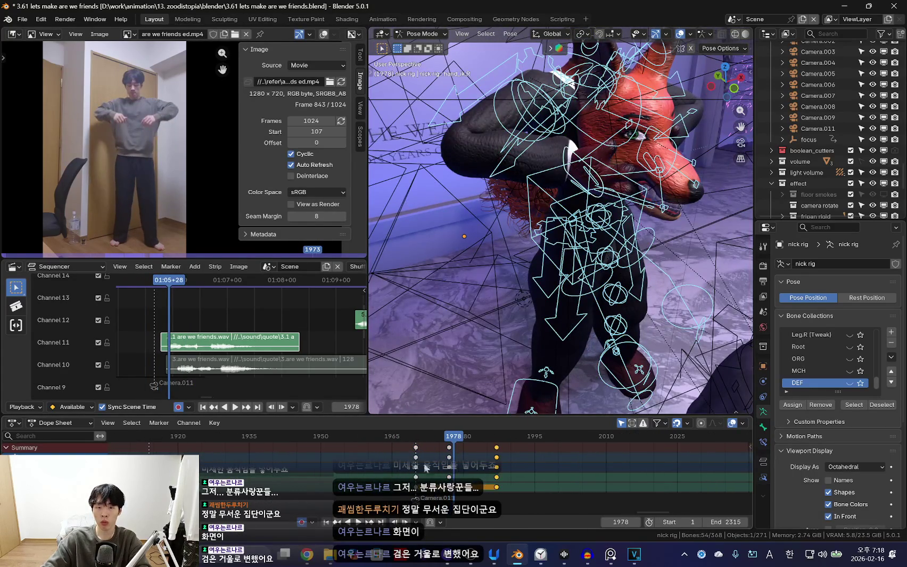
{"action": "key", "text": "shift+alt+z"}
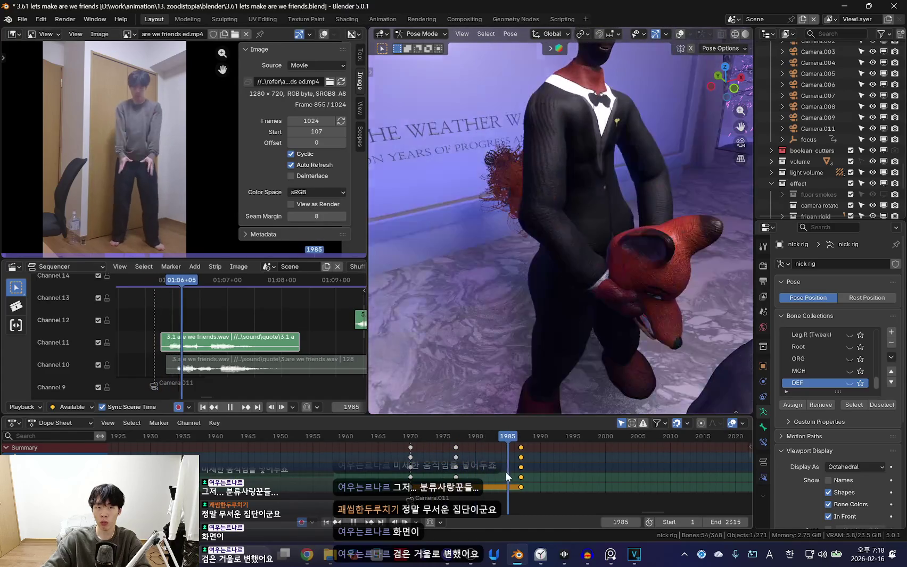
{"action": "key", "text": "space"}
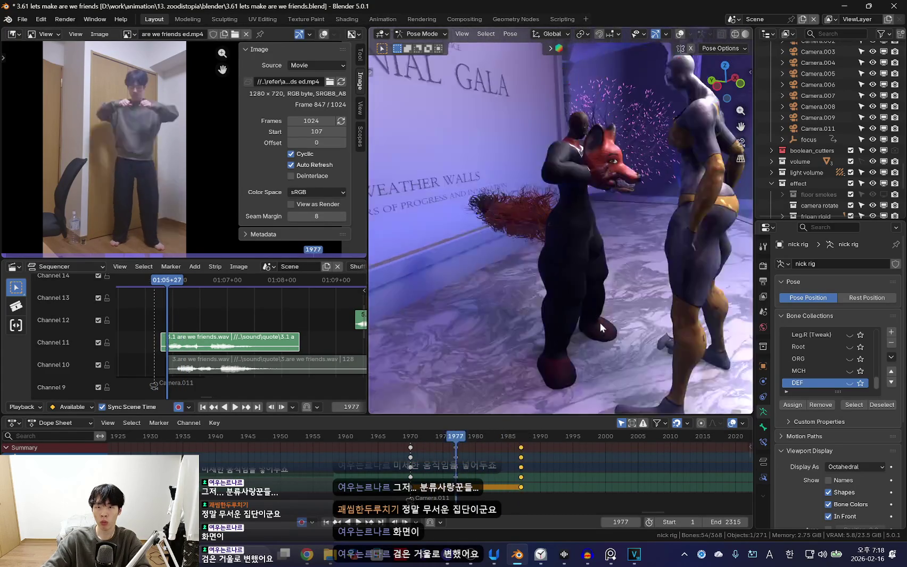
{"action": "key", "text": "Up"}
{"action": "key", "text": "space"}
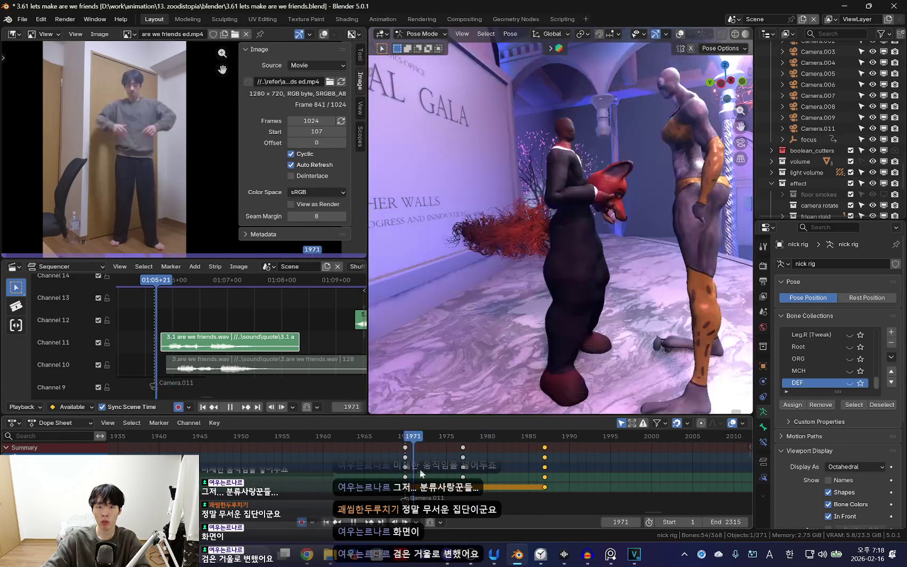
{"action": "key", "text": "Escape"}
{"action": "key", "text": "space"}
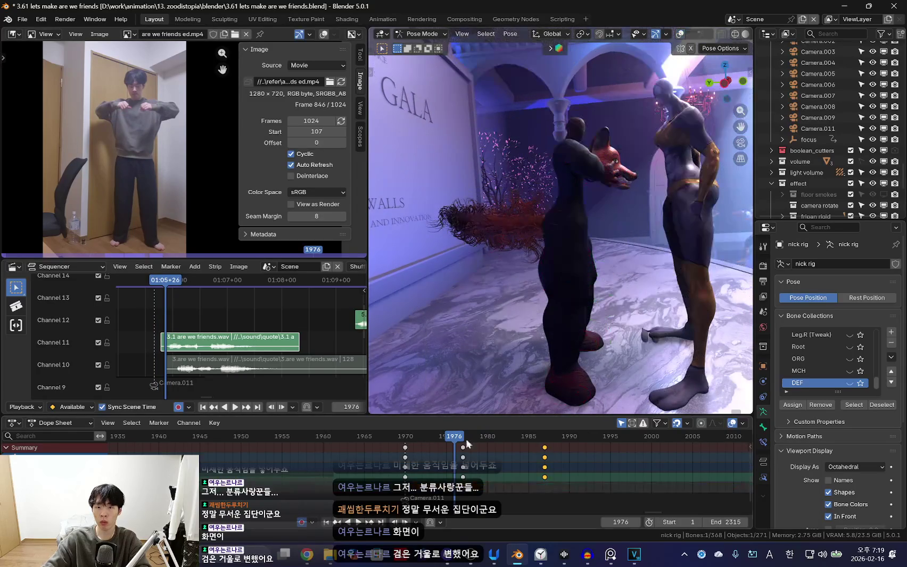
Review playback around frame 1981 and select the key column near frame 1976
{"action": "scroll", "coordinate": [425, 471], "scroll_direction": "up", "scroll_amount": 2}
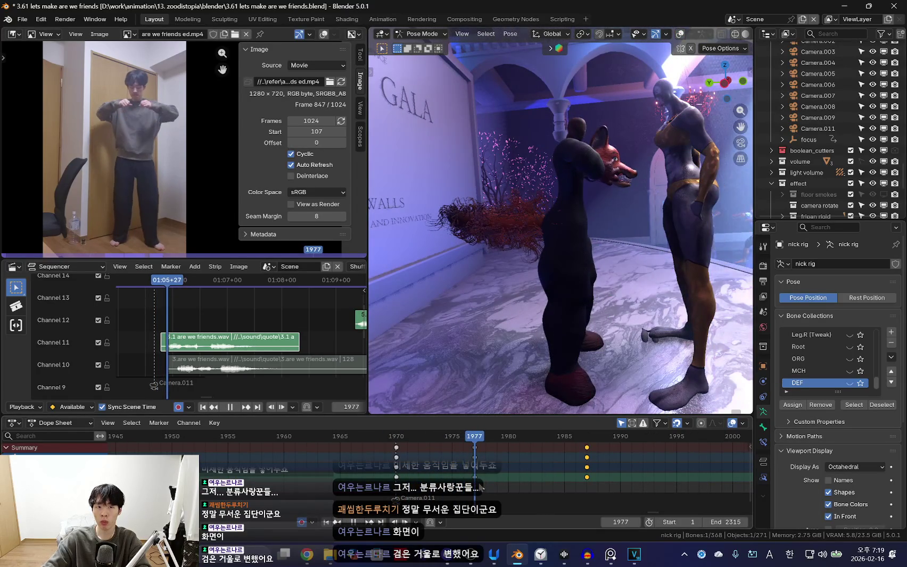
{"action": "key", "text": "space"}
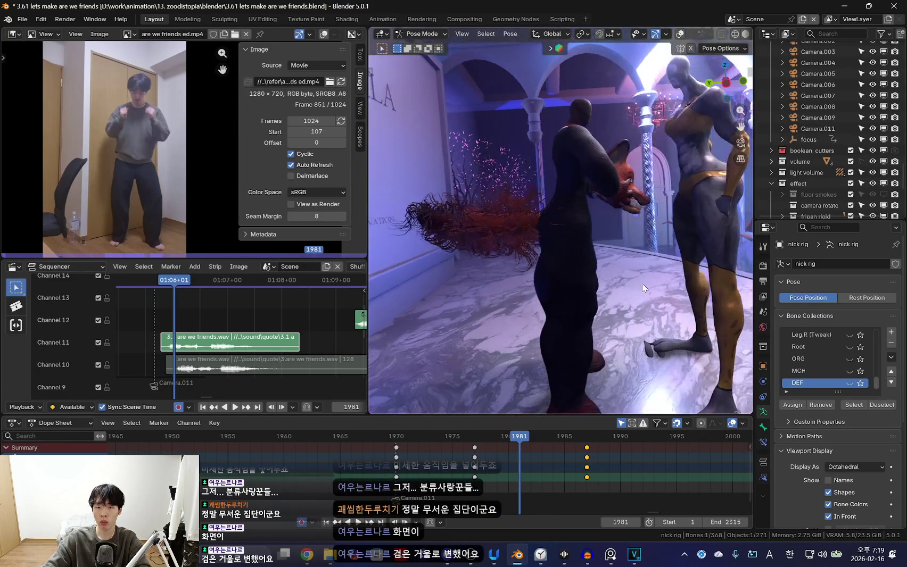
{"action": "key", "text": "r"}
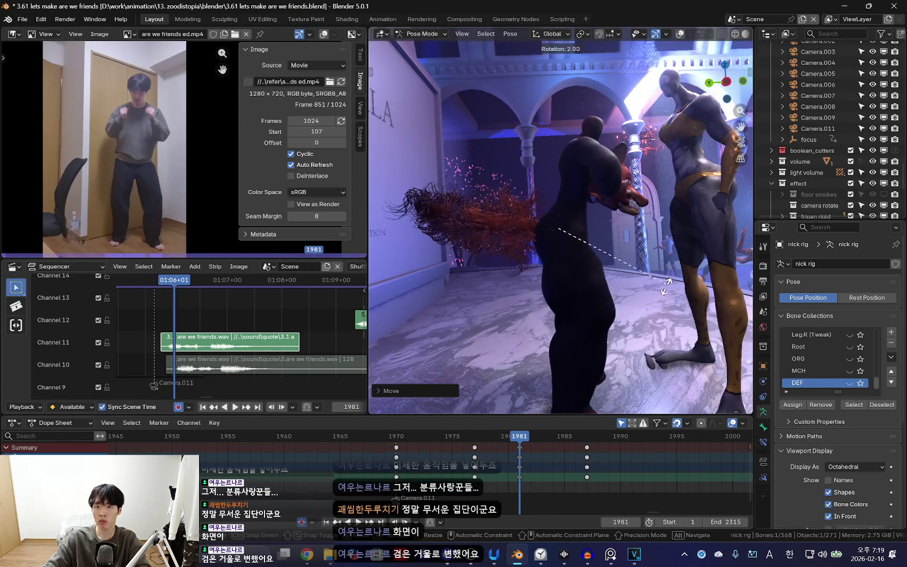
{"action": "key", "text": "Escape"}
{"action": "key", "text": "space"}
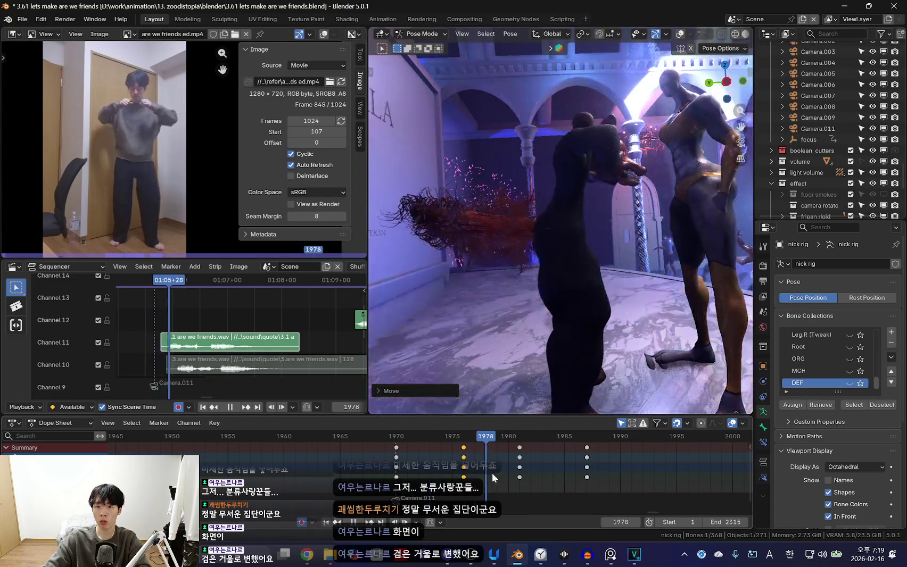
{"action": "left_click", "coordinate": [463, 468]}
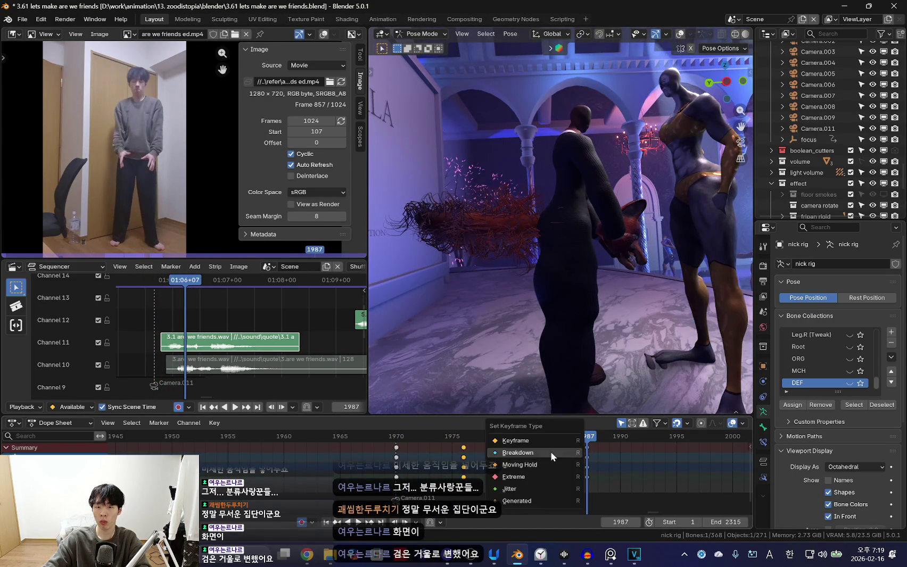
Mark the selected keys as breakdowns and play the motion backward
{"action": "left_click", "coordinate": [550, 452]}
{"action": "key", "text": "b"}
{"action": "key", "text": "shift+ctrl+space"}
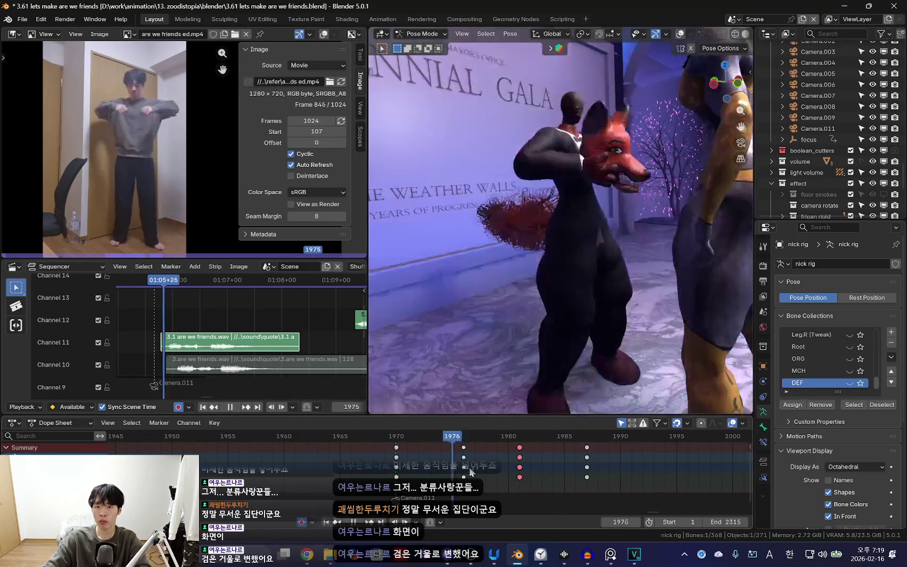
{"action": "key", "text": "Escape"}
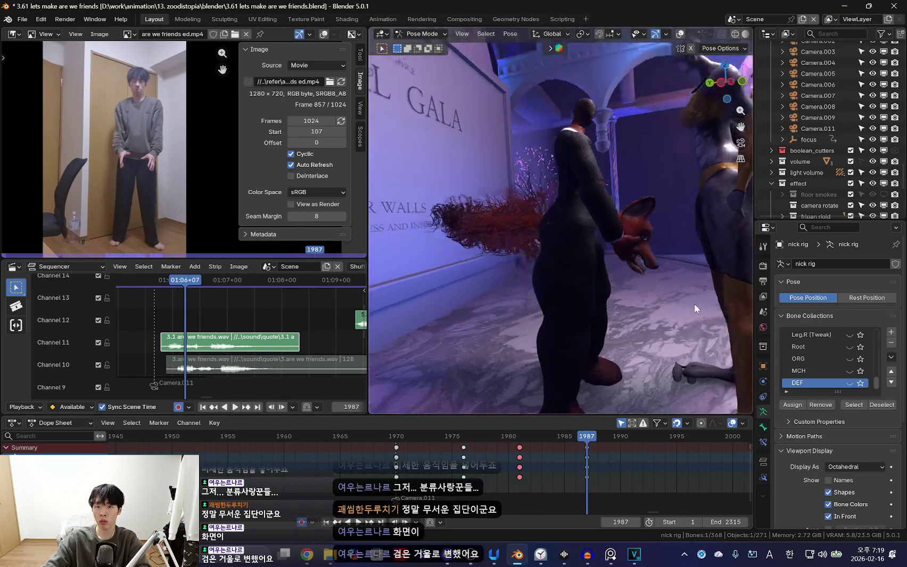
Review the motion backward and forward, stopping at frame 1987
{"action": "key", "text": "shift+alt+z"}
{"action": "key", "text": "shift+ctrl+space"}
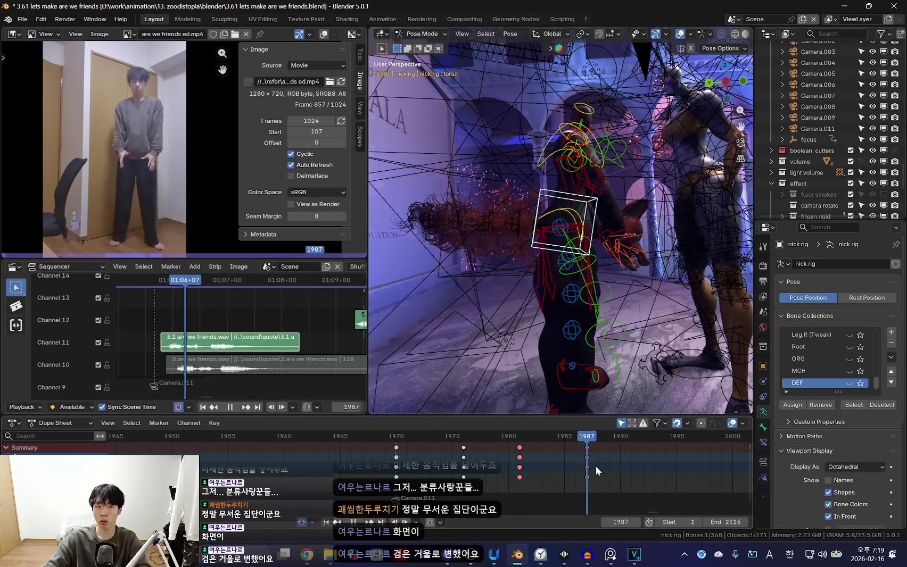
{"action": "key", "text": "shift+ctrl+space"}
{"action": "key", "text": "shift+alt+z"}
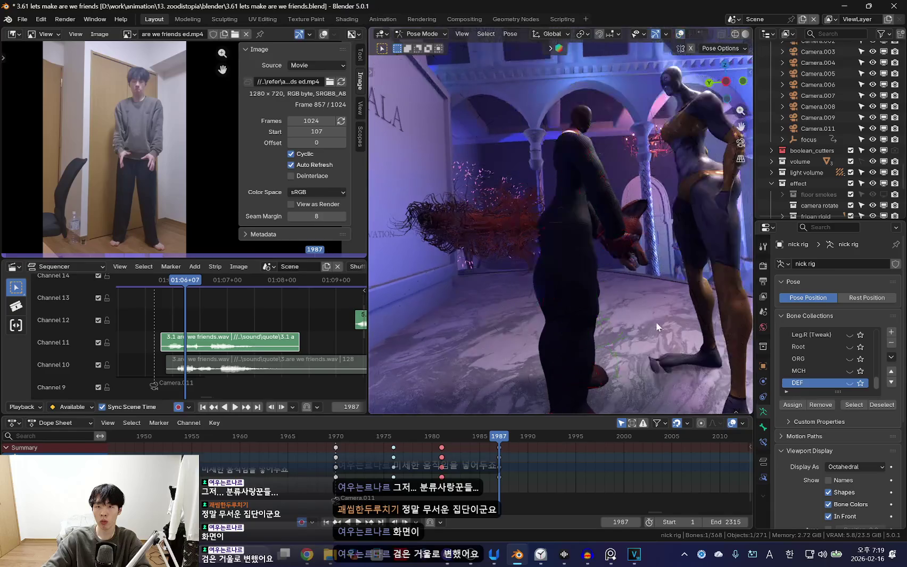
{"action": "key", "text": "shift+alt+z"}
{"action": "key", "text": "space"}
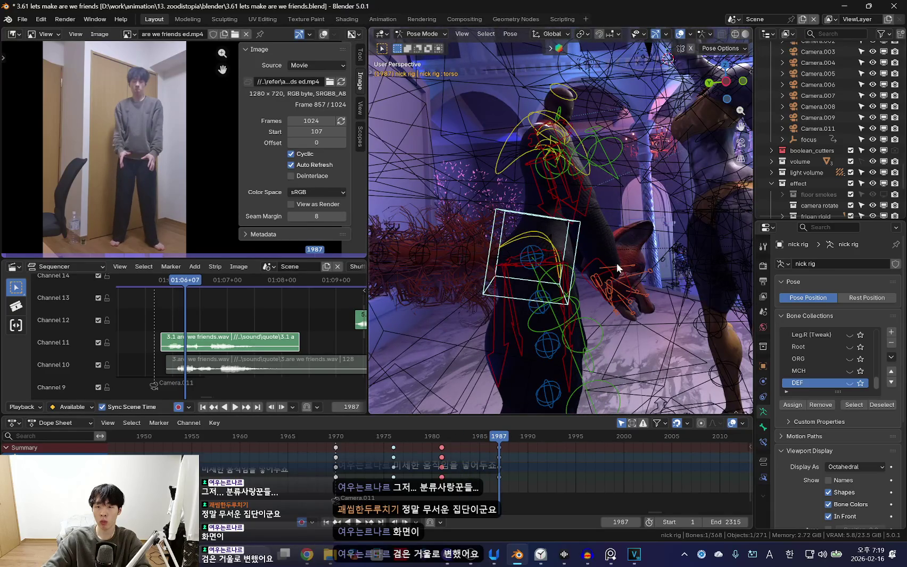
{"action": "key", "text": "shift+alt+z"}
Refine Nick's pose at frame 1987, moving and rotating bones to lower his head
{"action": "key", "text": "g"}
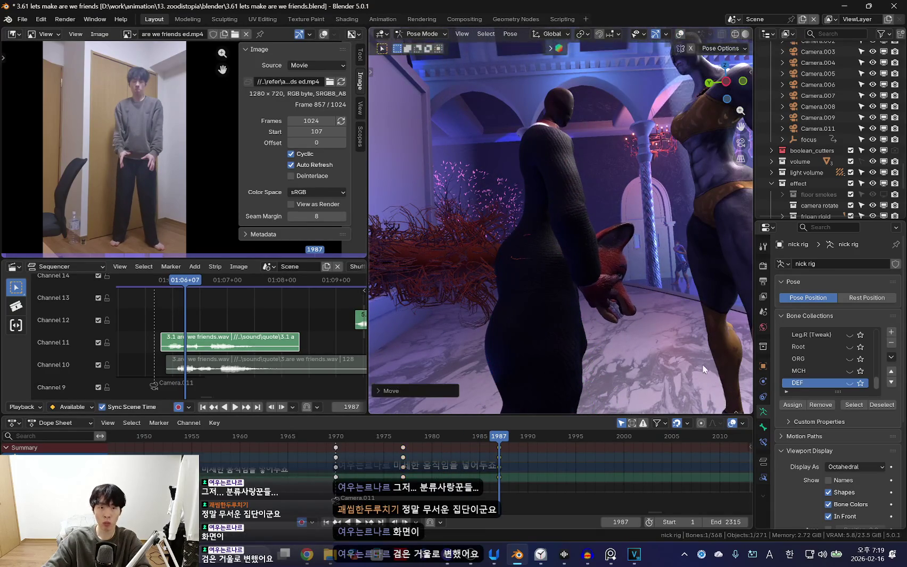
{"action": "left_click", "coordinate": [655, 328]}
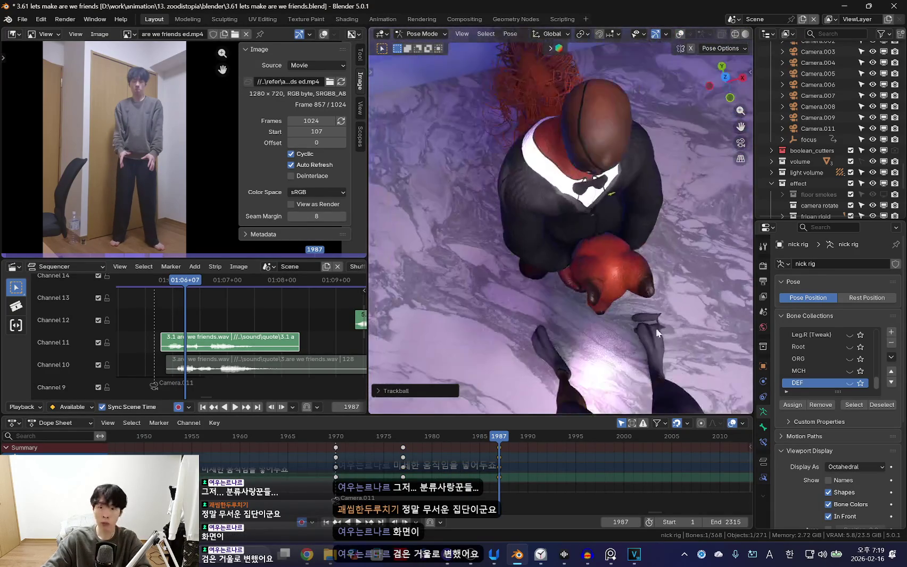
{"action": "left_click", "coordinate": [640, 315]}
{"action": "key", "text": "r"}
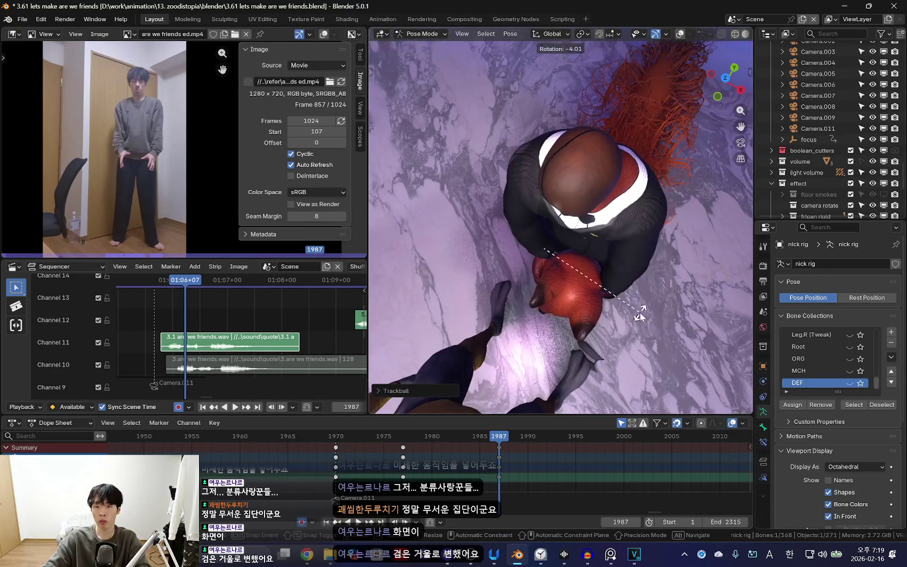
{"action": "left_click", "coordinate": [569, 308]}
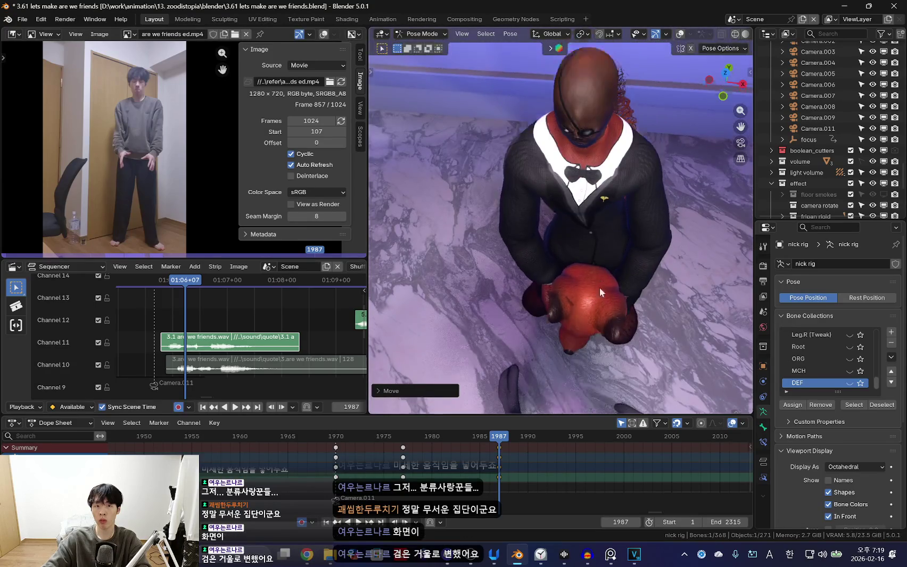
{"action": "middle_click_drag", "start_coordinate": [598, 277], "coordinate": [578, 236]}
{"action": "key", "text": "shift+alt+z"}
{"action": "key", "text": "r"}
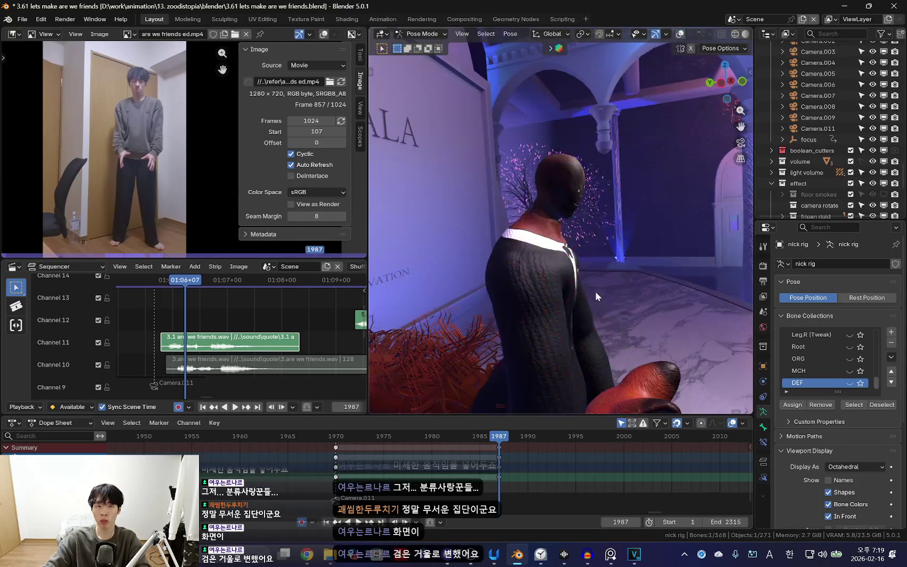
{"action": "left_click", "coordinate": [602, 269]}
{"action": "key", "text": "shift+alt+z"}
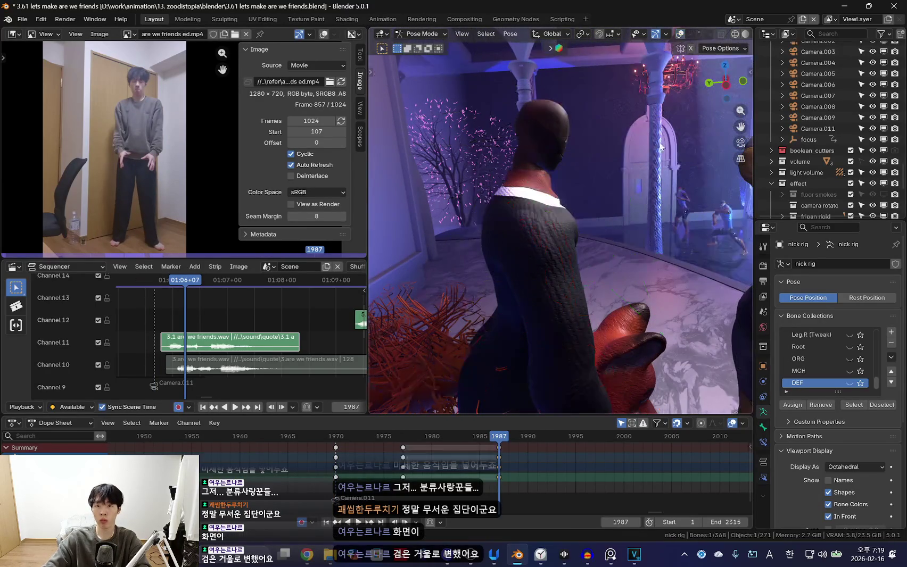
Jump to frame 1970 and play through to frame 1977 to compare
{"action": "key", "text": "Down"}
{"action": "key", "text": "Down"}
{"action": "key", "text": "space"}
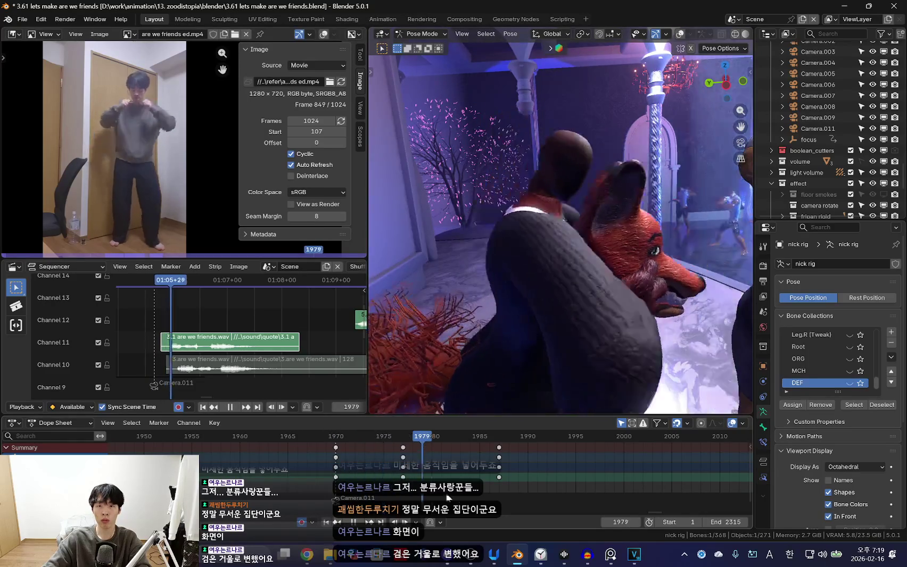
{"action": "key", "text": "Escape"}
{"action": "mouse_move", "coordinate": [568, 306]}
{"action": "middle_mouse_down"}
{"action": "mouse_move", "coordinate": [600, 307]}
{"action": "mouse_move", "coordinate": [577, 216]}
{"action": "middle_mouse_up"}
{"action": "key", "text": "shift+alt+z"}
{"action": "key", "text": "Right"}
{"action": "key", "text": "Right"}
Select the right-hand IK bone at keyframe 1970 and start enlarging the reference video area
{"action": "left_click", "coordinate": [538, 211]}
{"action": "key", "text": "Down"}
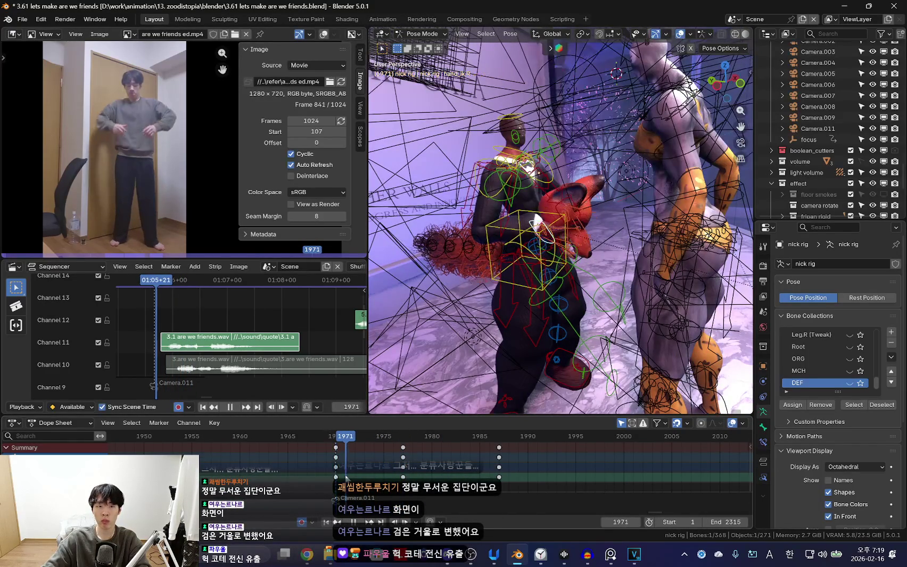
{"action": "key", "text": "Down"}
{"action": "key", "text": "shift+alt+z"}
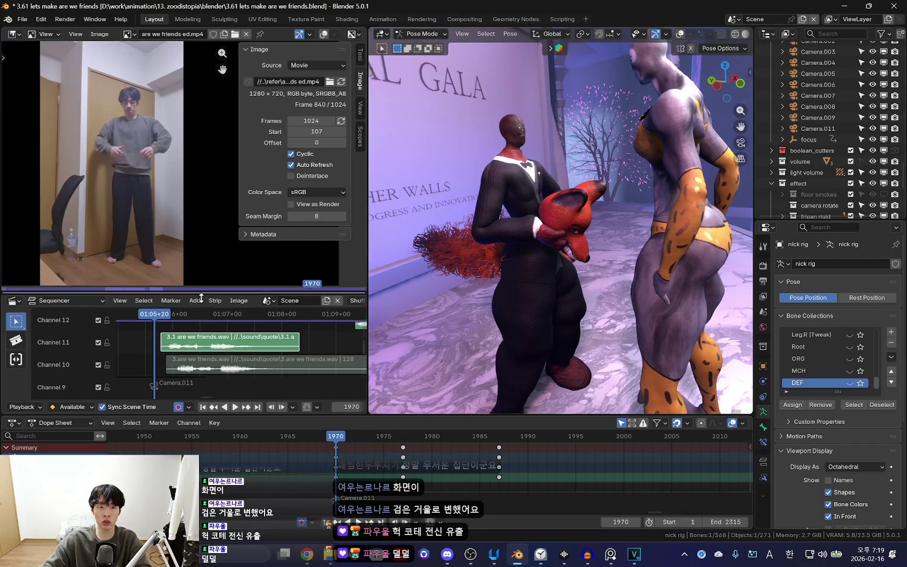
{"action": "key", "text": "n"}
{"action": "left_click_drag", "start_coordinate": [223, 259], "coordinate": [258, 299]}
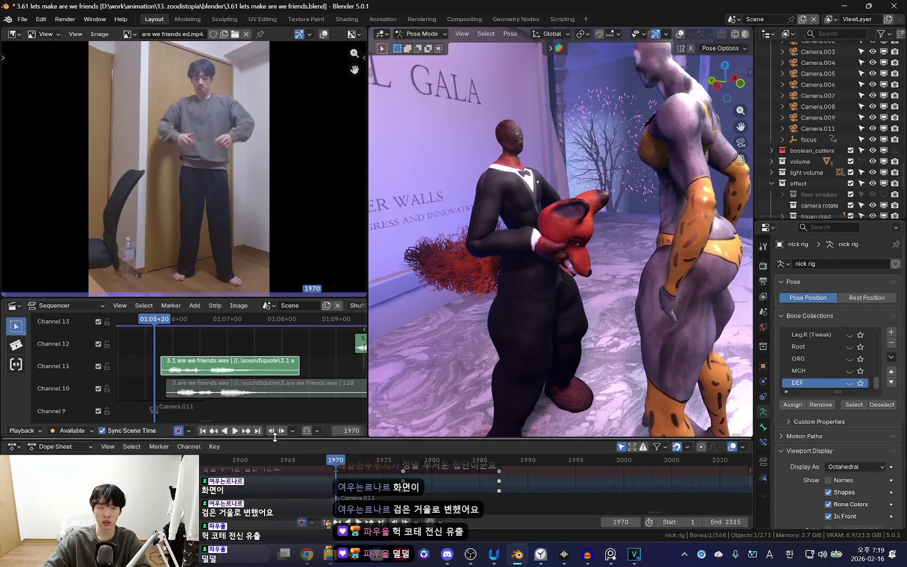
Give the sequencer, 3D view and reference video areas more height
{"action": "left_click_drag", "start_coordinate": [270, 413], "coordinate": [270, 437]}
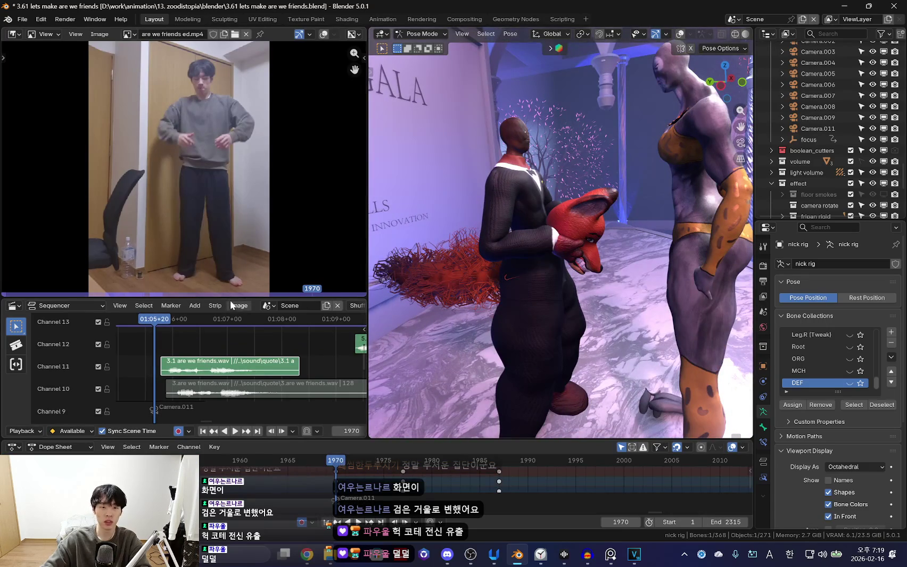
{"action": "left_click_drag", "start_coordinate": [229, 311], "coordinate": [229, 316]}
{"action": "scroll", "coordinate": [206, 268], "scroll_direction": "up", "scroll_amount": 1}
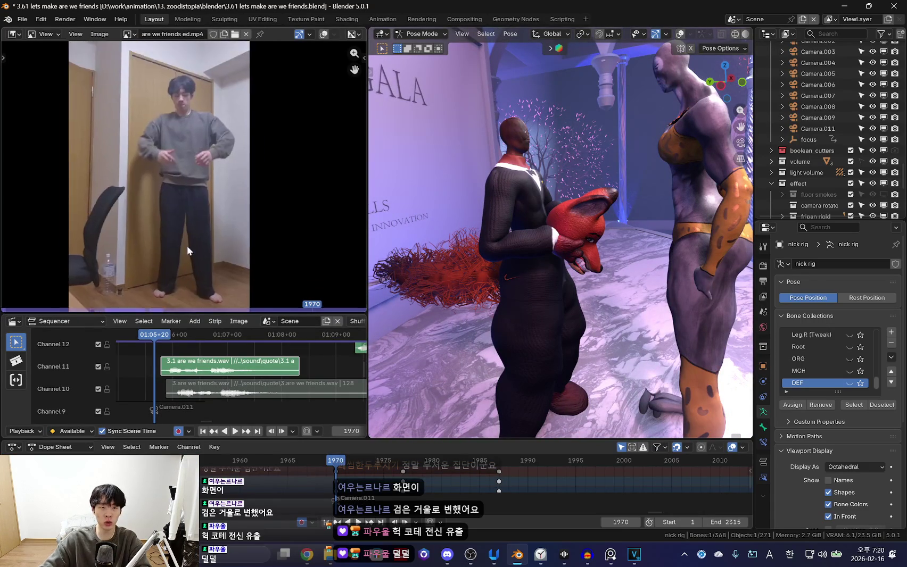
{"action": "scroll", "coordinate": [215, 255], "scroll_direction": "down", "scroll_amount": 2}
Pan the reference video to frame the whole figure and play to frame 1977
{"action": "middle_click_drag", "start_coordinate": [213, 243], "coordinate": [184, 235]}
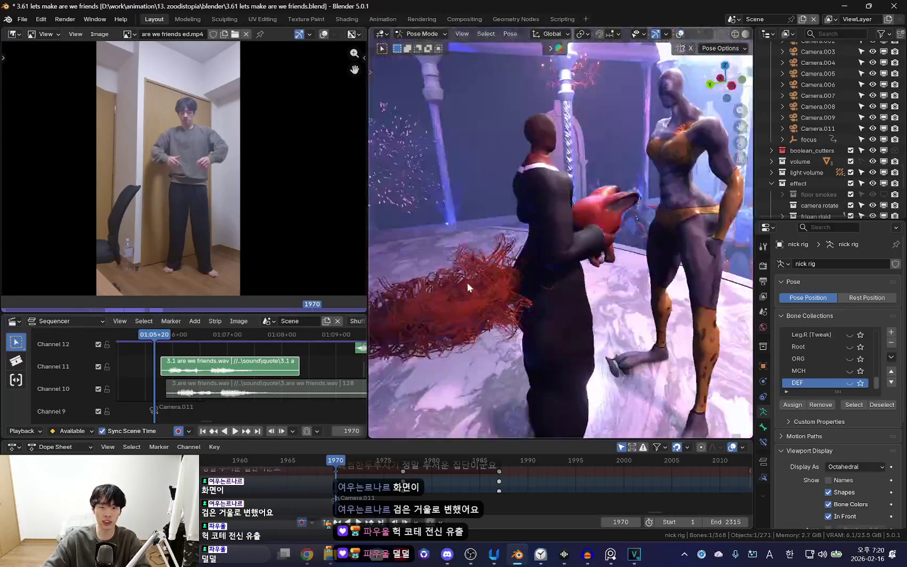
{"action": "scroll", "coordinate": [183, 234], "scroll_direction": "up", "scroll_amount": 3}
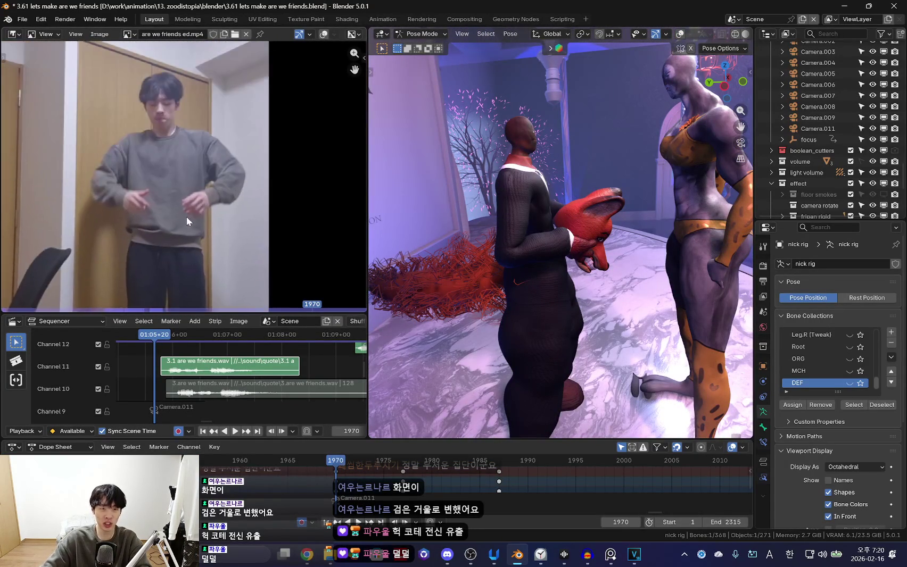
{"action": "scroll", "coordinate": [186, 221], "scroll_direction": "down", "scroll_amount": 1}
{"action": "middle_click_drag", "start_coordinate": [191, 274], "coordinate": [199, 212]}
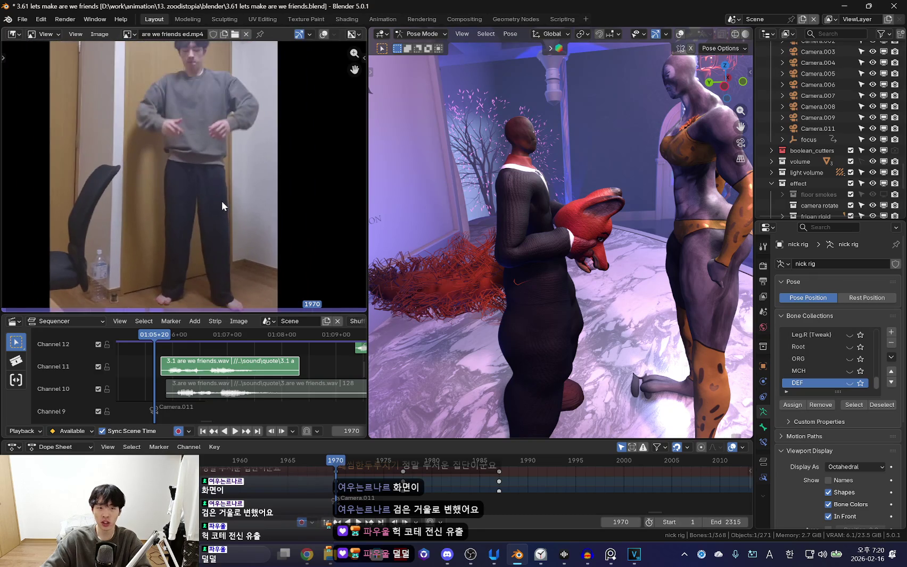
{"action": "key", "text": "space"}
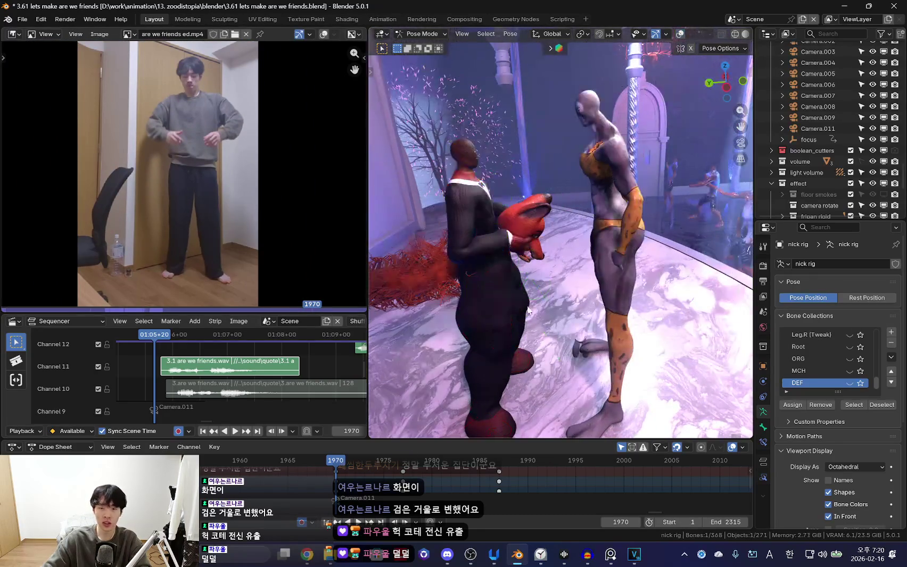
{"action": "mouse_move", "coordinate": [496, 281]}
{"action": "middle_mouse_down"}
{"action": "mouse_move", "coordinate": [575, 300]}
{"action": "mouse_move", "coordinate": [527, 298]}
{"action": "mouse_move", "coordinate": [619, 234]}
{"action": "mouse_move", "coordinate": [615, 255]}
{"action": "middle_mouse_up"}
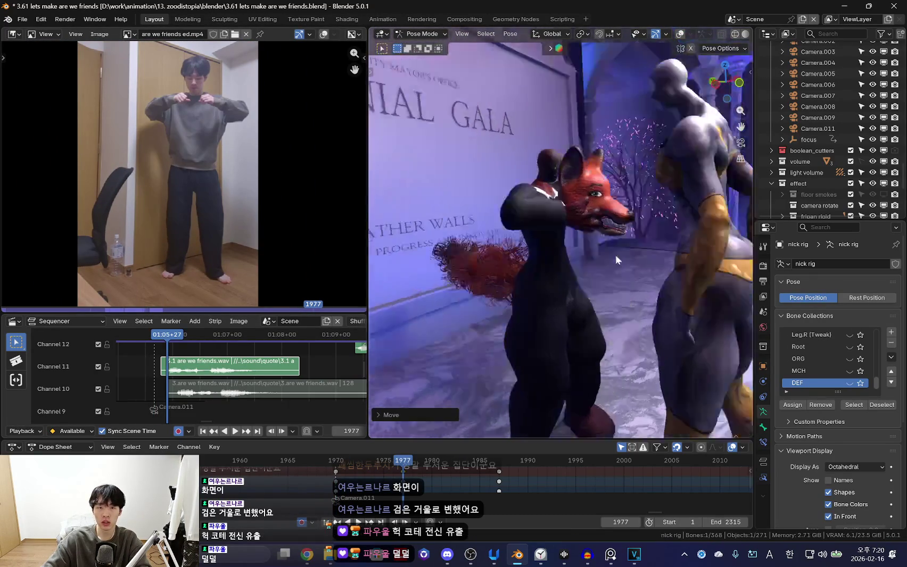
Place the moved bone and rotate Nick's upper body, returning to frame 1970
{"action": "left_click", "coordinate": [543, 258]}
{"action": "mouse_move", "coordinate": [465, 318]}
{"action": "middle_mouse_down"}
{"action": "mouse_move", "coordinate": [631, 366]}
{"action": "mouse_move", "coordinate": [654, 358]}
{"action": "mouse_move", "coordinate": [633, 315]}
{"action": "mouse_move", "coordinate": [675, 257]}
{"action": "middle_mouse_up"}
{"action": "key", "text": "shift+alt+z"}
{"action": "key", "text": "r"}
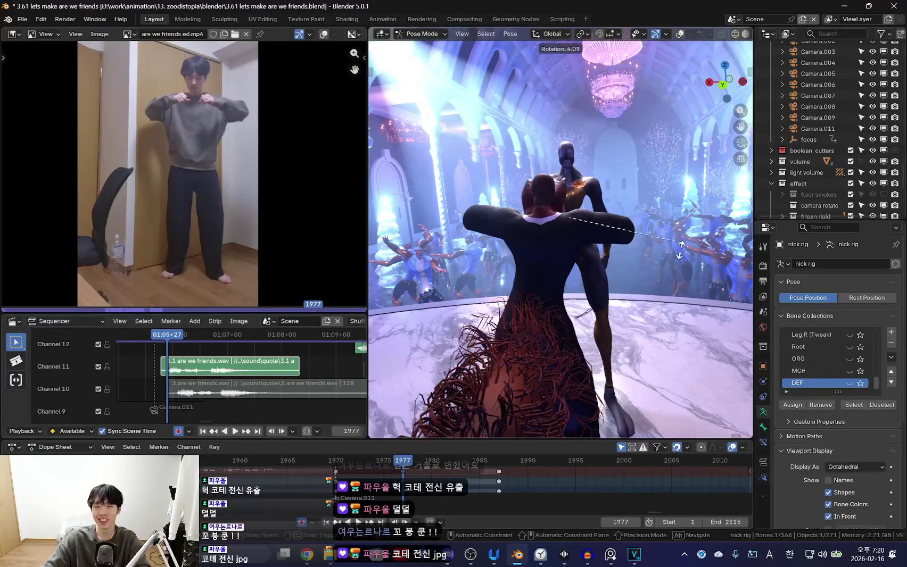
{"action": "key", "text": "ctrl+z"}
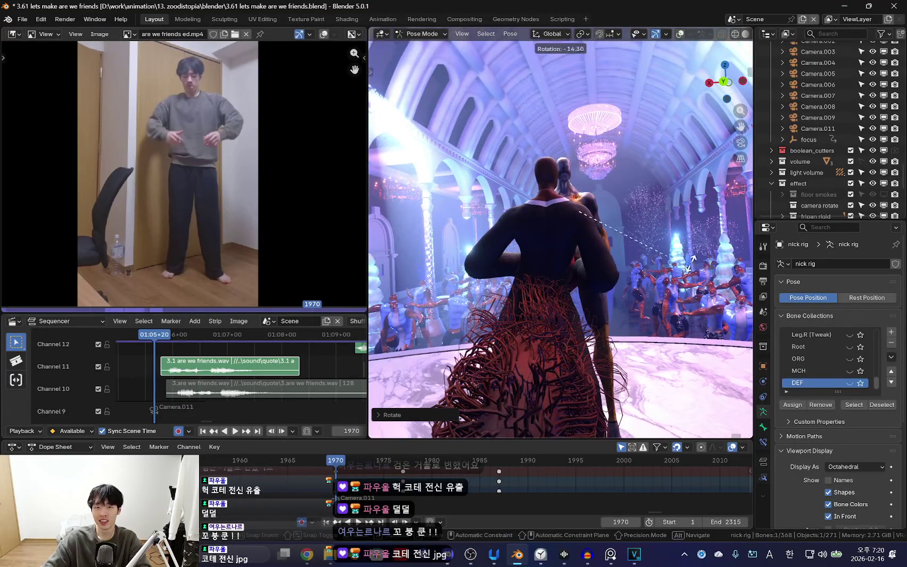
{"action": "key", "text": "shift+alt+z"}
Refine the upper-body rotation at frame 1977 to follow the reference clip
{"action": "key", "text": "shift+alt+z"}
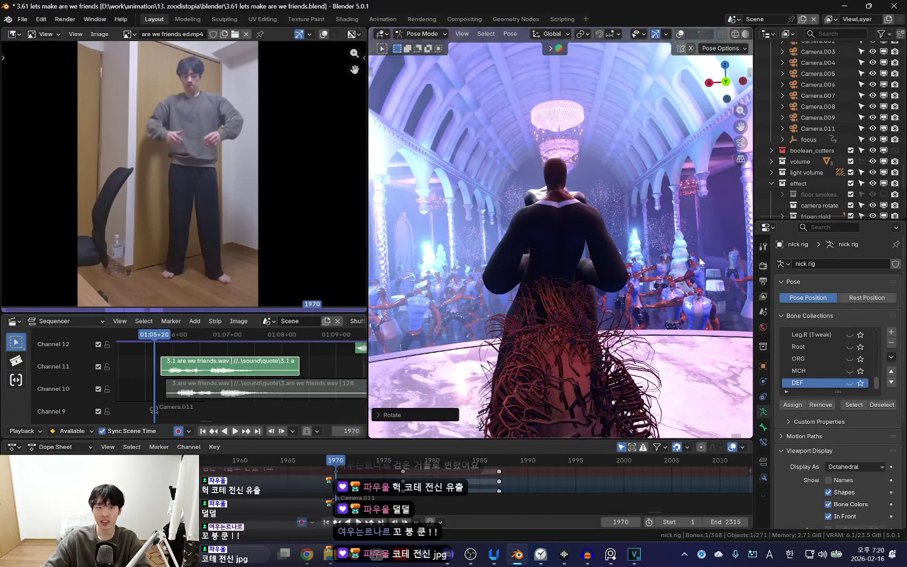
{"action": "key", "text": "space"}
{"action": "left_click", "coordinate": [697, 268]}
{"action": "key", "text": "shift+alt+z"}
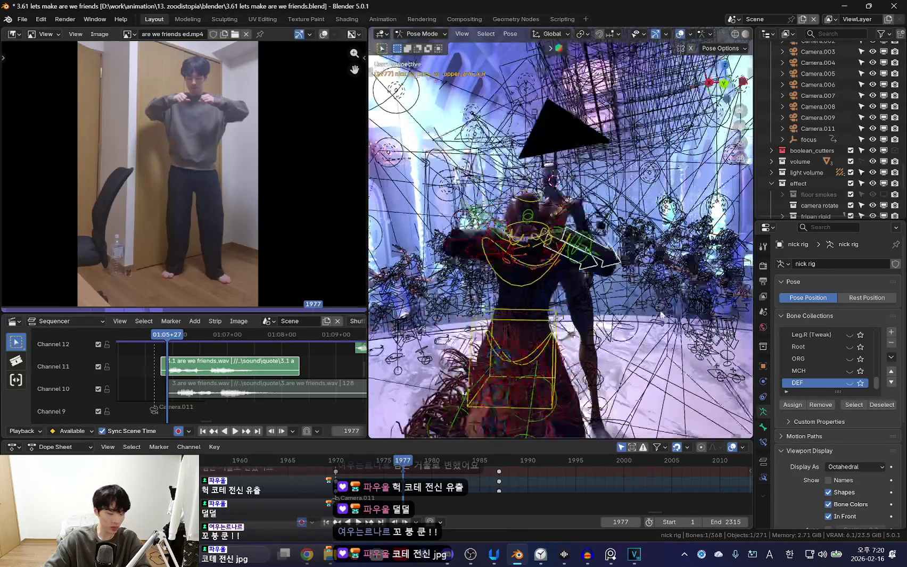
{"action": "key", "text": "shift+alt+z"}
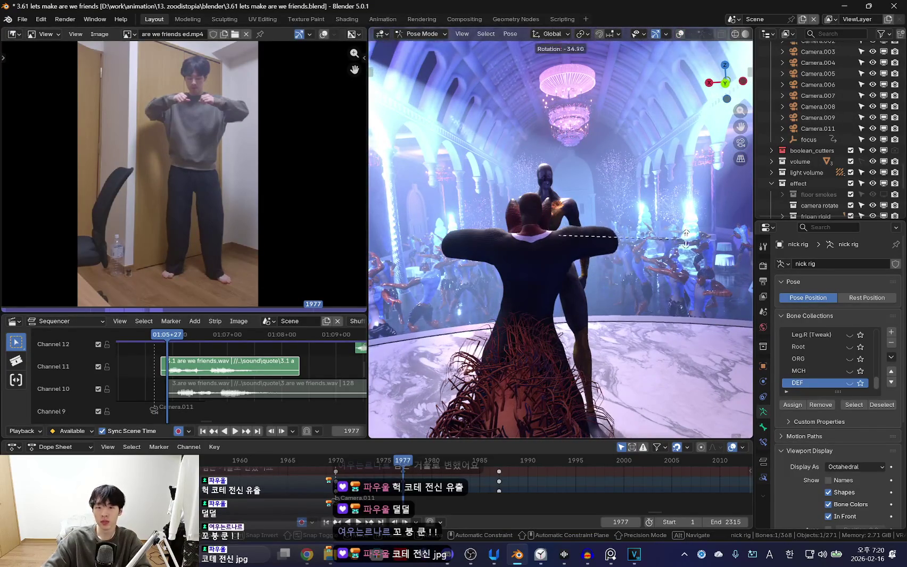
{"action": "key", "text": "Escape"}
Replay the motion and select all of the rig's bones
{"action": "key", "text": "space"}
{"action": "key", "text": "Escape"}
{"action": "key", "text": "space"}
{"action": "key", "text": "shift+alt+z"}
{"action": "key", "text": "a"}
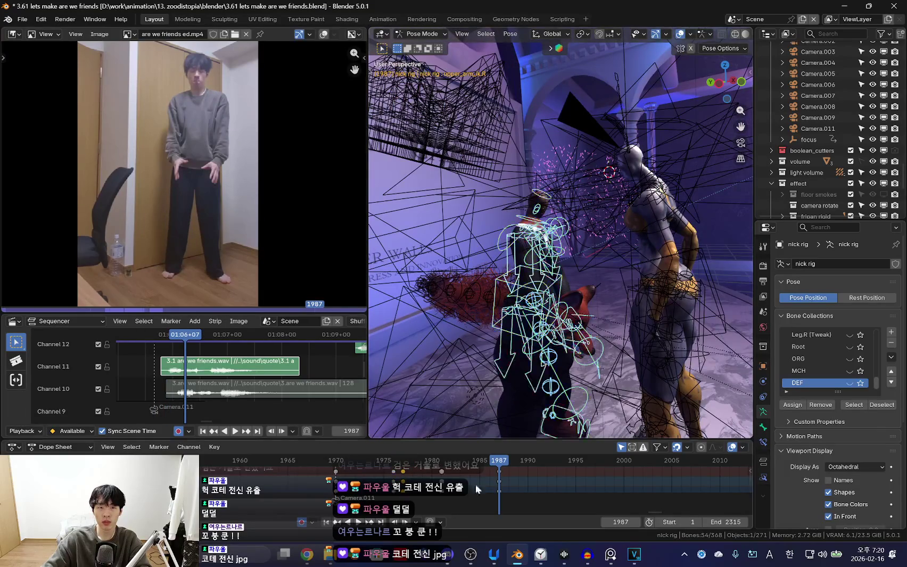